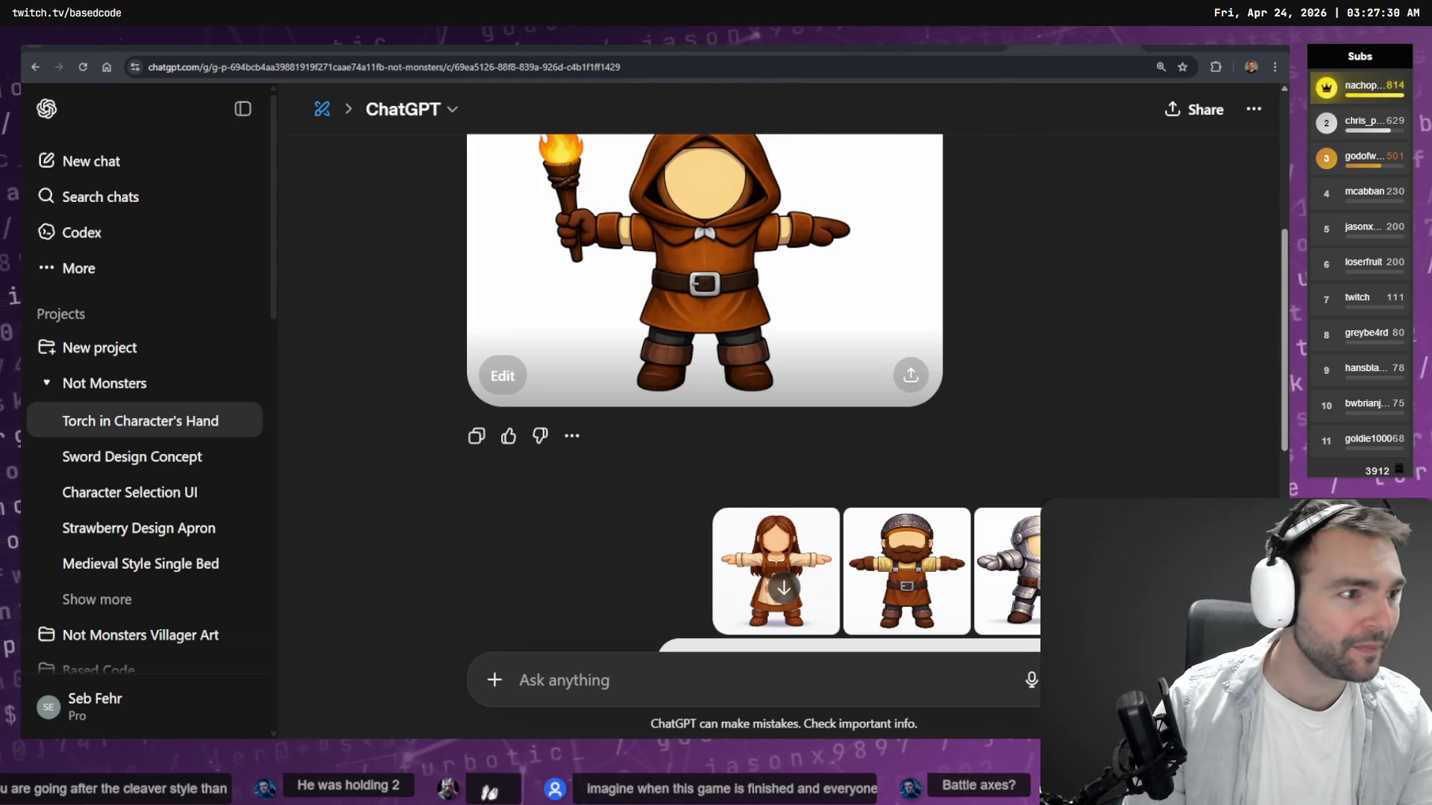
# Switch from the ChatGPT chat to the Not Monster design board and scroll to the villager characters.
pyautogui.hotkey('alt', 'Tab')
pyautogui.scroll(-20, 527, 407)
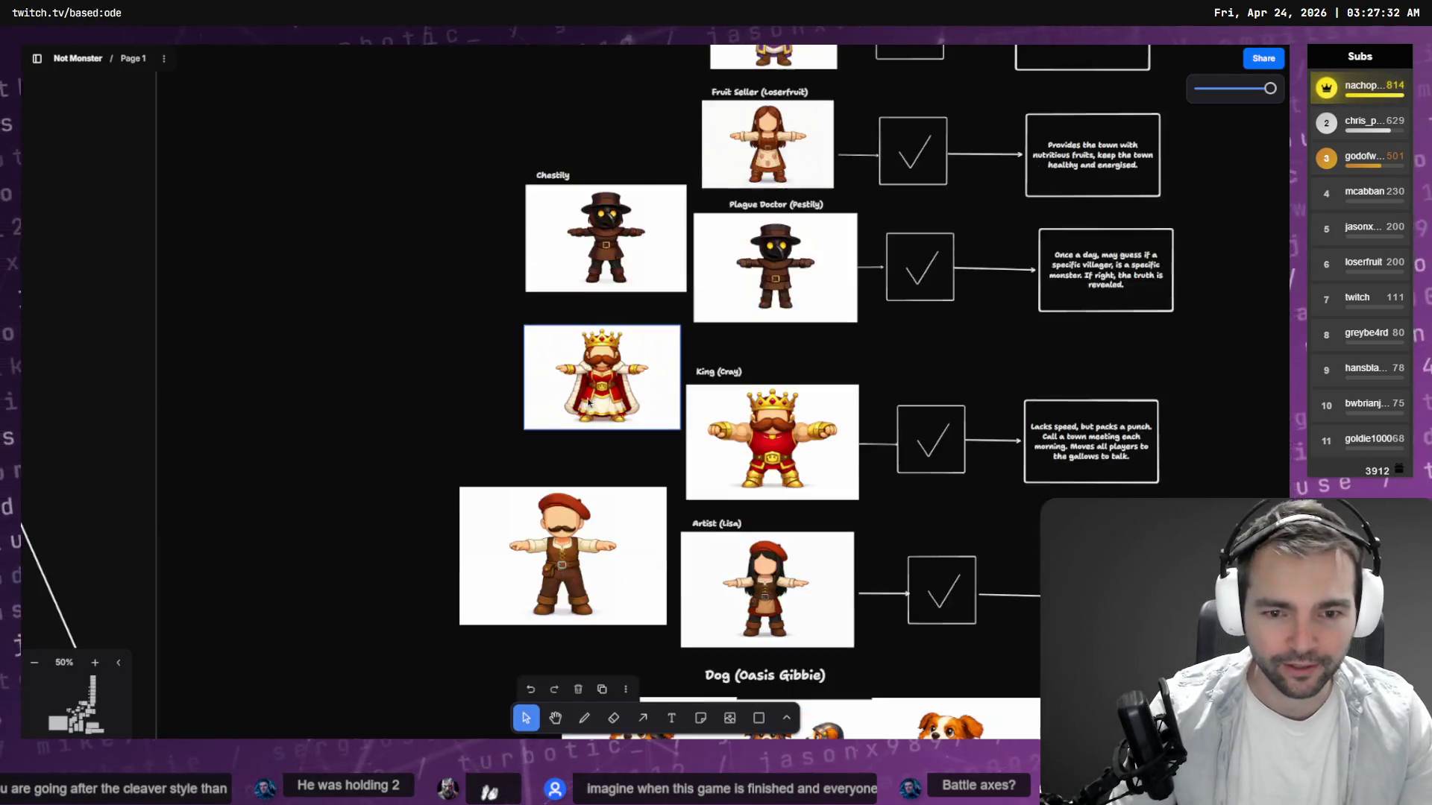
# Move the Barbarian picture beside the Equipment items and shrink it to match the other pictures.
pyautogui.scroll(-2, 574, 477)
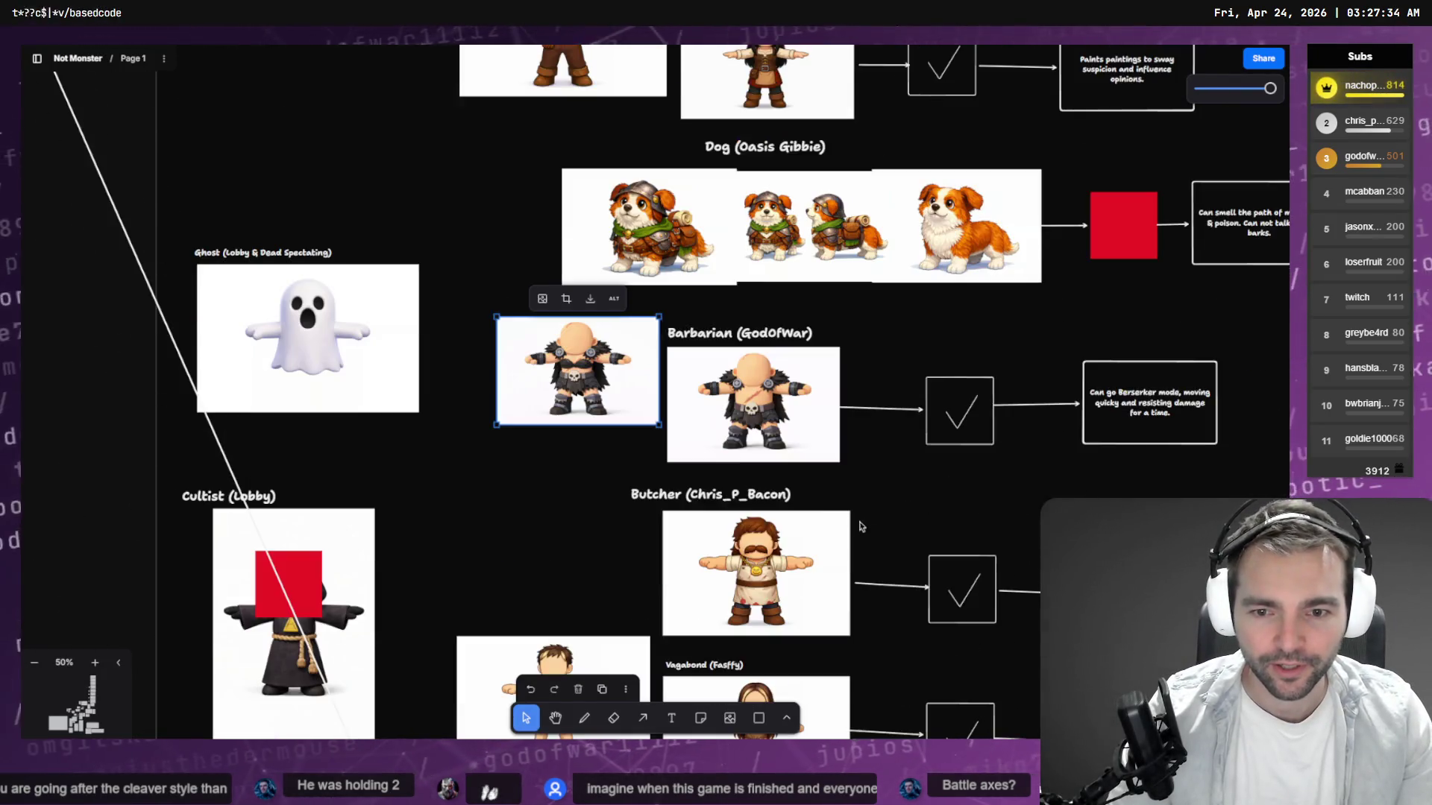
pyautogui.scroll(1, 1051, 453)
pyautogui.hscroll(15, 1051, 454)
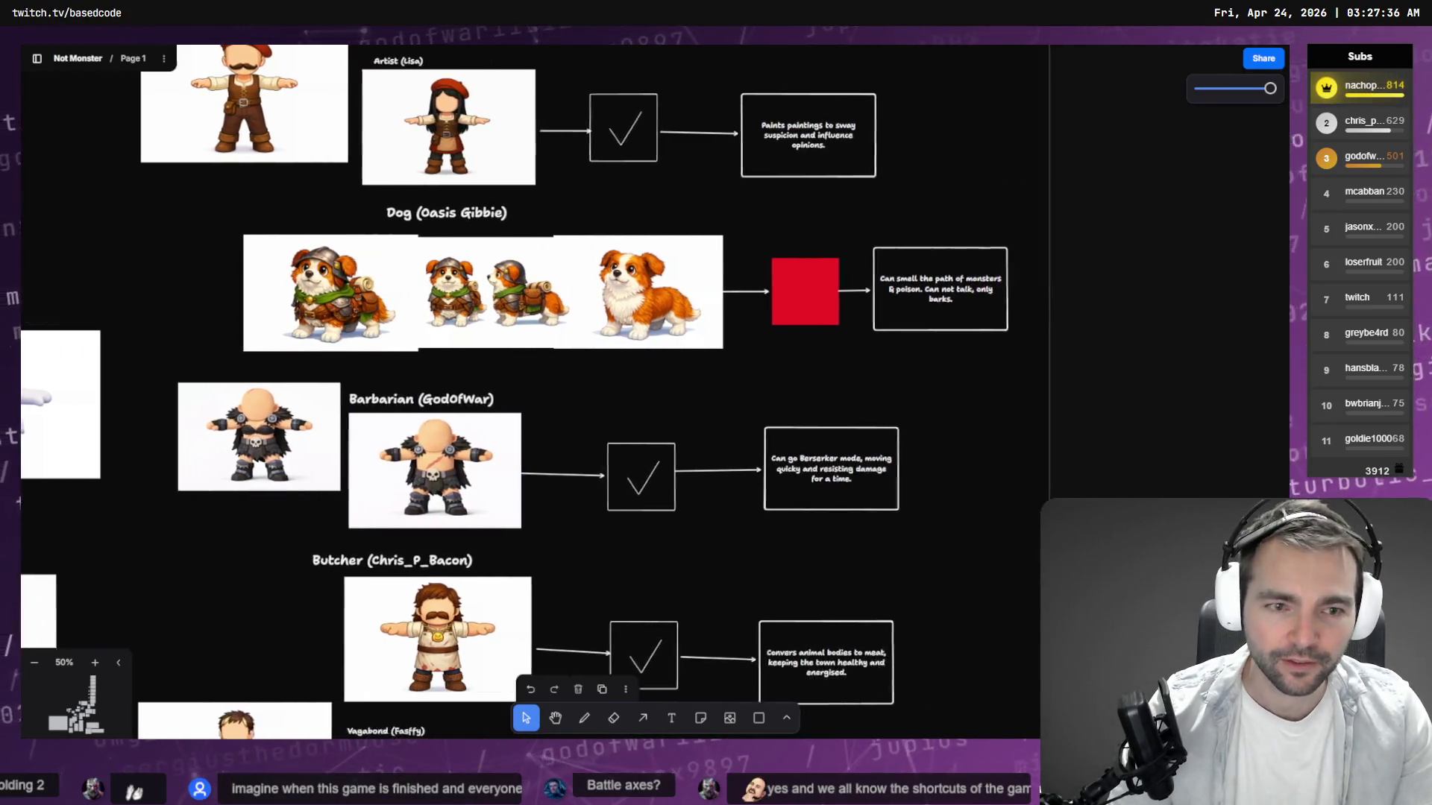
pyautogui.scroll(10, 1134, 318)
pyautogui.moveTo(1135, 318)
pyautogui.mouseDown()
pyautogui.moveTo(791, 351)
pyautogui.moveTo(326, 567)
pyautogui.moveTo(226, 558)
pyautogui.moveTo(216, 522)
pyautogui.mouseUp()
pyautogui.moveTo(284, 574)
pyautogui.mouseDown()
pyautogui.moveTo(195, 504)
pyautogui.moveTo(278, 546)
pyautogui.mouseUp()
# Extend the Equipment frame downward and add a copied Torch box relabelled 'Battle Axe' below the sword.
pyautogui.click(390, 533)
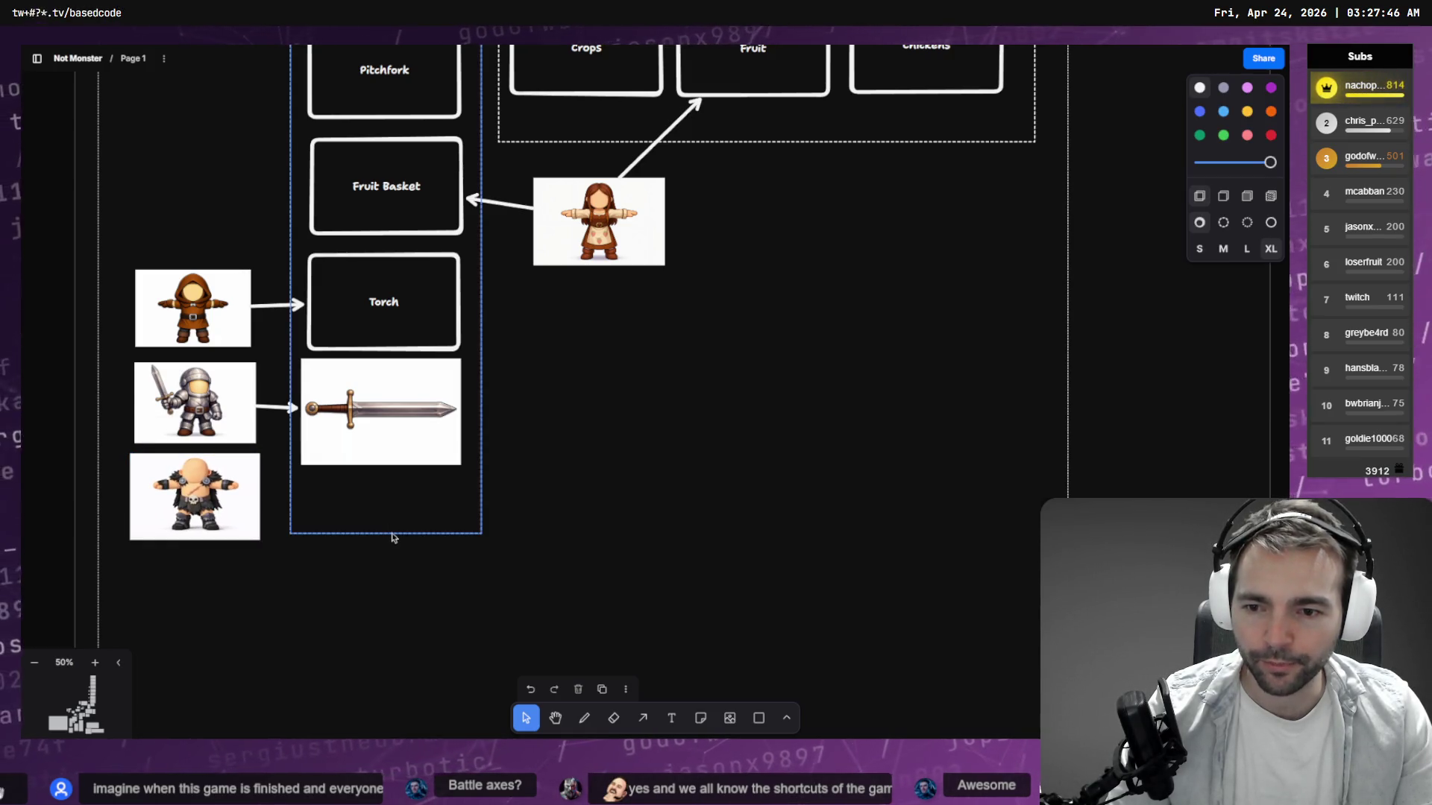
pyautogui.moveTo(390, 533); pyautogui.dragTo(412, 738)
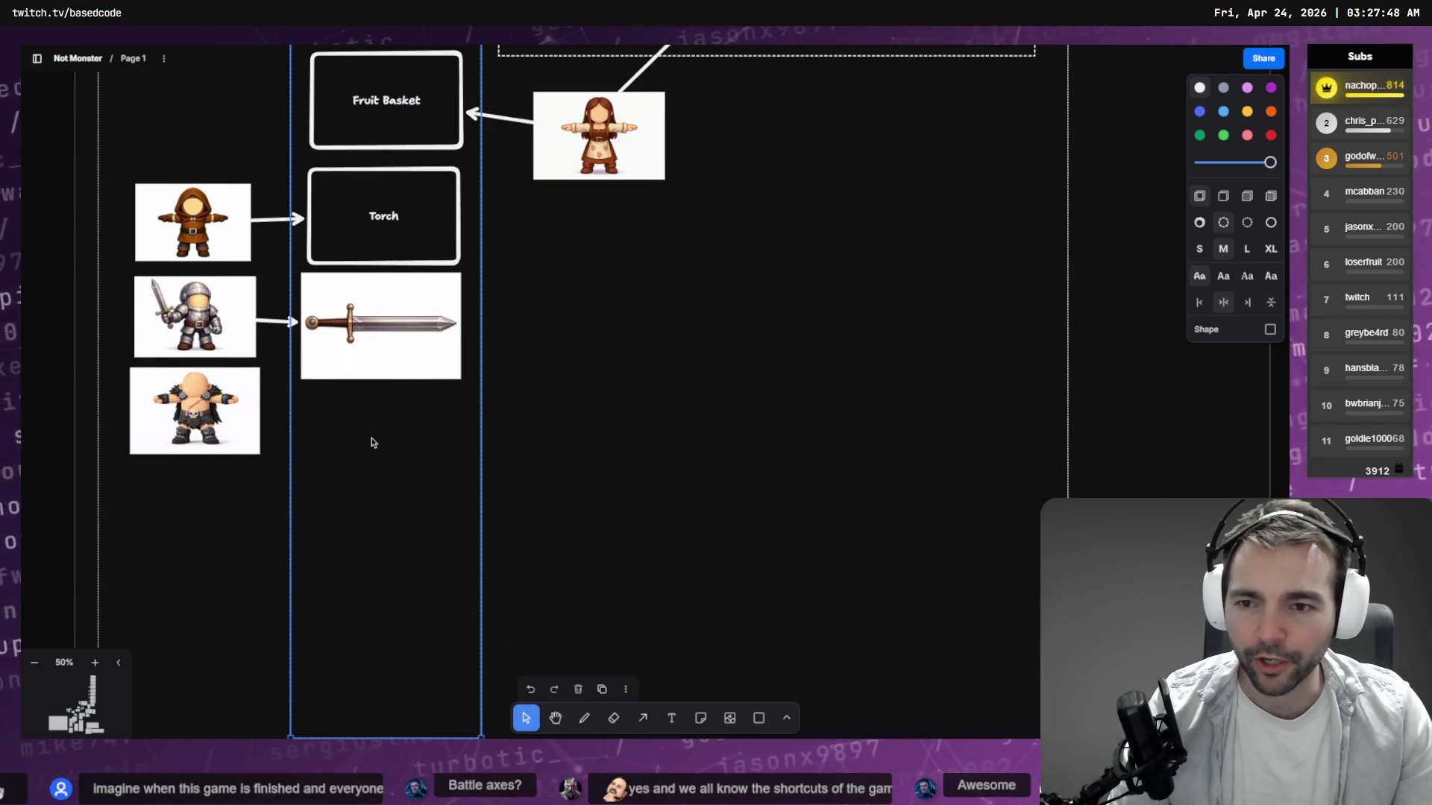
pyautogui.click(422, 251)
pyautogui.moveTo(423, 254); pyautogui.dragTo(415, 467)
pyautogui.doubleClick(383, 434)
pyautogui.write('Battle Axe')
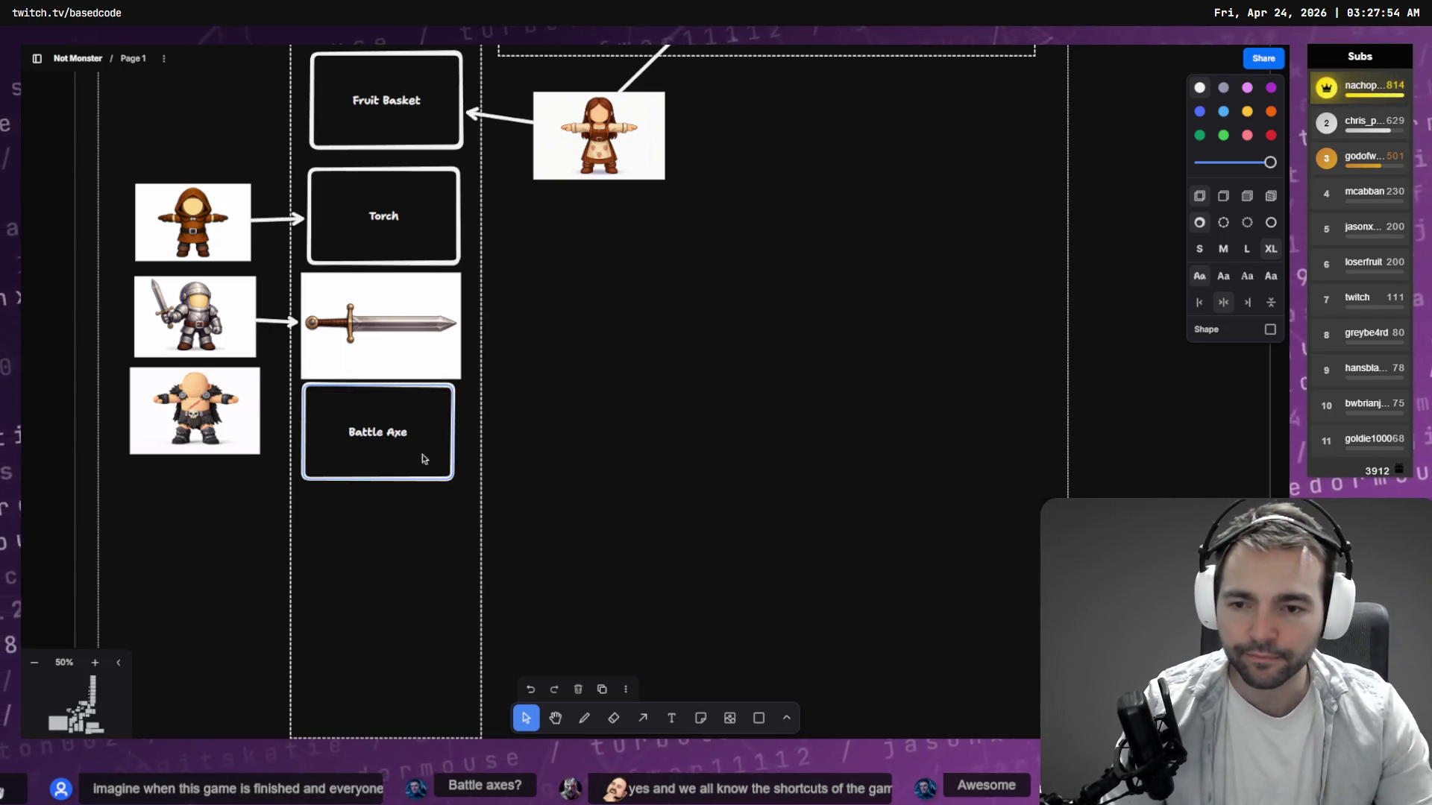
pyautogui.click(435, 361)
# Line the Barbarian picture up with the Battle Axe box, ready to link them with an arrow.
pyautogui.click(196, 421)
pyautogui.moveTo(196, 421)
pyautogui.mouseDown()
pyautogui.moveTo(196, 445)
pyautogui.moveTo(196, 427)
pyautogui.moveTo(336, 431)
pyautogui.mouseUp()
pyautogui.press('a')
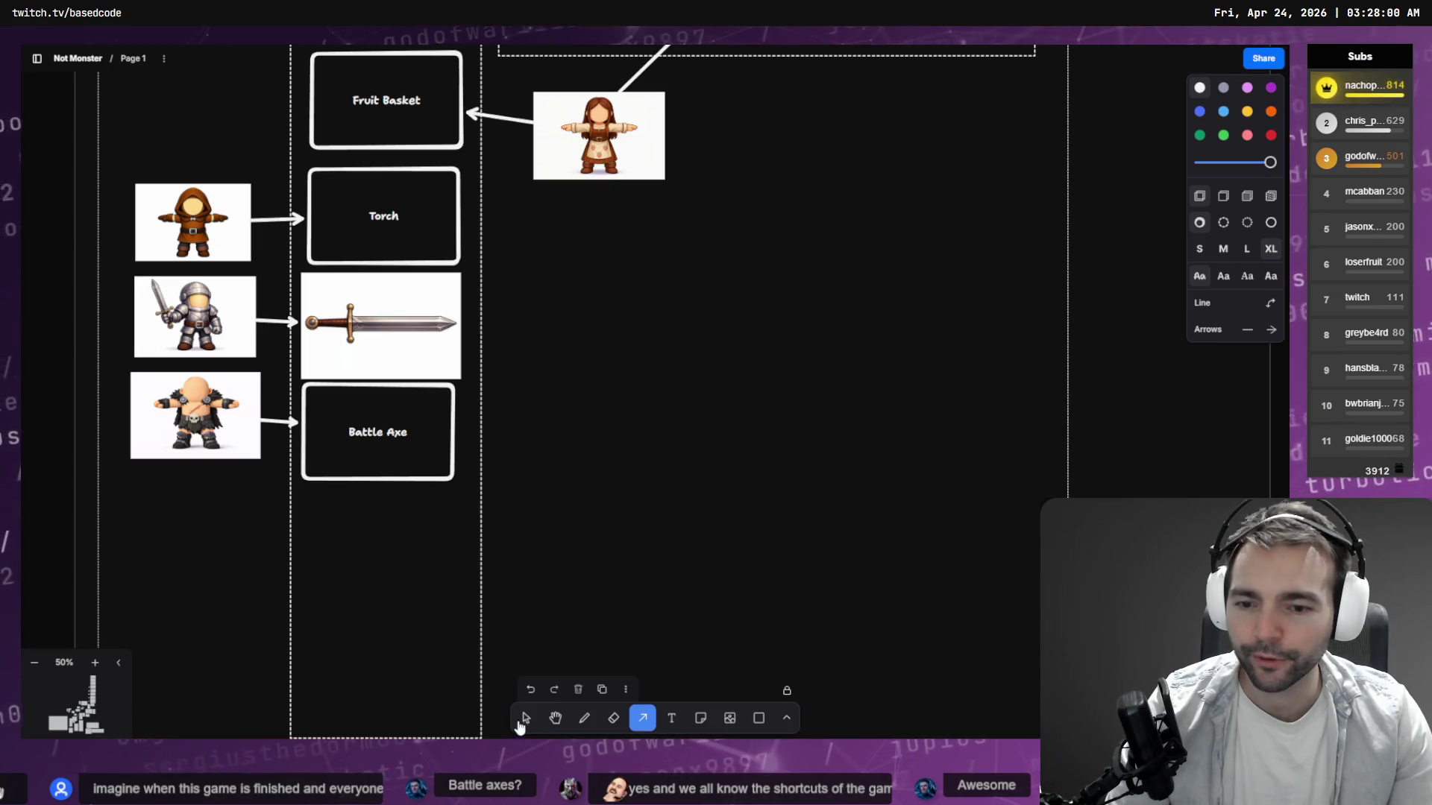
pyautogui.scroll(5, 790, 596)
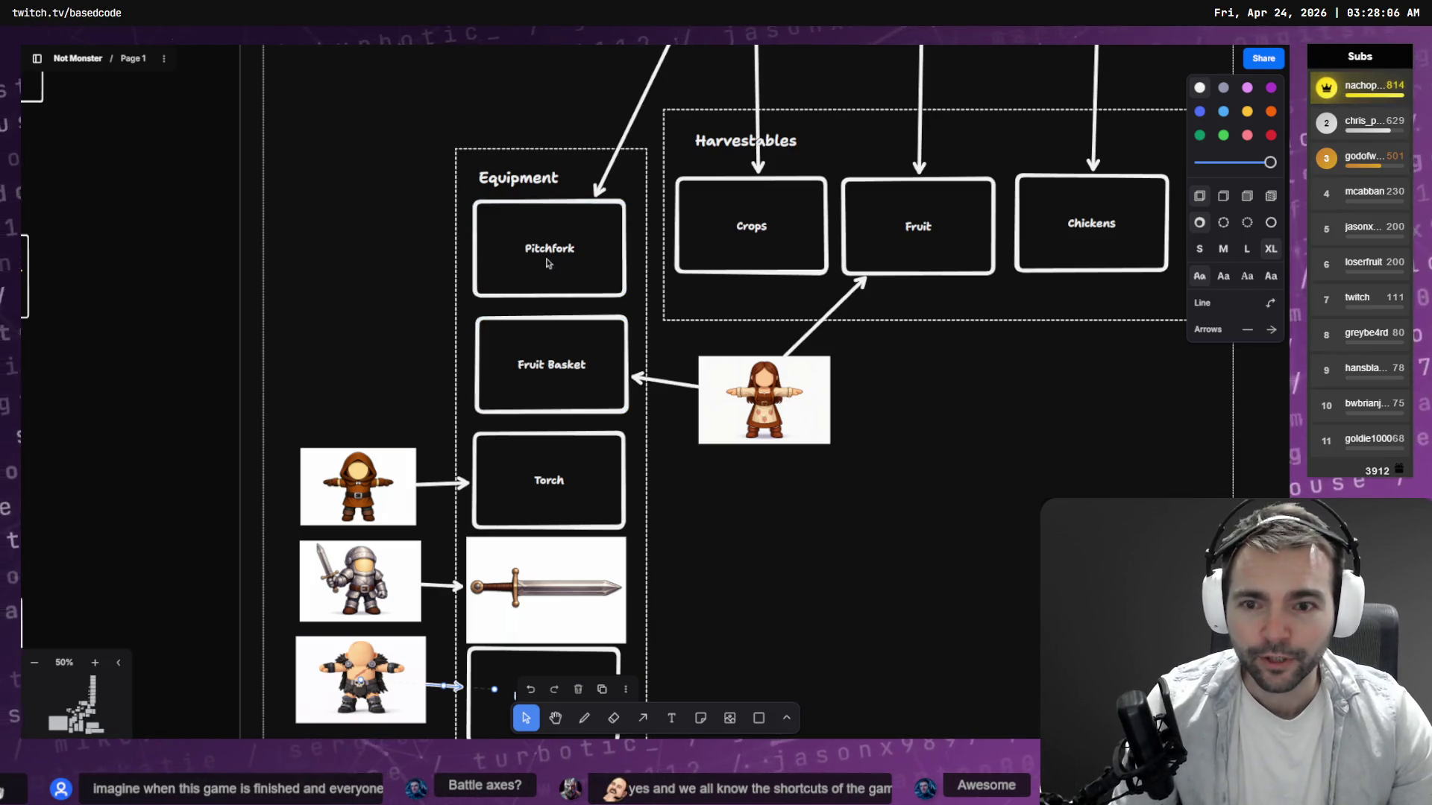
pyautogui.scroll(4, 546, 265)
pyautogui.scroll(-3, 556, 383)
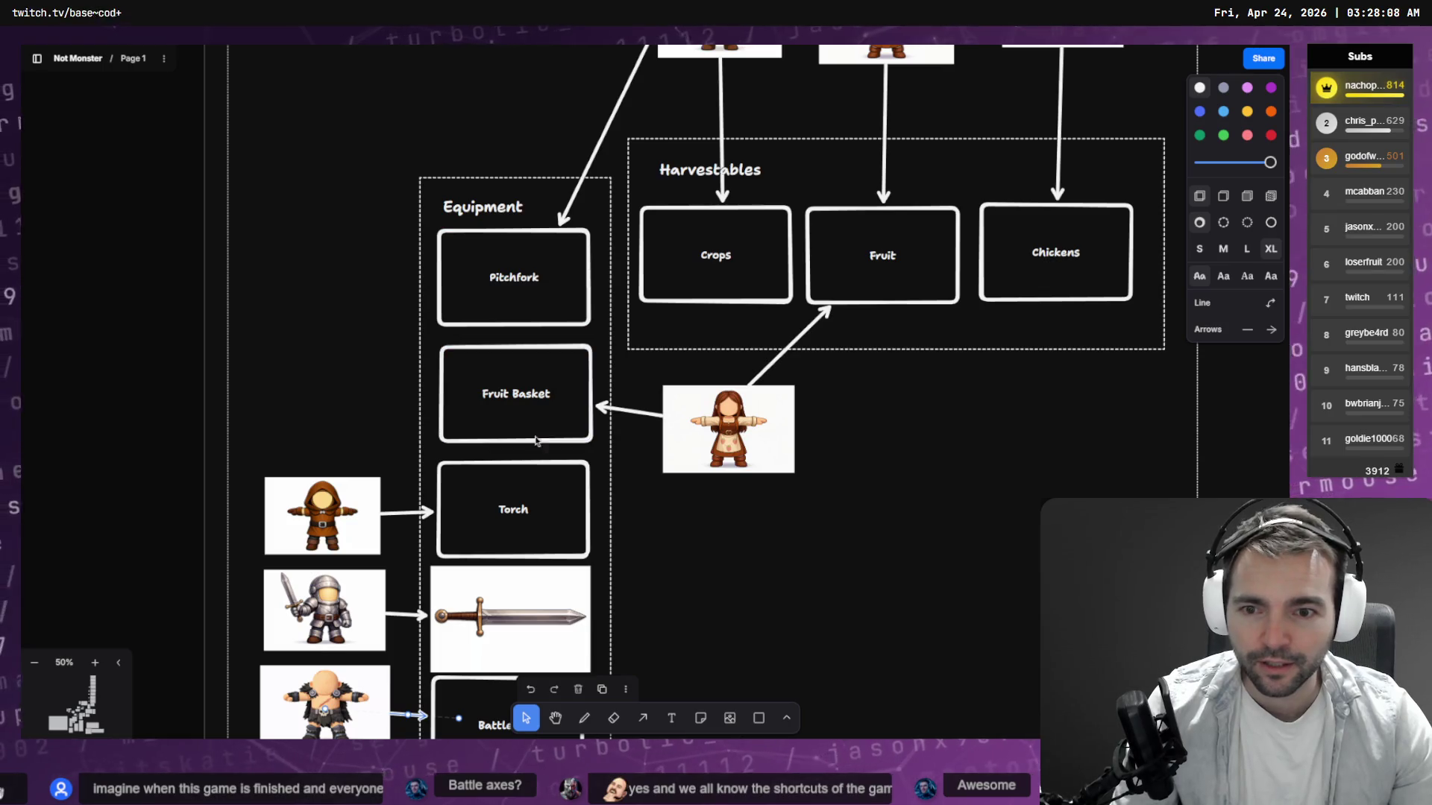
pyautogui.scroll(-3, 555, 383)
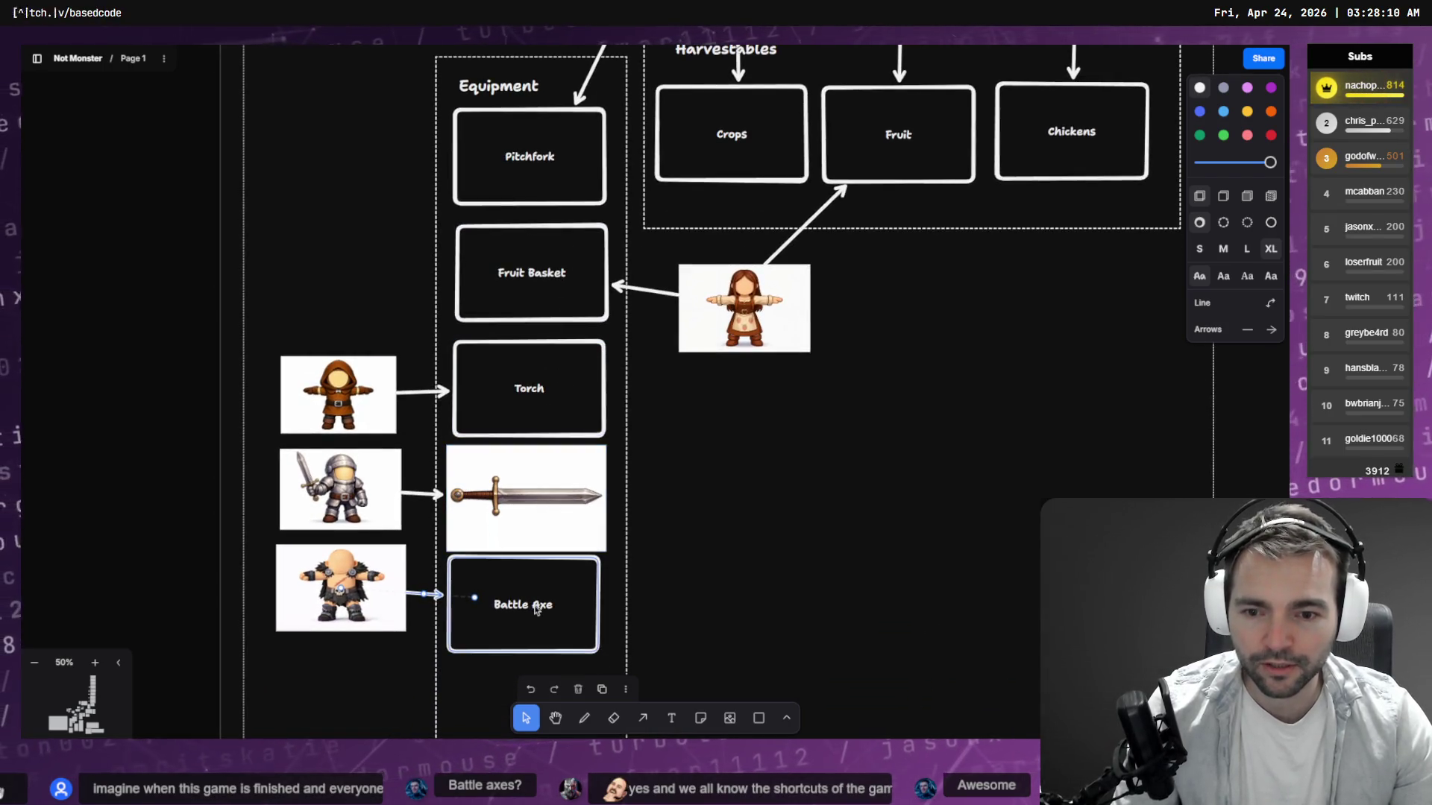
pyautogui.click(585, 601)
pyautogui.moveTo(537, 623)
pyautogui.mouseDown()
pyautogui.moveTo(569, 239)
pyautogui.moveTo(471, 739)
pyautogui.mouseUp()
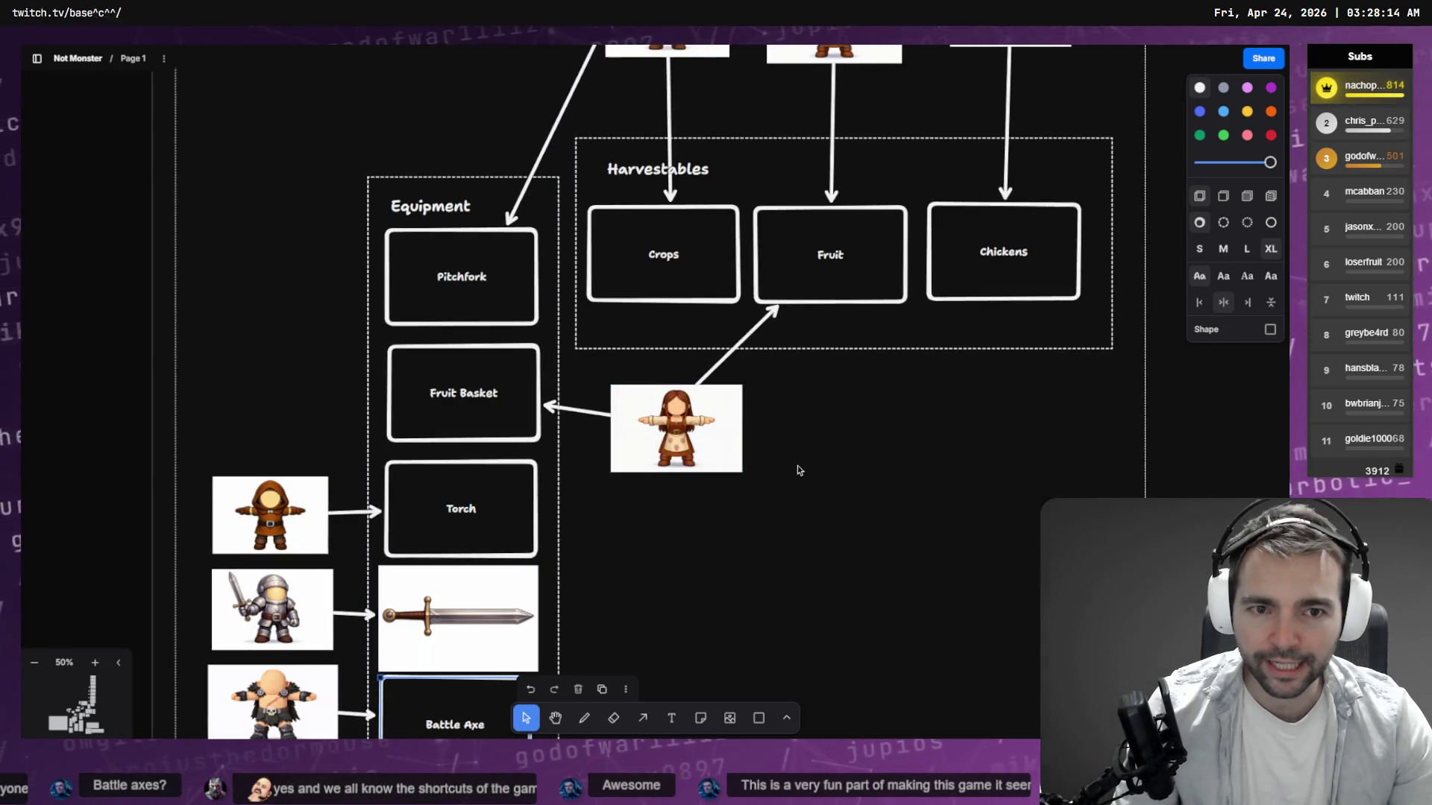
pyautogui.click(704, 261)
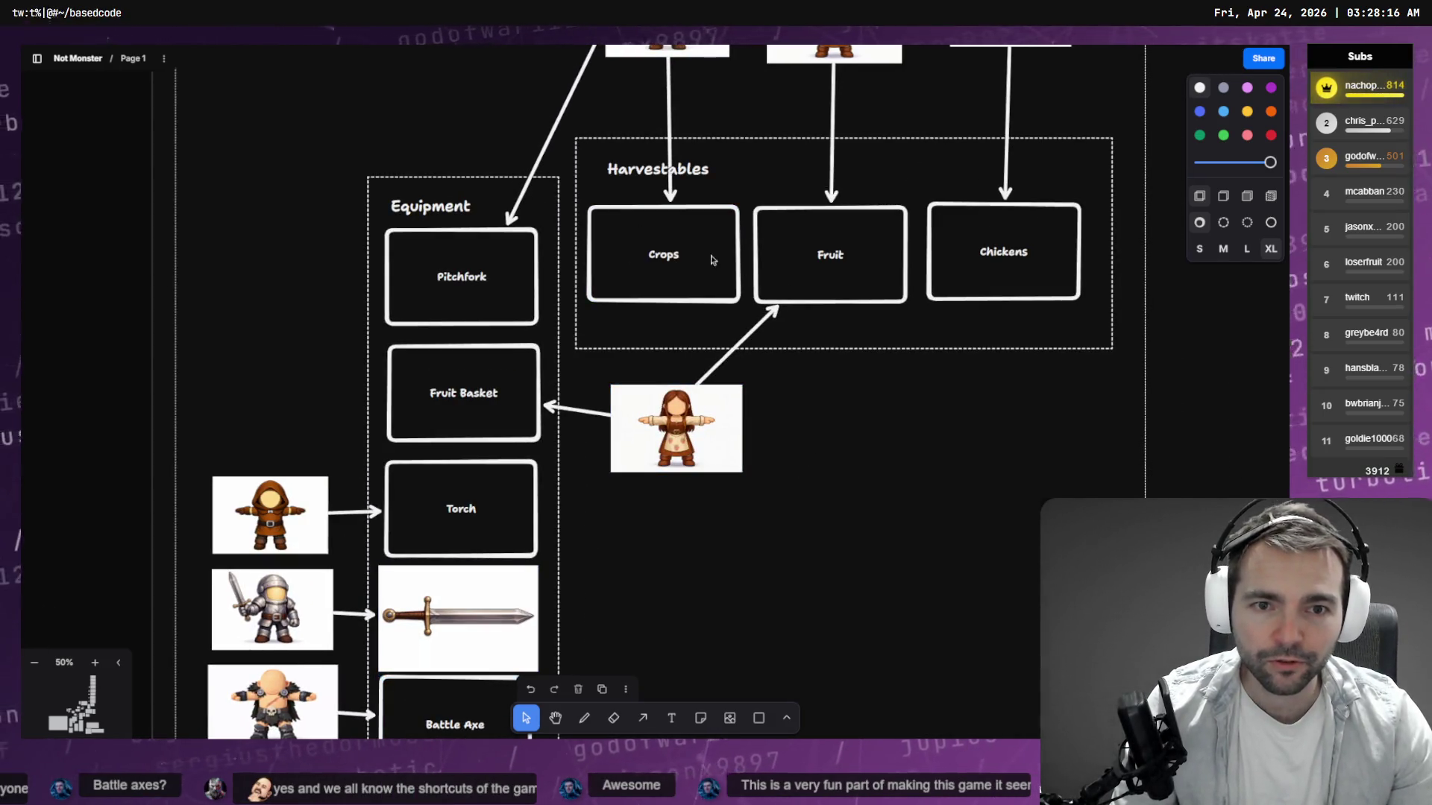
pyautogui.click(1044, 246)
pyautogui.moveTo(924, 434)
pyautogui.mouseDown()
pyautogui.moveTo(850, 569)
pyautogui.moveTo(859, 445)
pyautogui.moveTo(842, 464)
pyautogui.mouseUp()
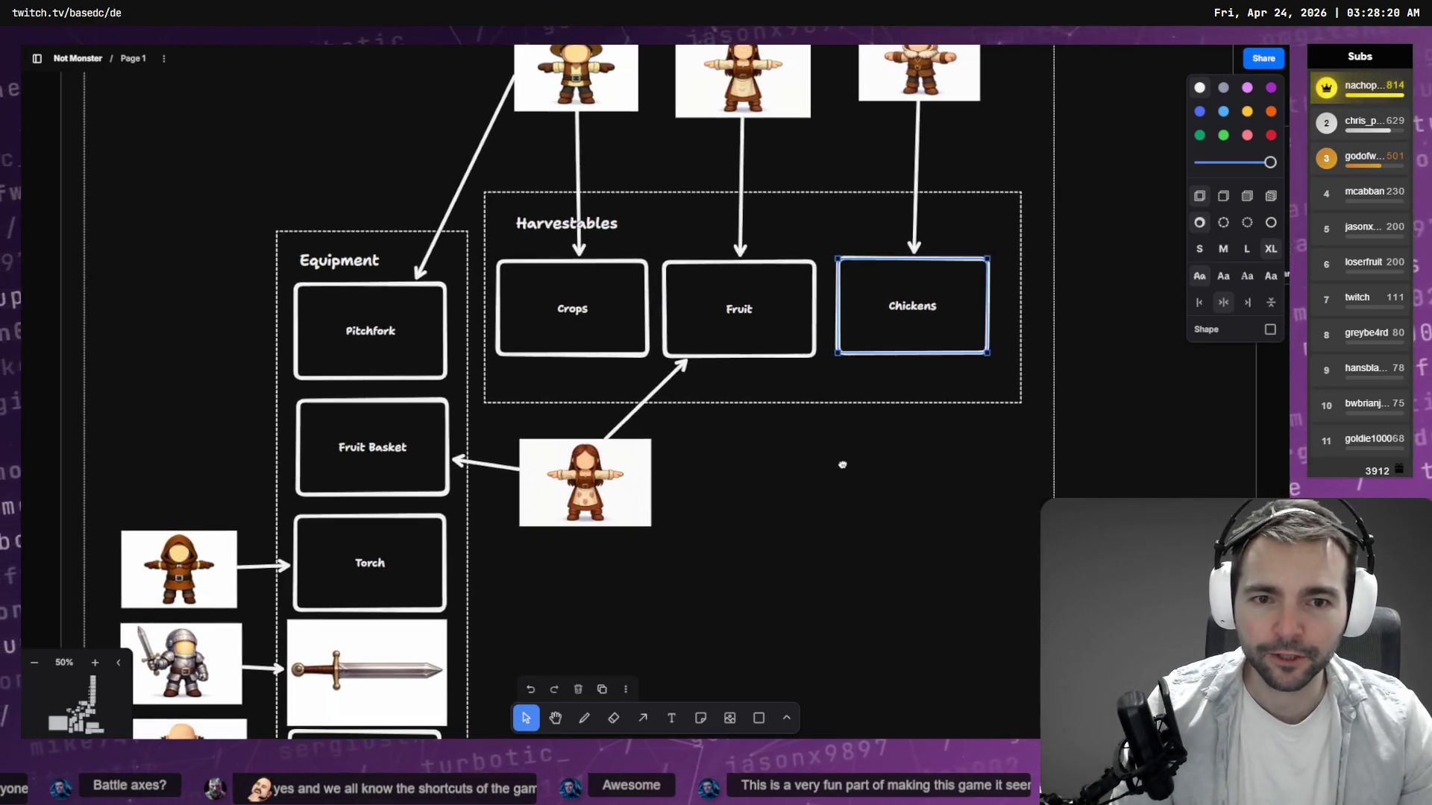
pyautogui.doubleClick(923, 312)
pyautogui.click(889, 468)
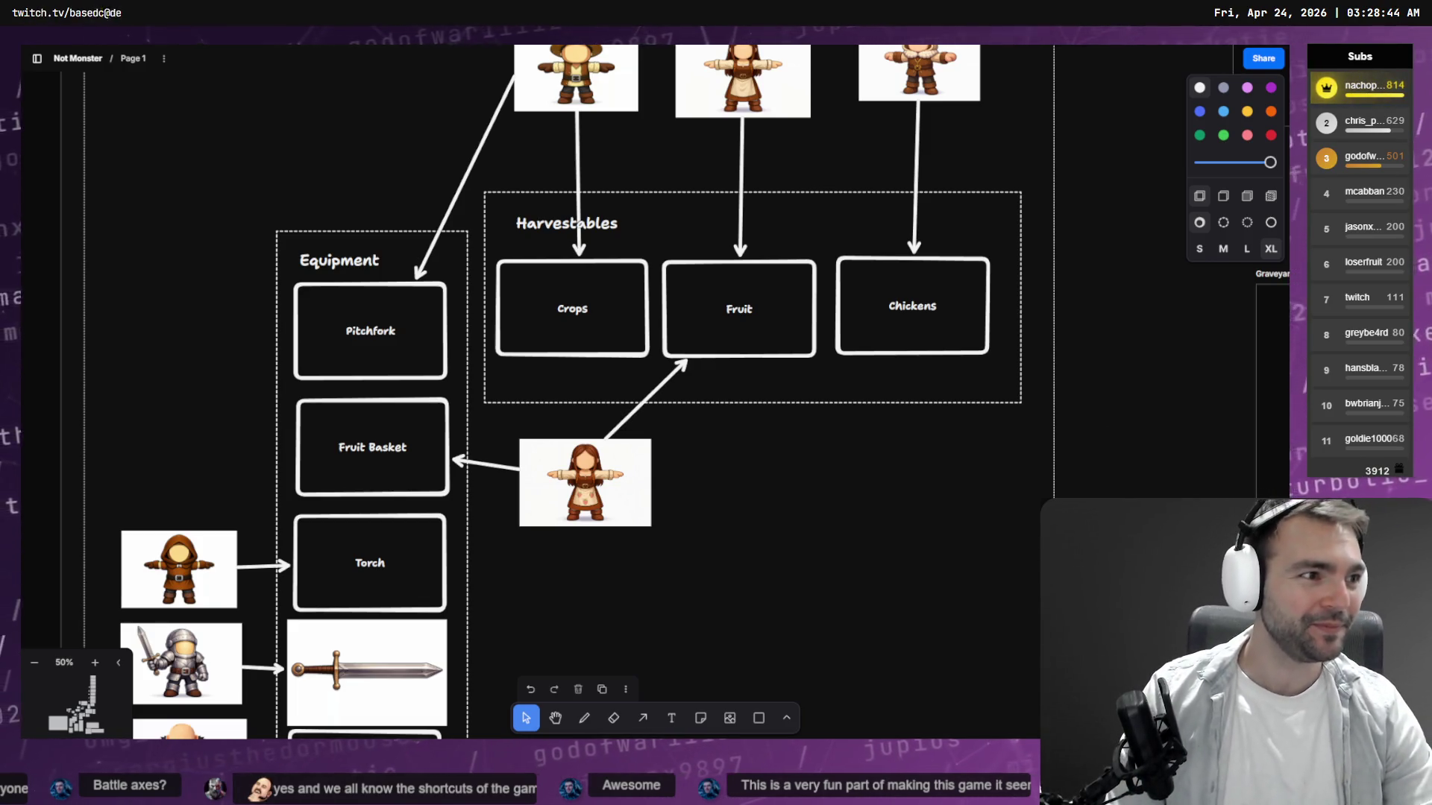
# Review the Codex transcript, then return to Godot and reload the changed ButcherCharacter.tscn from disk.
pyautogui.hotkey('alt', 'Tab')
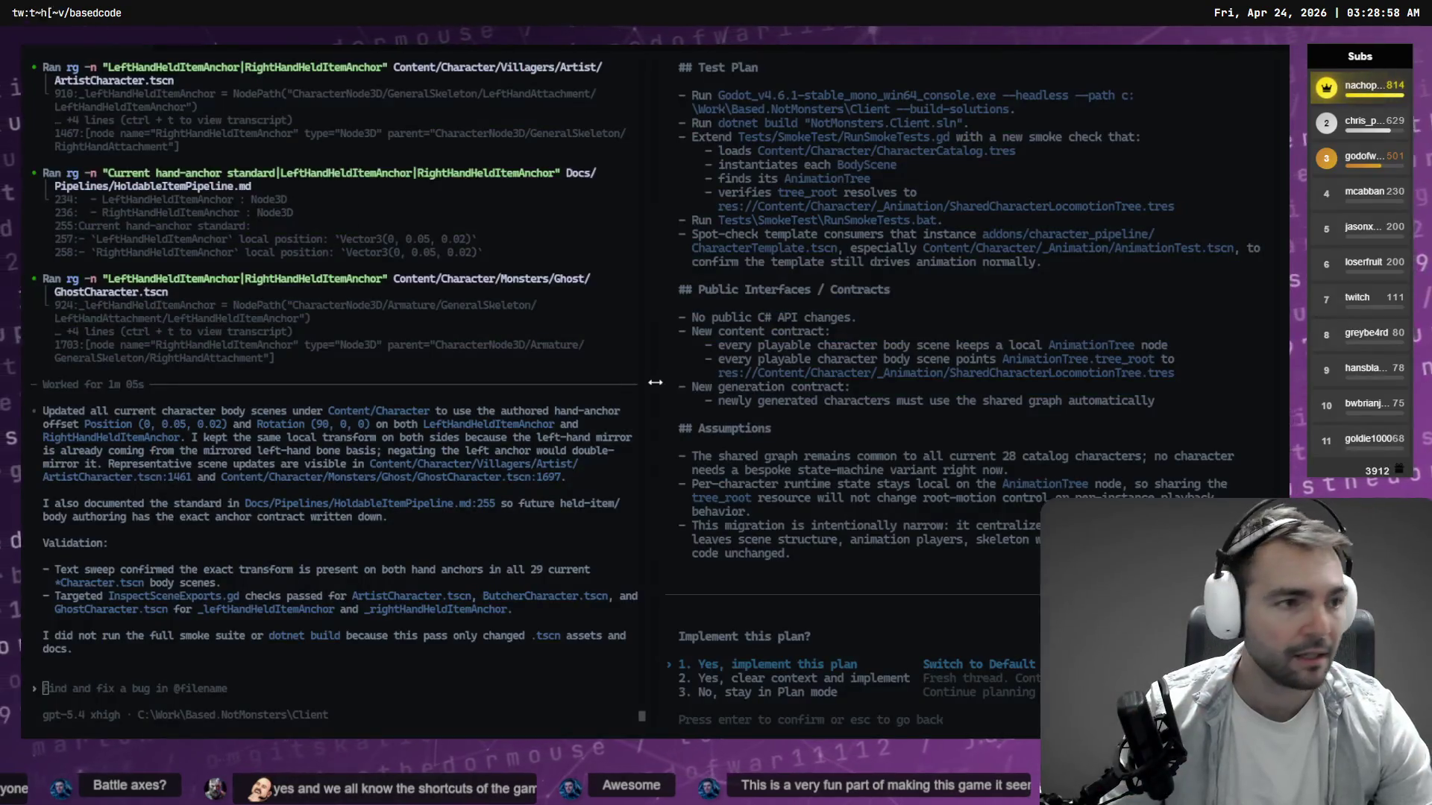
pyautogui.hotkey('alt', 'Tab')
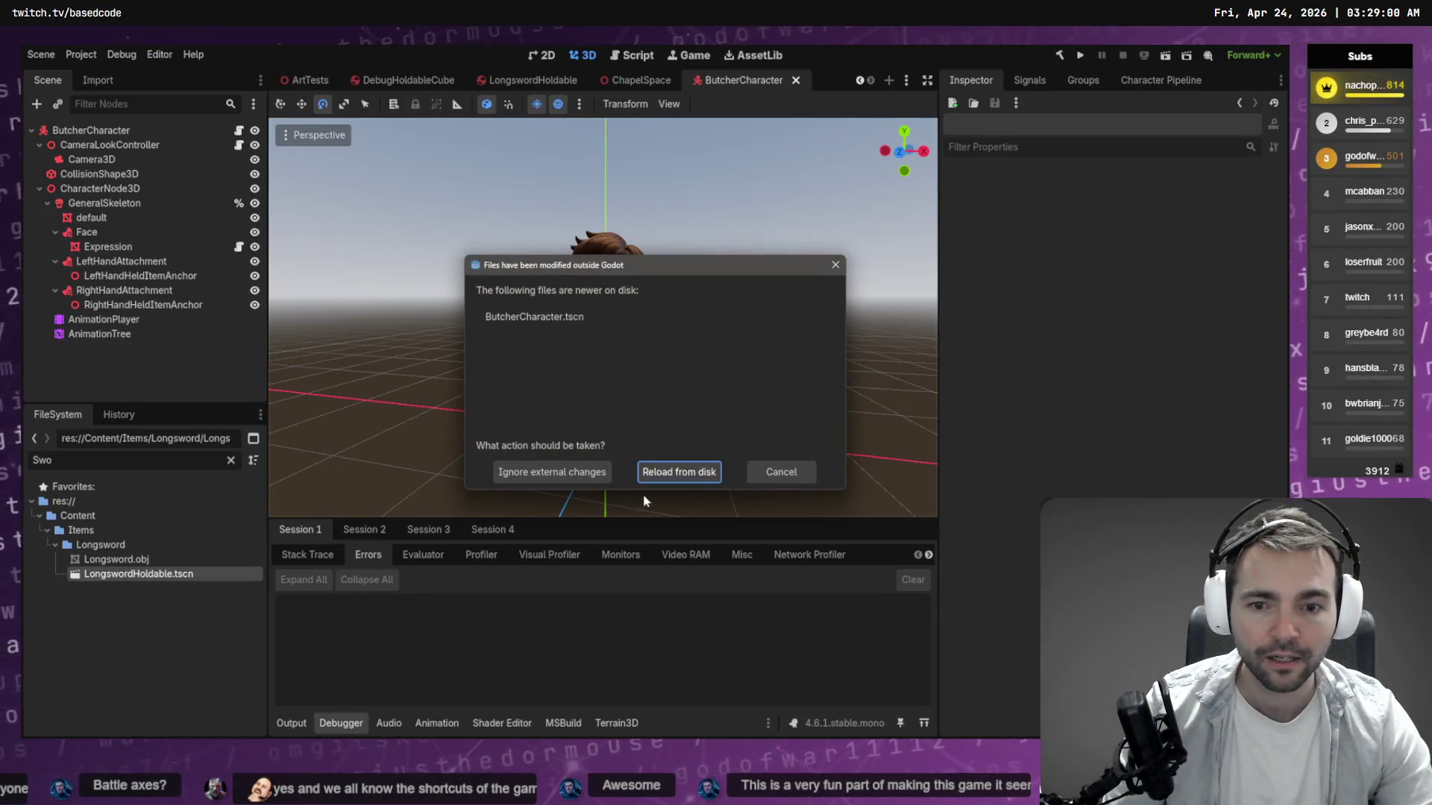
pyautogui.click(674, 473)
# Try the longsword on the Butcher's left-hand anchor, undo it, inspect the character, and close the scene.
pyautogui.moveTo(208, 406)
pyautogui.mouseDown()
pyautogui.moveTo(171, 290)
pyautogui.moveTo(184, 433)
pyautogui.moveTo(176, 279)
pyautogui.mouseUp()
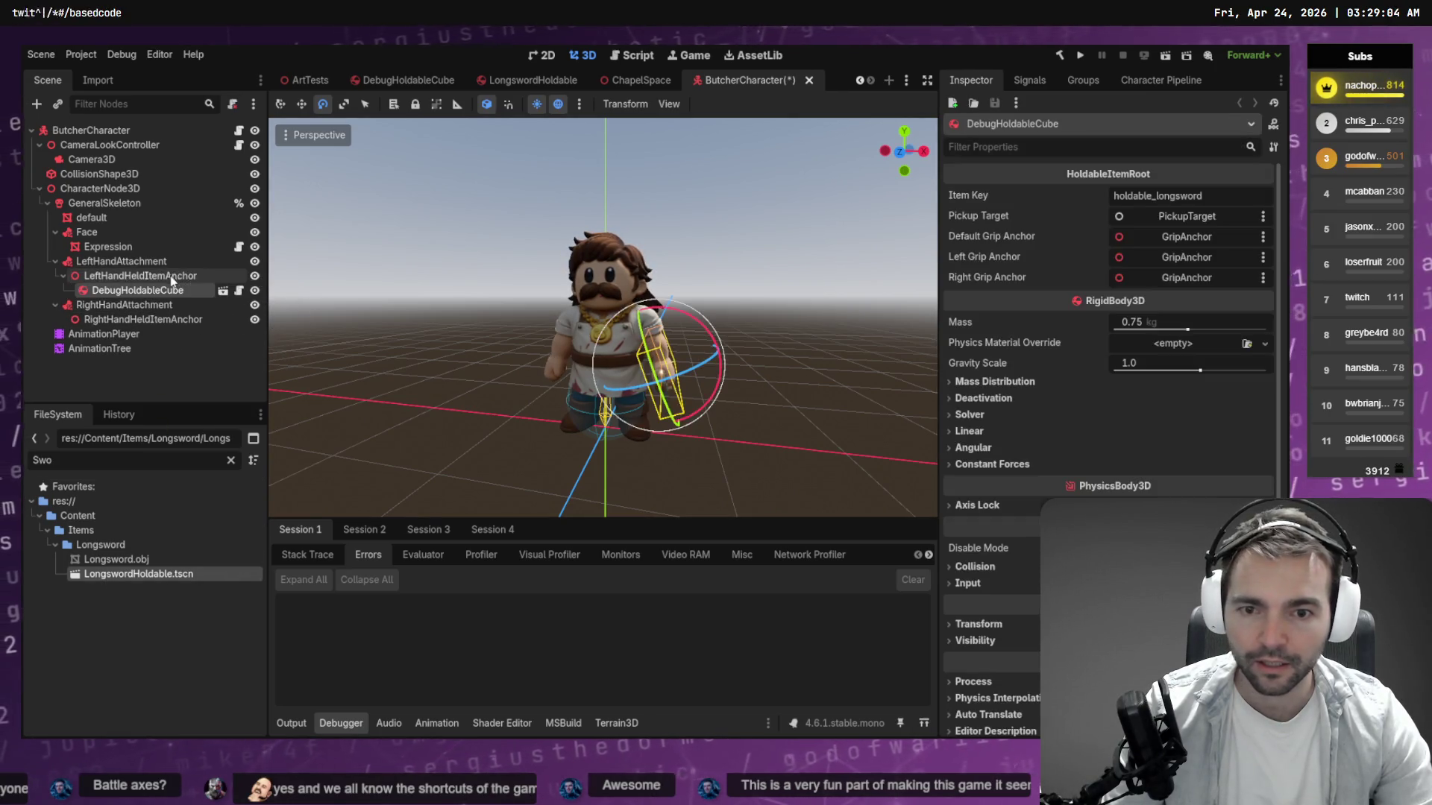
pyautogui.hotkey('ctrl', 'z')
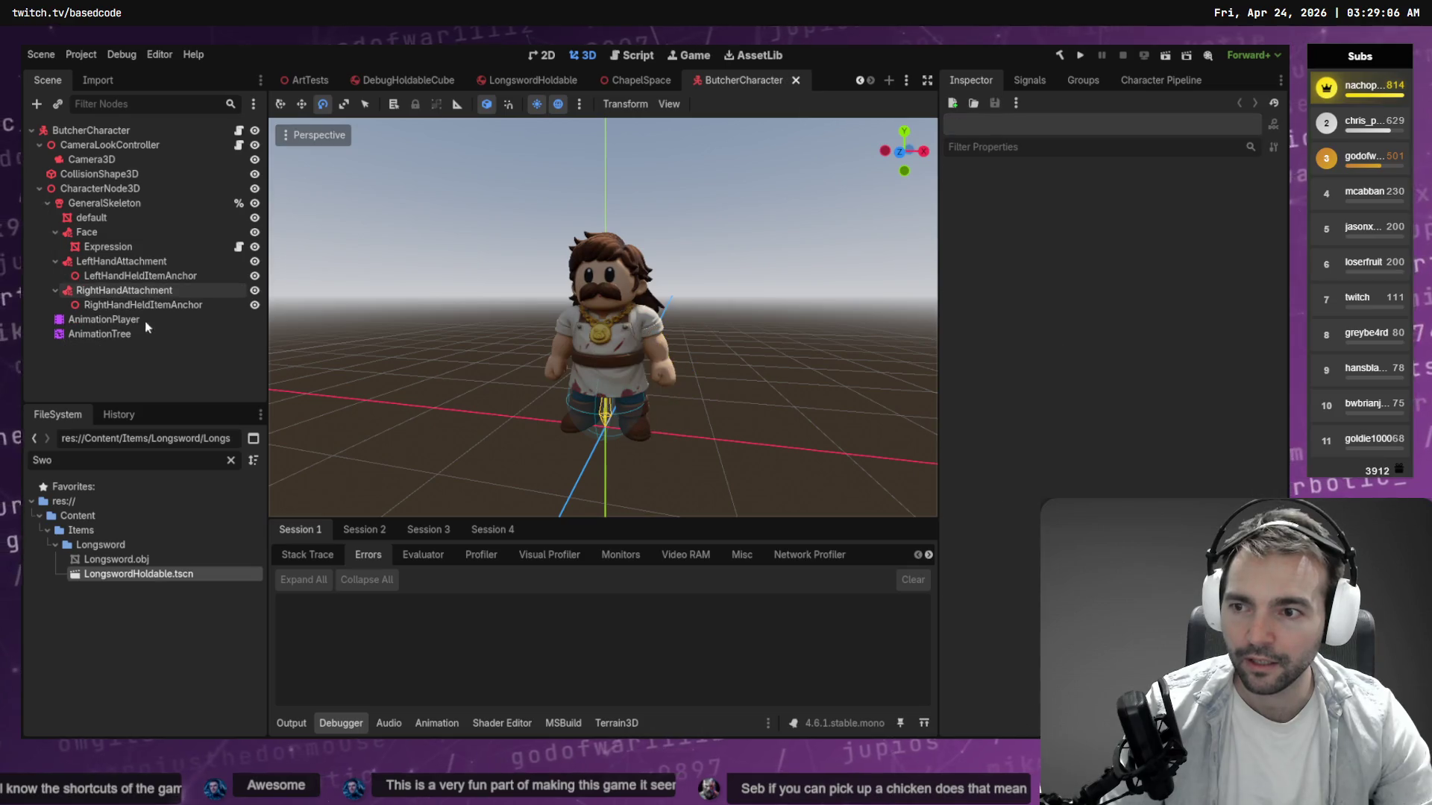
pyautogui.moveTo(138, 573)
pyautogui.mouseDown()
pyautogui.moveTo(136, 419)
pyautogui.moveTo(168, 306)
pyautogui.mouseUp()
pyautogui.click(446, 312)
pyautogui.moveTo(445, 311); pyautogui.dragTo(409, 376)
pyautogui.moveTo(315, 454); pyautogui.dragTo(448, 444)
pyautogui.hotkey('ctrl', 's')
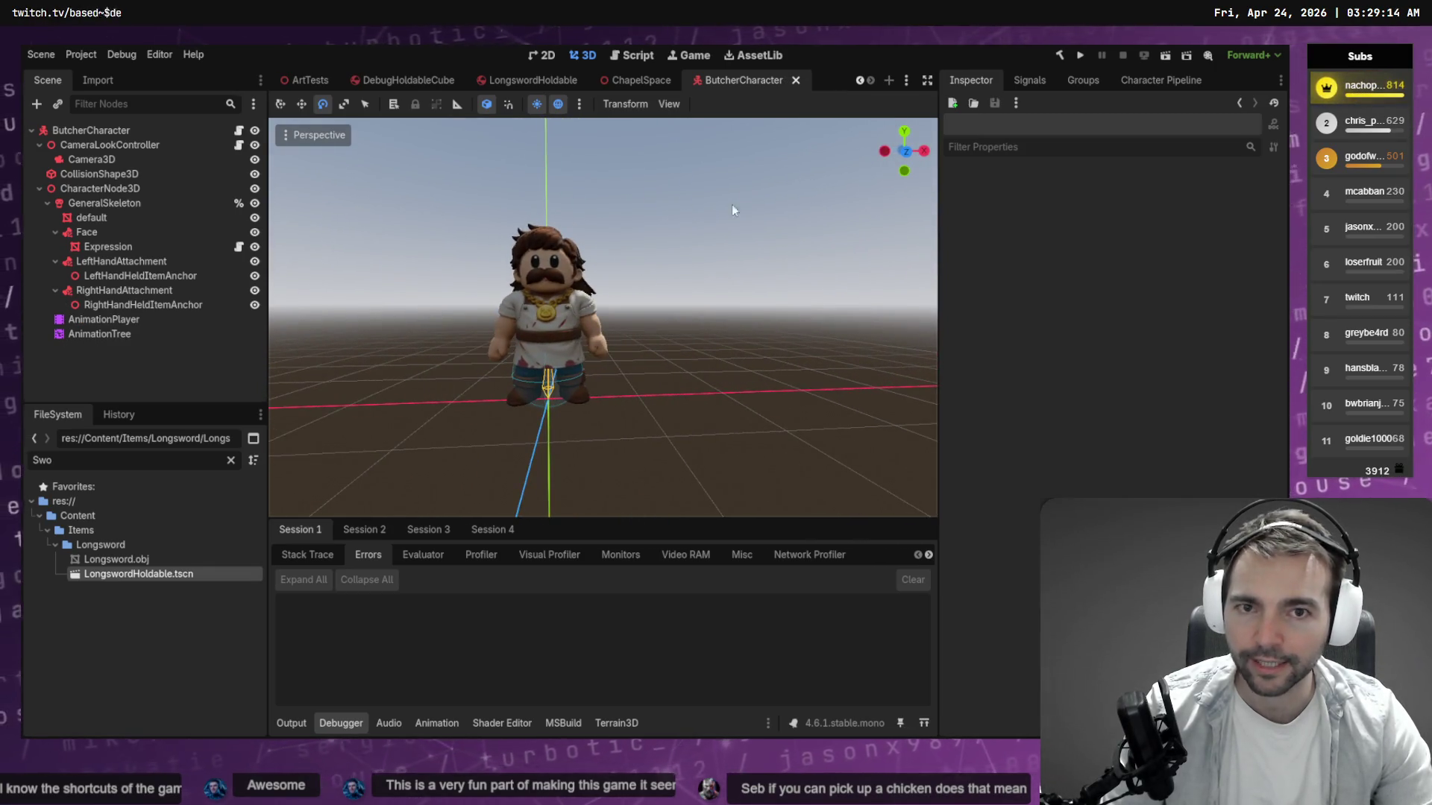
pyautogui.hotkey('ctrl', 'shift', 'w')
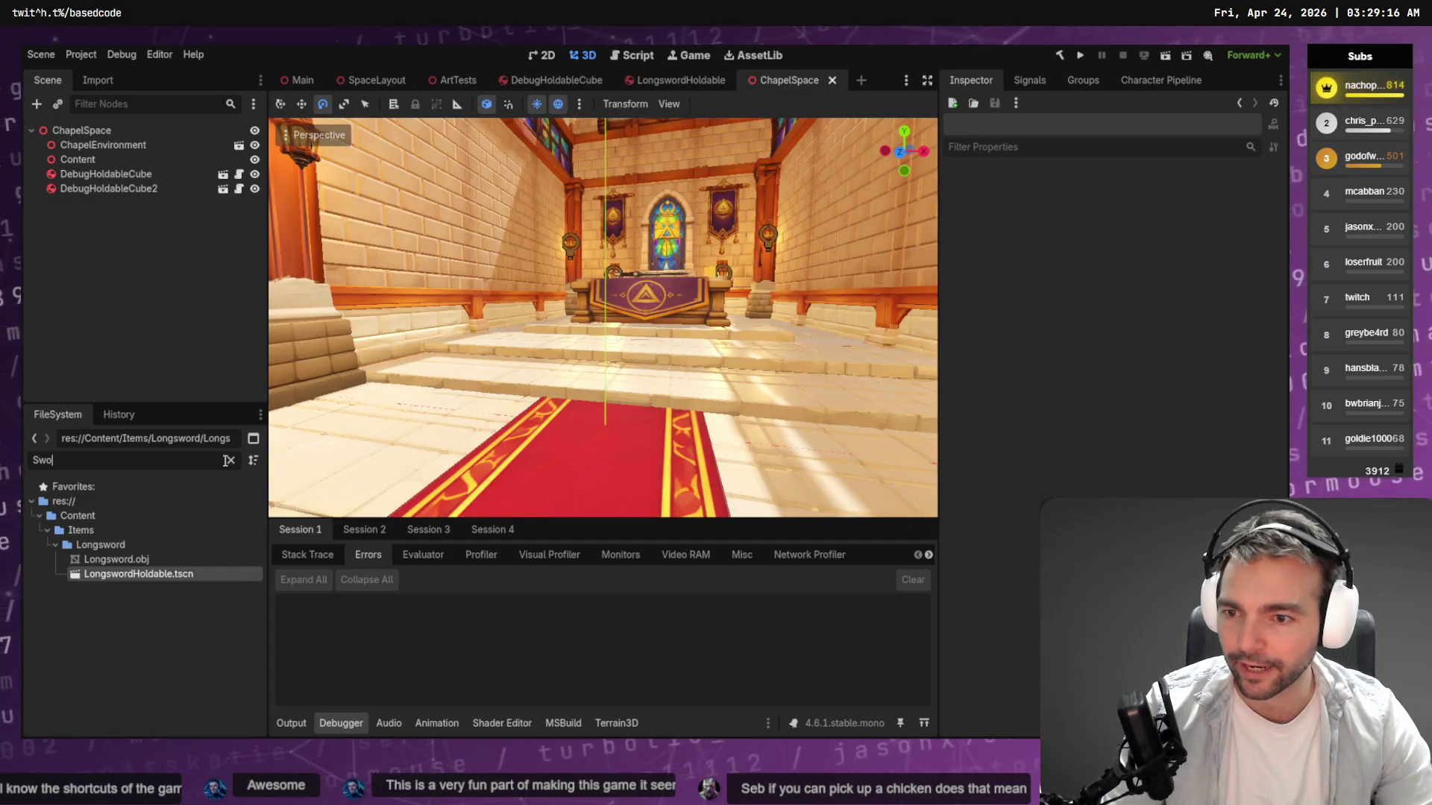
# Clear the FileSystem filter, expand the Villagers/Vagabond folder, and open VagabondCharacter.tscn.
pyautogui.click(230, 460)
pyautogui.scroll(5, 129, 657)
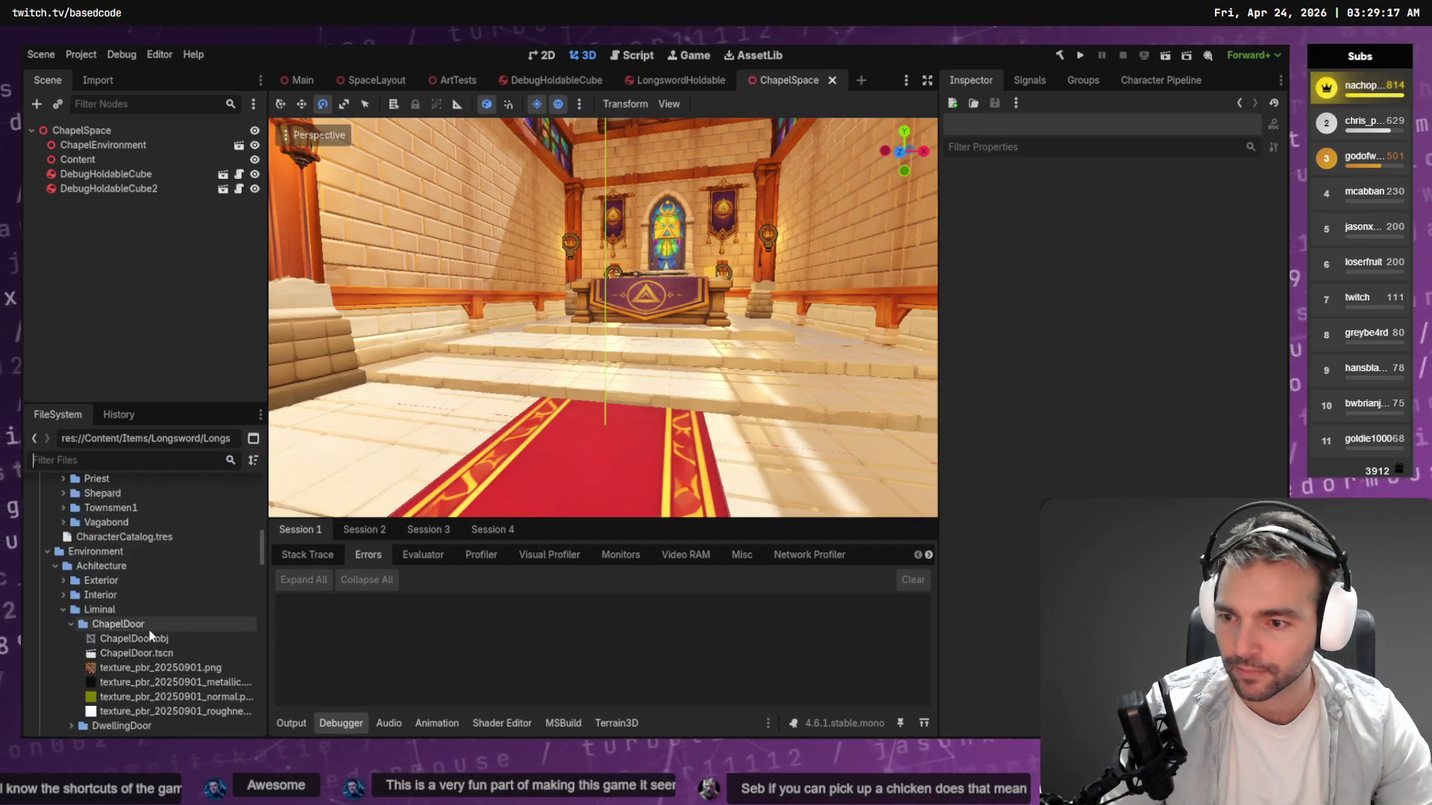
pyautogui.click(63, 609)
pyautogui.click(64, 523)
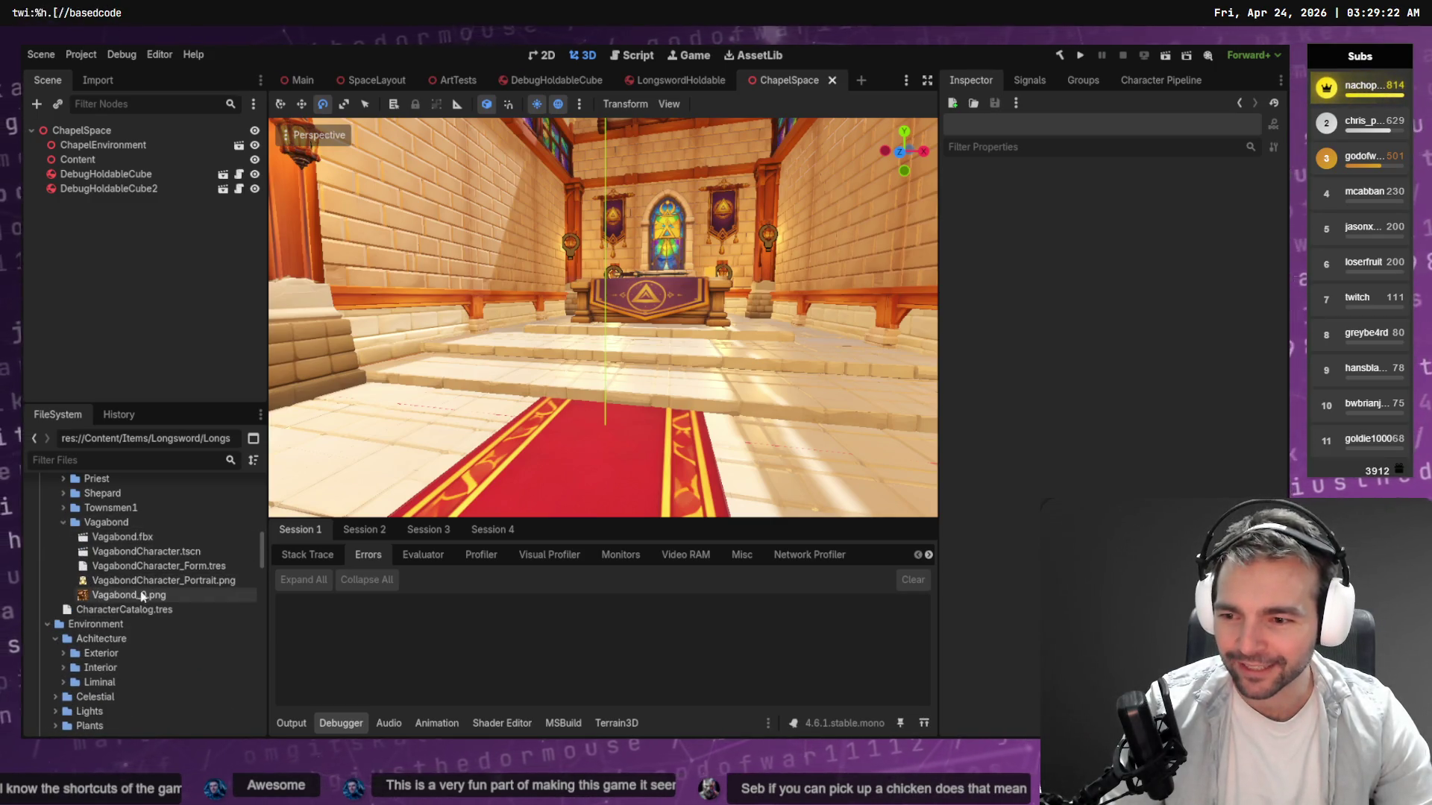
pyautogui.doubleClick(152, 551)
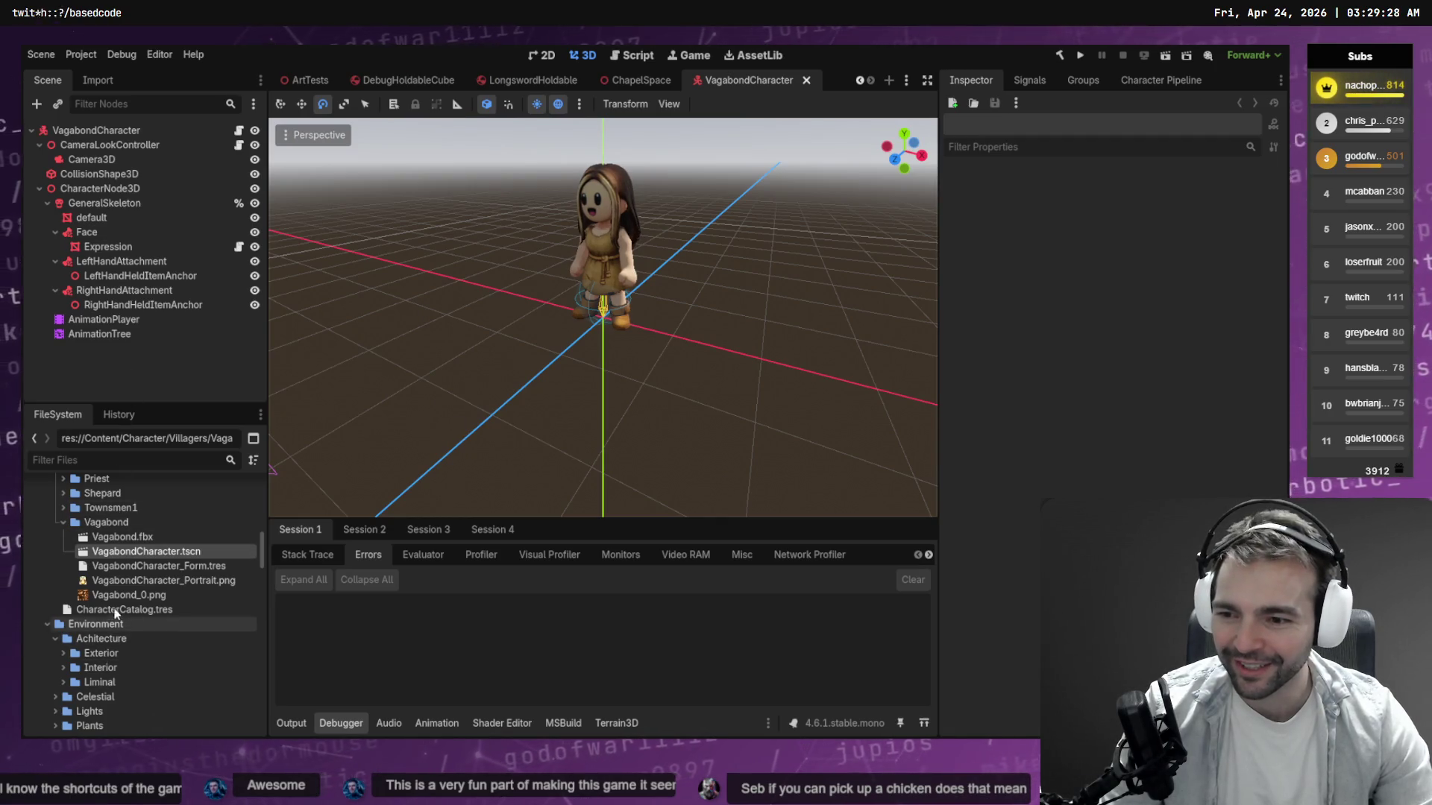
pyautogui.scroll(3, 115, 666)
pyautogui.scroll(-5, 121, 663)
pyautogui.scroll(-5, 142, 646)
# Attach LongswordHoldable.tscn to the Vagabond's right-hand anchor, delete it again, and close the Vagabond tab.
pyautogui.moveTo(145, 636)
pyautogui.mouseDown()
pyautogui.moveTo(190, 403)
pyautogui.moveTo(173, 312)
pyautogui.mouseUp()
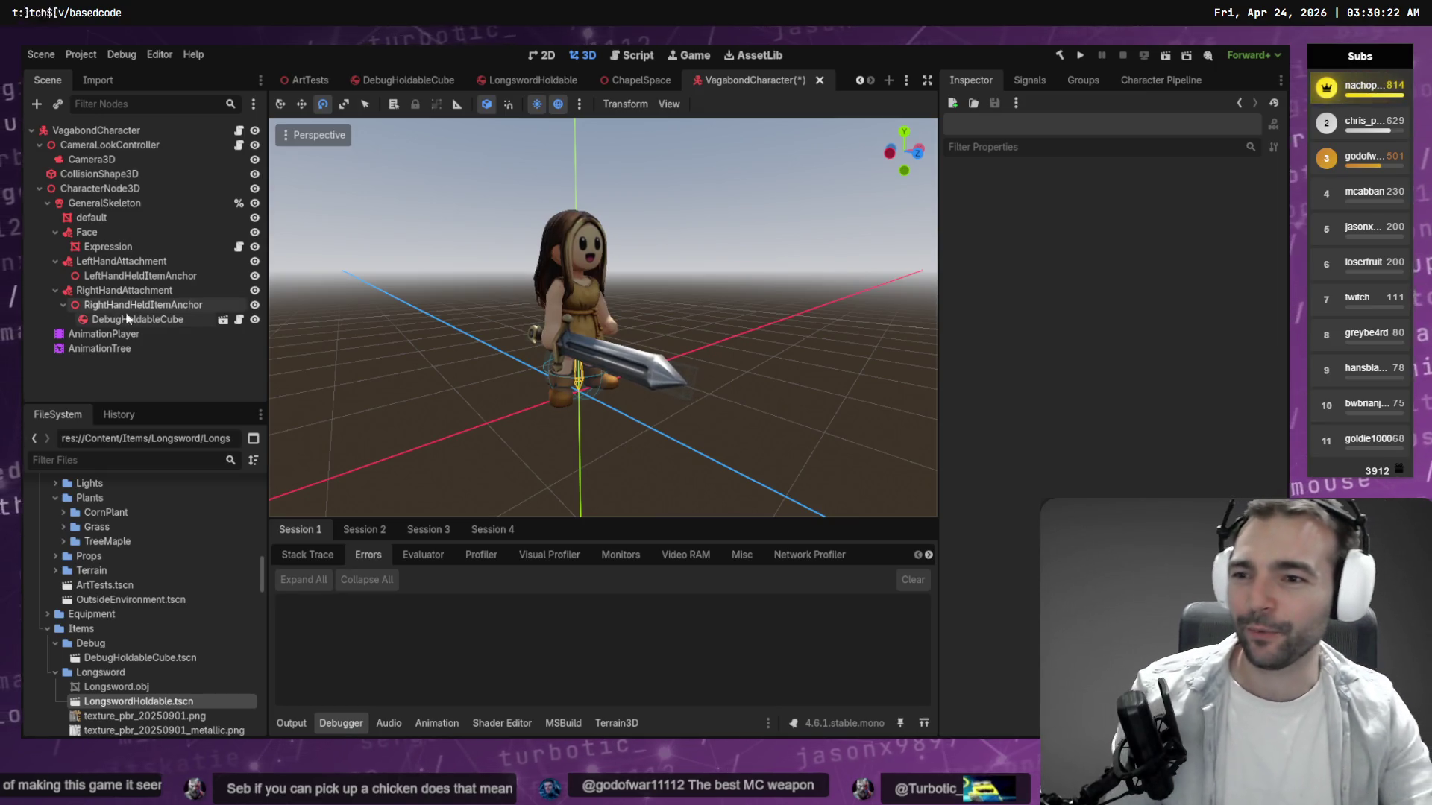
pyautogui.click(168, 319)
pyautogui.press('Delete')
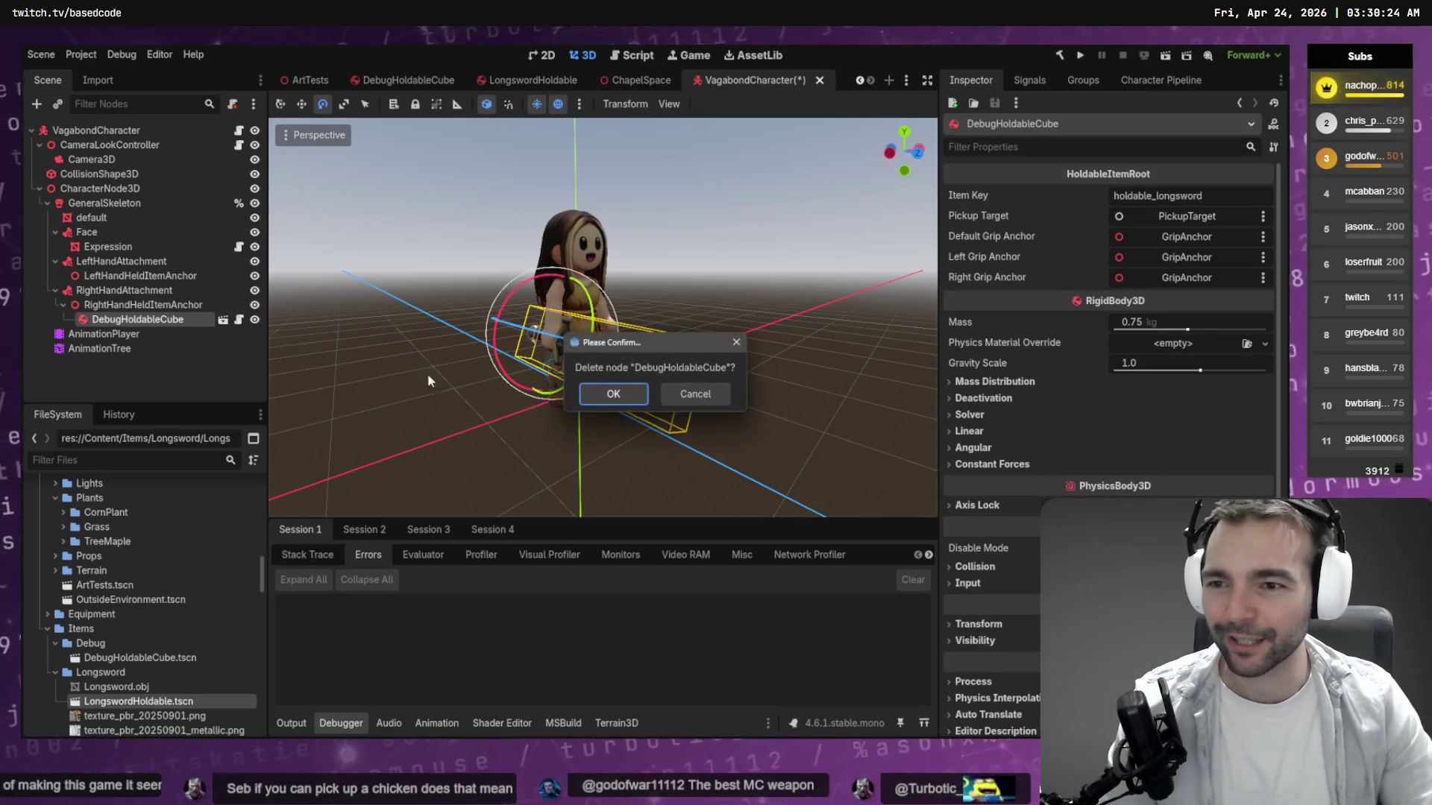
pyautogui.click(630, 397)
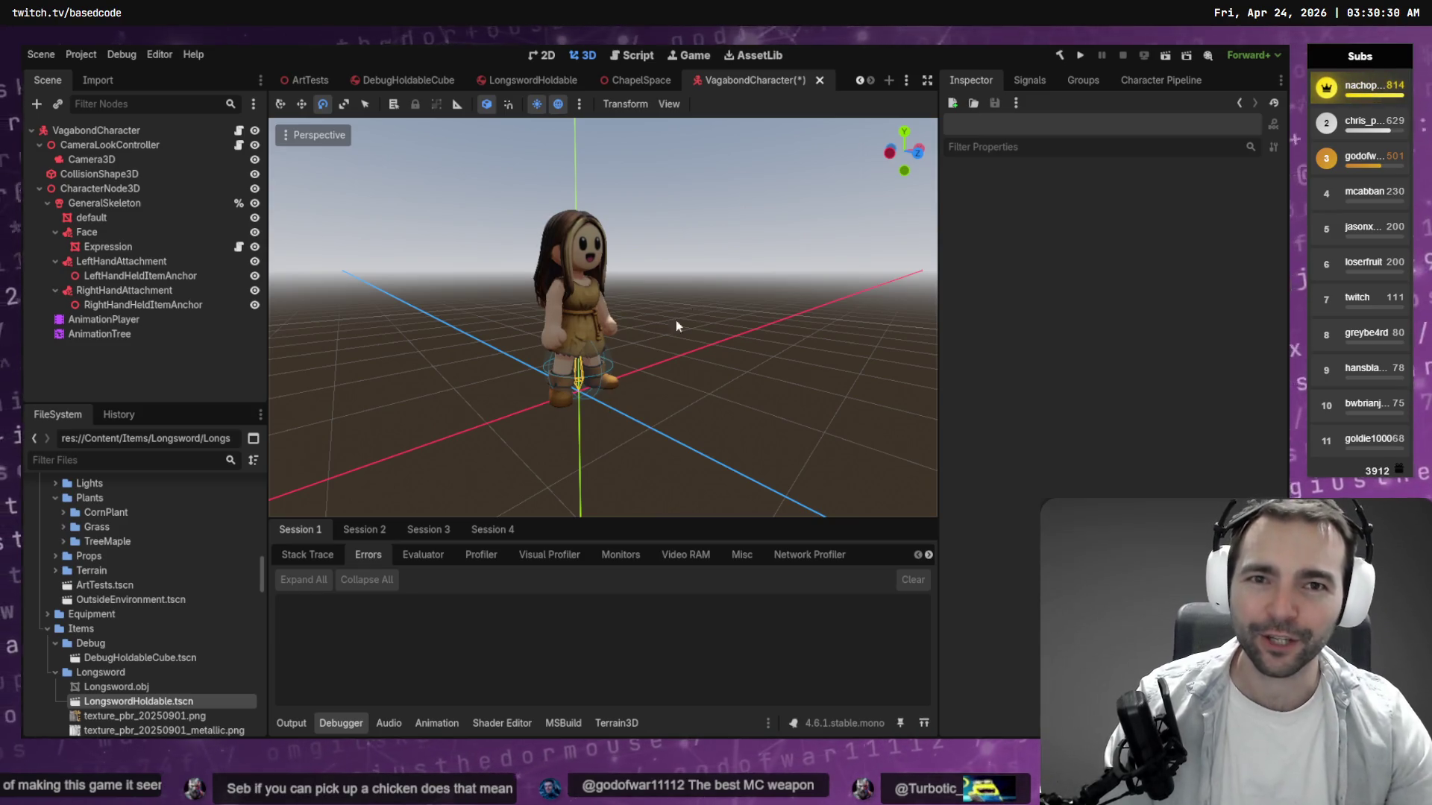
pyautogui.click(819, 80)
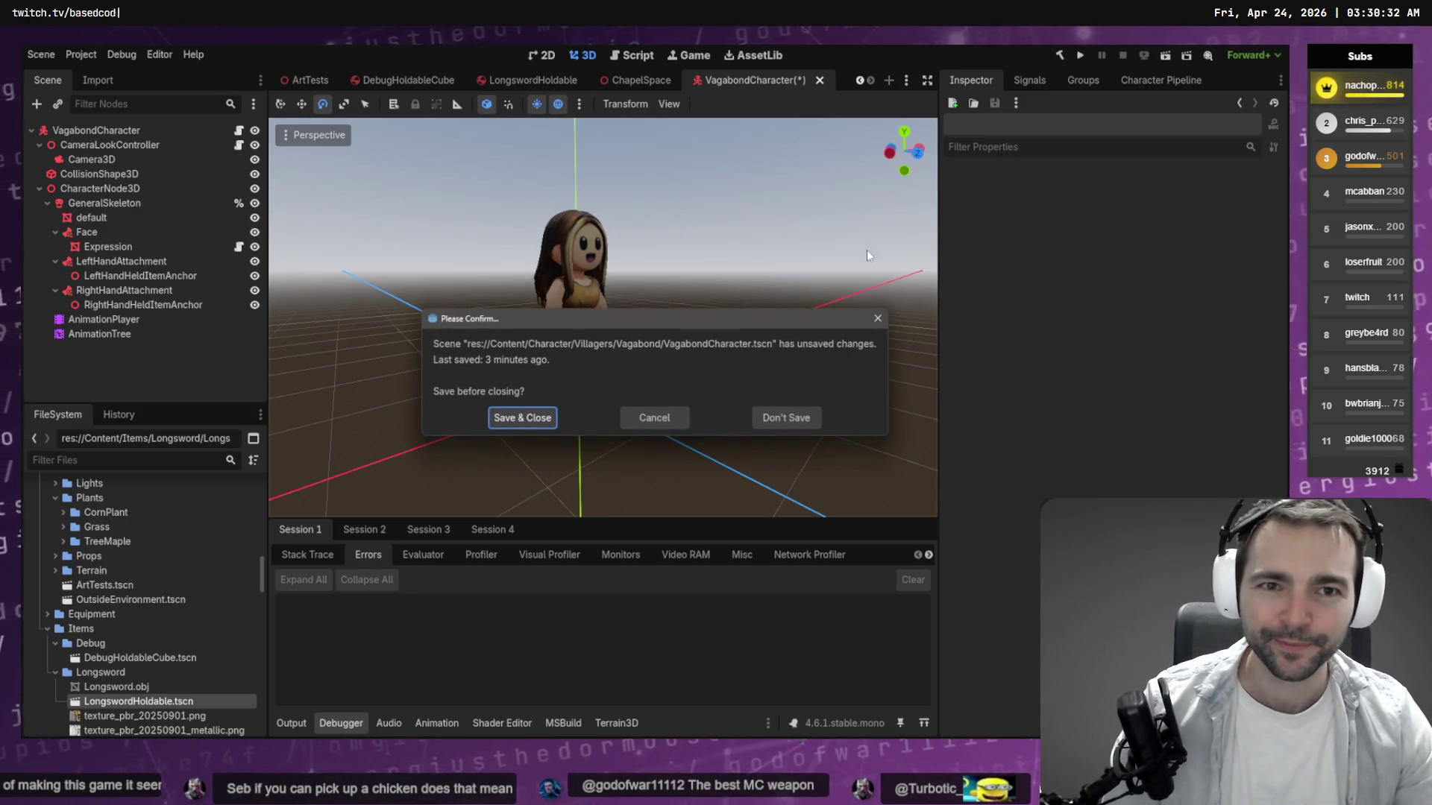
# Close the Vagabond scene without saving and run the project with F5.
pyautogui.click(792, 418)
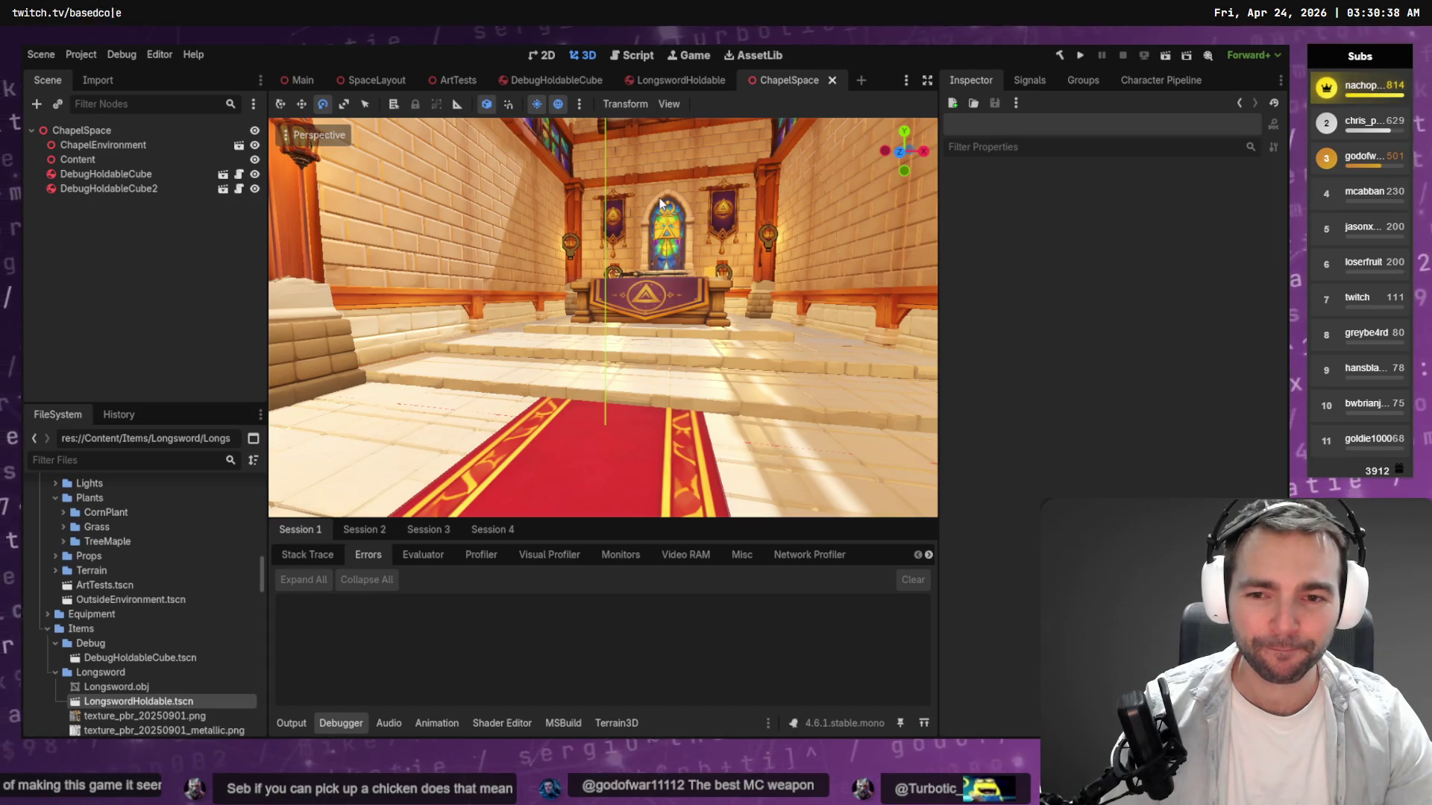
pyautogui.scroll(-10, 659, 199)
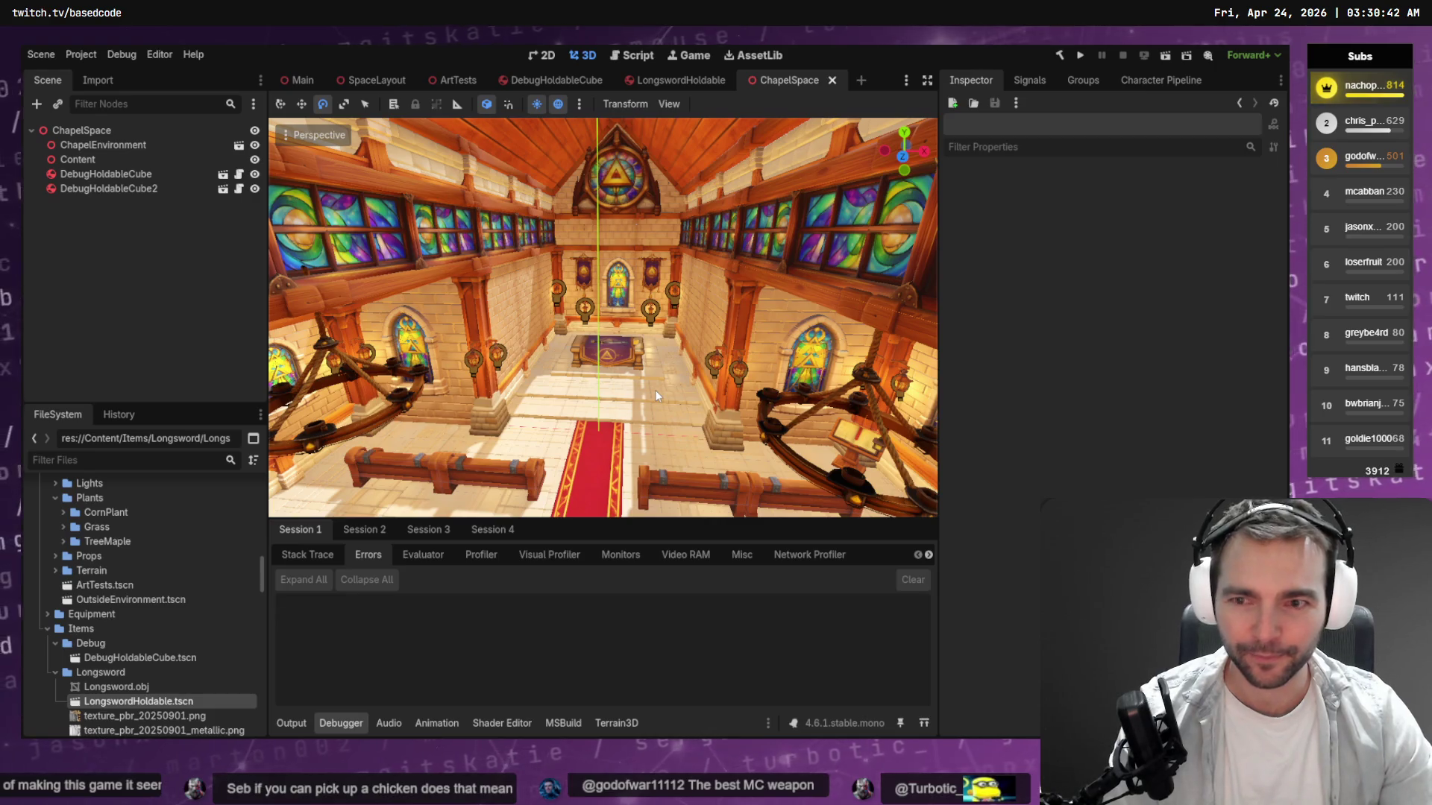
pyautogui.press('F5')
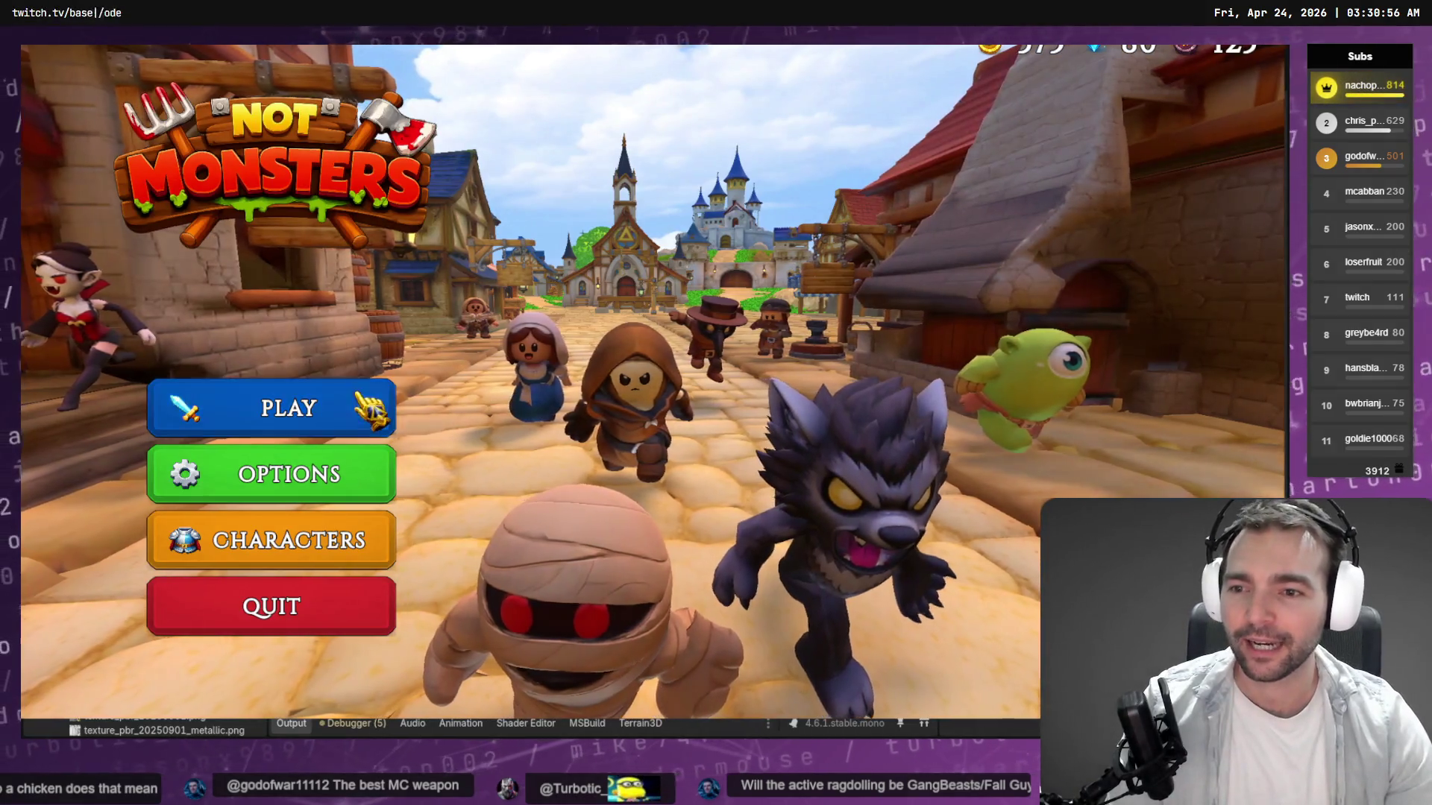
# Host a public lobby, selecting Barbarian as the villager form and Werewolf as the monster form.
pyautogui.click(367, 408)
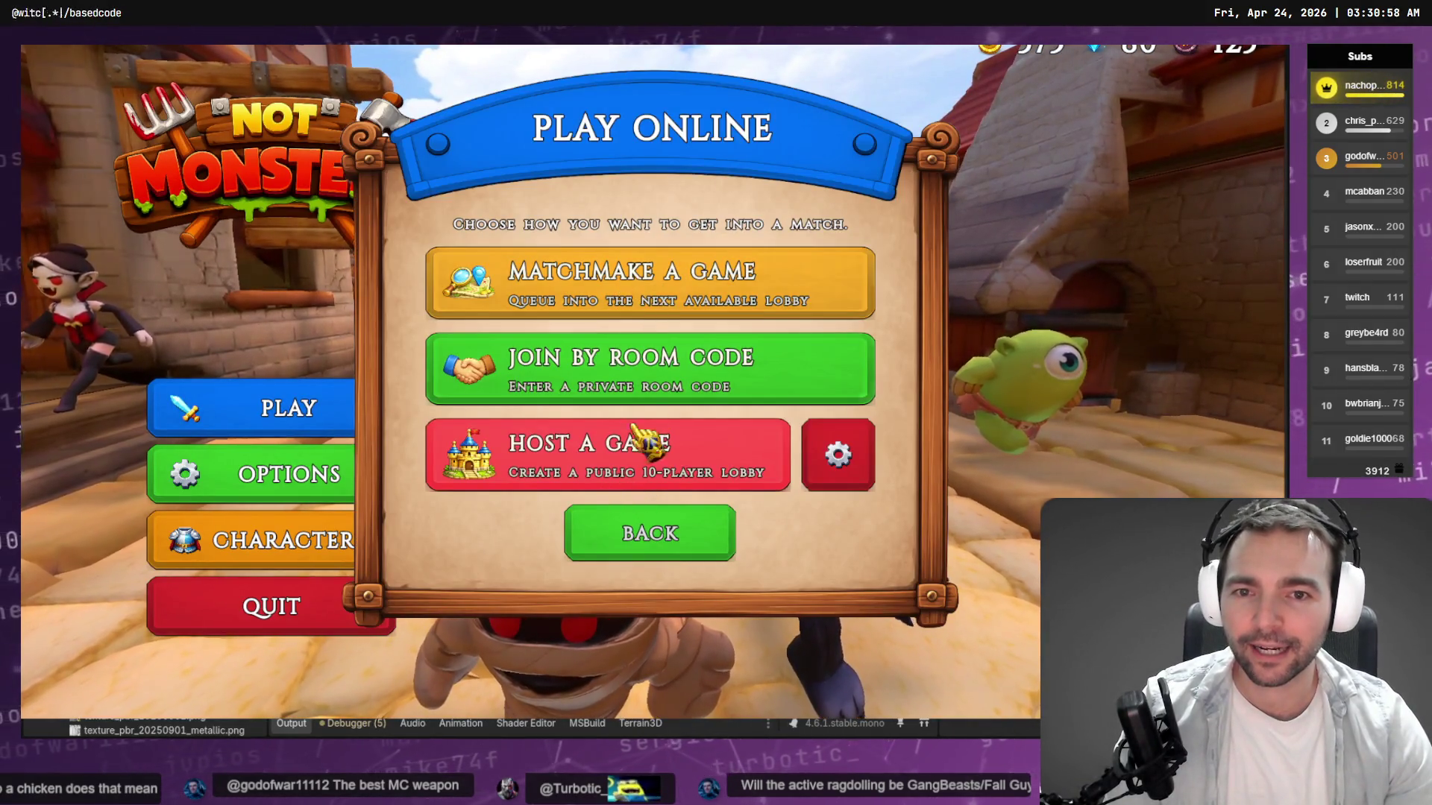
pyautogui.click(647, 470)
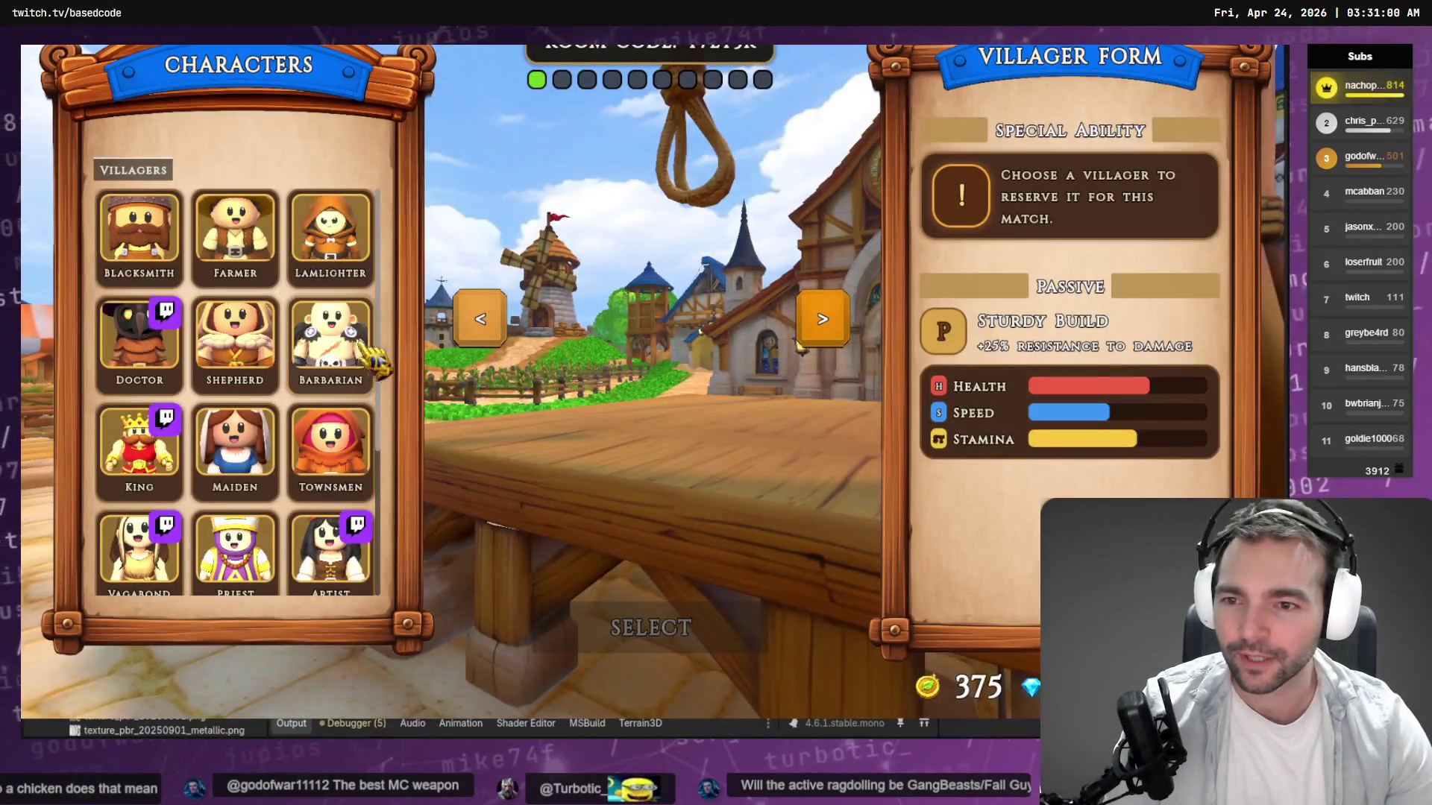
pyautogui.click(343, 342)
pyautogui.click(628, 626)
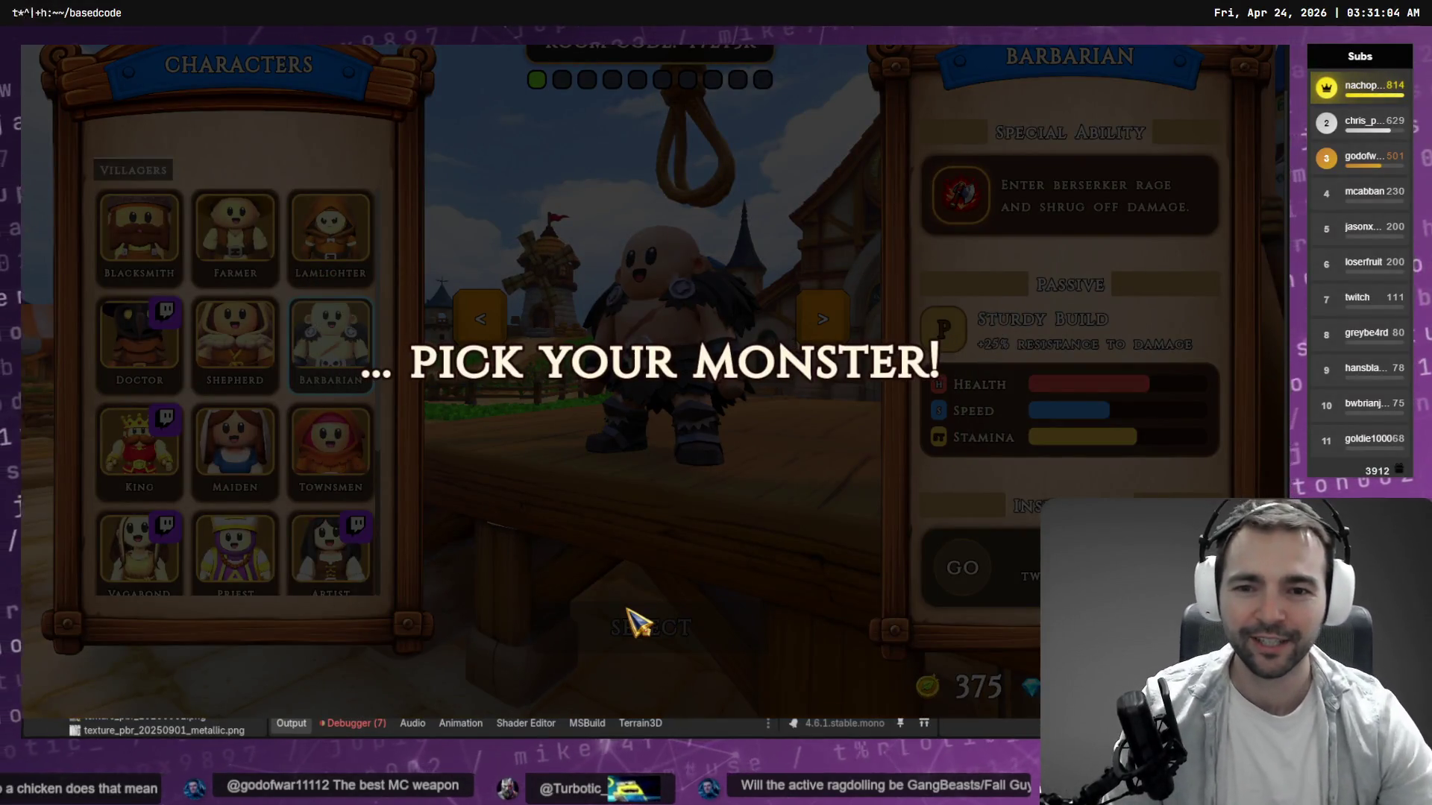
pyautogui.scroll(-2, 335, 462)
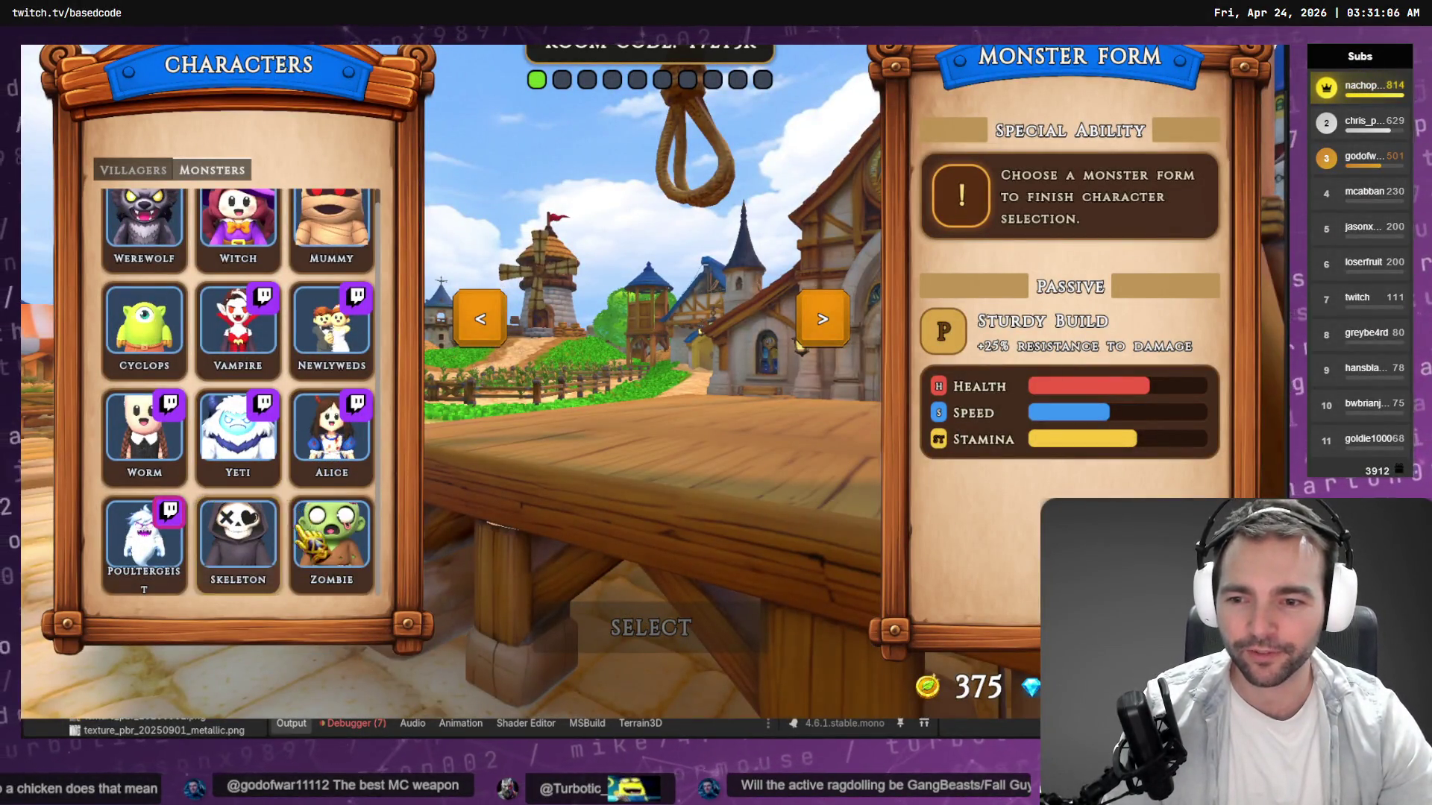
pyautogui.click(144, 224)
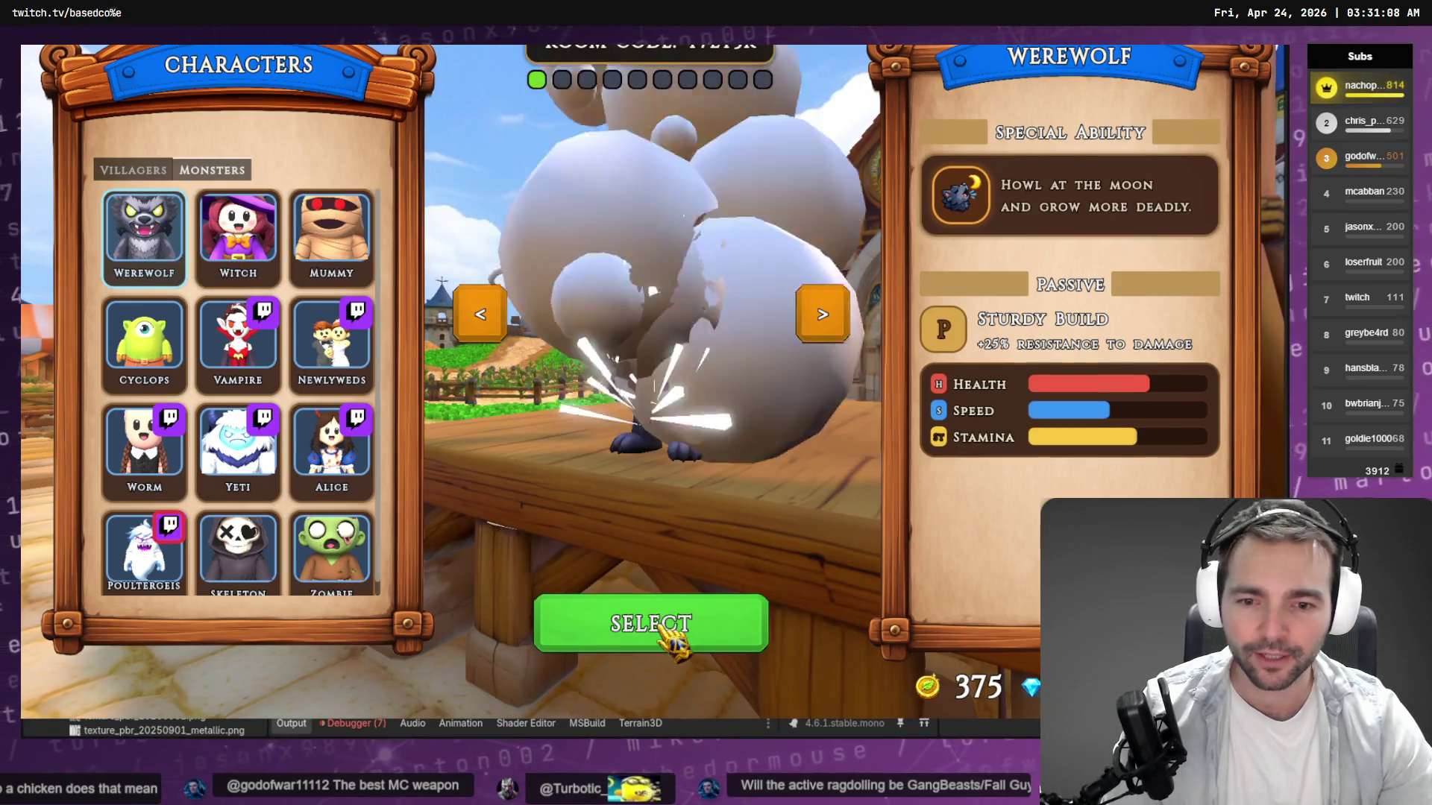
pyautogui.click(675, 630)
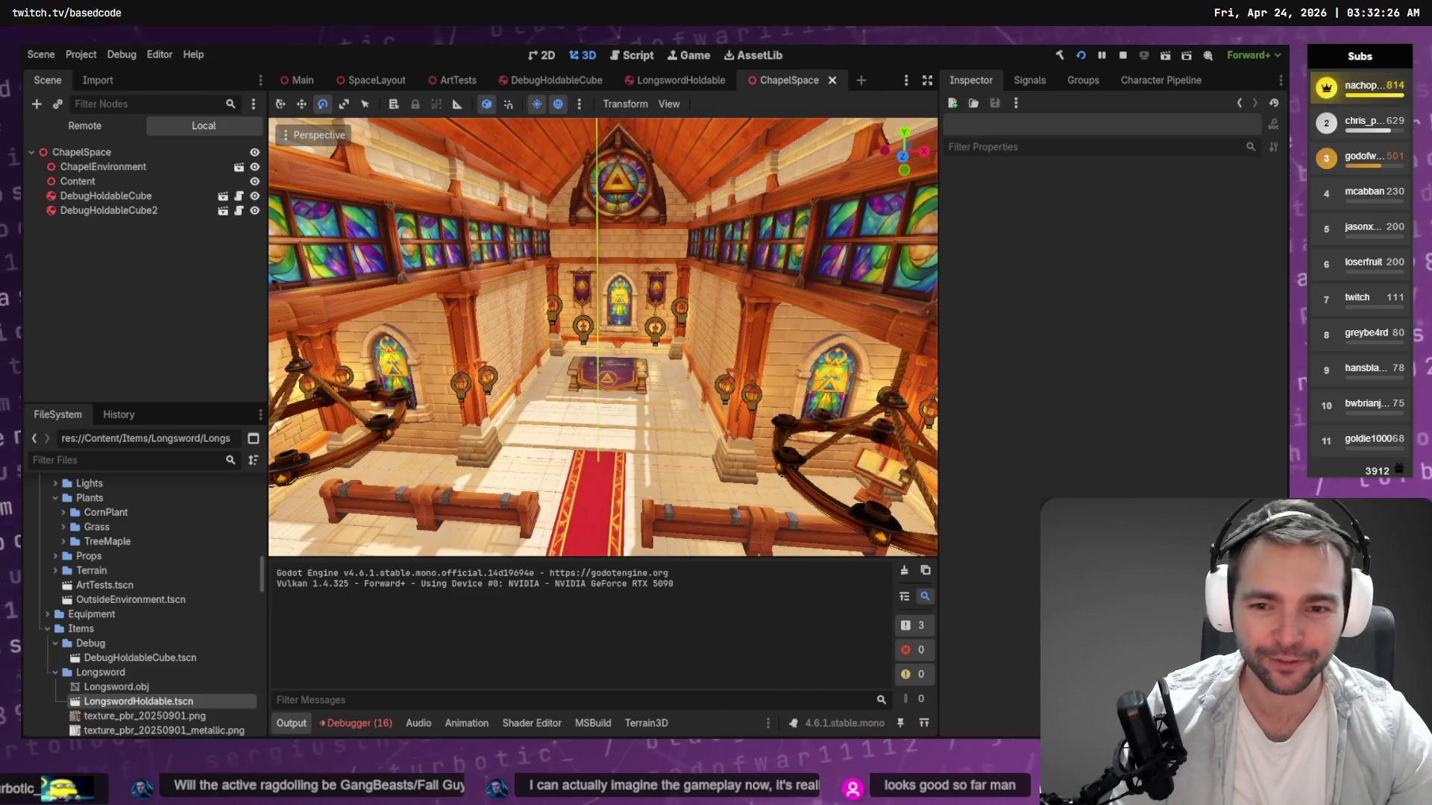
# Switch from Godot to the terminal showing Codex CLI's transcript and pending plan.
pyautogui.hotkey('alt', 'Tab')
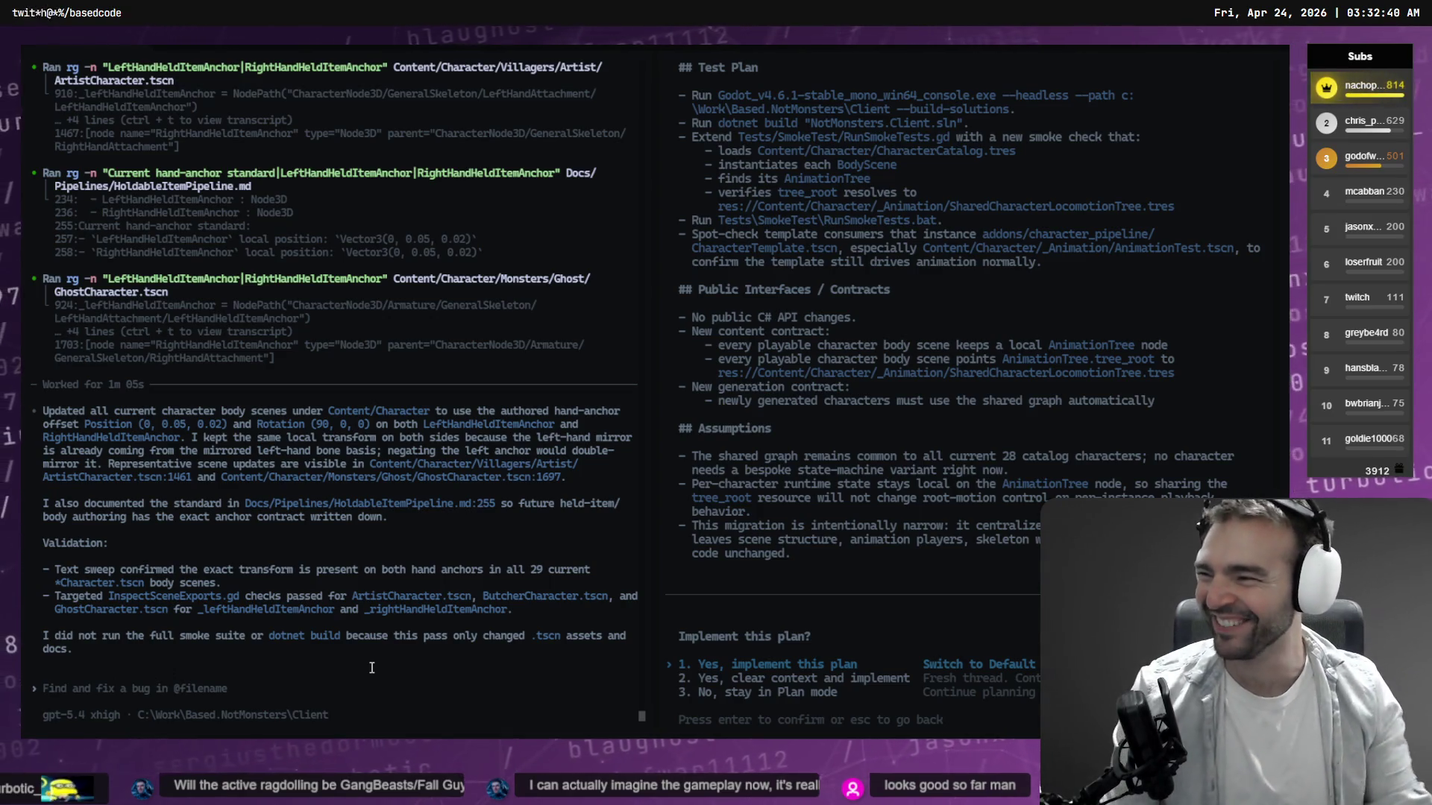
# Leave the Codex terminal and return to the running Chapel match as the werewolf.
pyautogui.hotkey('alt', 'Tab')
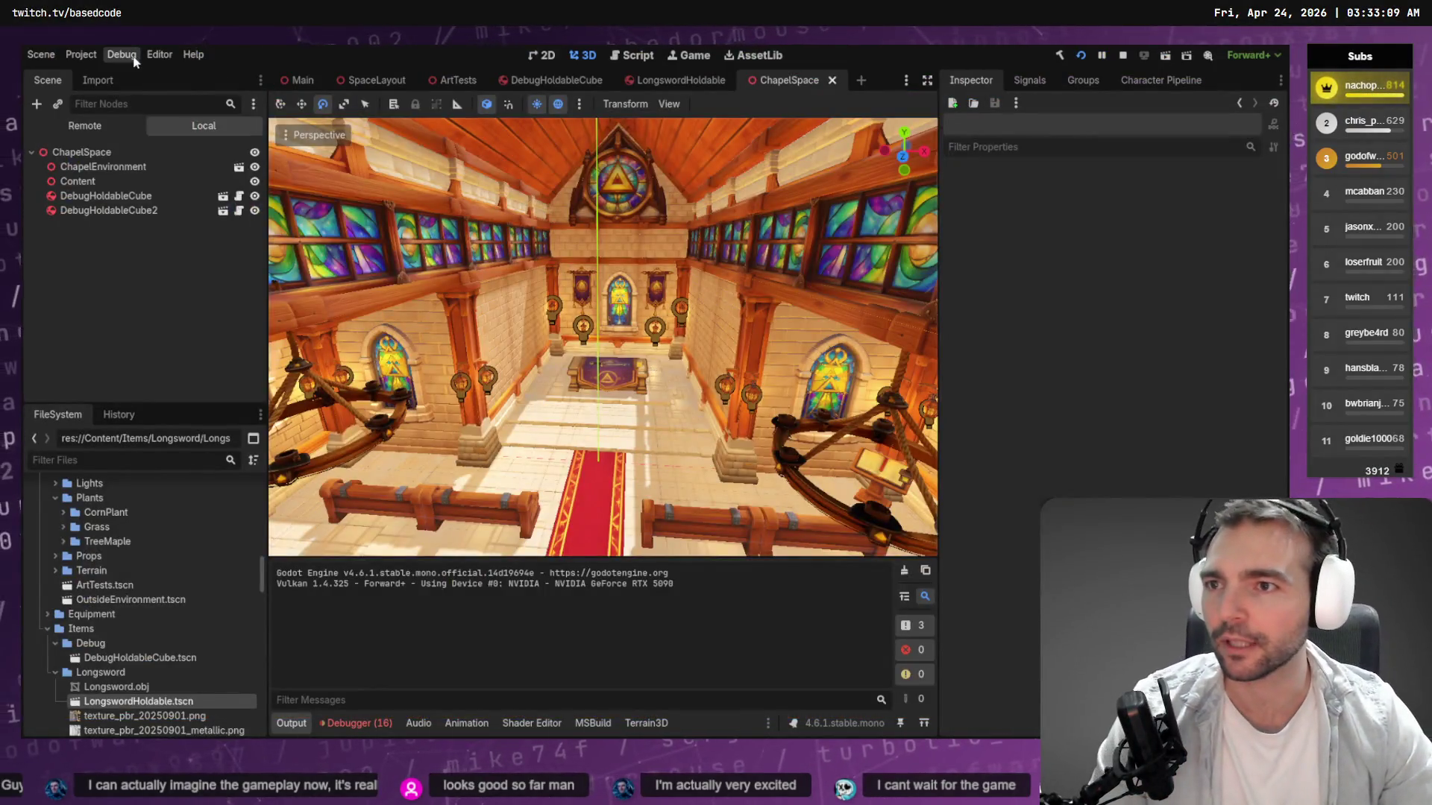
# Walk the werewolf along the chapel's red carpet while watching the bottom-left held-item slot.
pyautogui.click(134, 59)
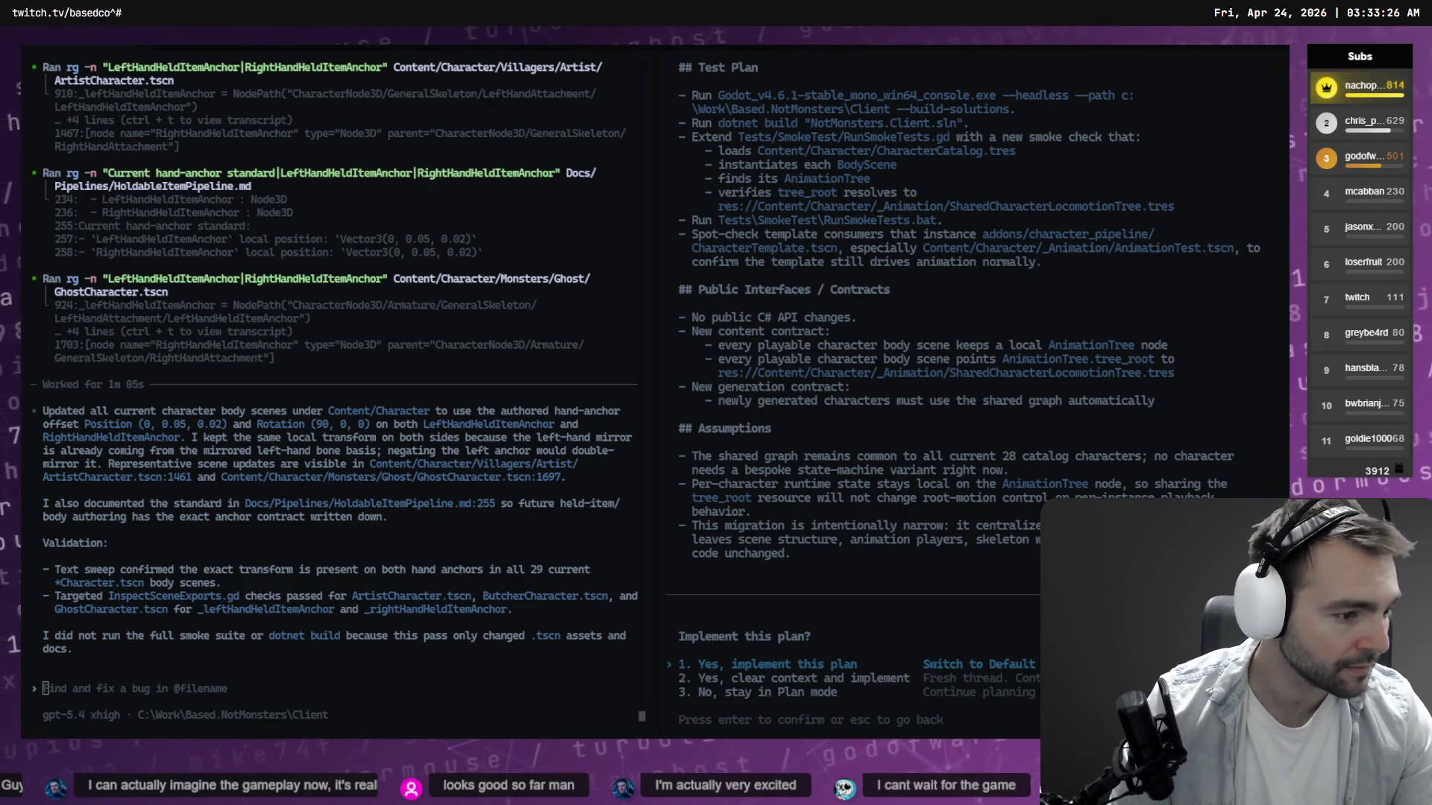
# In Fork, scroll the Unstaged list of 167 changes and select the Content folder.
pyautogui.scroll(-4, 406, 203)
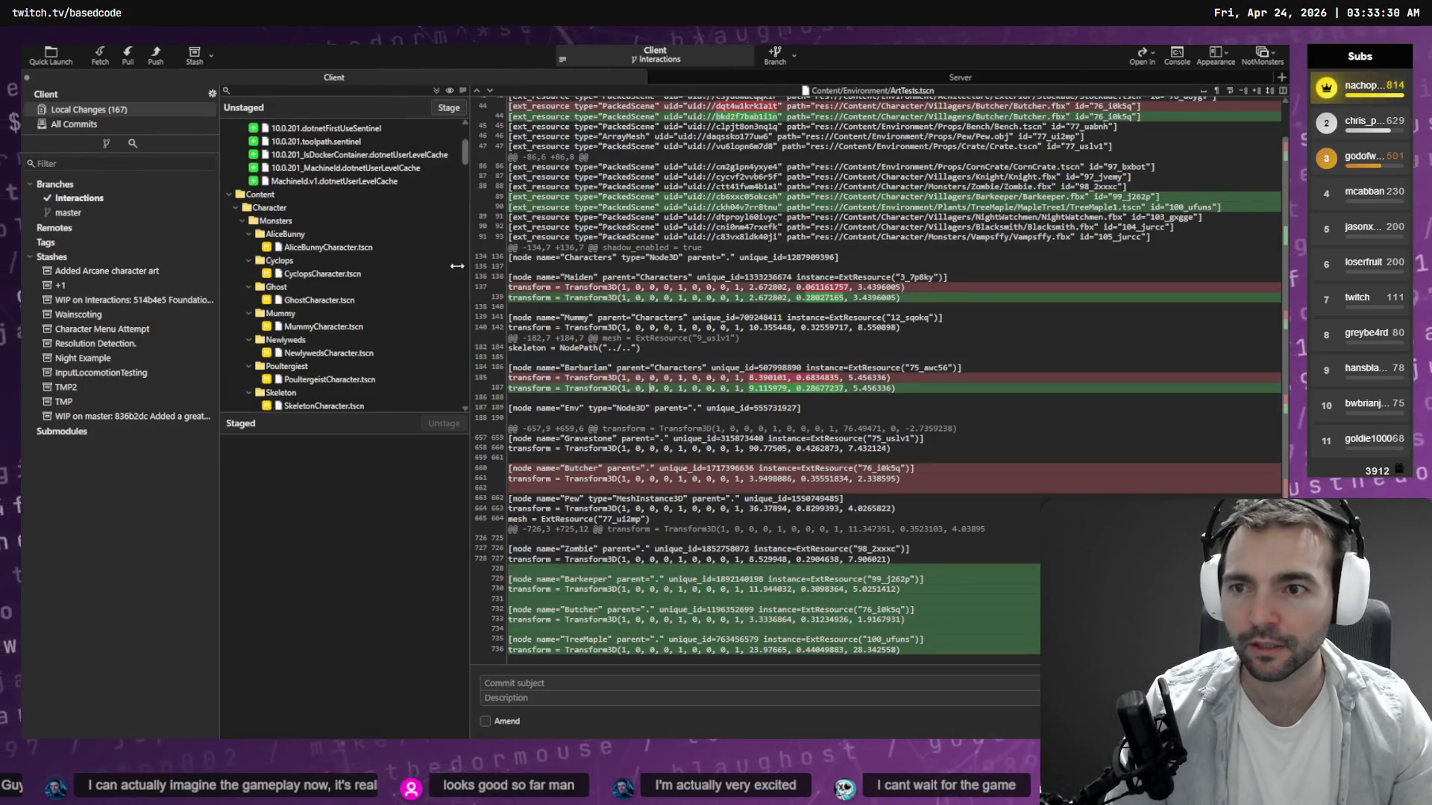
pyautogui.click(451, 194)
# Stage the Content and Tests folders.
pyautogui.click(450, 109)
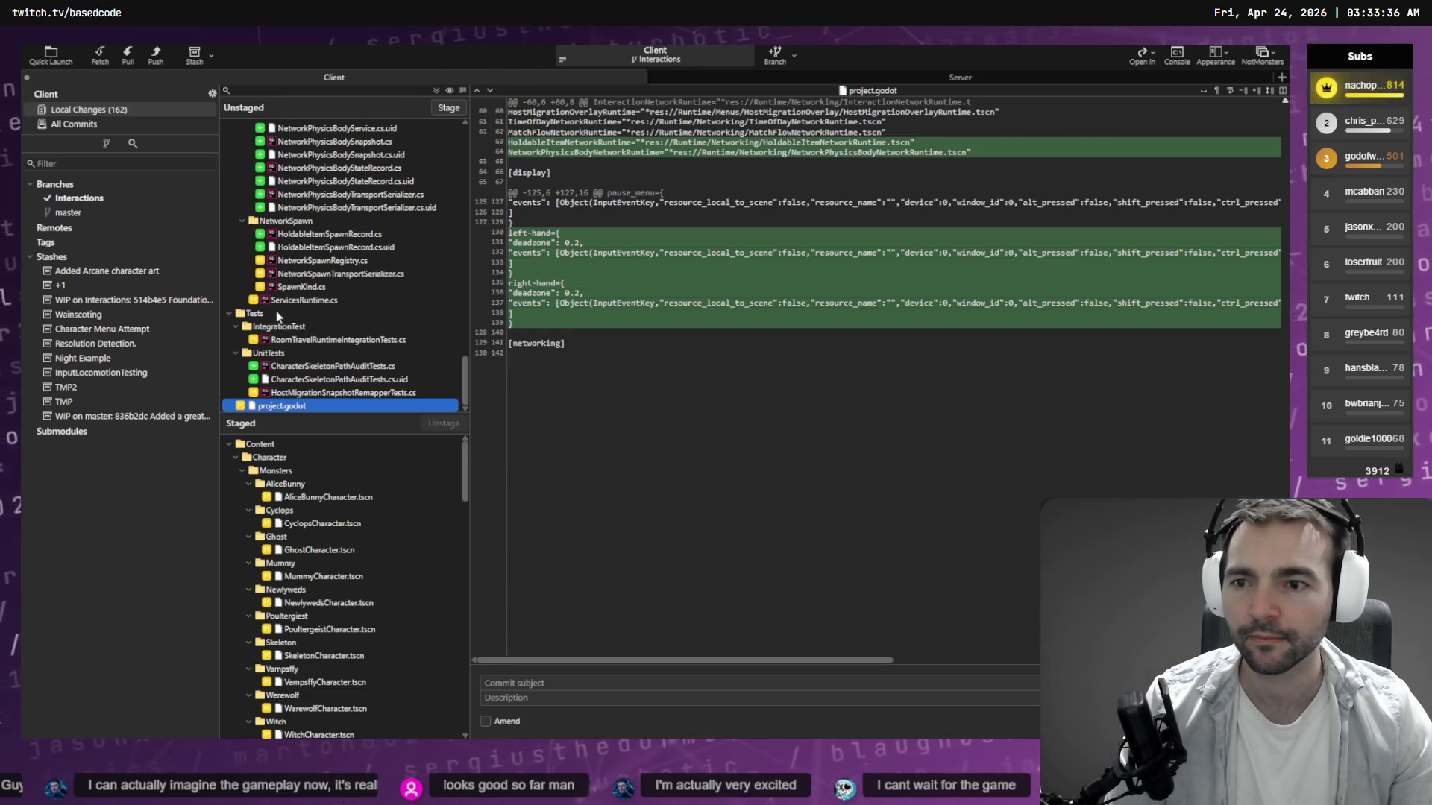
pyautogui.click(275, 312)
pyautogui.click(440, 109)
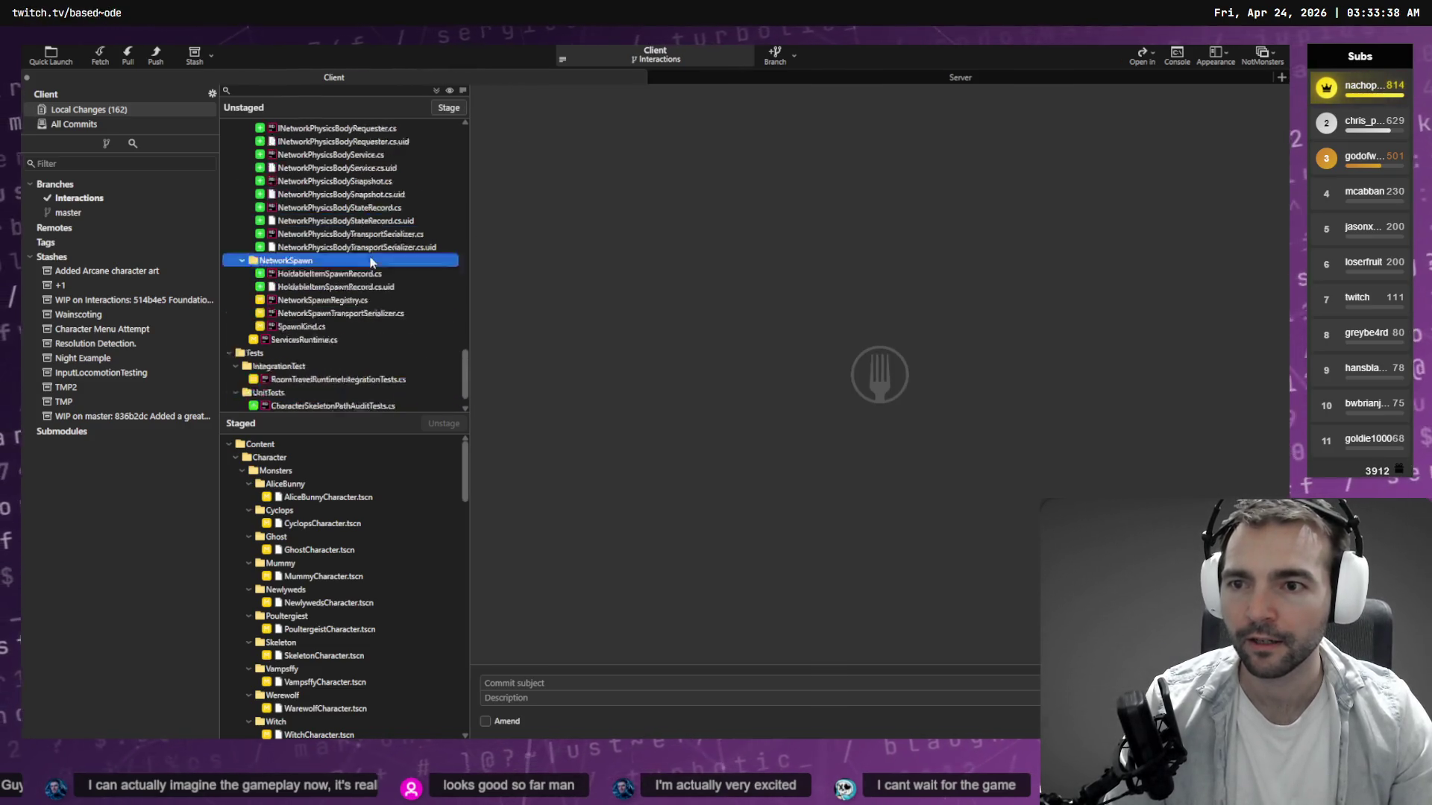
# Review the Docs folder and project.godot diff, collapsing the staged Character, Environment and Items folders.
pyautogui.scroll(5, 319, 259)
pyautogui.scroll(3, 319, 259)
pyautogui.scroll(3, 306, 254)
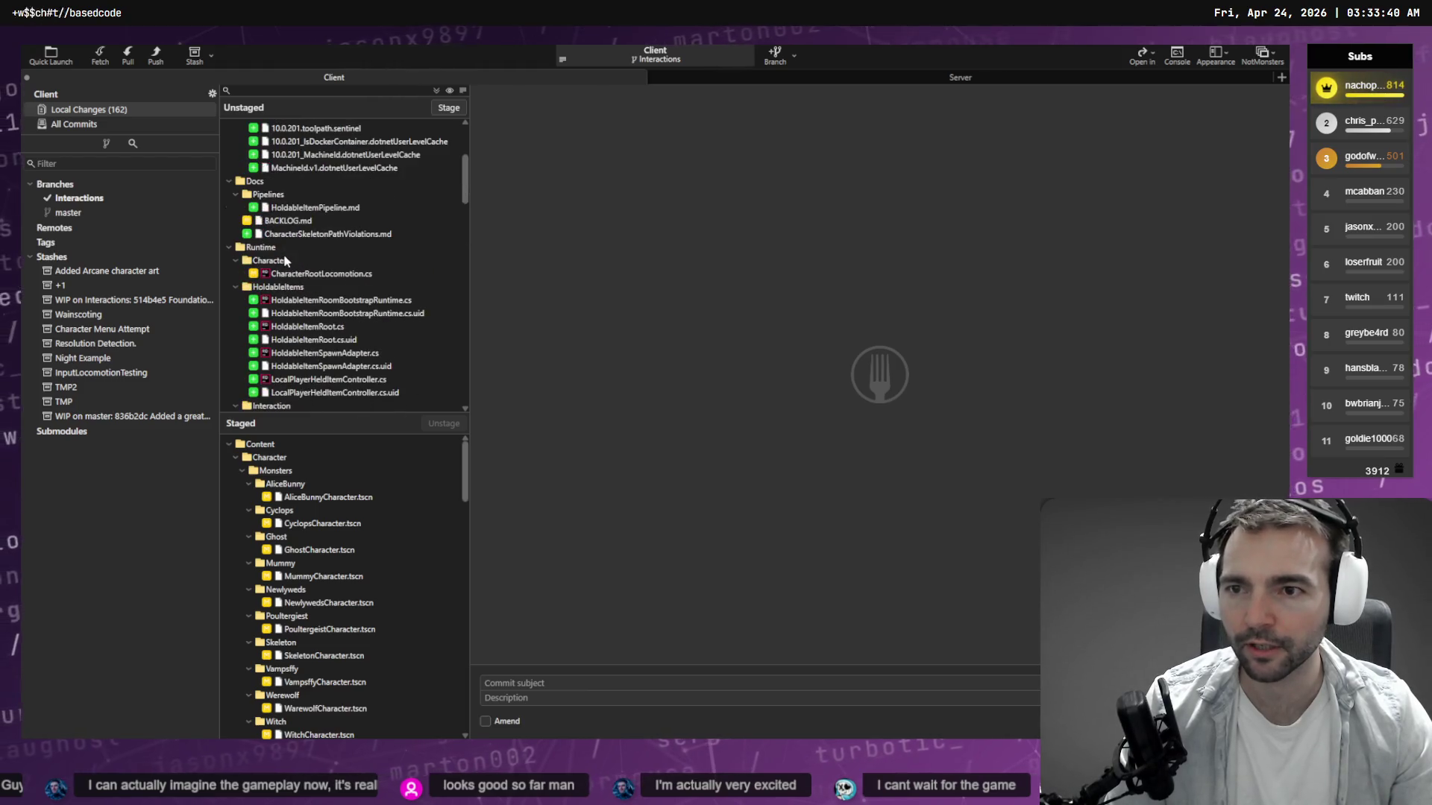
pyautogui.scroll(3, 287, 246)
pyautogui.scroll(3, 286, 246)
pyautogui.click(255, 220)
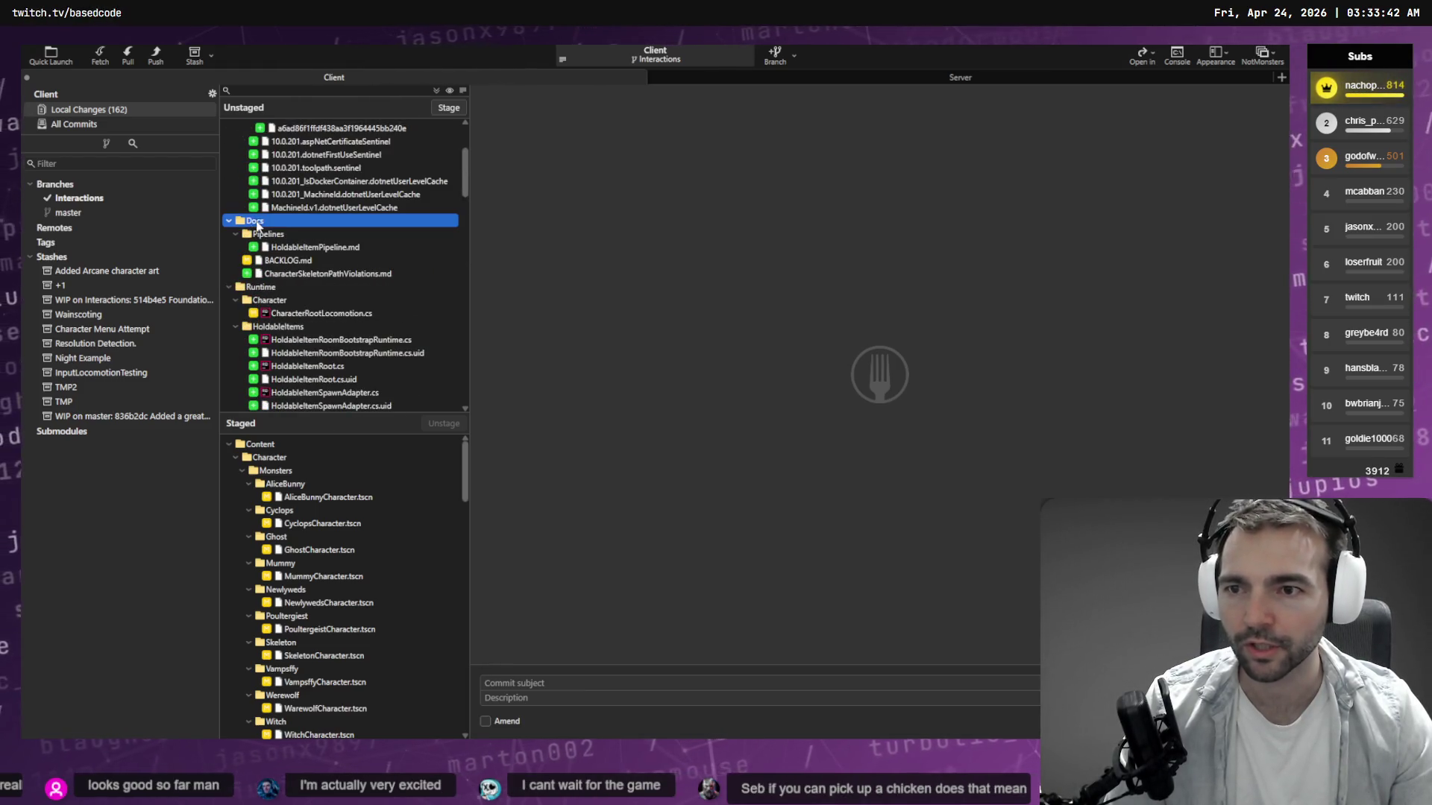
pyautogui.press('End')
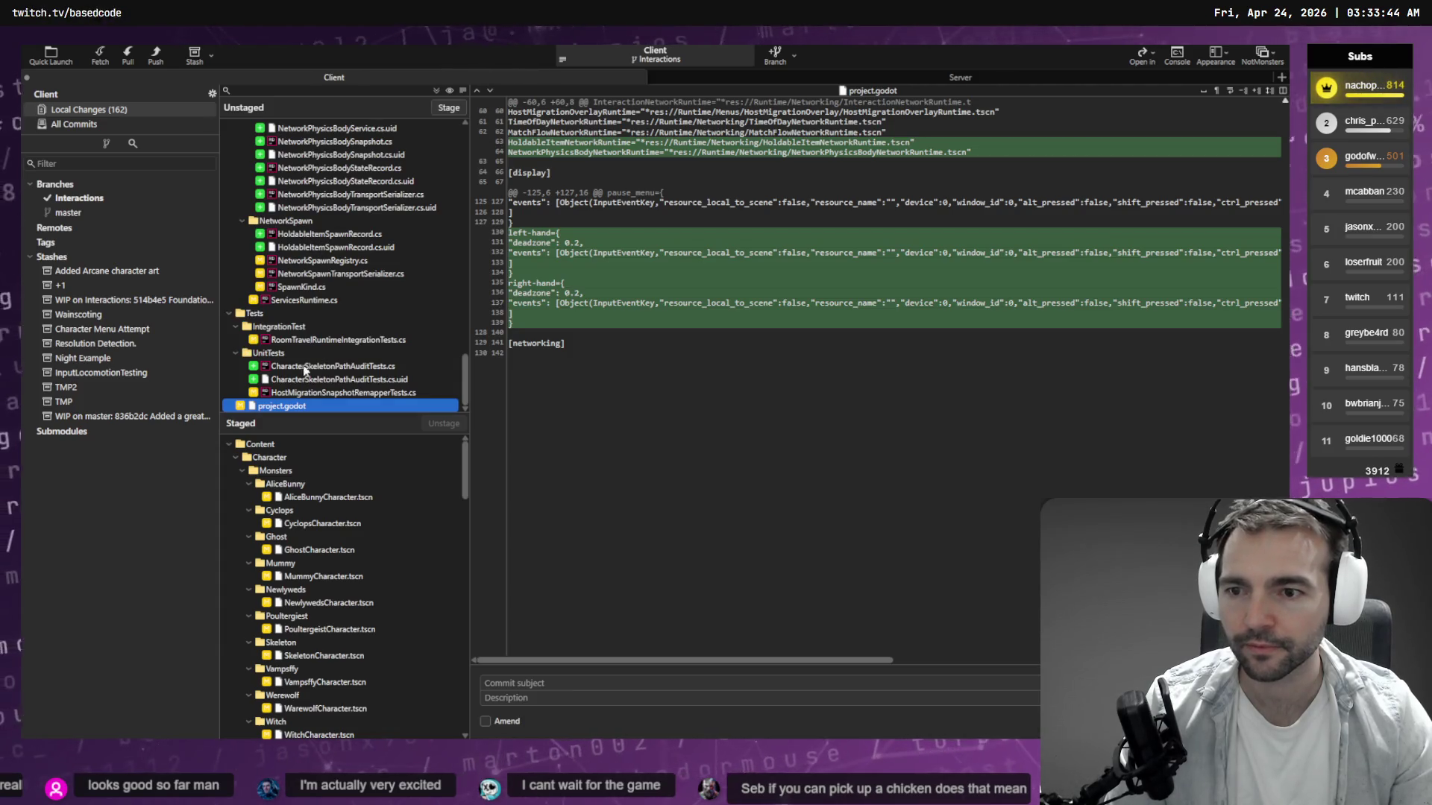
pyautogui.click(237, 457)
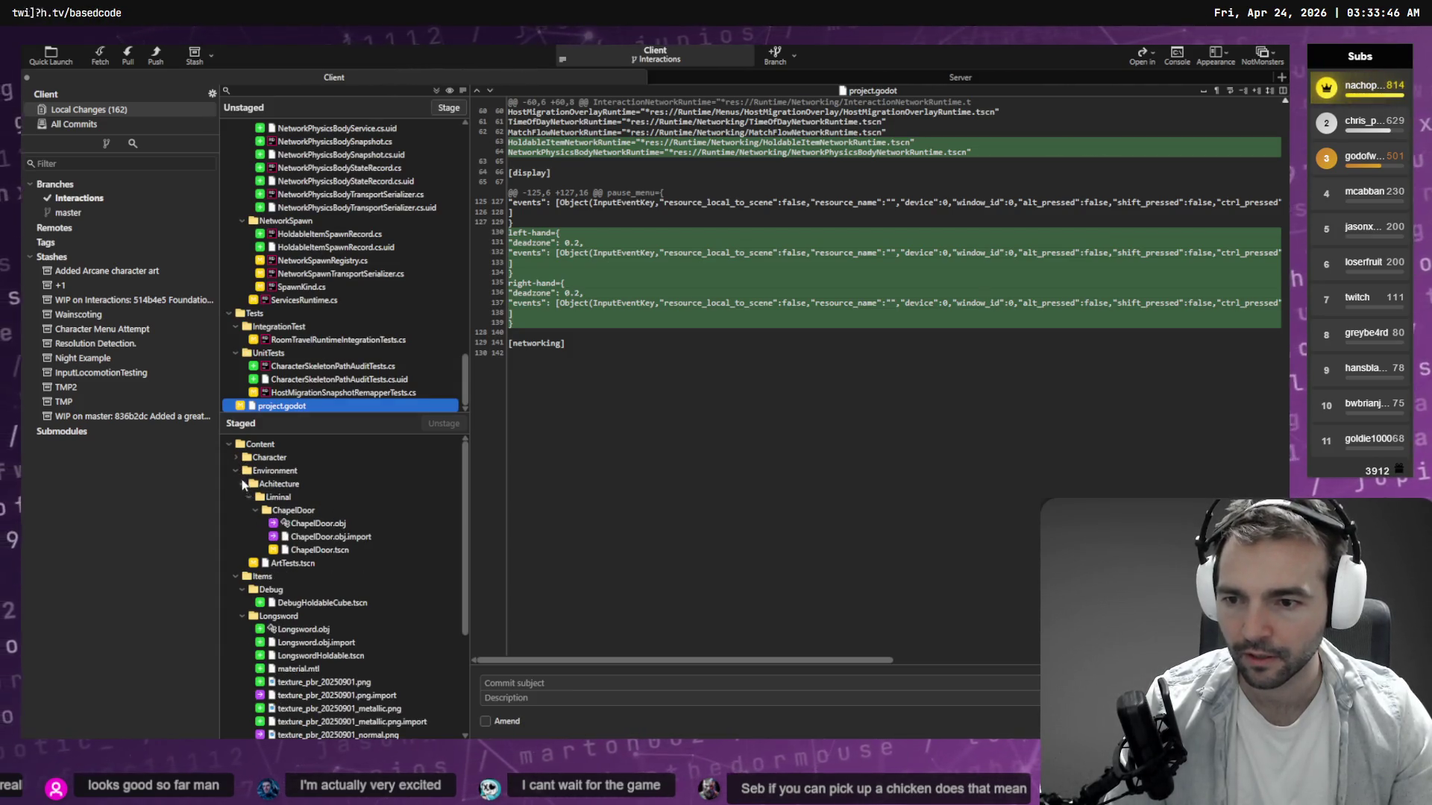
pyautogui.click(235, 470)
pyautogui.click(235, 484)
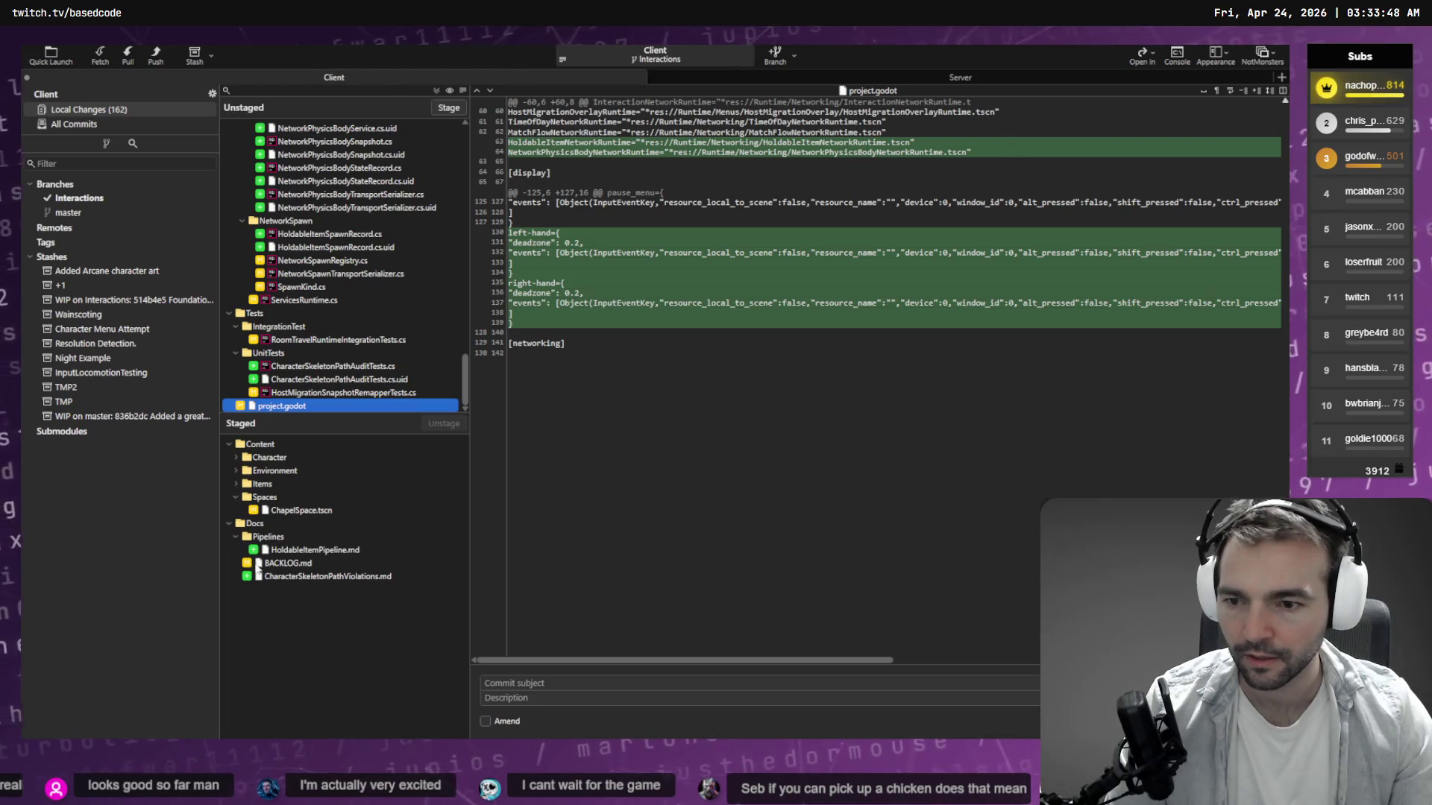
# Review the HoldableItemPipeline.md and BACKLOG.md diffs and unstage BACKLOG.md.
pyautogui.click(320, 552)
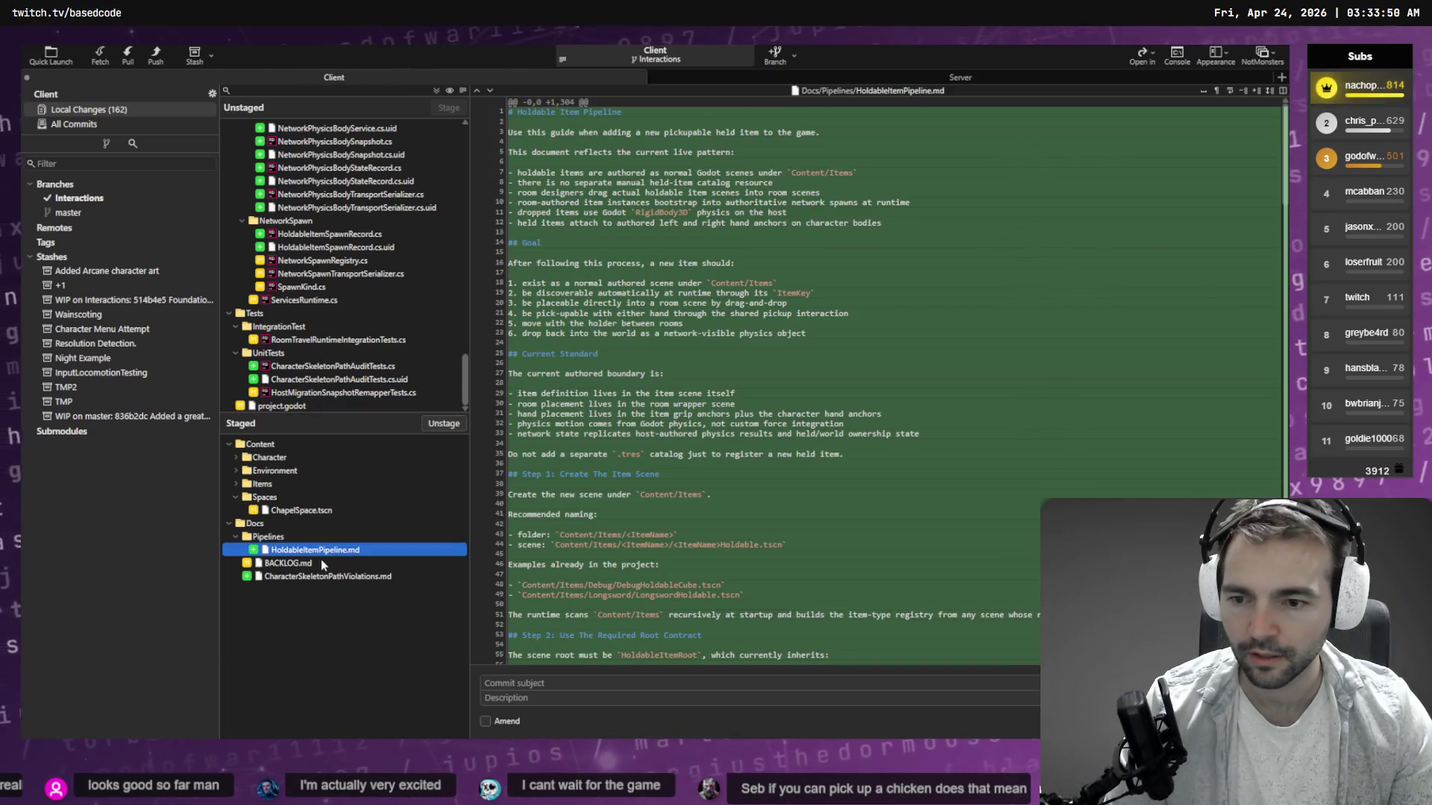
pyautogui.click(312, 564)
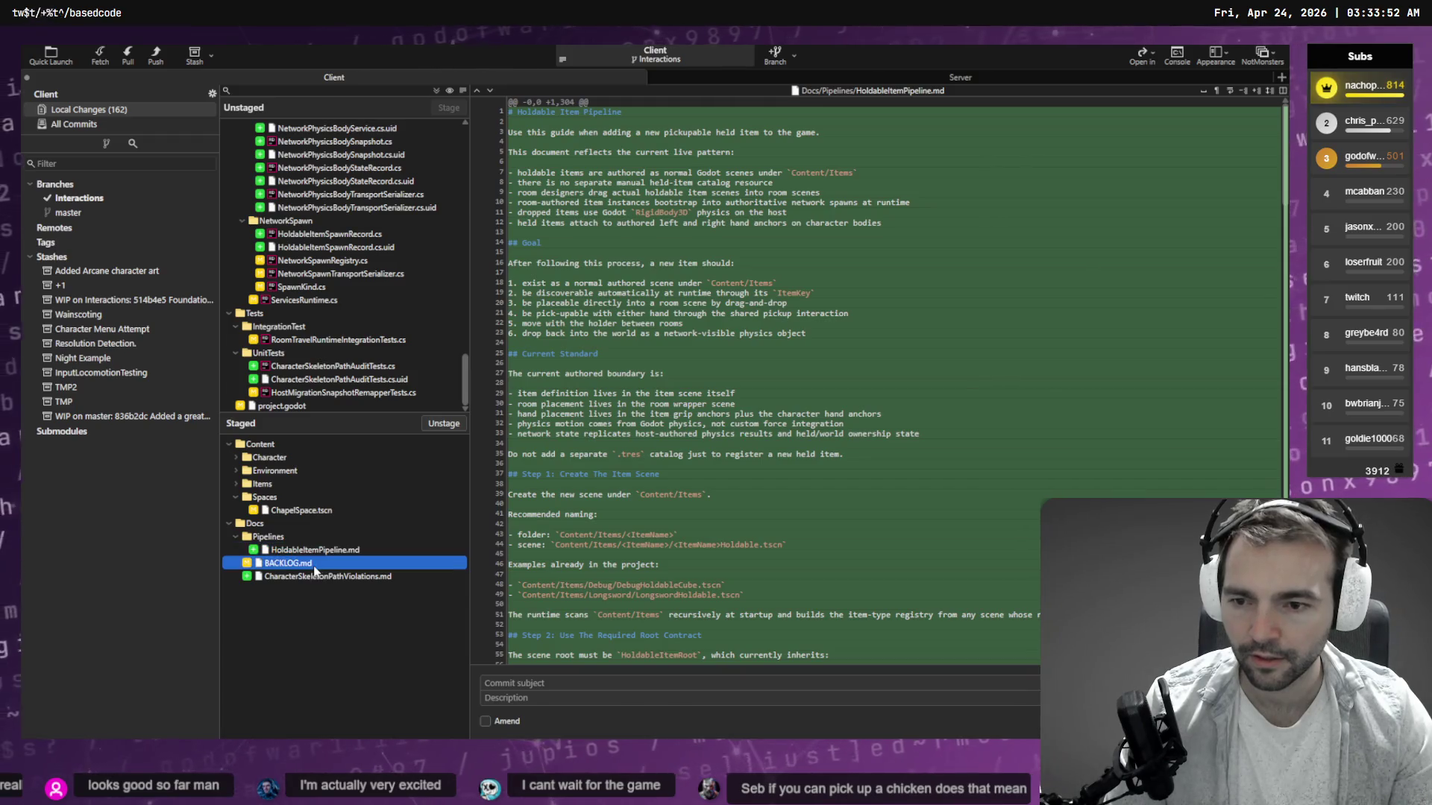
pyautogui.click(438, 425)
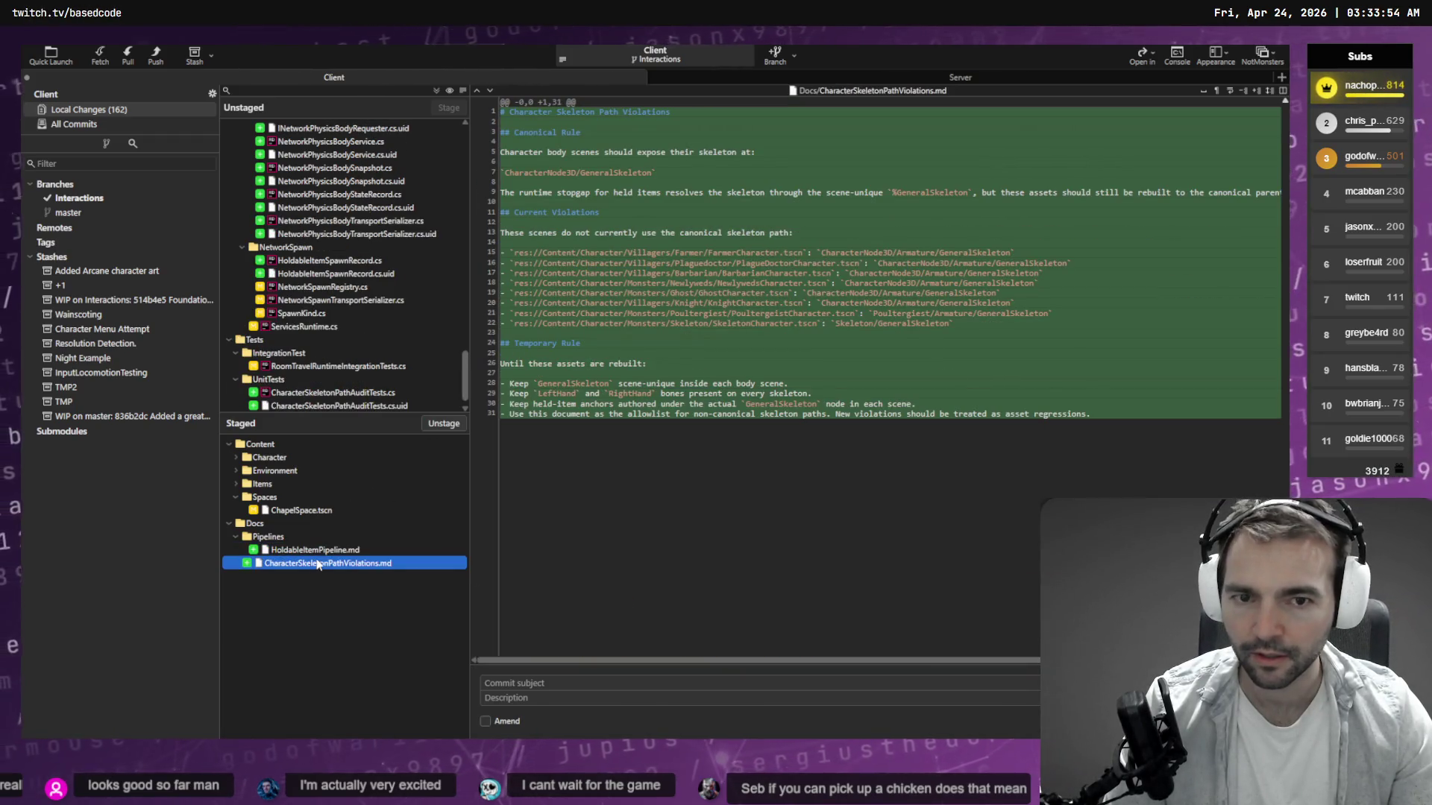
pyautogui.scroll(-1, 368, 344)
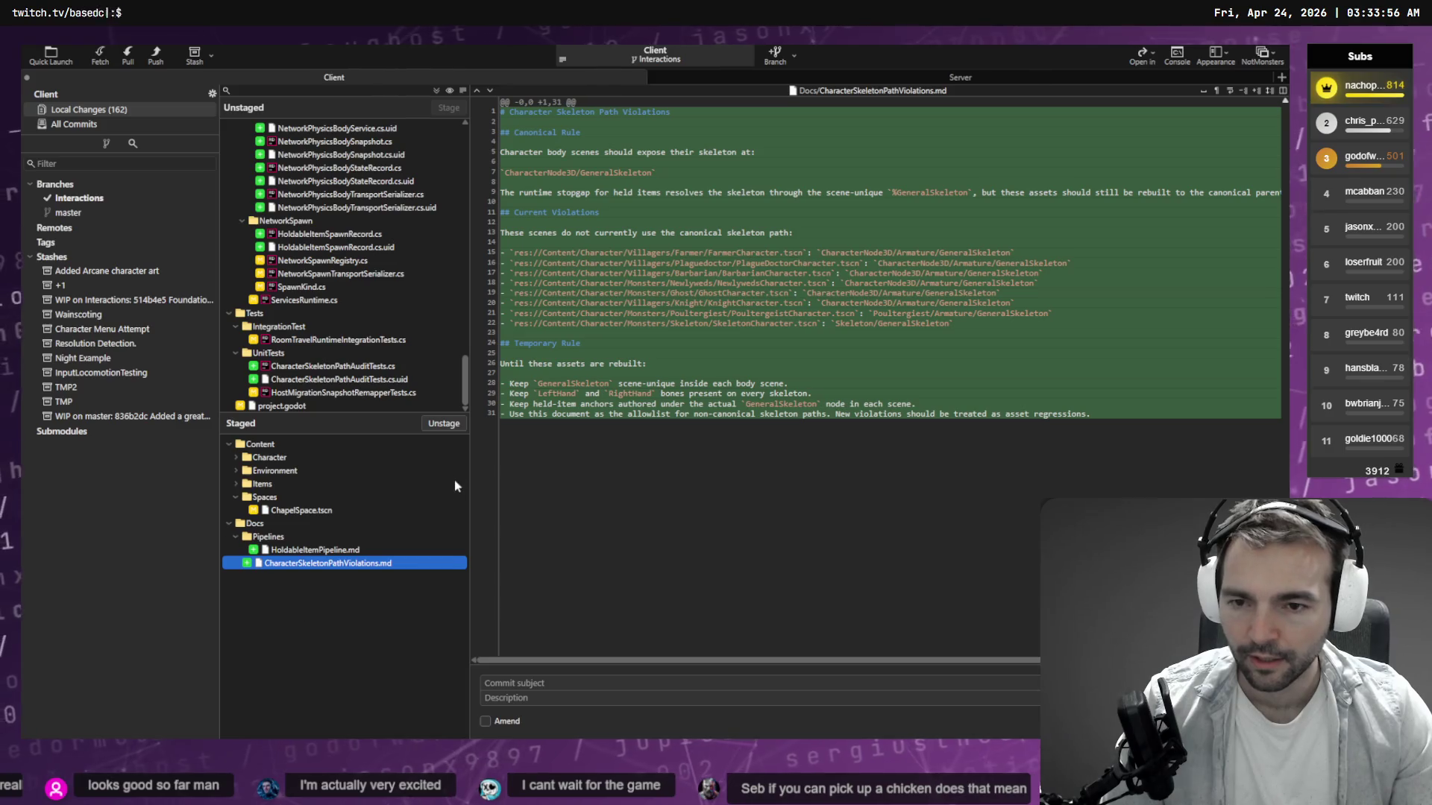
pyautogui.click(313, 550)
pyautogui.scroll(10, 317, 296)
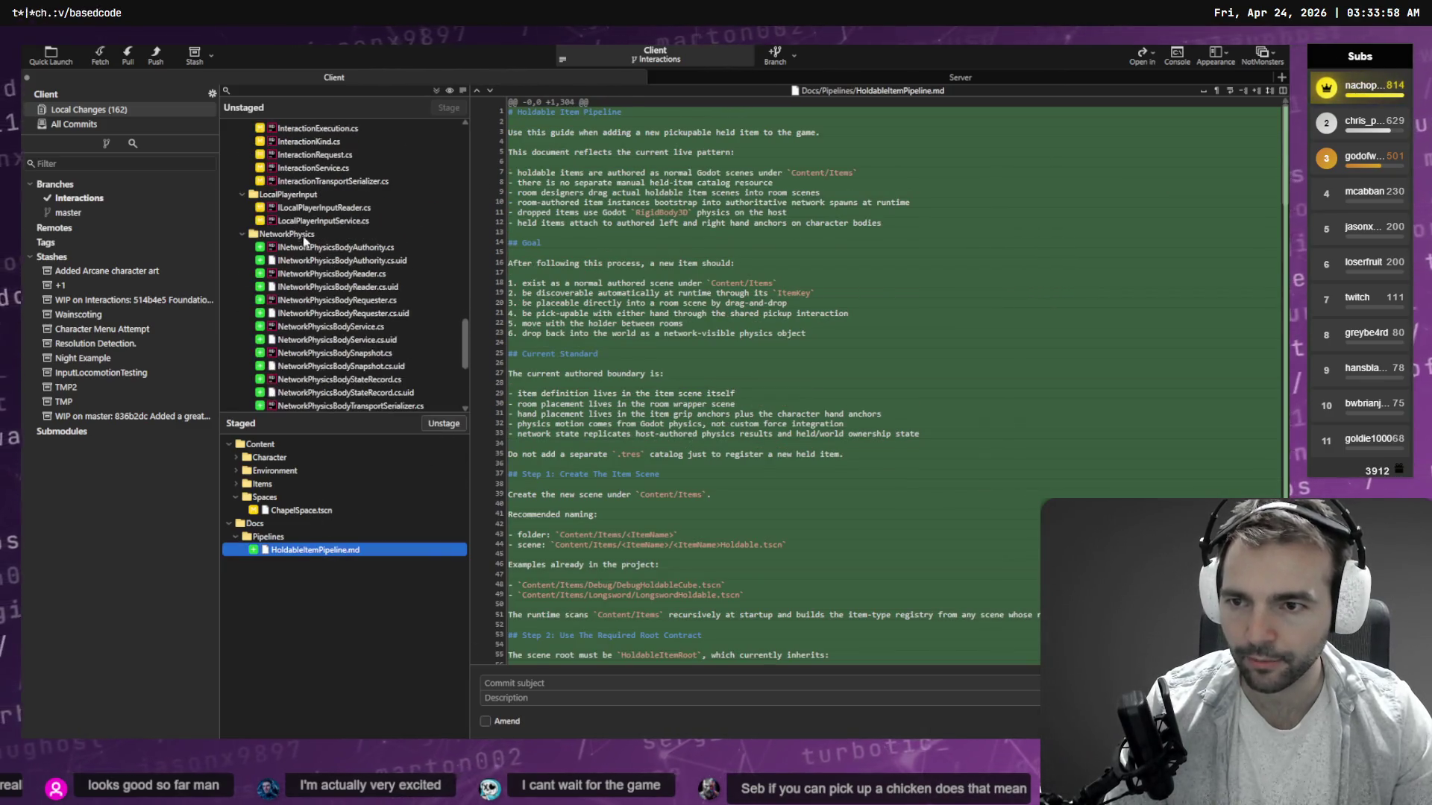
pyautogui.scroll(6, 261, 263)
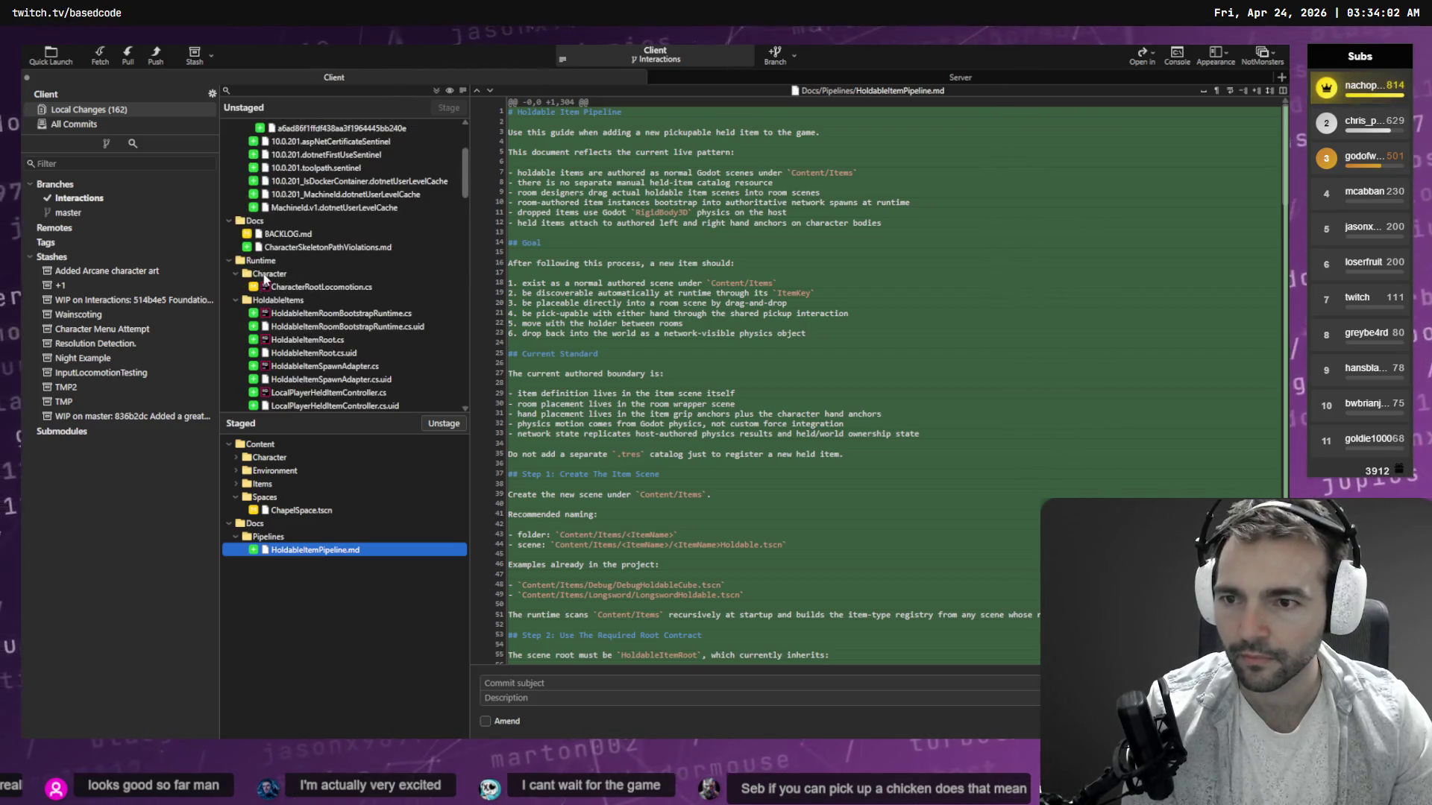
# Stage the Runtime folder, Tests folder and project.godot, then check the remaining doc diffs.
pyautogui.click(261, 261)
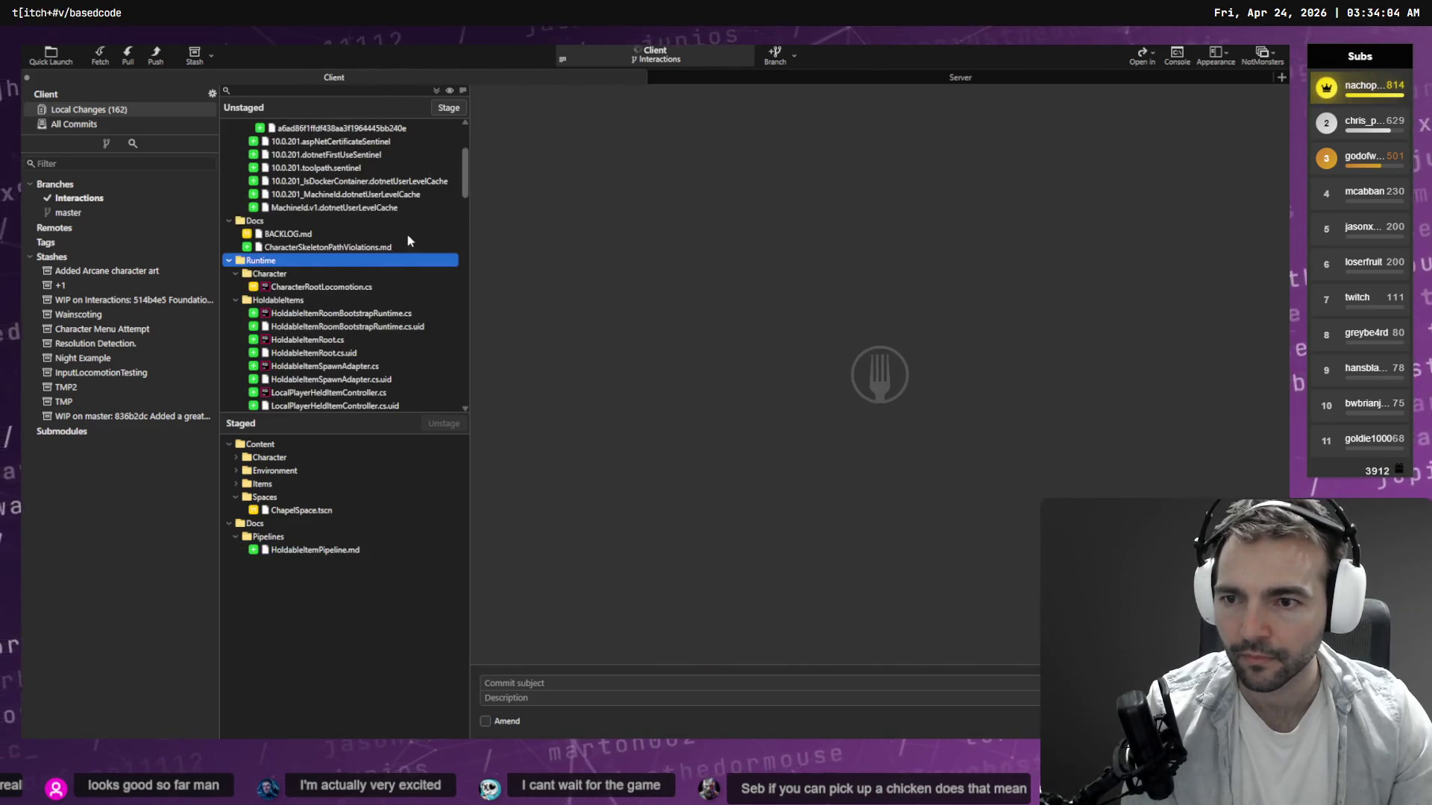
pyautogui.click(448, 108)
pyautogui.click(263, 316)
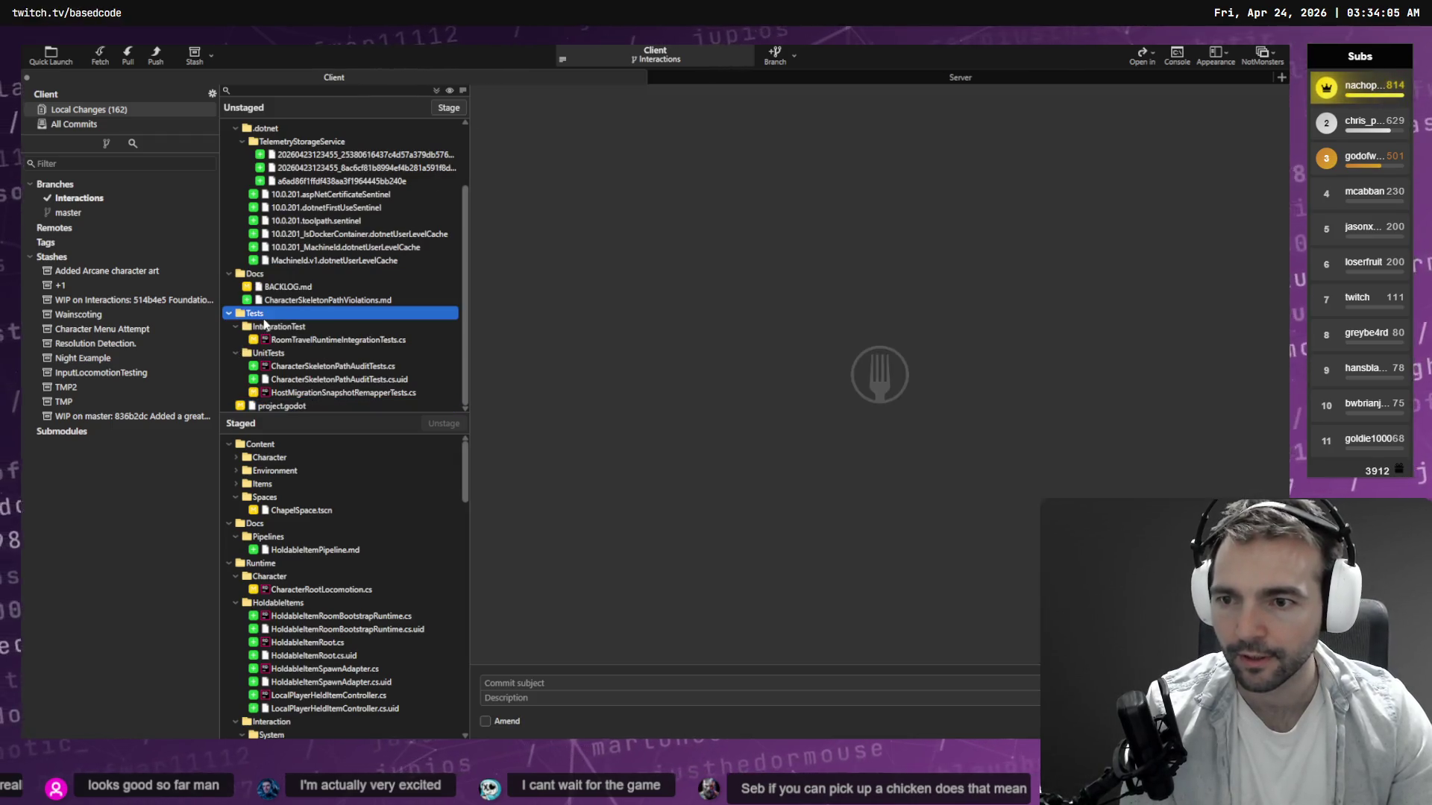
pyautogui.click(448, 107)
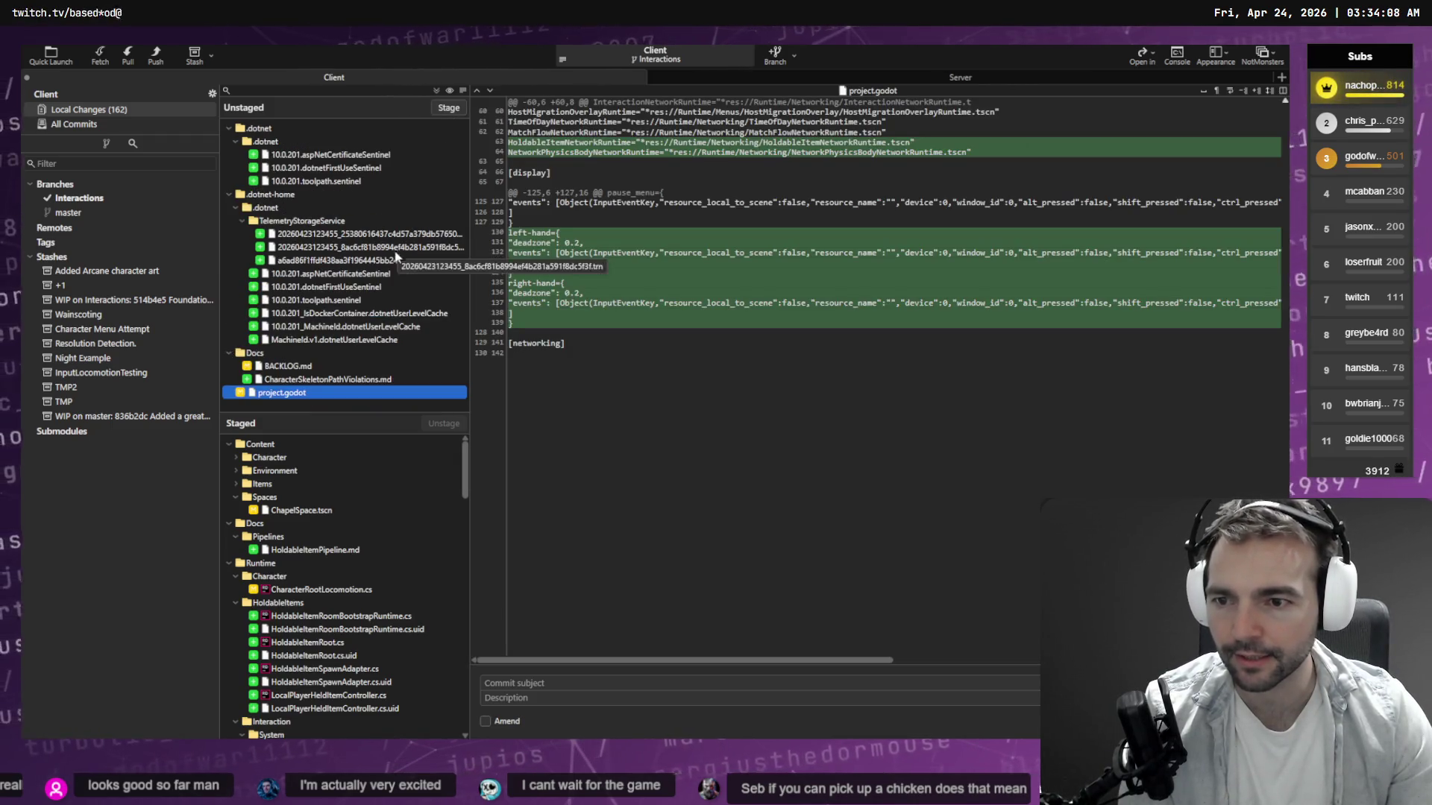
pyautogui.click(448, 107)
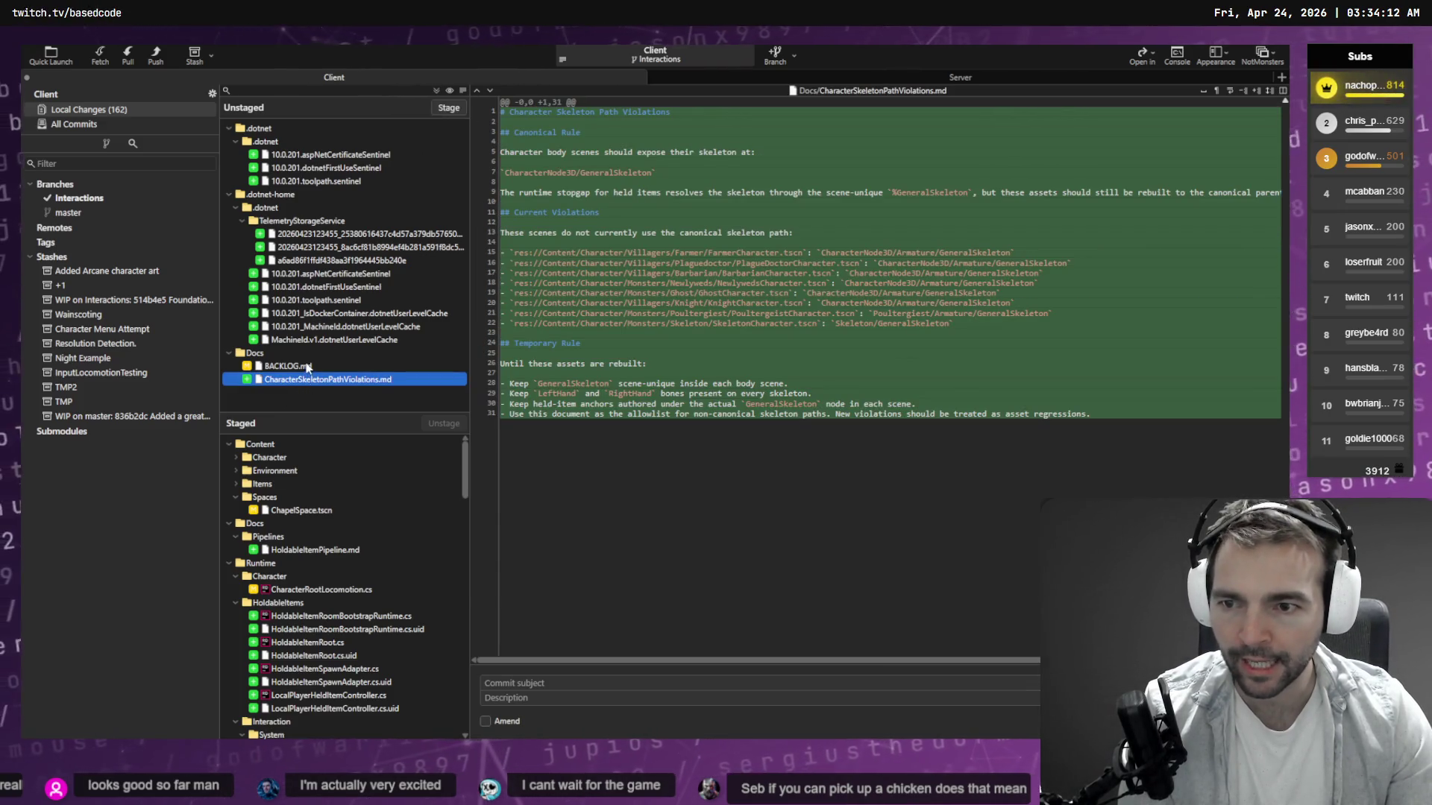
pyautogui.press('Up')
pyautogui.click(302, 380)
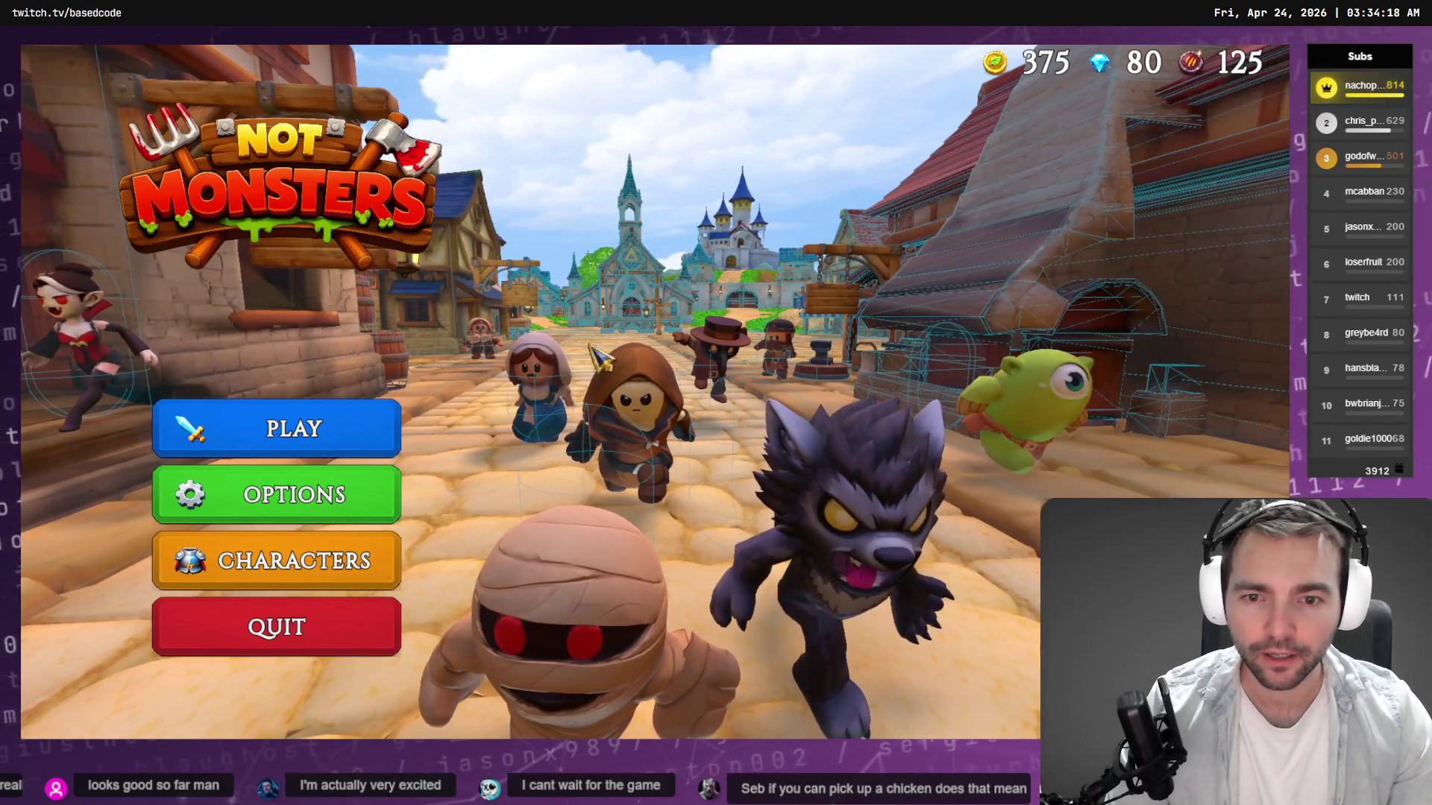
# Host a new online lobby, browse the character picker, then switch to the tldraw board.
pyautogui.click(317, 432)
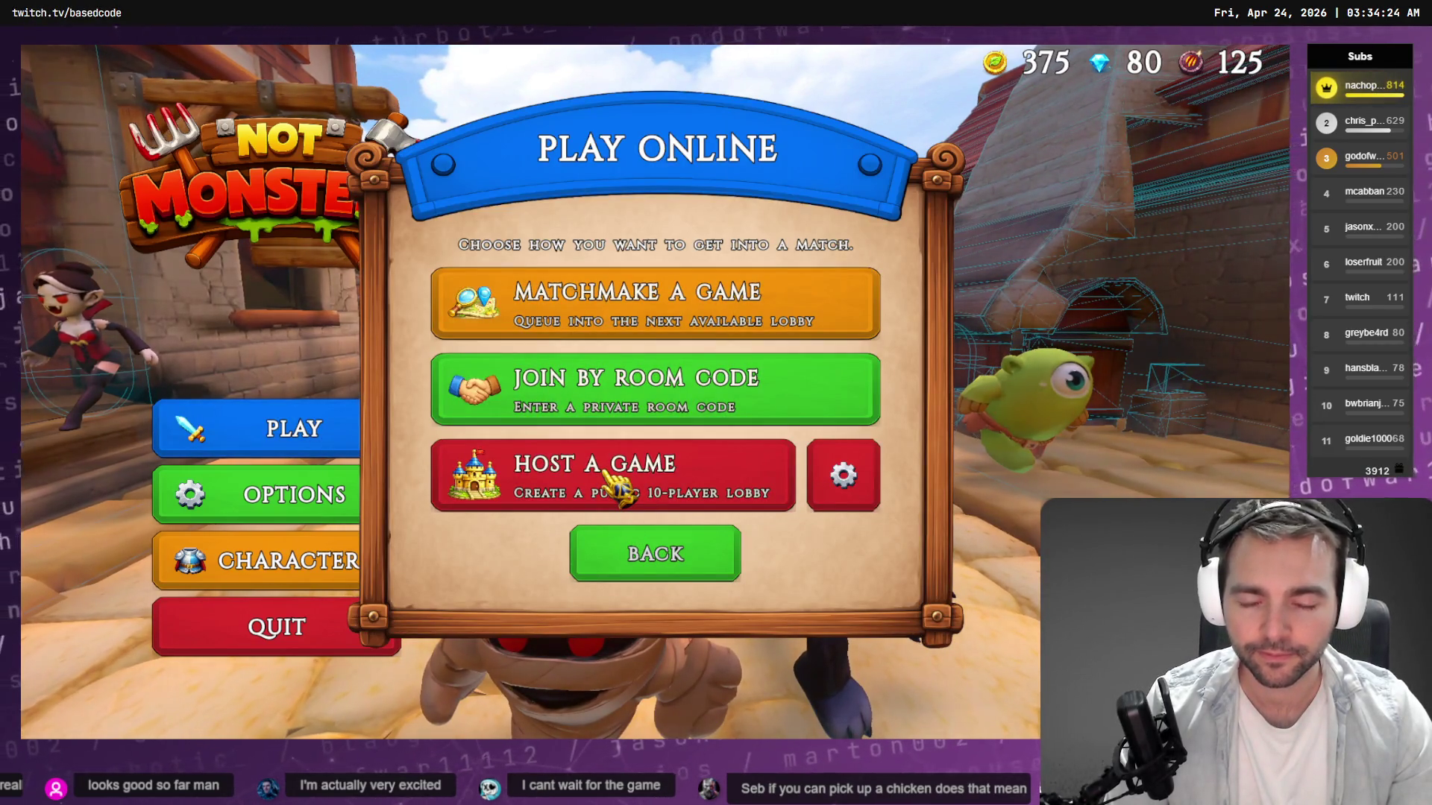
pyautogui.click(617, 492)
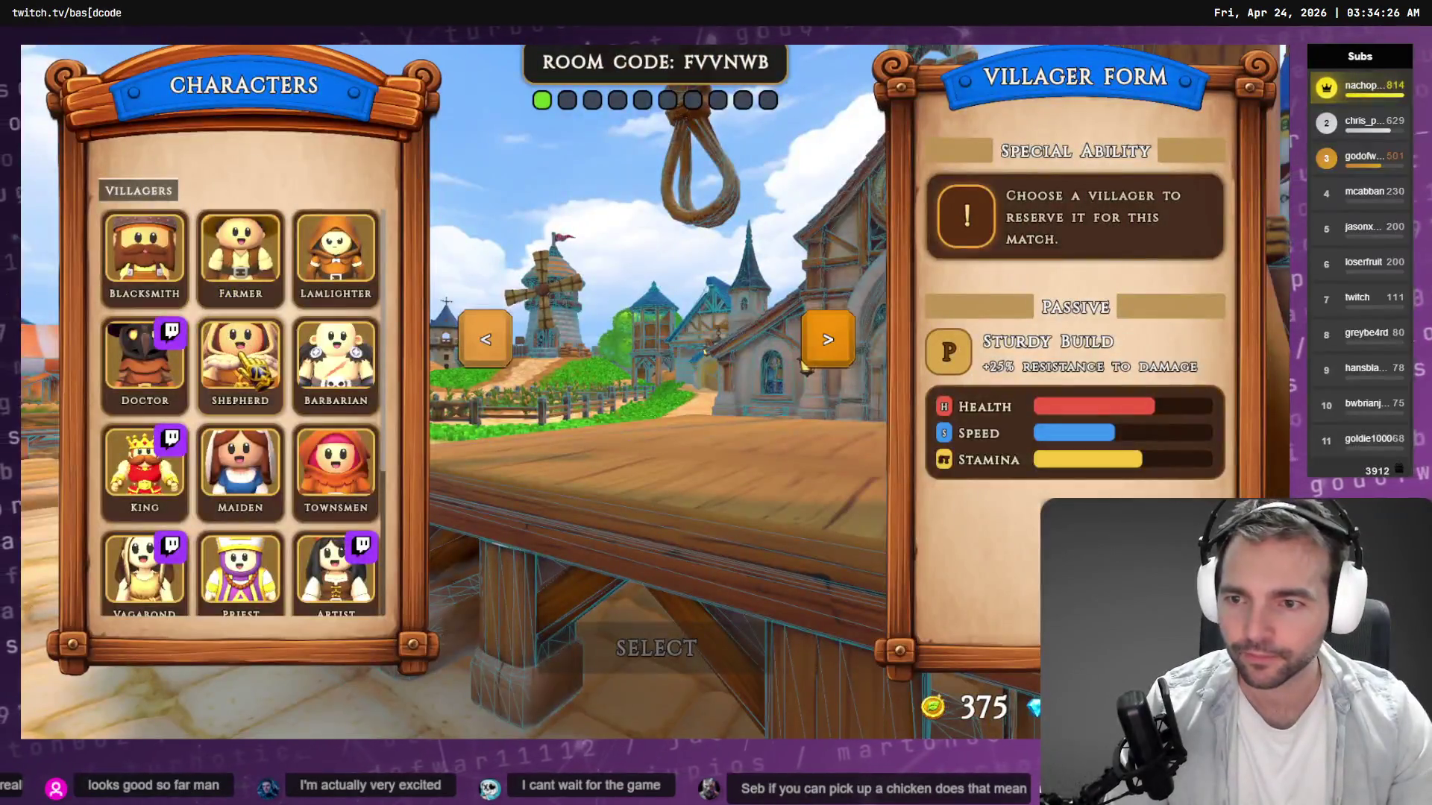
pyautogui.scroll(-2, 253, 373)
pyautogui.scroll(-1, 254, 474)
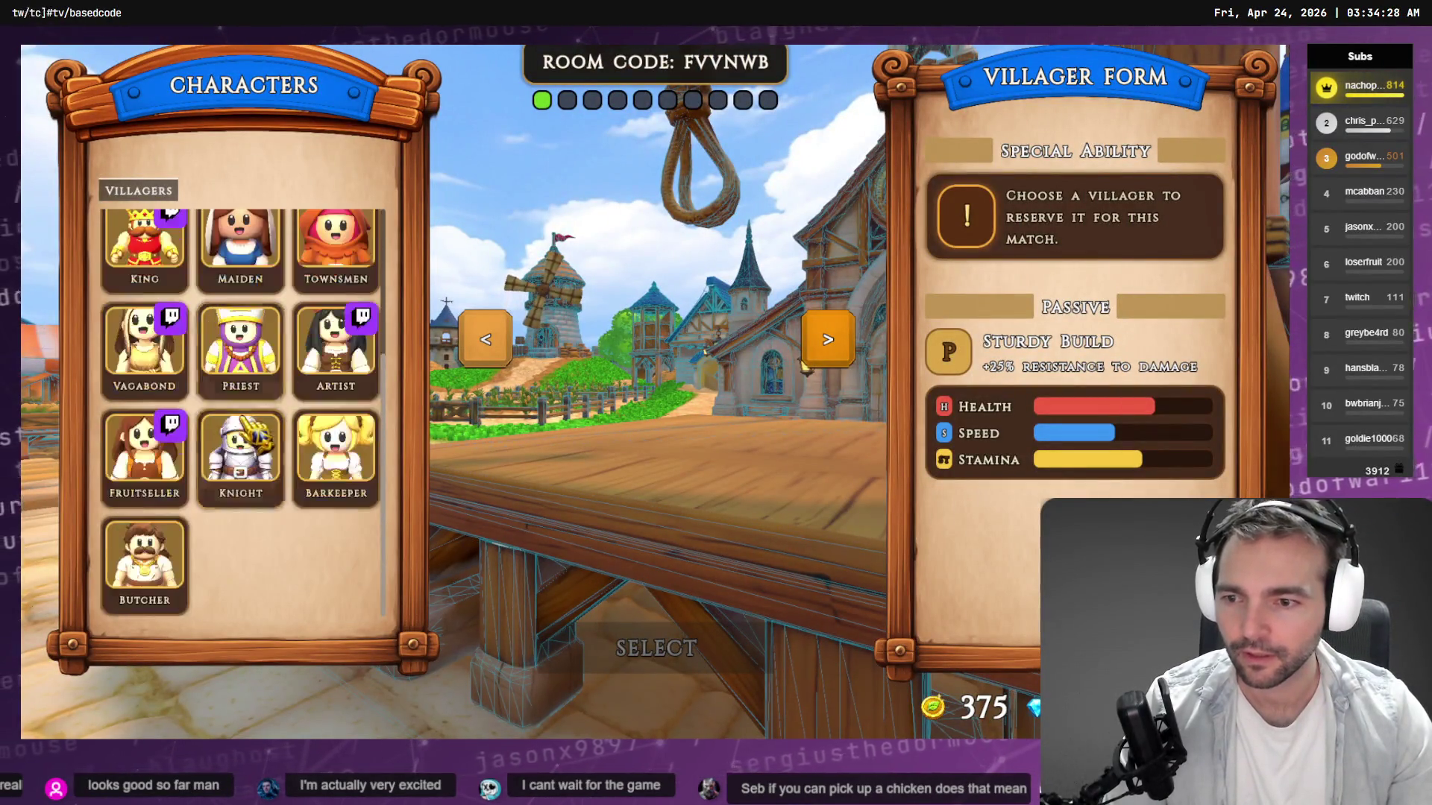
pyautogui.scroll(2, 313, 536)
pyautogui.scroll(2, 314, 515)
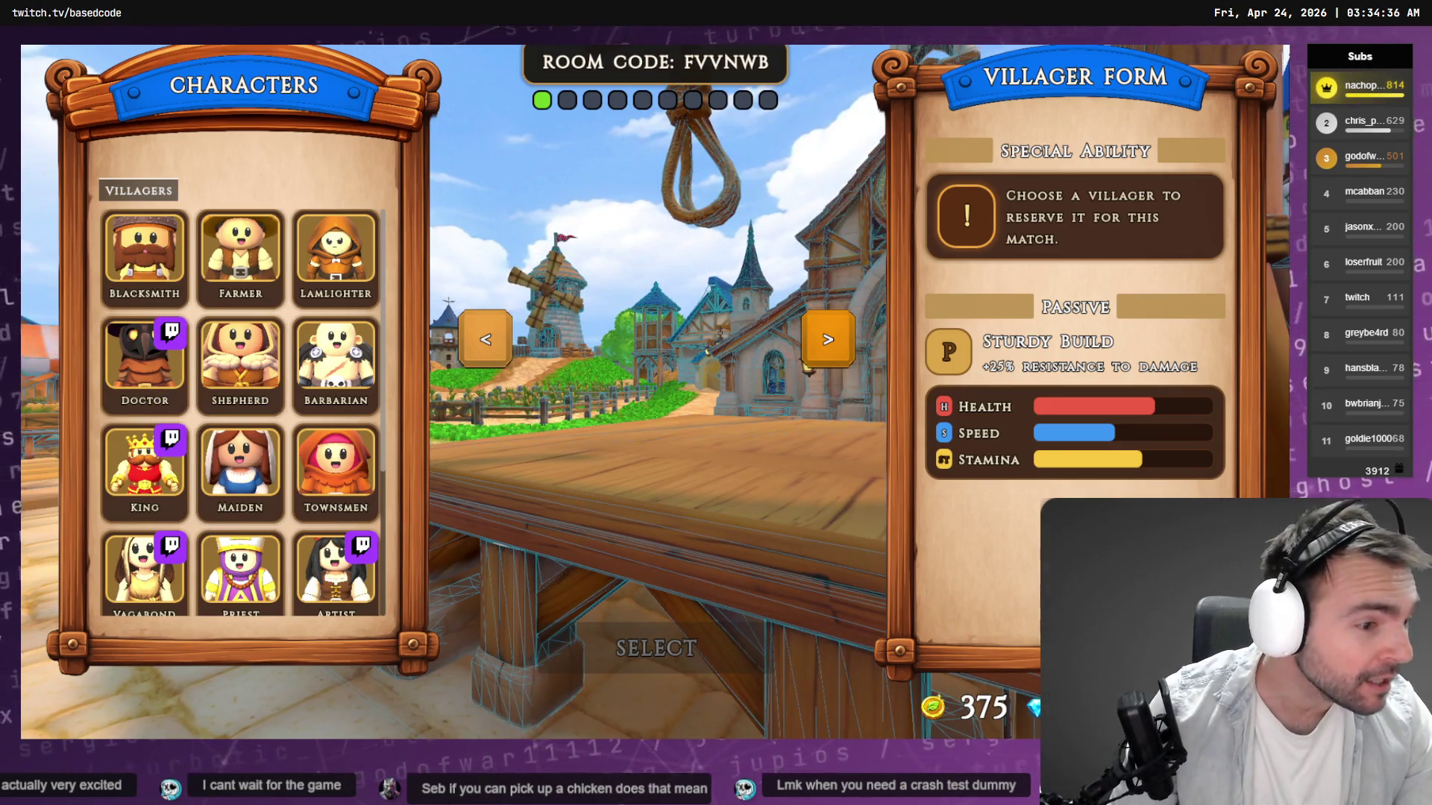
pyautogui.hotkey('alt', 'Tab')
pyautogui.scroll(-8, 289, 377)
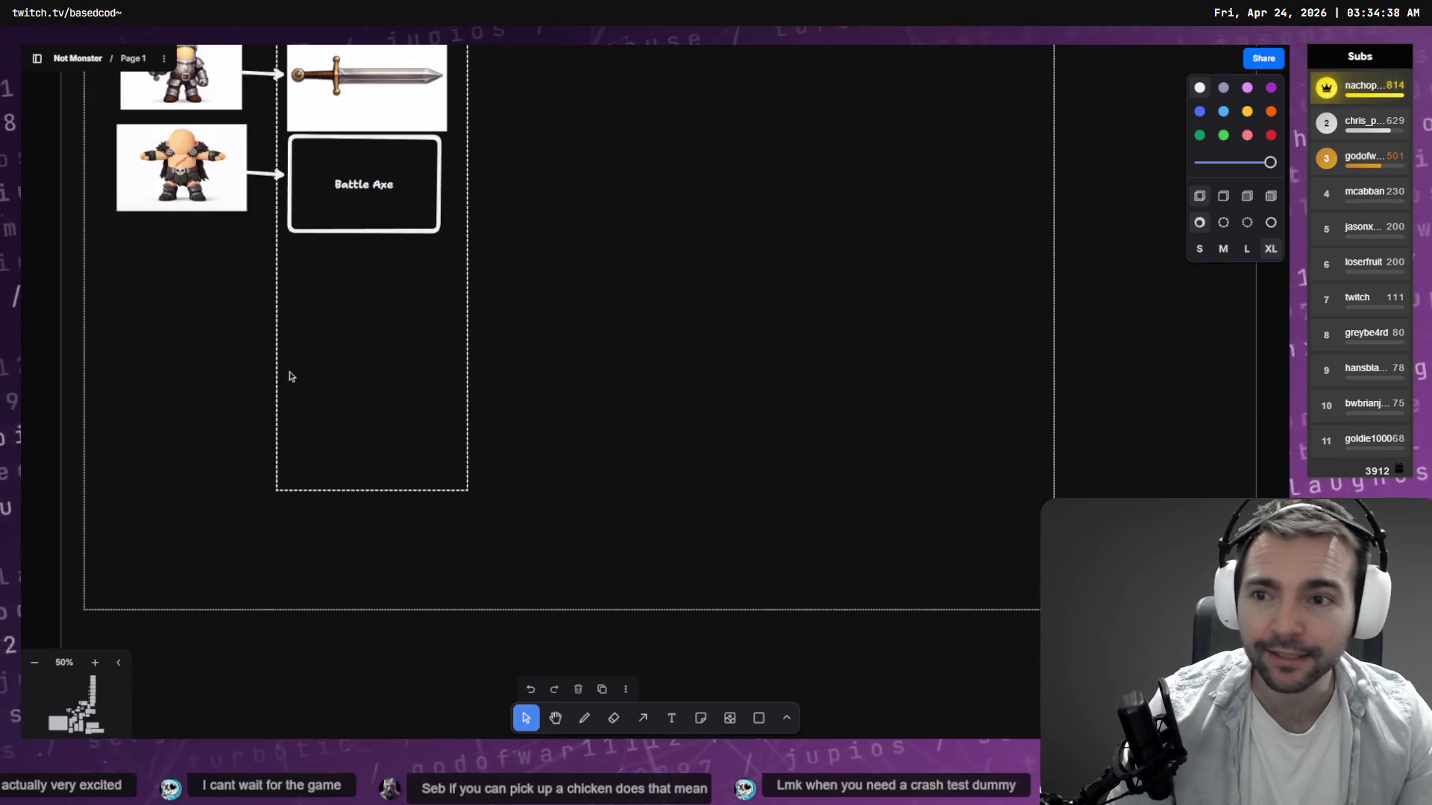
# Duplicate the Battle Axe card below itself and rename the copy 'Hammer'.
pyautogui.scroll(4, 289, 376)
pyautogui.click(374, 481)
pyautogui.moveTo(373, 482); pyautogui.dragTo(372, 581)
pyautogui.press('Return')
pyautogui.write('Hammer')
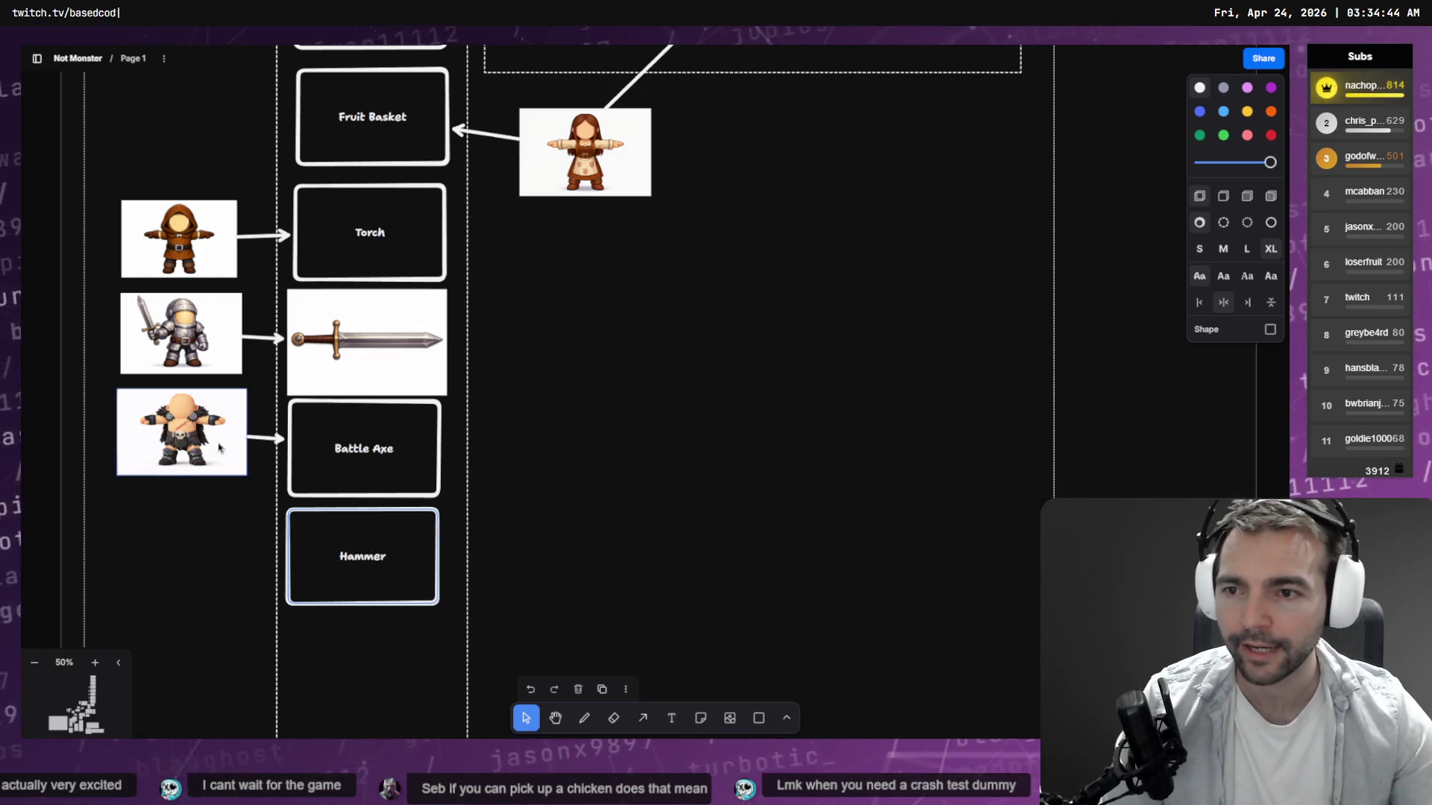
# Copy the Blacksmith image from the villagers tree and place it beside the Hammer card.
pyautogui.hscroll(-10, 447, 447)
pyautogui.scroll(-4, 522, 373)
pyautogui.click(675, 179)
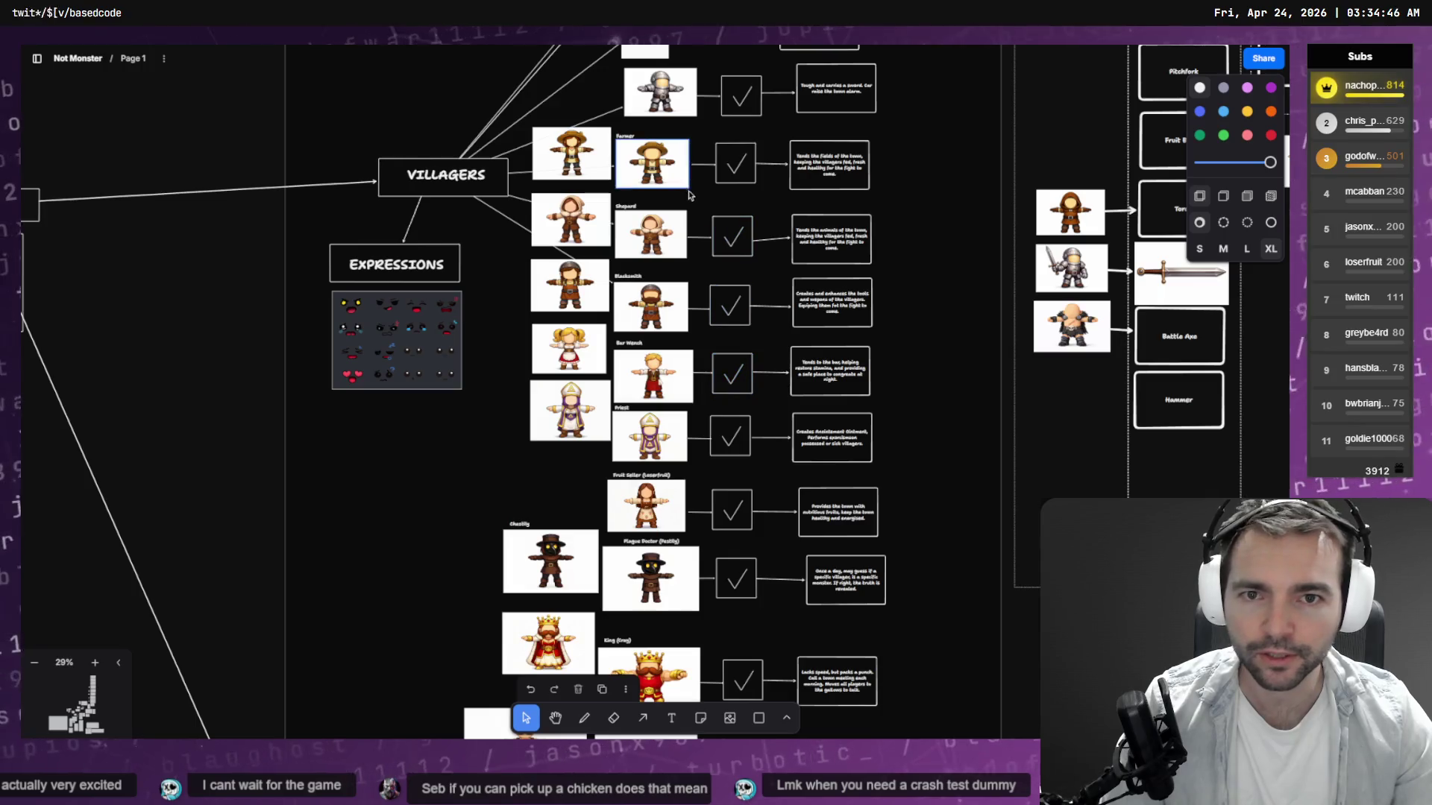
pyautogui.scroll(4, 656, 298)
pyautogui.scroll(-4, 656, 336)
pyautogui.click(661, 414)
pyautogui.moveTo(652, 306)
pyautogui.mouseDown()
pyautogui.moveTo(1081, 403)
pyautogui.moveTo(1155, 401)
pyautogui.mouseUp()
# Draw an arrow linking the Blacksmith image to the Hammer card, then return to the game.
pyautogui.press('a')
pyautogui.hscroll(5, 960, 441)
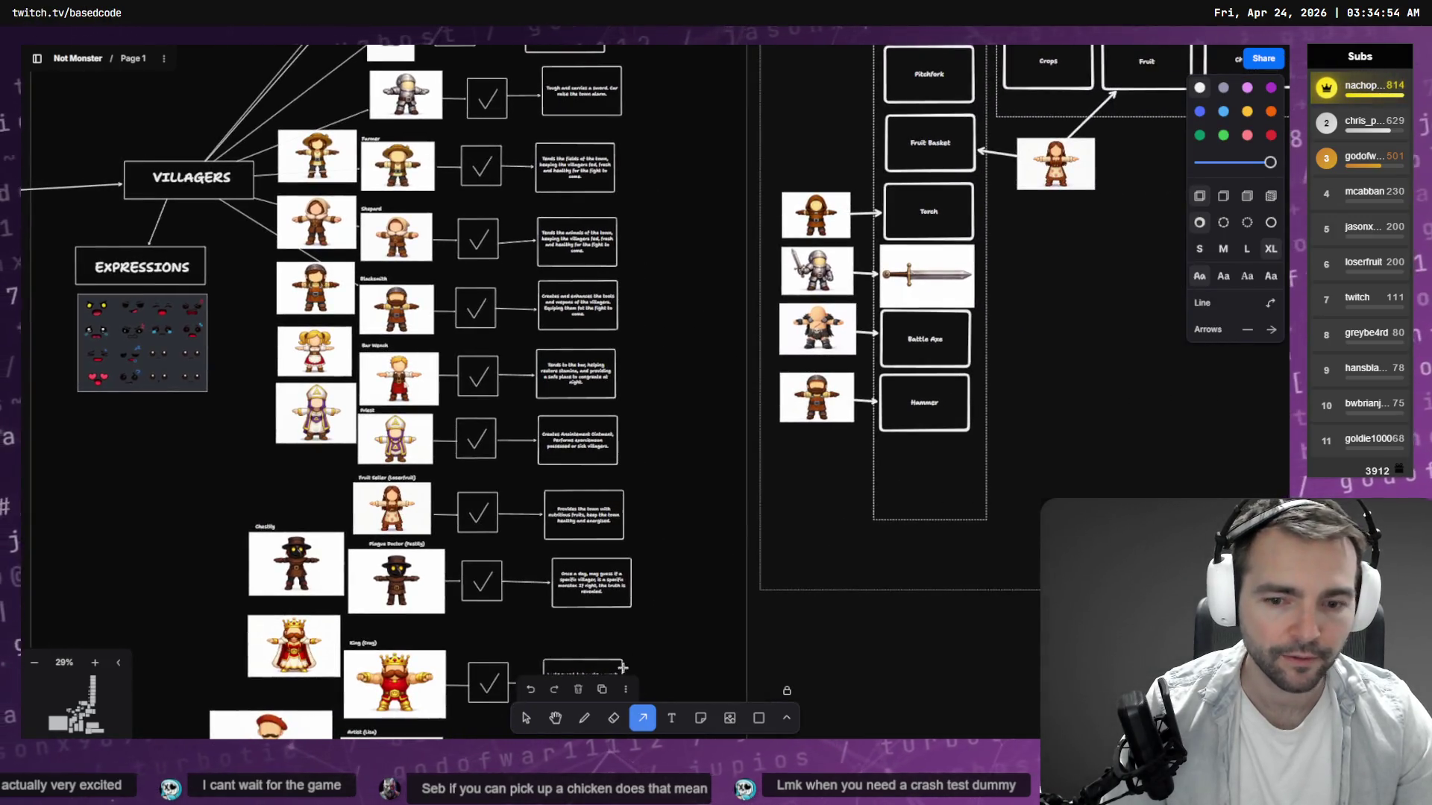
pyautogui.click(522, 718)
pyautogui.hscroll(-5, 856, 433)
pyautogui.scroll(3, 856, 433)
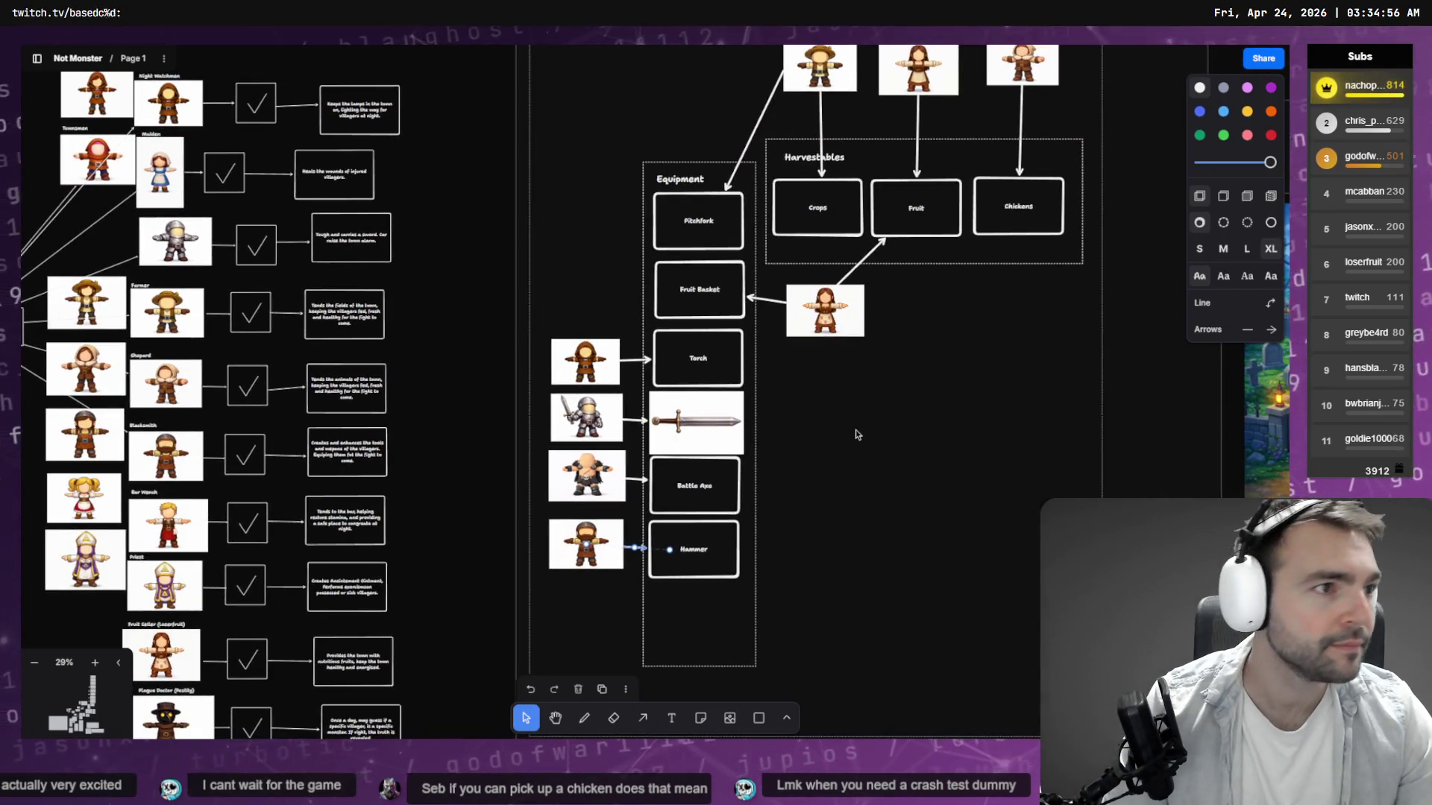
pyautogui.hotkey('alt', 'Tab')
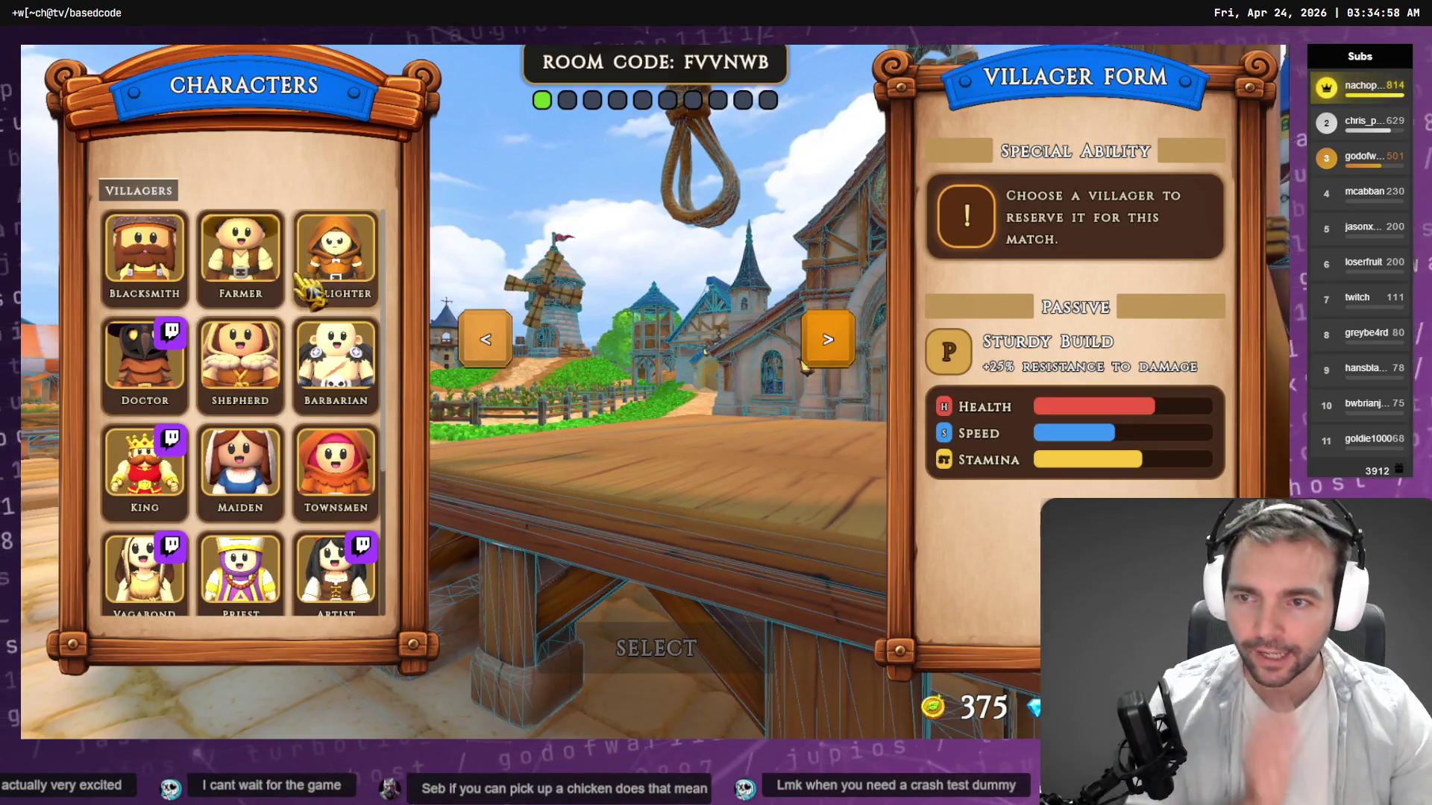
# Preview the Blacksmith, then choose the Butcher villager and lock it in with SELECT.
pyautogui.click(144, 246)
pyautogui.scroll(-1, 337, 358)
pyautogui.scroll(-2, 372, 500)
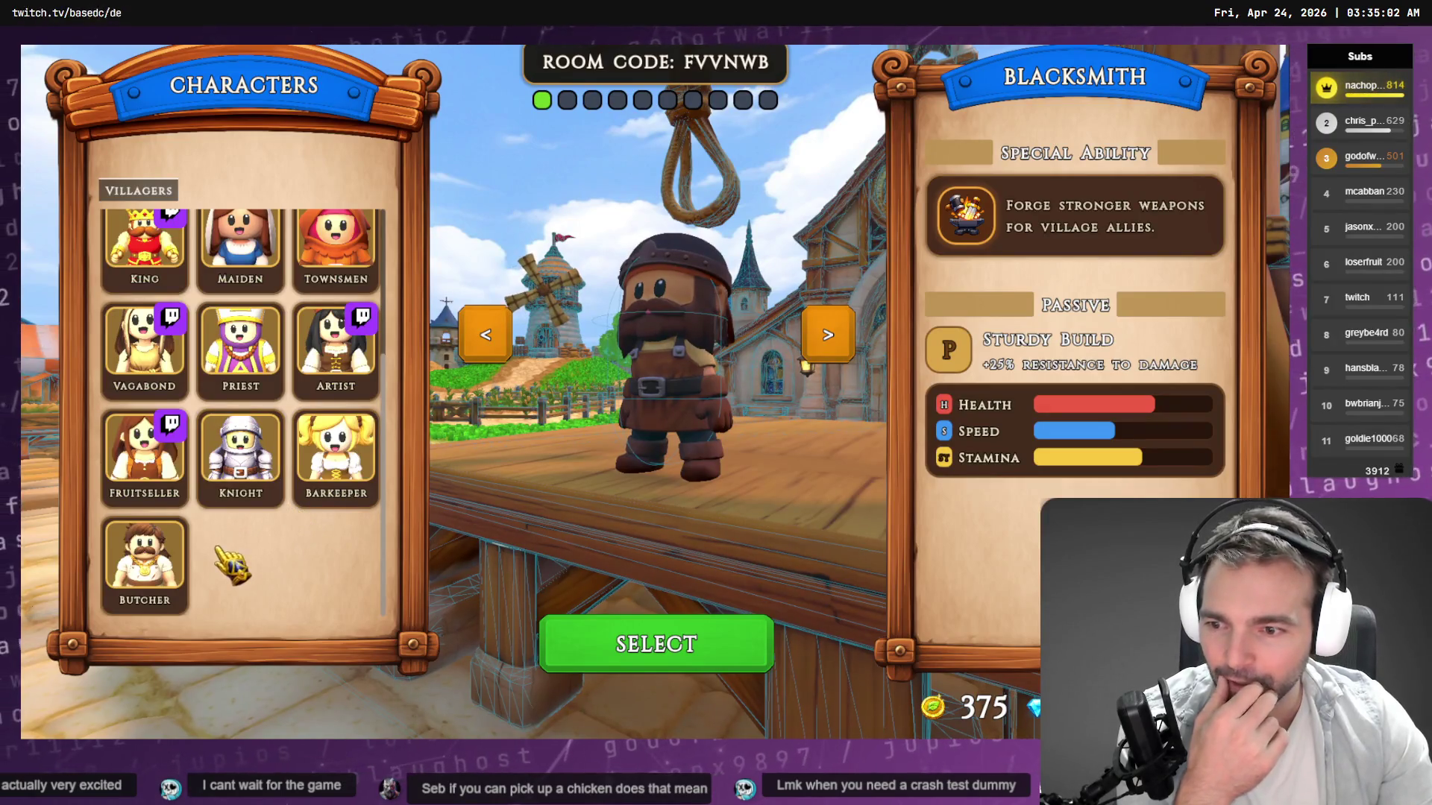
pyautogui.click(160, 589)
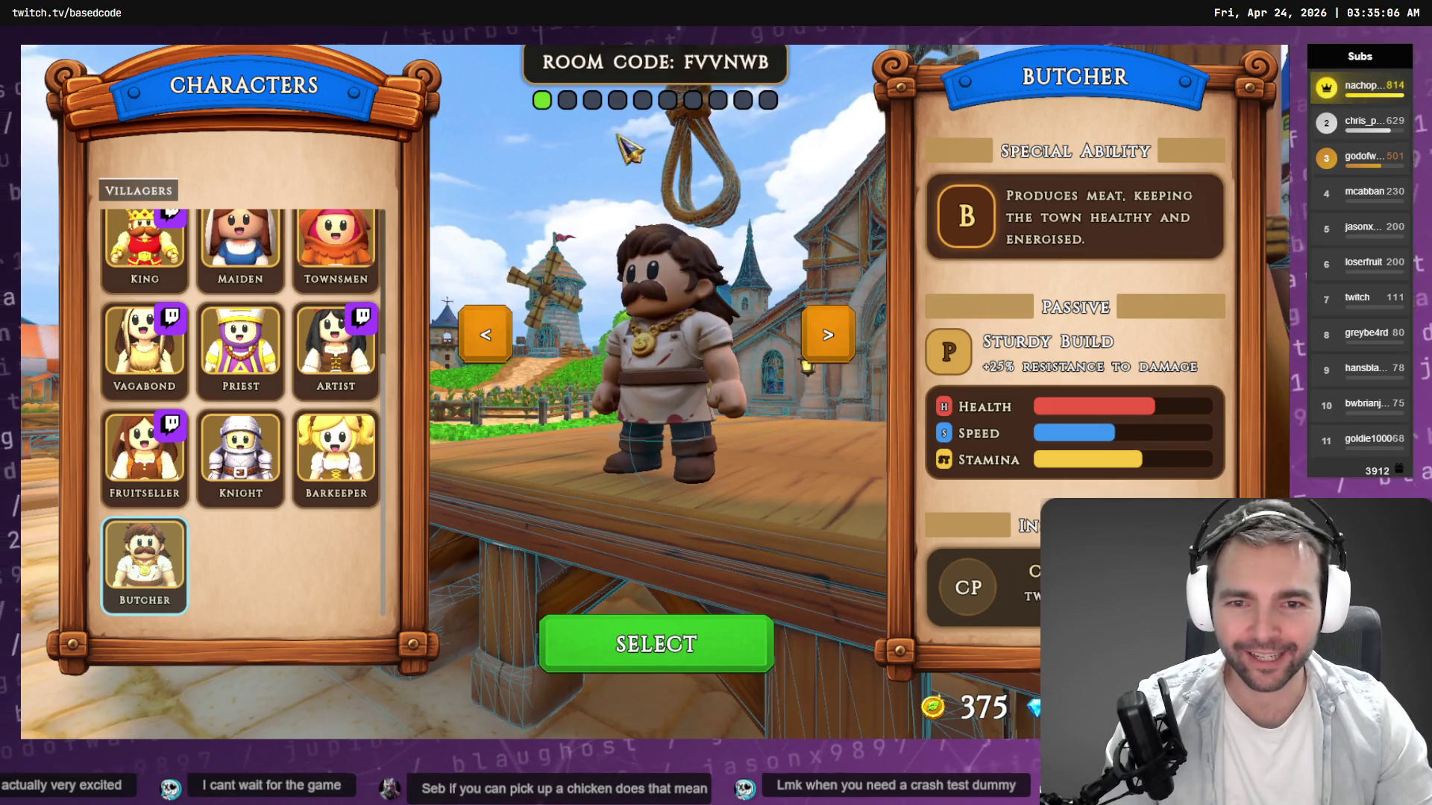
pyautogui.click(654, 630)
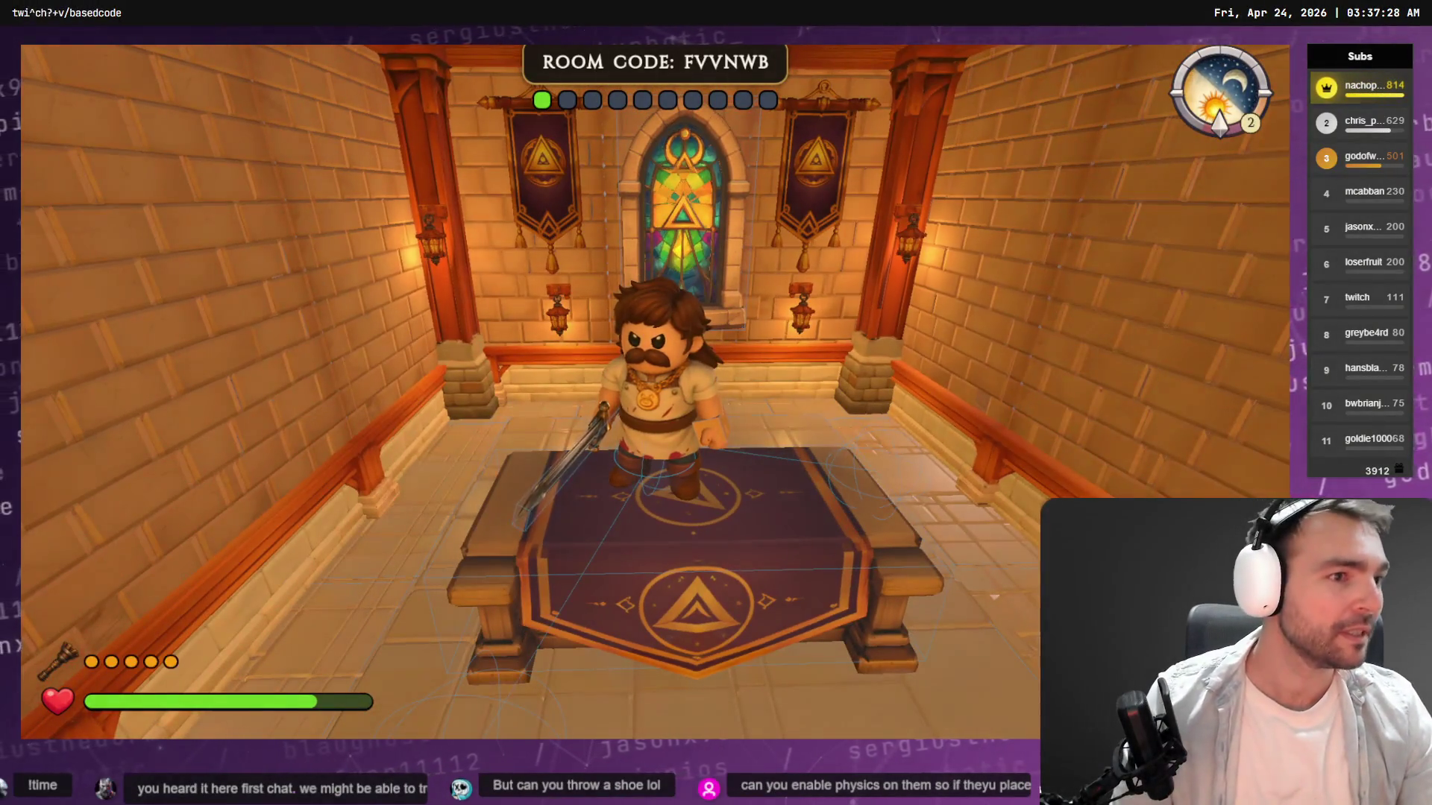
# Play as the sword-holding Butcher around the chapel, then switch out to the Godot editor.
pyautogui.hotkey('alt', 'Tab')
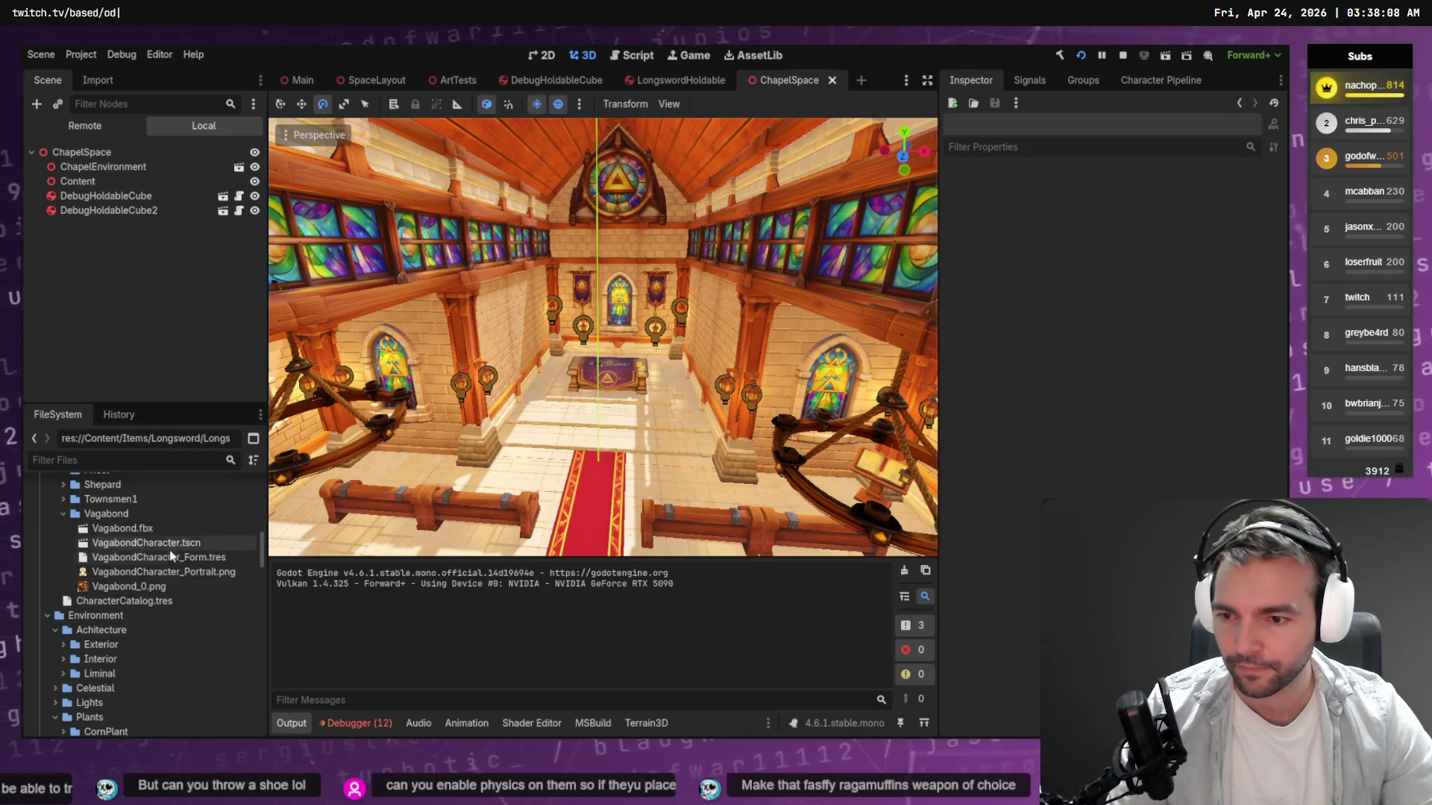
# Open VagabondCharacter.tscn and place LongswordHoldable.tscn under LeftHandHeldItemAnchor.
pyautogui.doubleClick(146, 543)
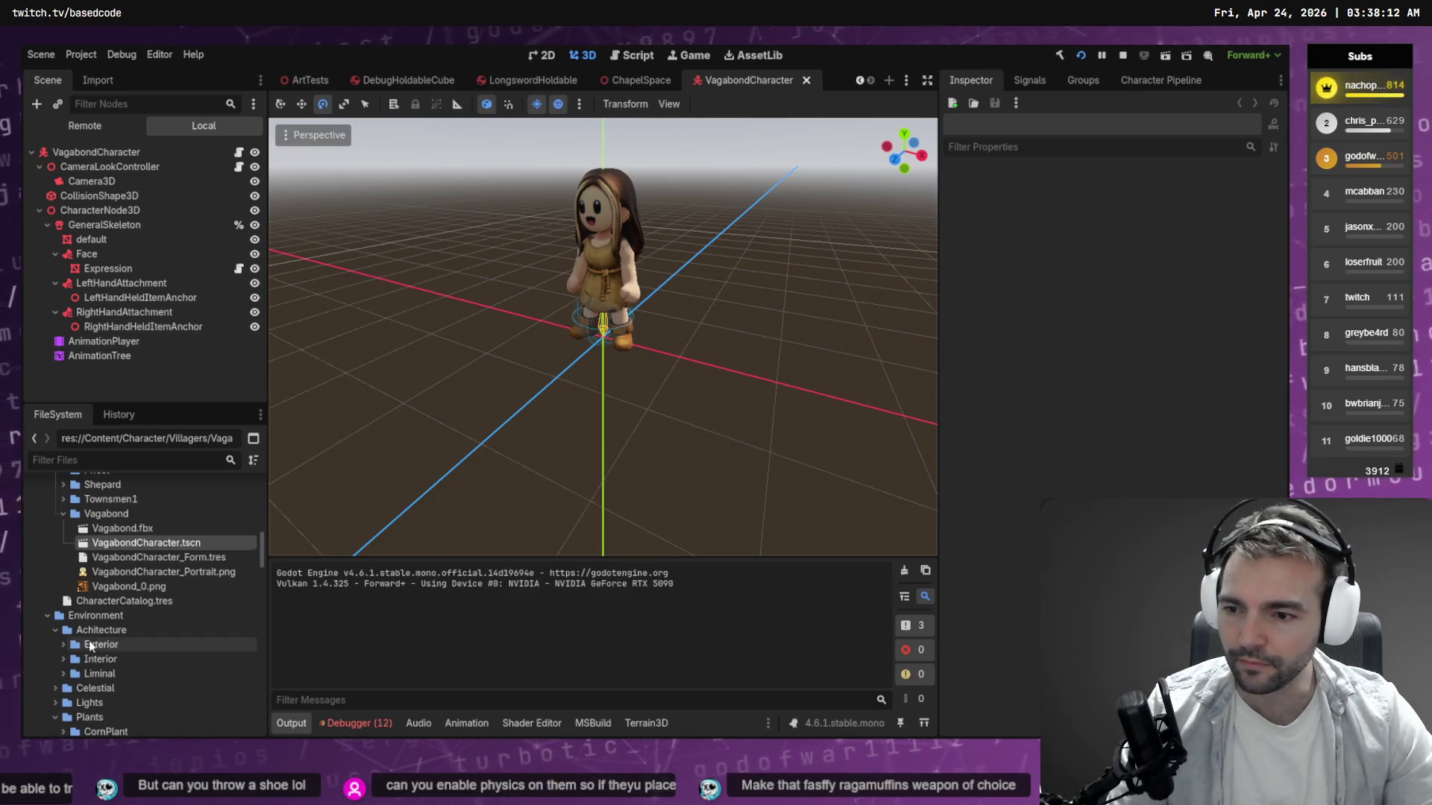
pyautogui.scroll(-5, 118, 627)
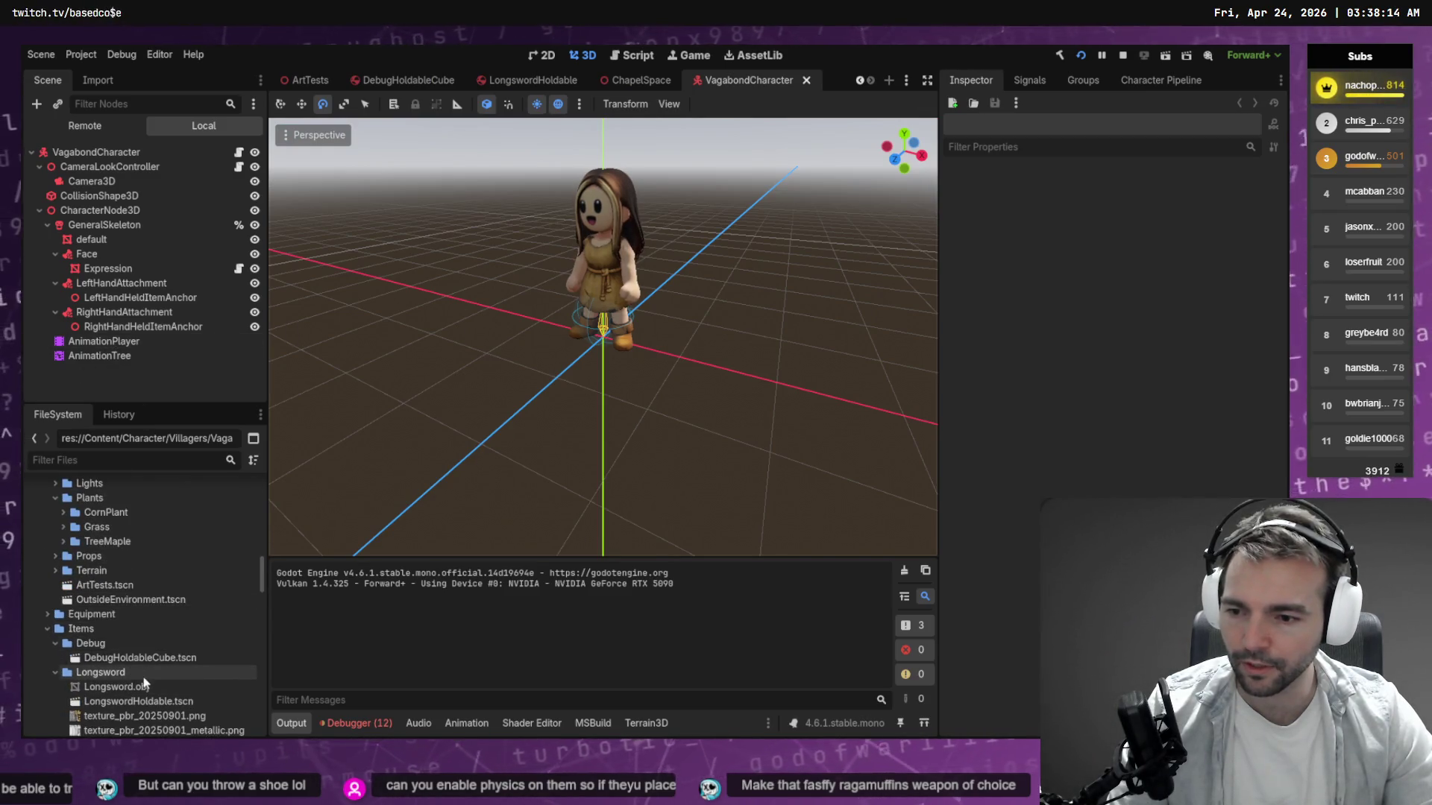
pyautogui.scroll(-2, 165, 675)
pyautogui.moveTo(153, 638)
pyautogui.mouseDown()
pyautogui.moveTo(244, 520)
pyautogui.moveTo(119, 270)
pyautogui.moveTo(125, 327)
pyautogui.moveTo(124, 295)
pyautogui.mouseUp()
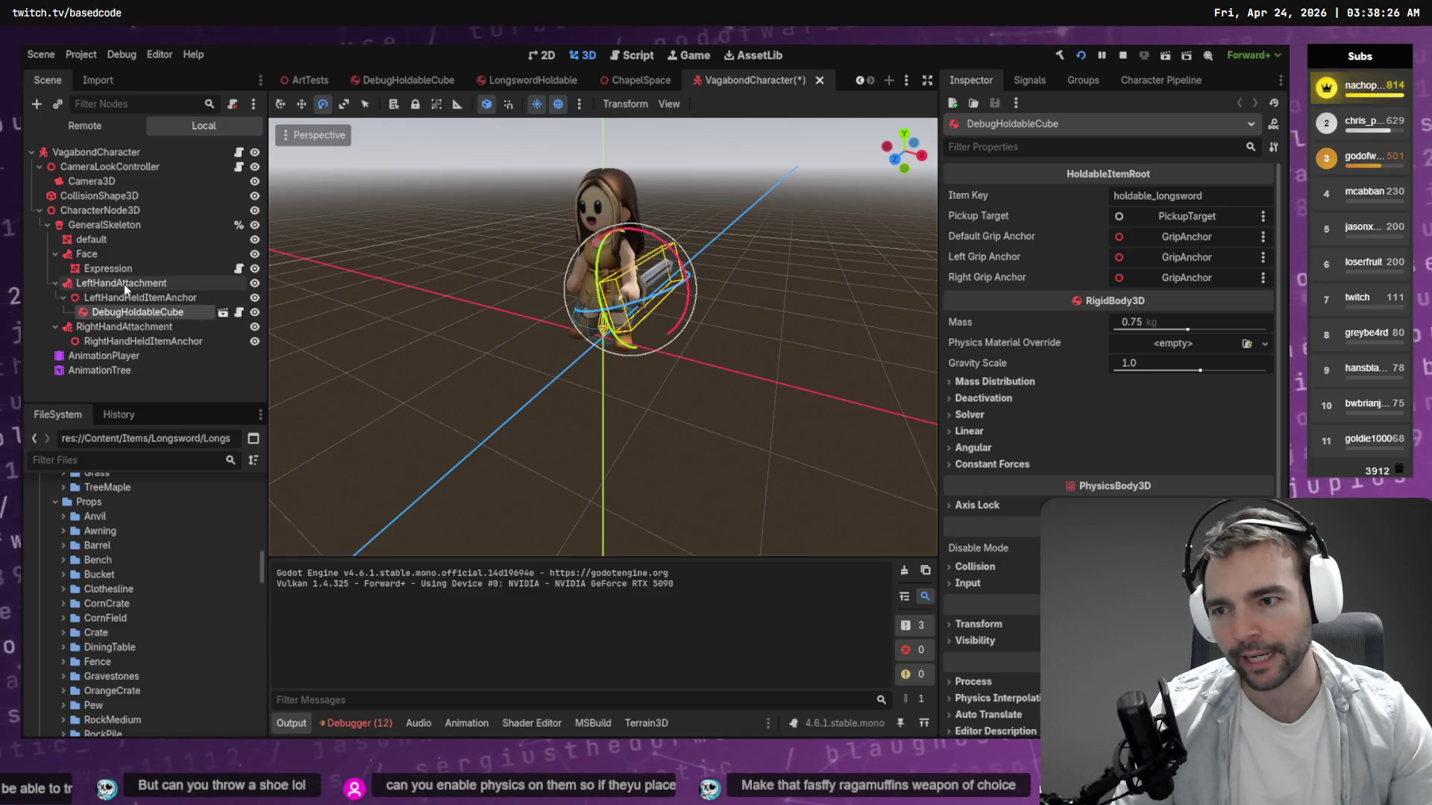
# Set the LeftHandHeldItemAnchor's Transform Rotation Y to 190 in the Inspector.
pyautogui.click(141, 298)
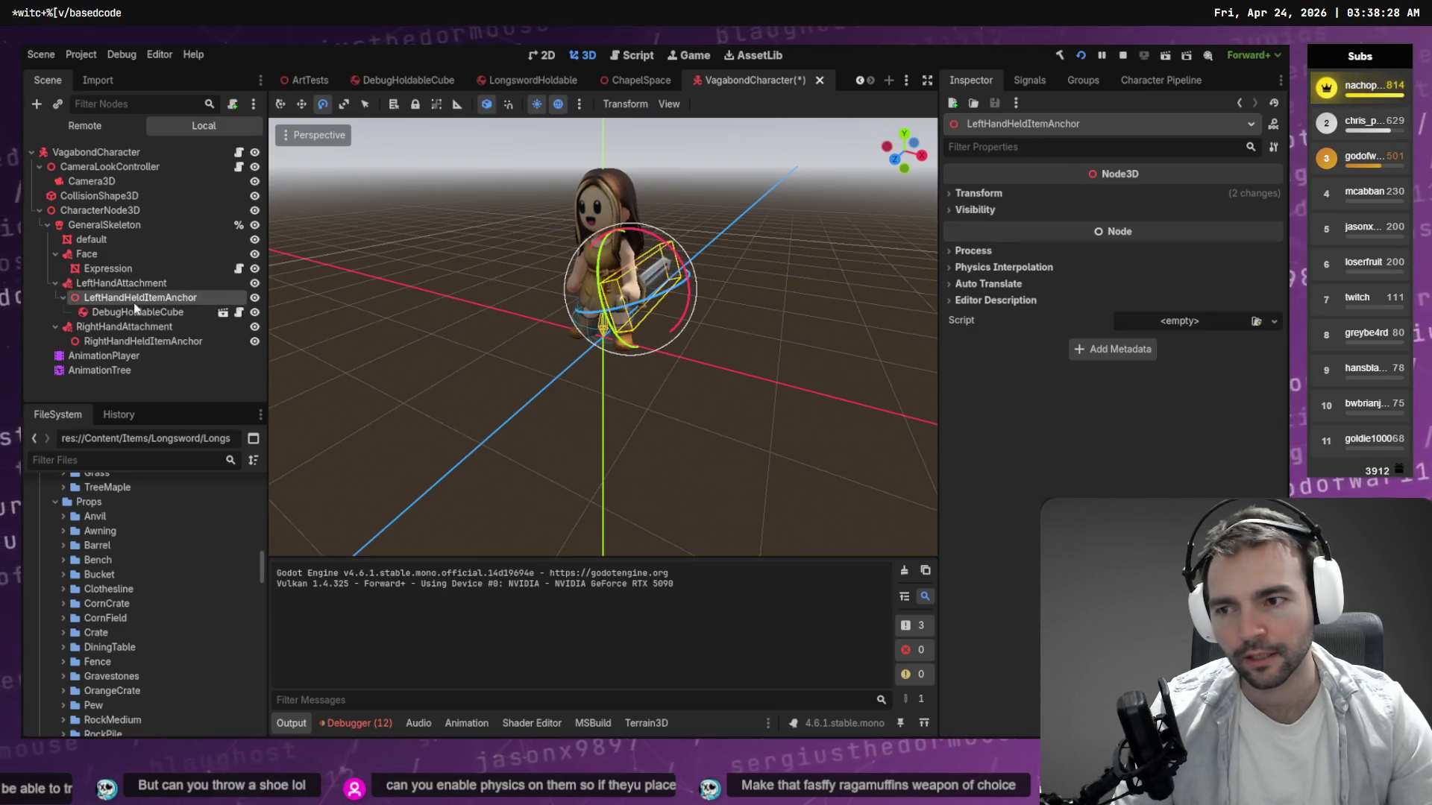
pyautogui.click(136, 313)
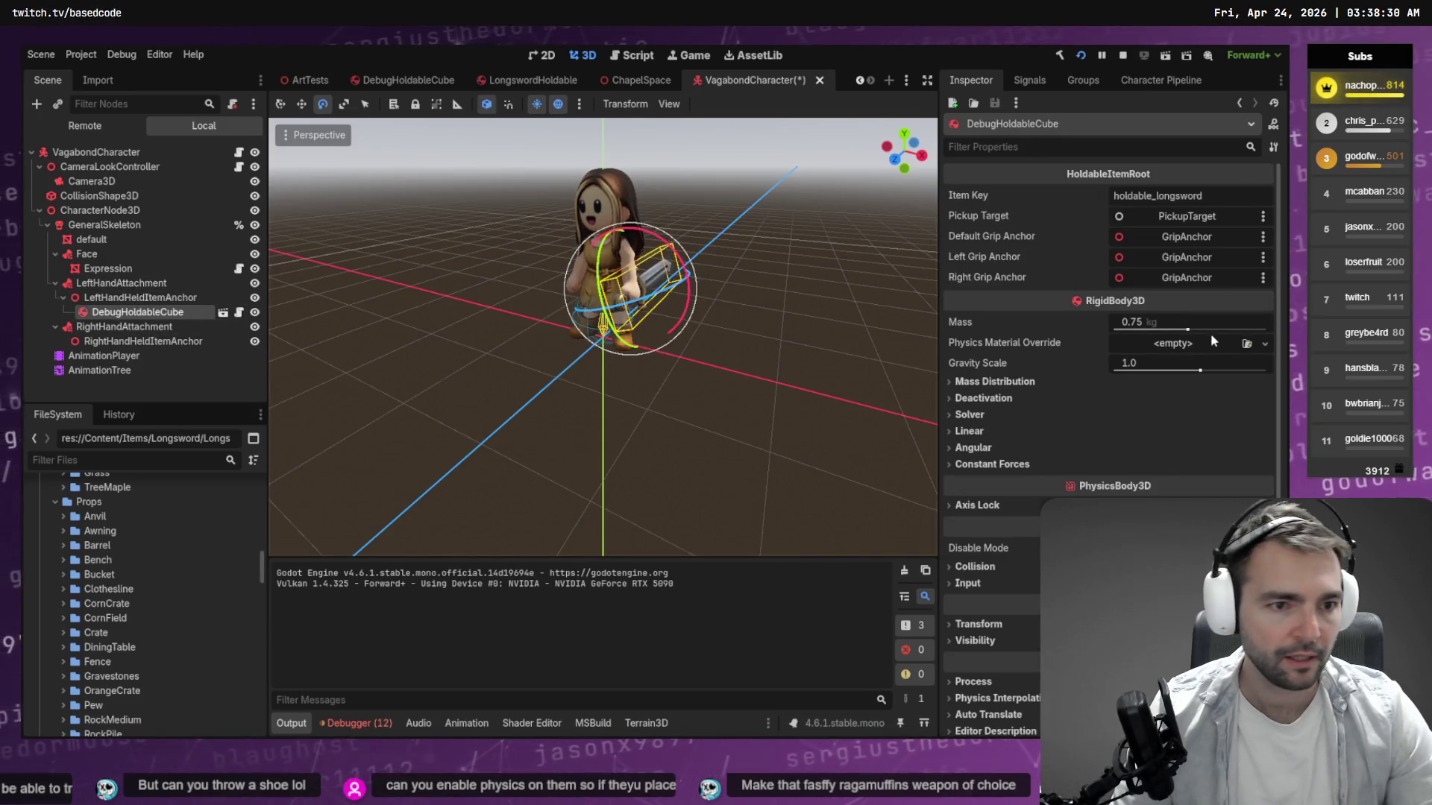
pyautogui.press('Up')
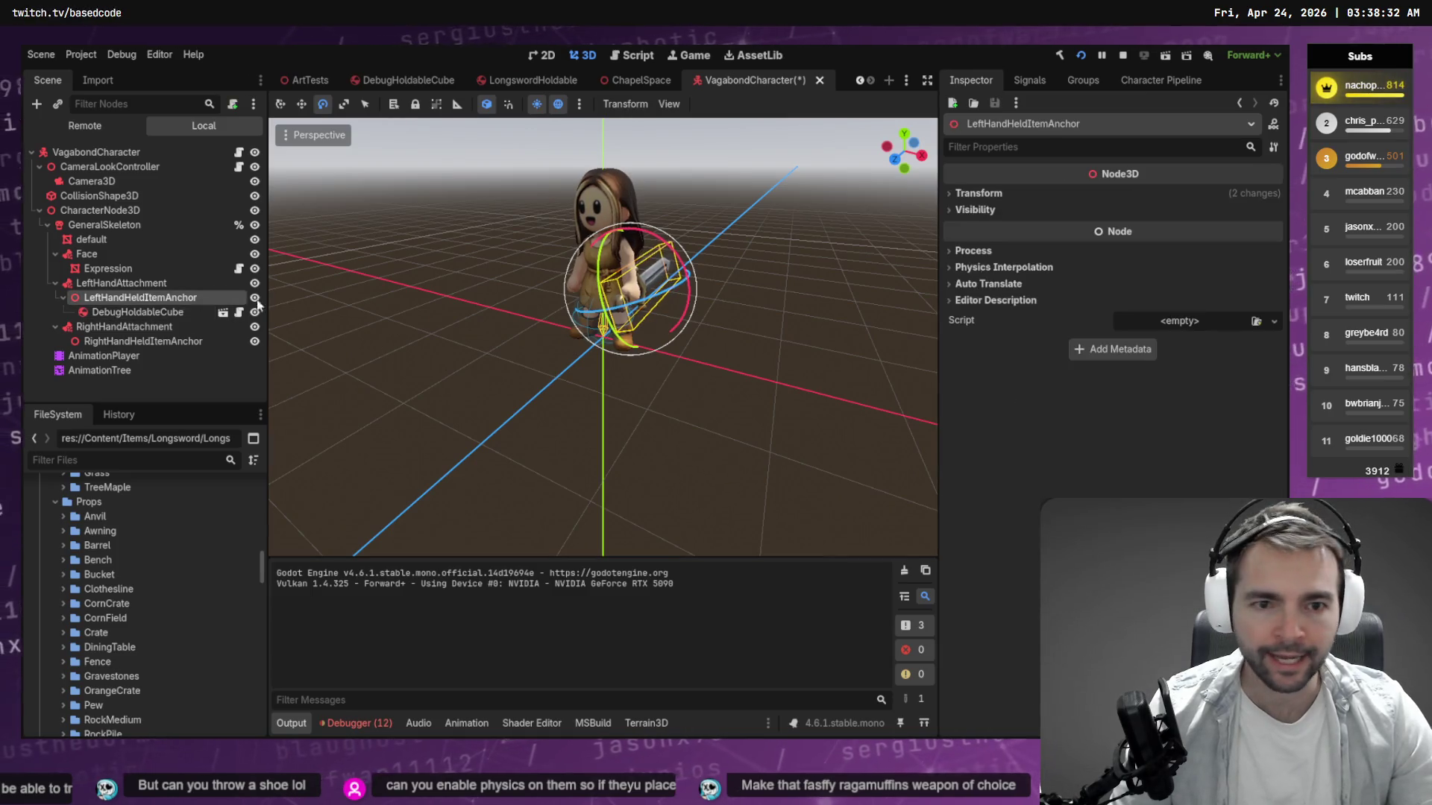
pyautogui.click(978, 193)
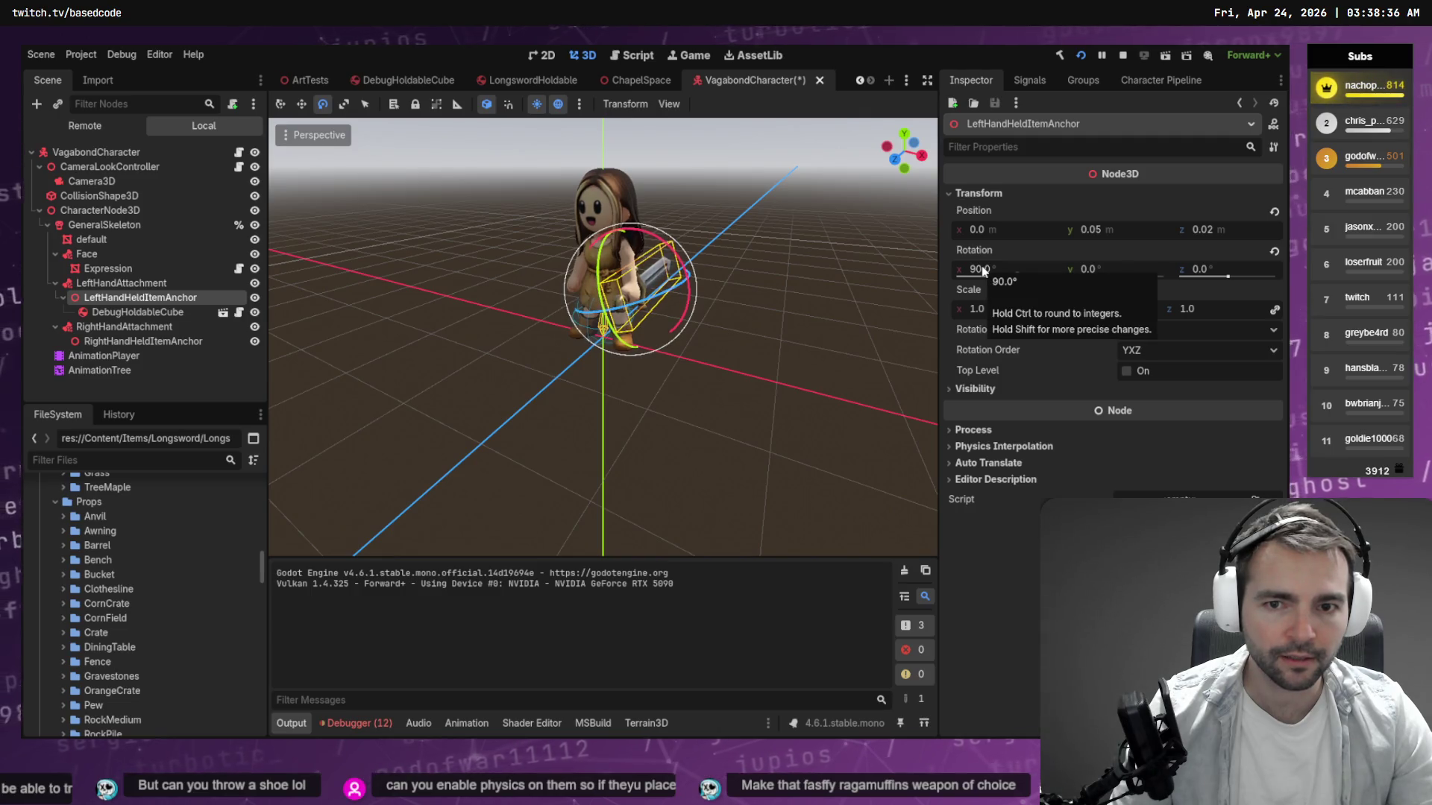
pyautogui.click(1111, 269)
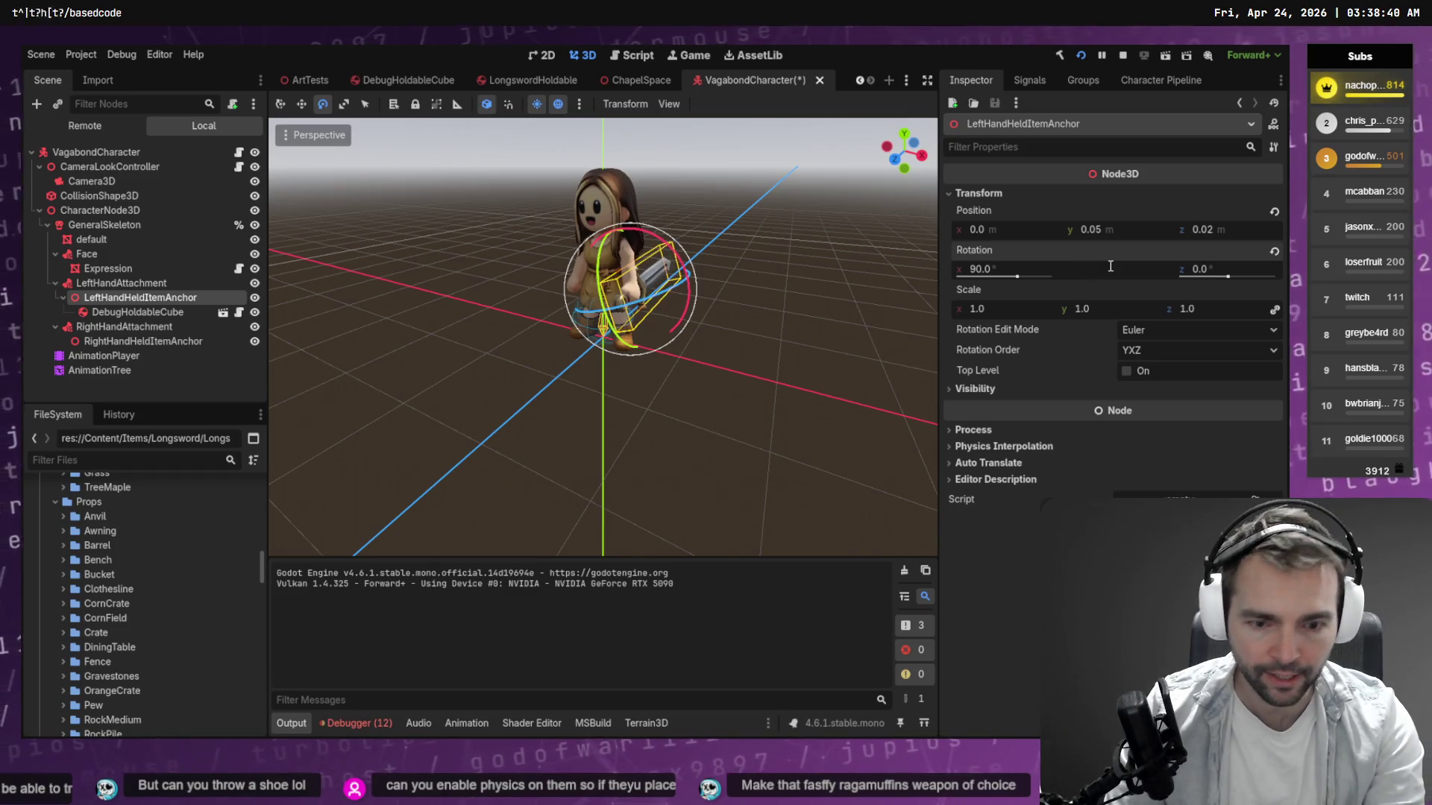
pyautogui.write('190')
pyautogui.press('Return')
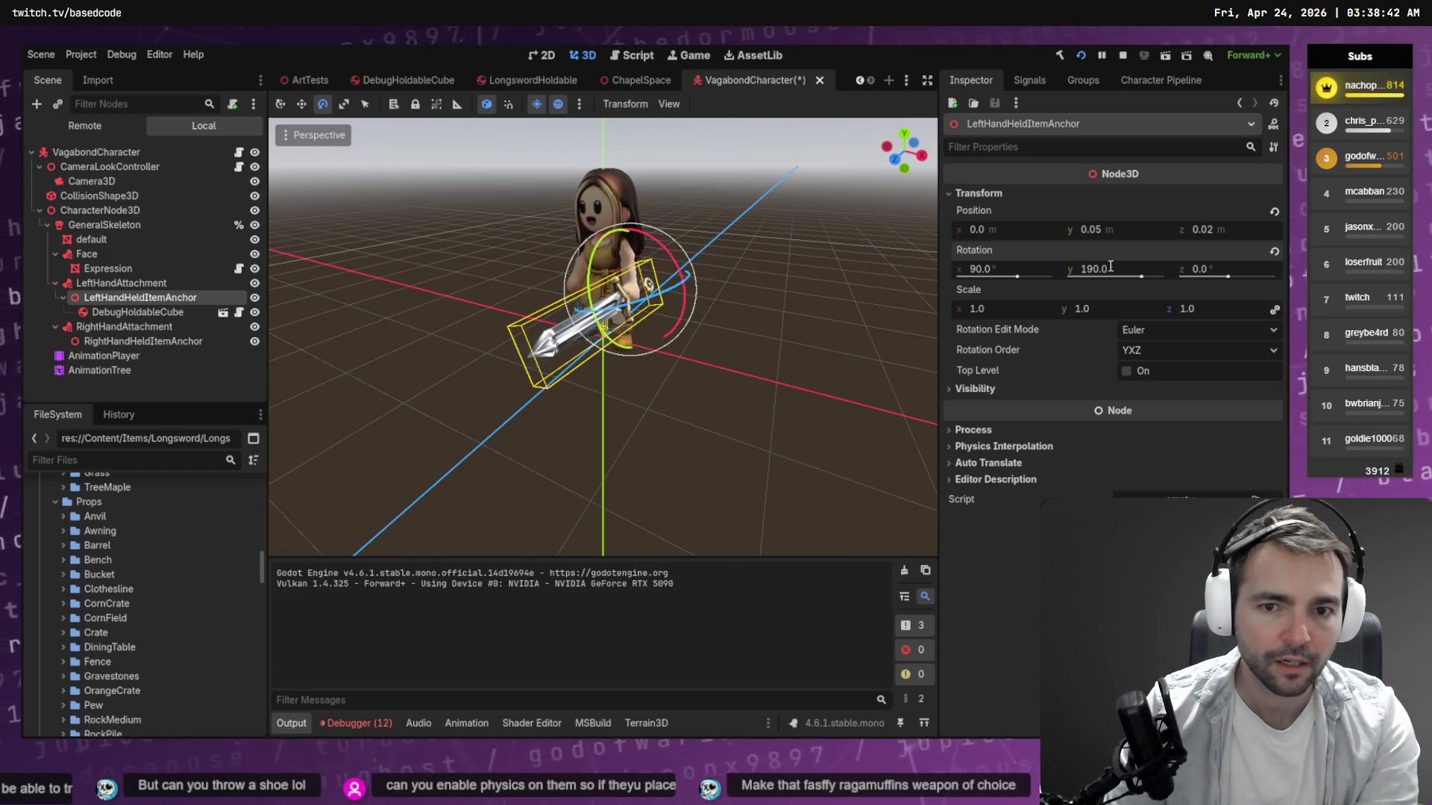
pyautogui.click(1072, 333)
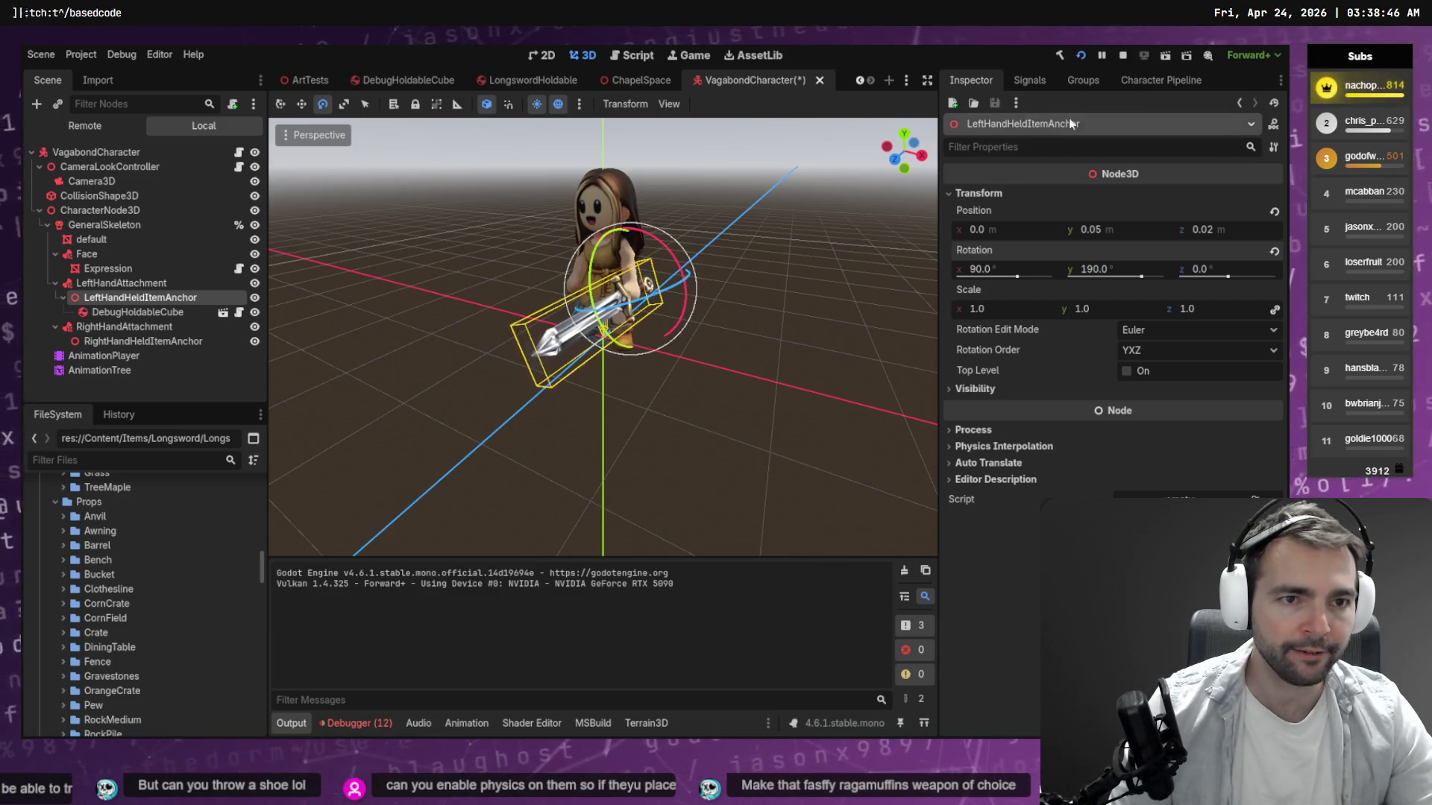
pyautogui.hotkey('alt', 'Tab')
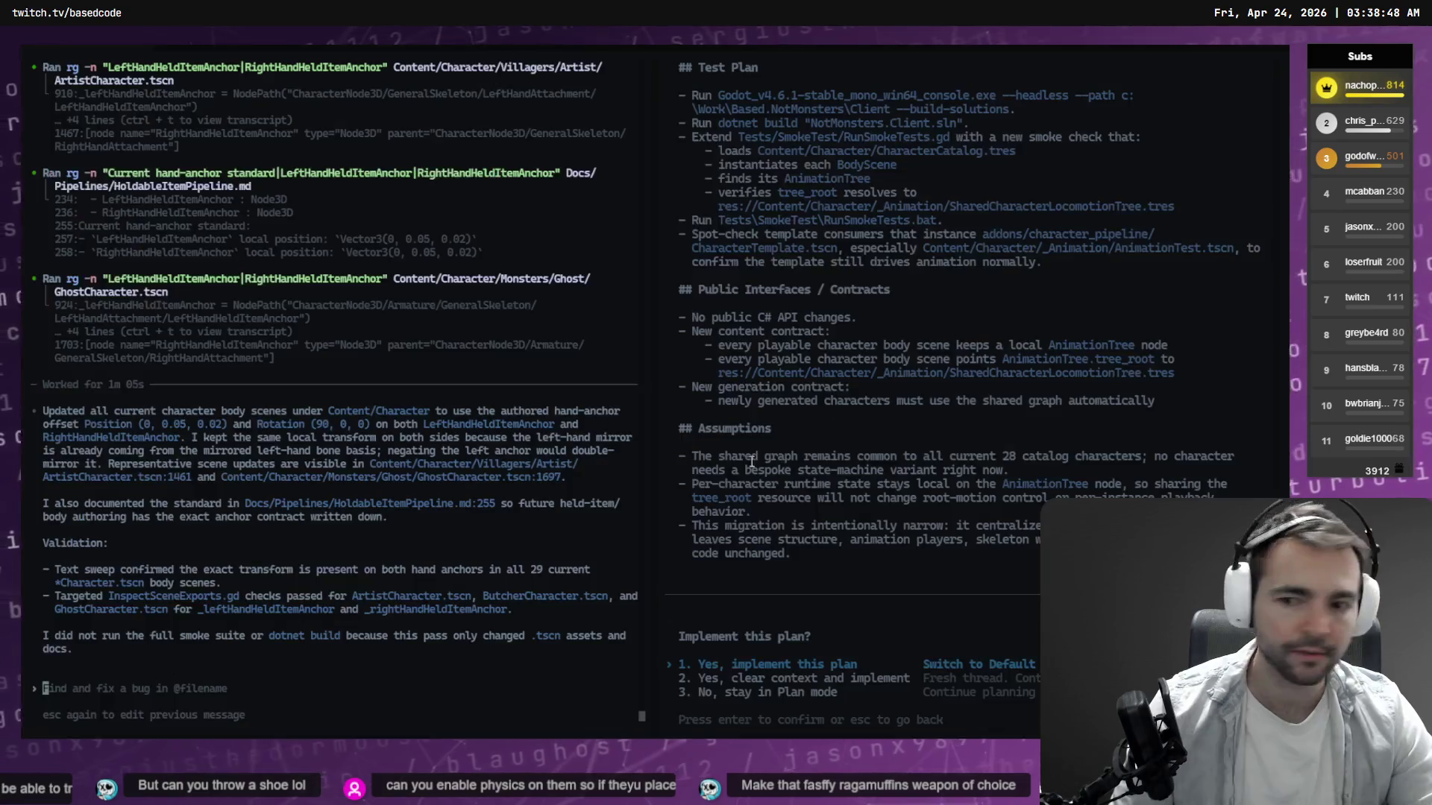
# Dictate a Codex request to rotate all characters' left-hand item anchors 180° in Y, including the template.
pyautogui.press('ctrl+super')
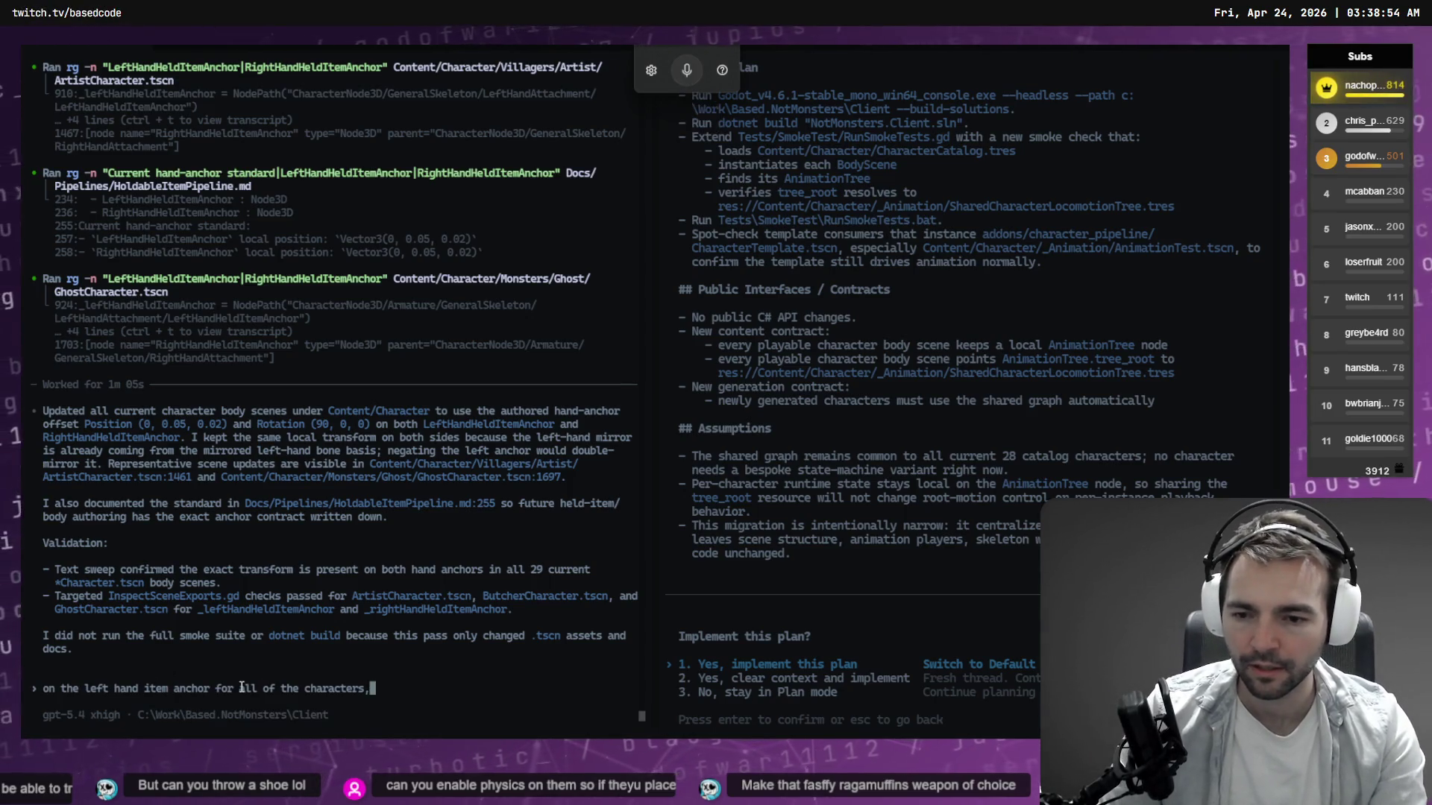
pyautogui.press('ctrl+super')
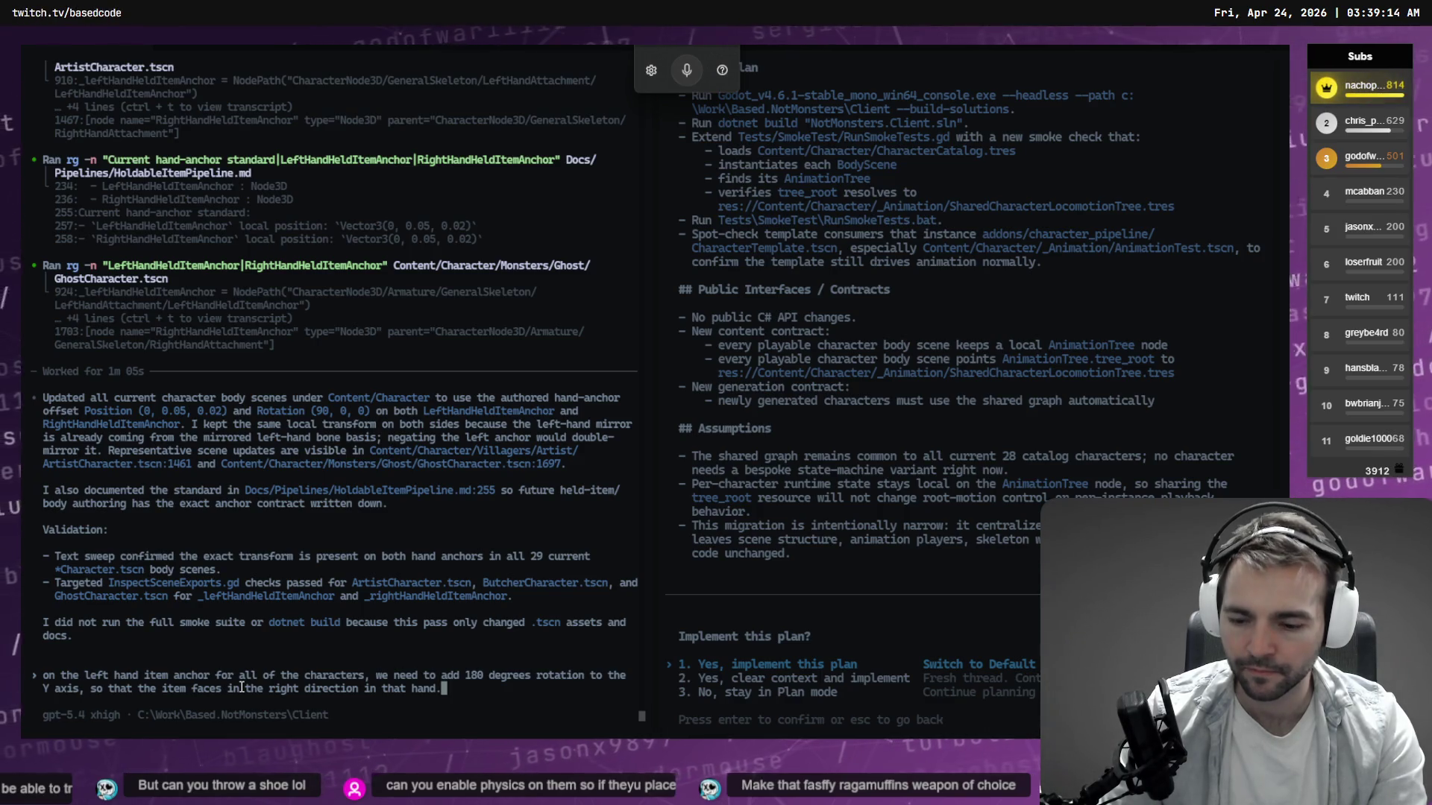
pyautogui.press('ctrl+super')
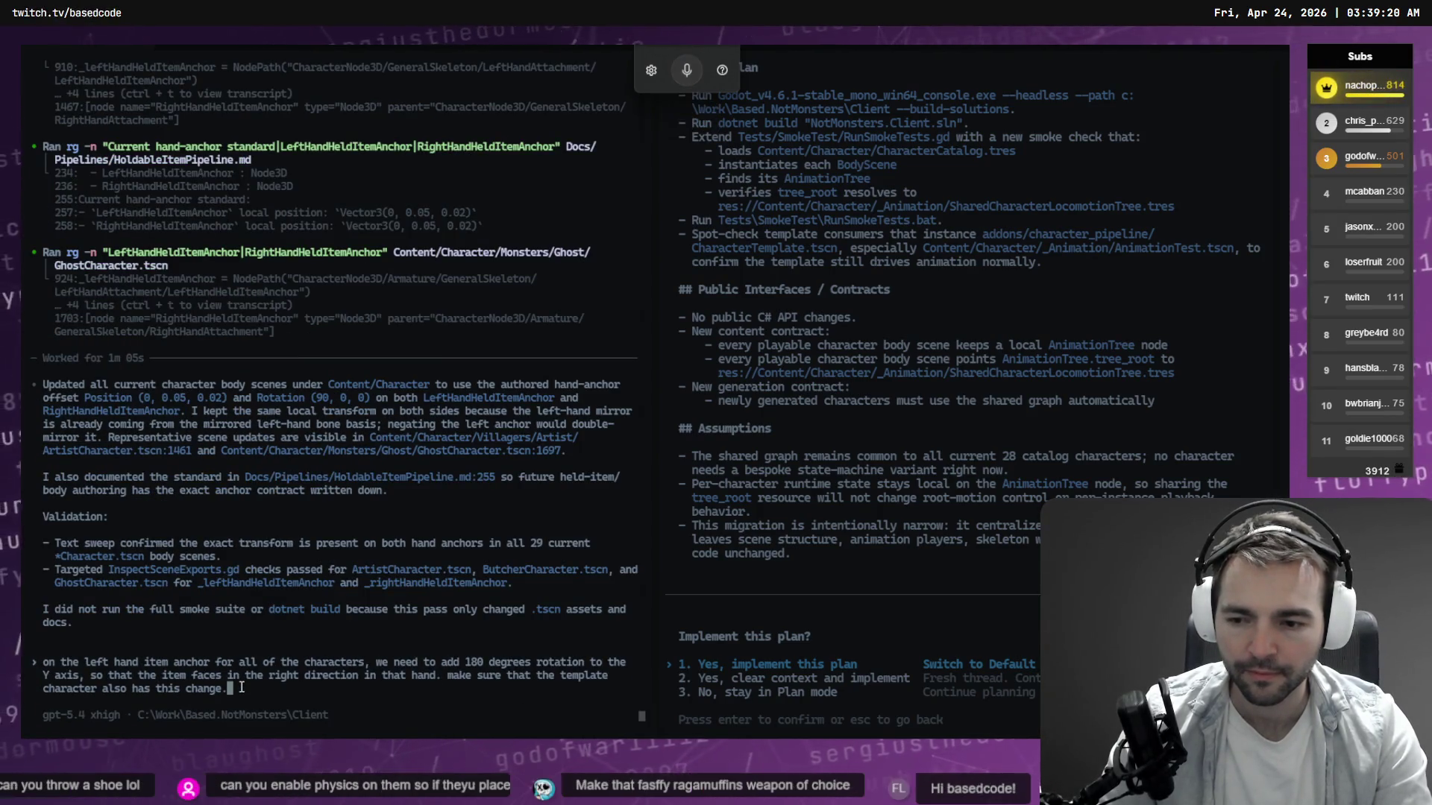
pyautogui.hotkey('alt', 'Tab')
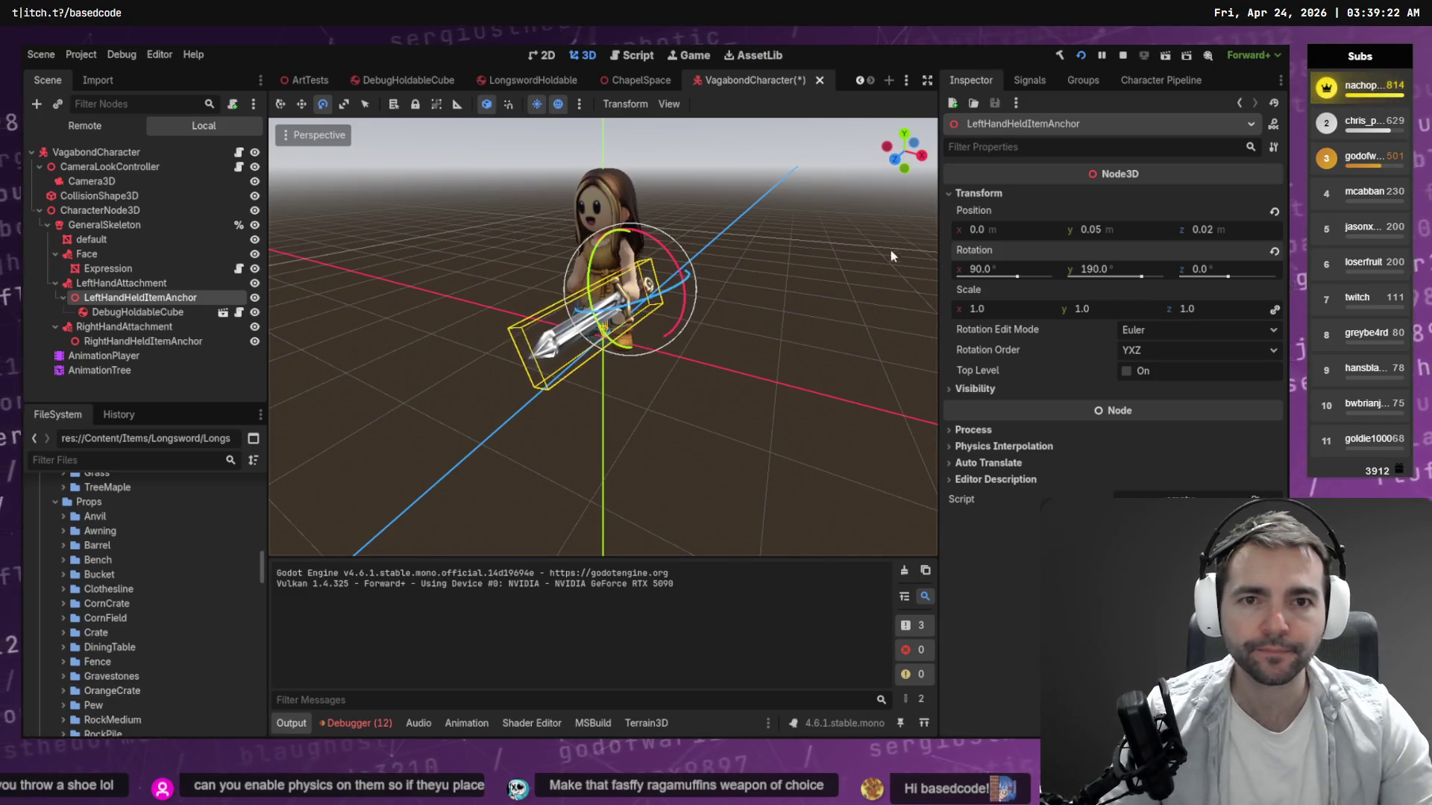
# Close the VagabondCharacter scene without saving its changes and run the project with F5.
pyautogui.click(820, 80)
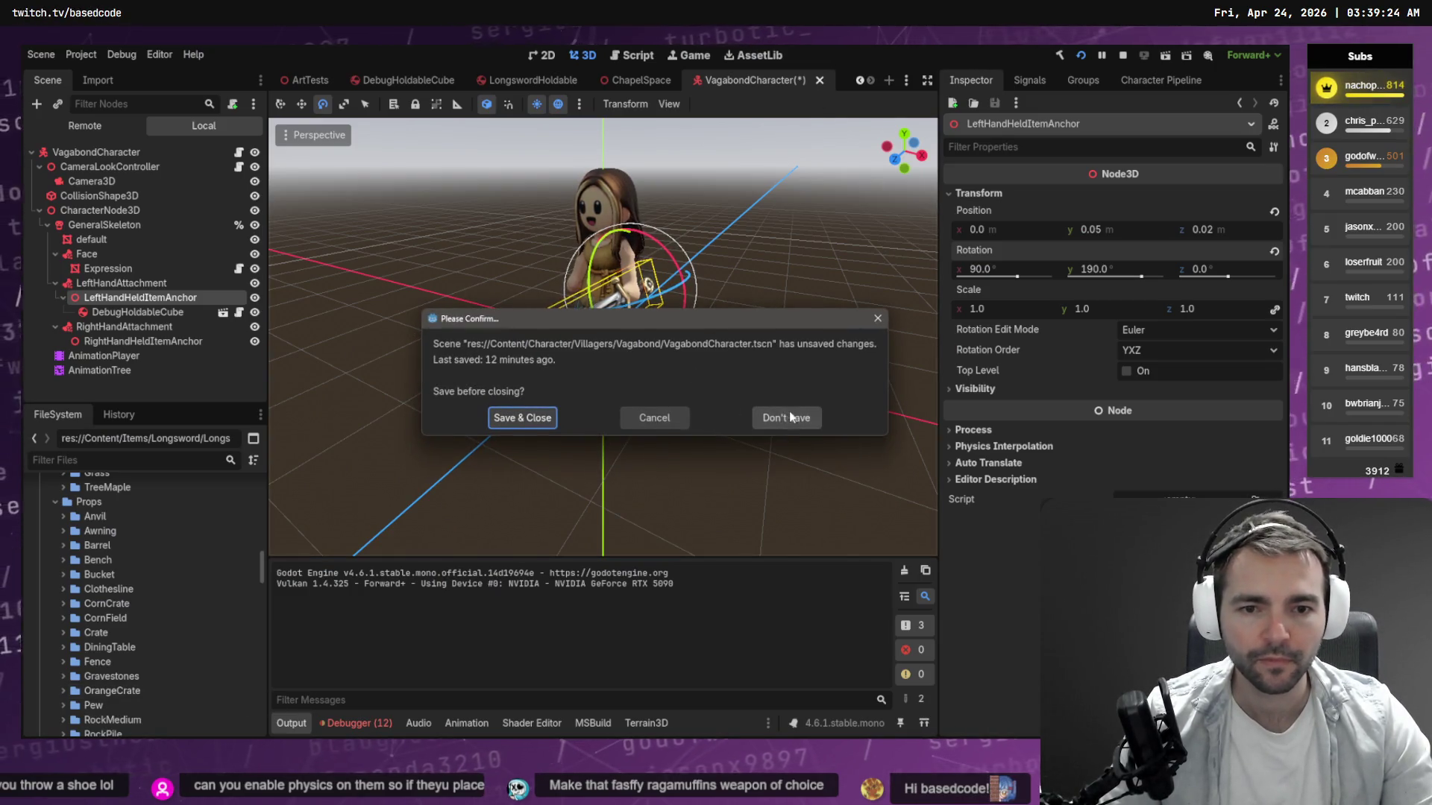
pyautogui.click(760, 415)
pyautogui.moveTo(669, 396); pyautogui.dragTo(561, 249)
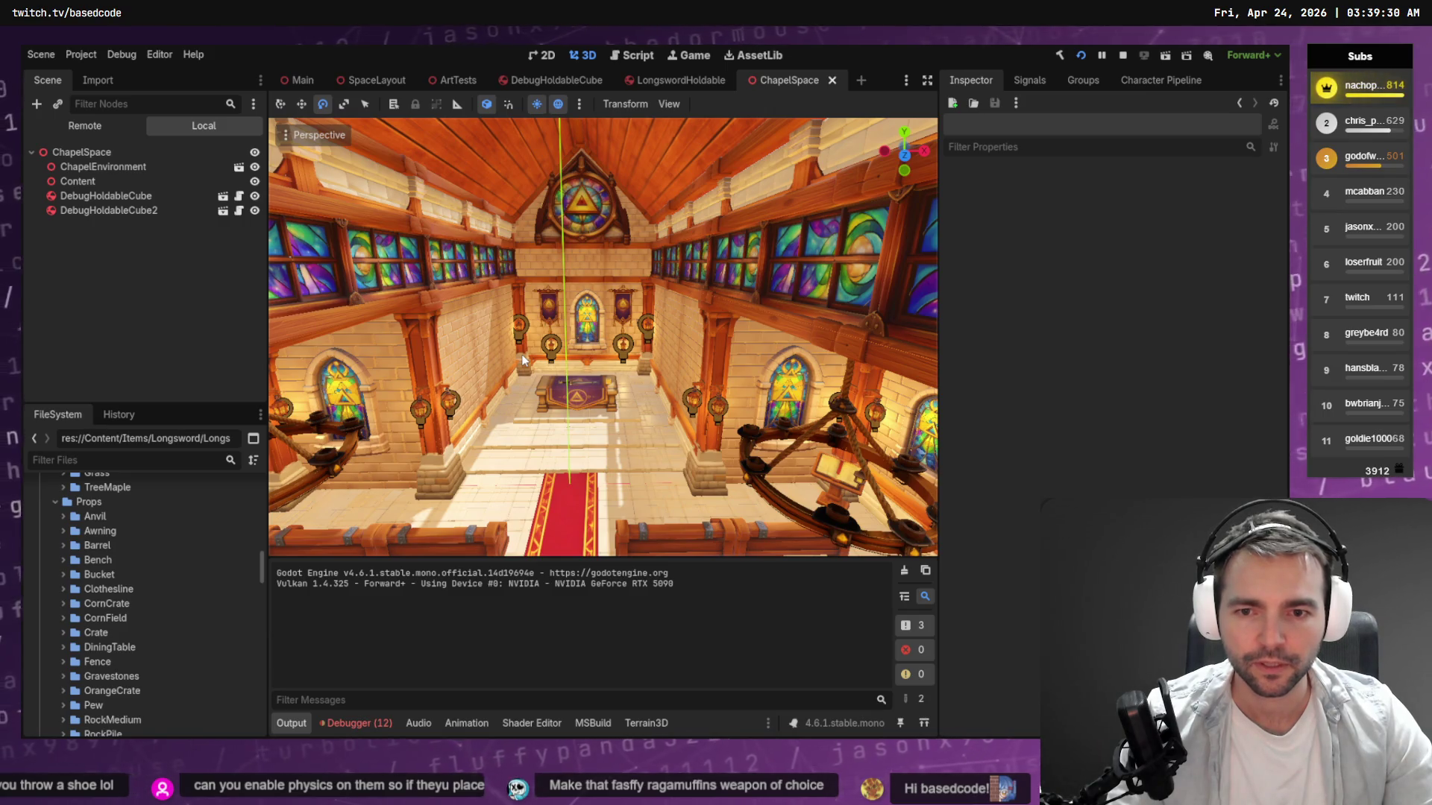
pyautogui.press('F5')
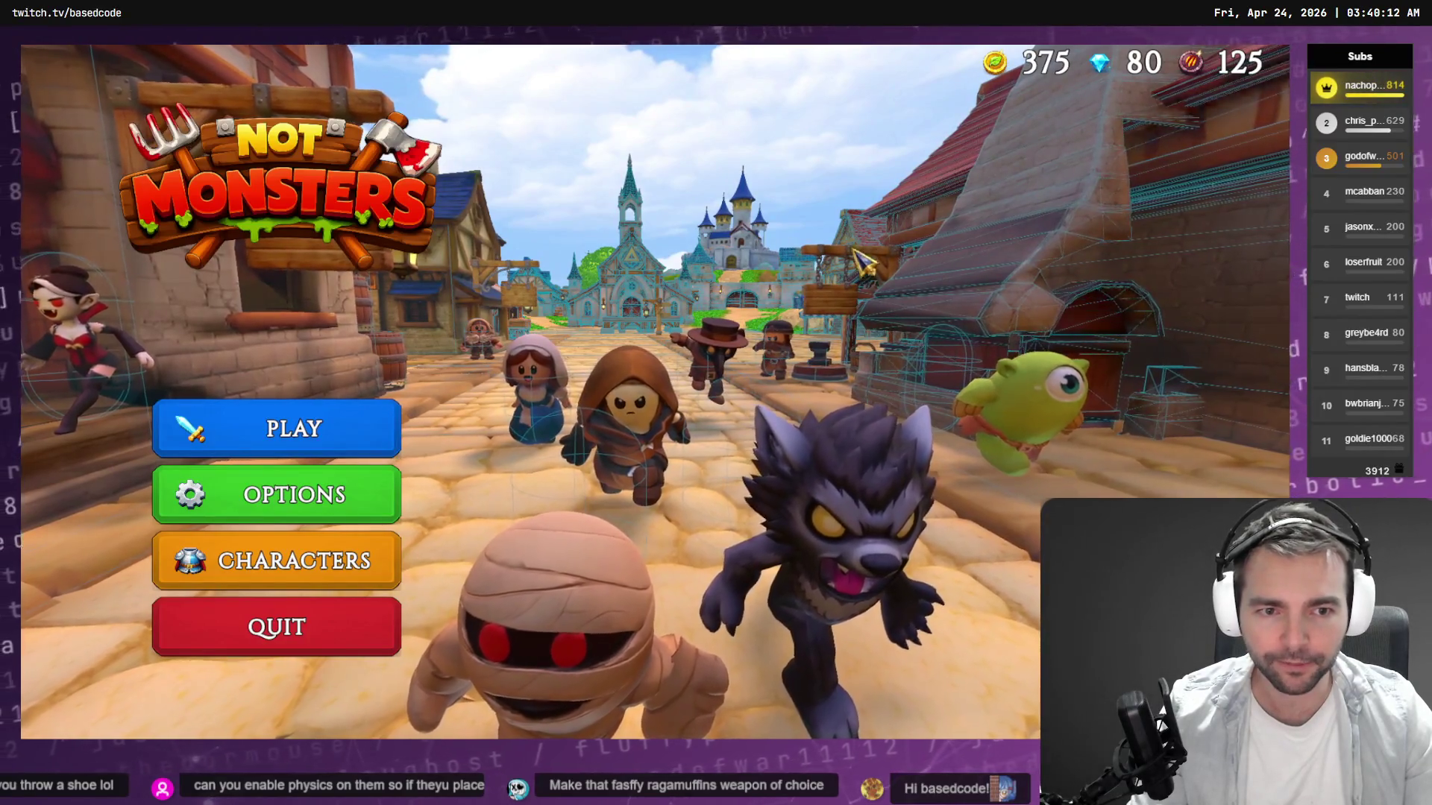
# Host a new online lobby and preview the Artist and Barkeeper villagers.
pyautogui.click(275, 446)
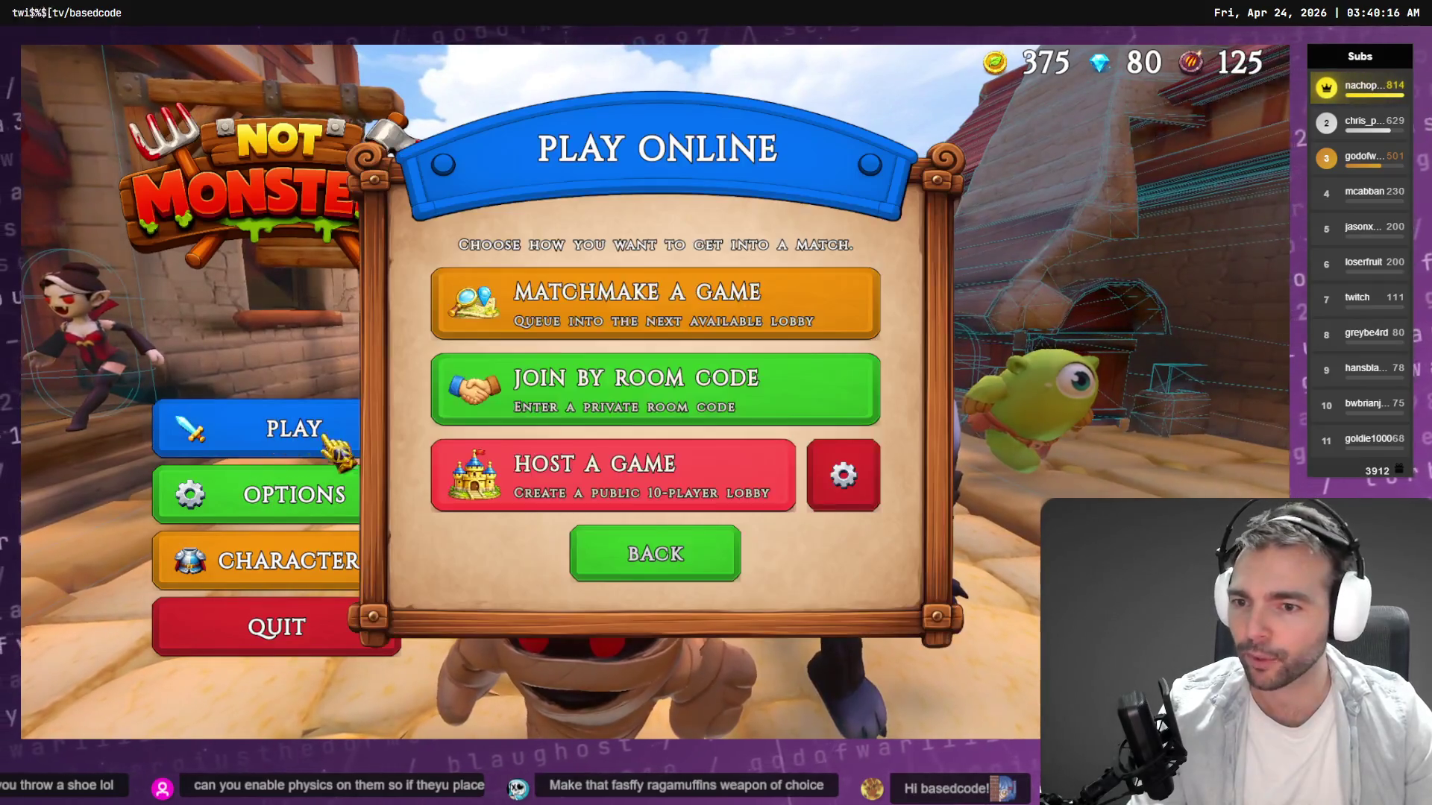
pyautogui.click(625, 492)
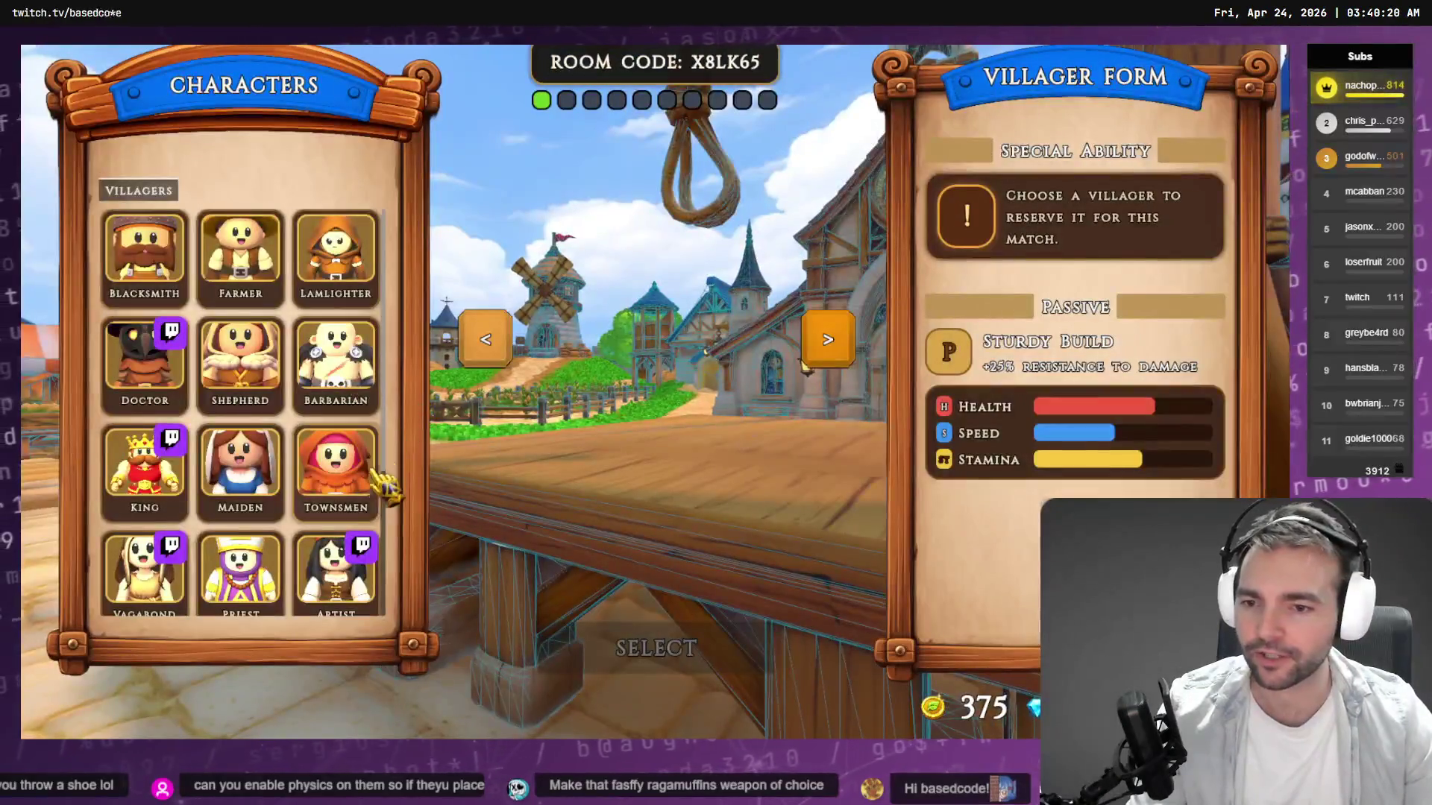
pyautogui.scroll(-3, 212, 407)
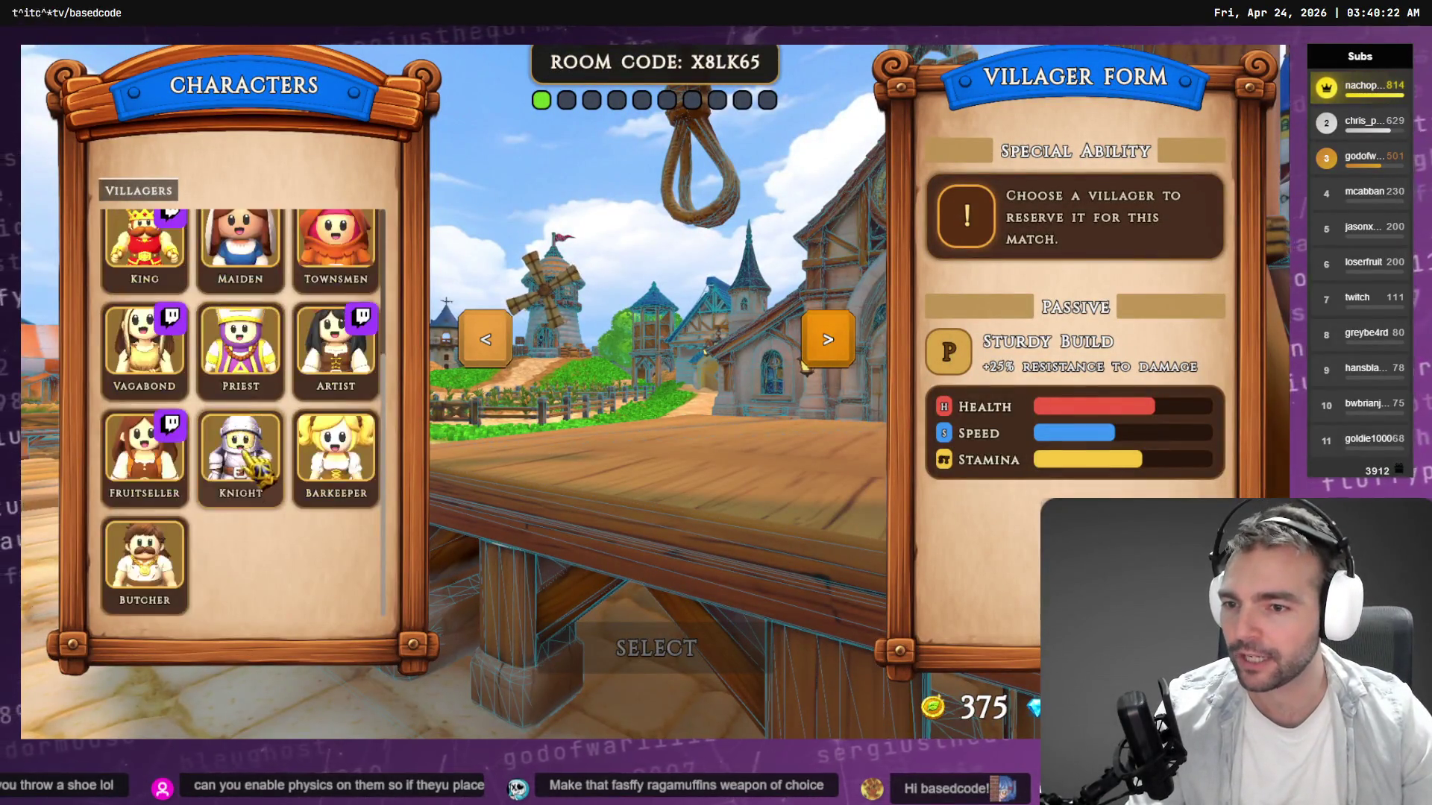
pyautogui.scroll(3, 237, 582)
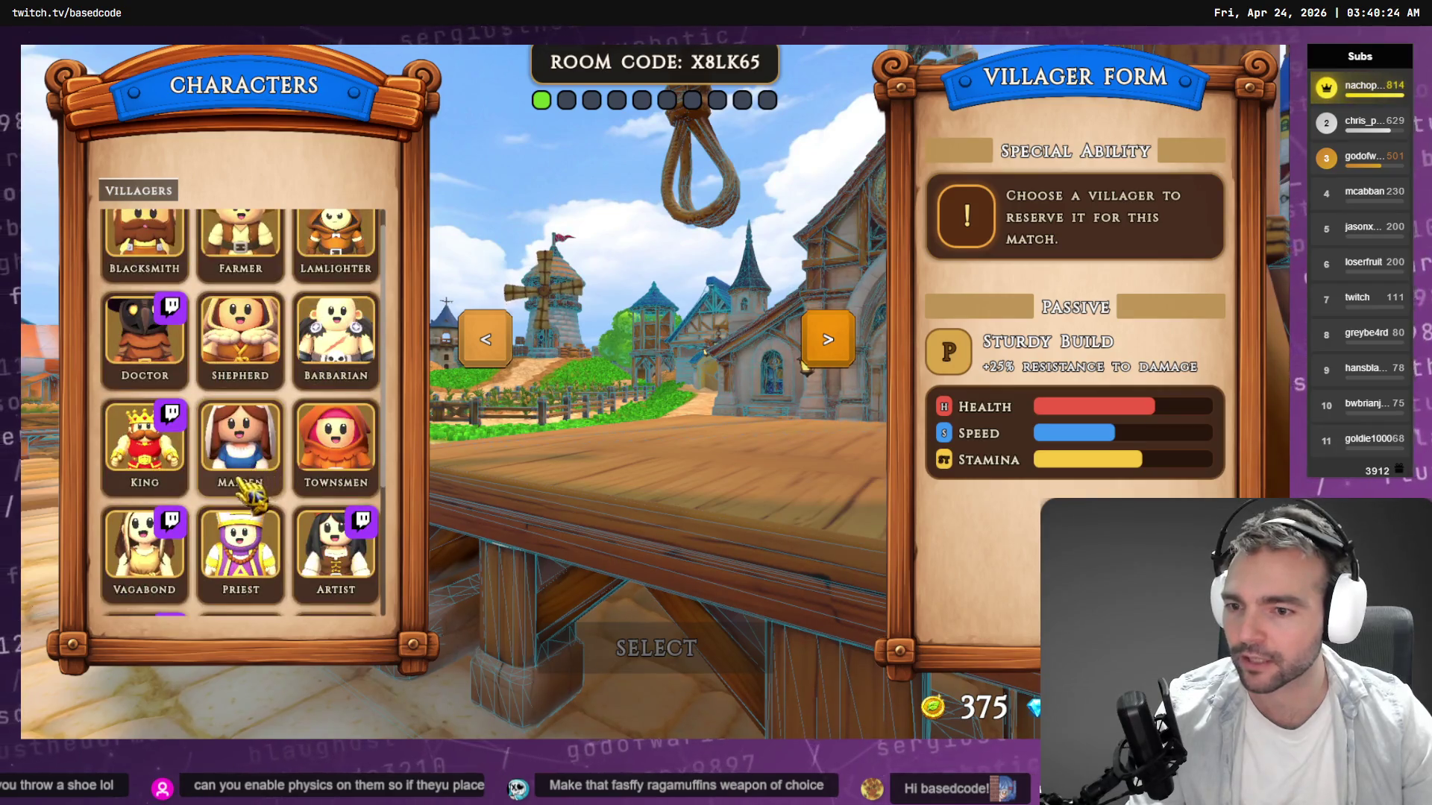
pyautogui.scroll(-2, 358, 566)
pyautogui.click(343, 429)
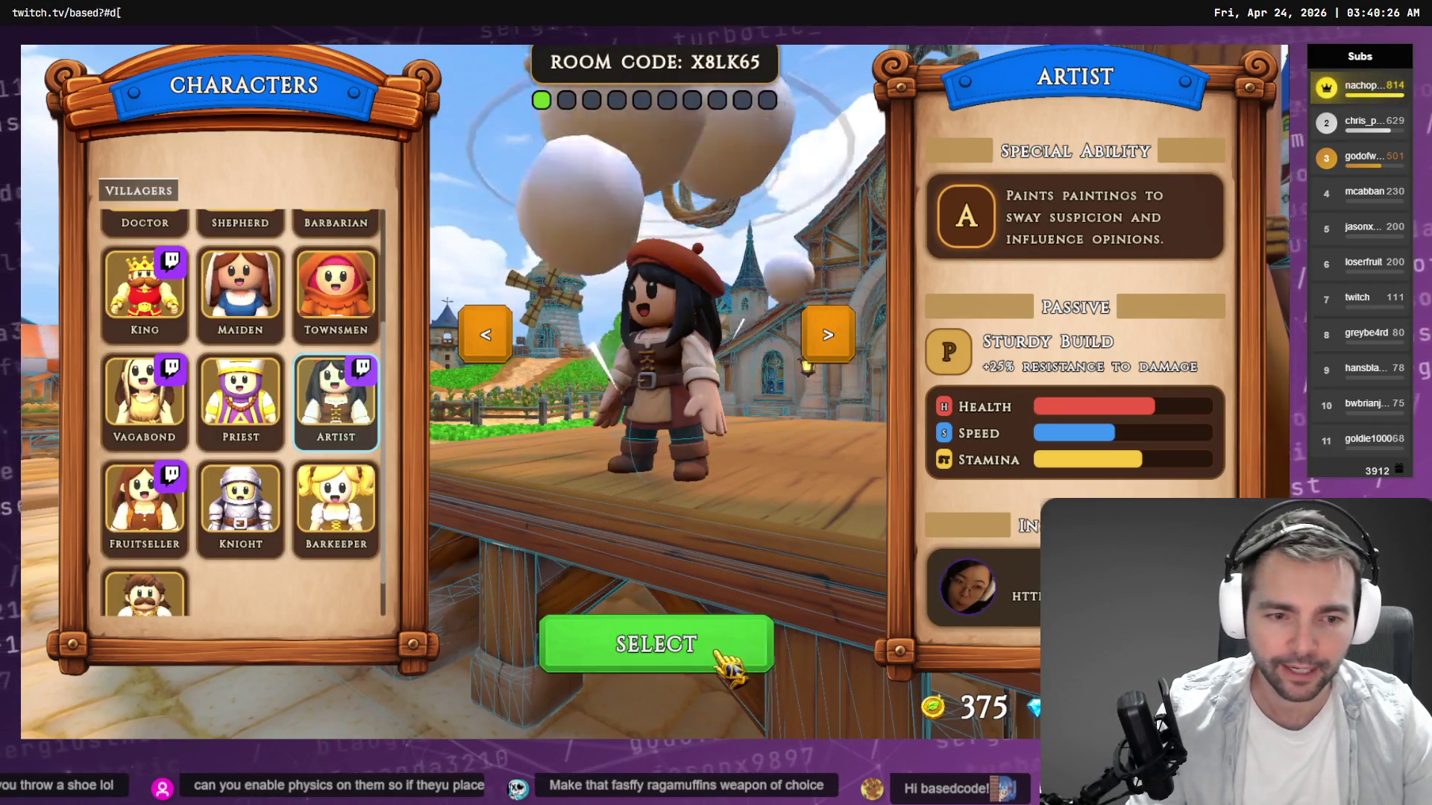
pyautogui.click(334, 513)
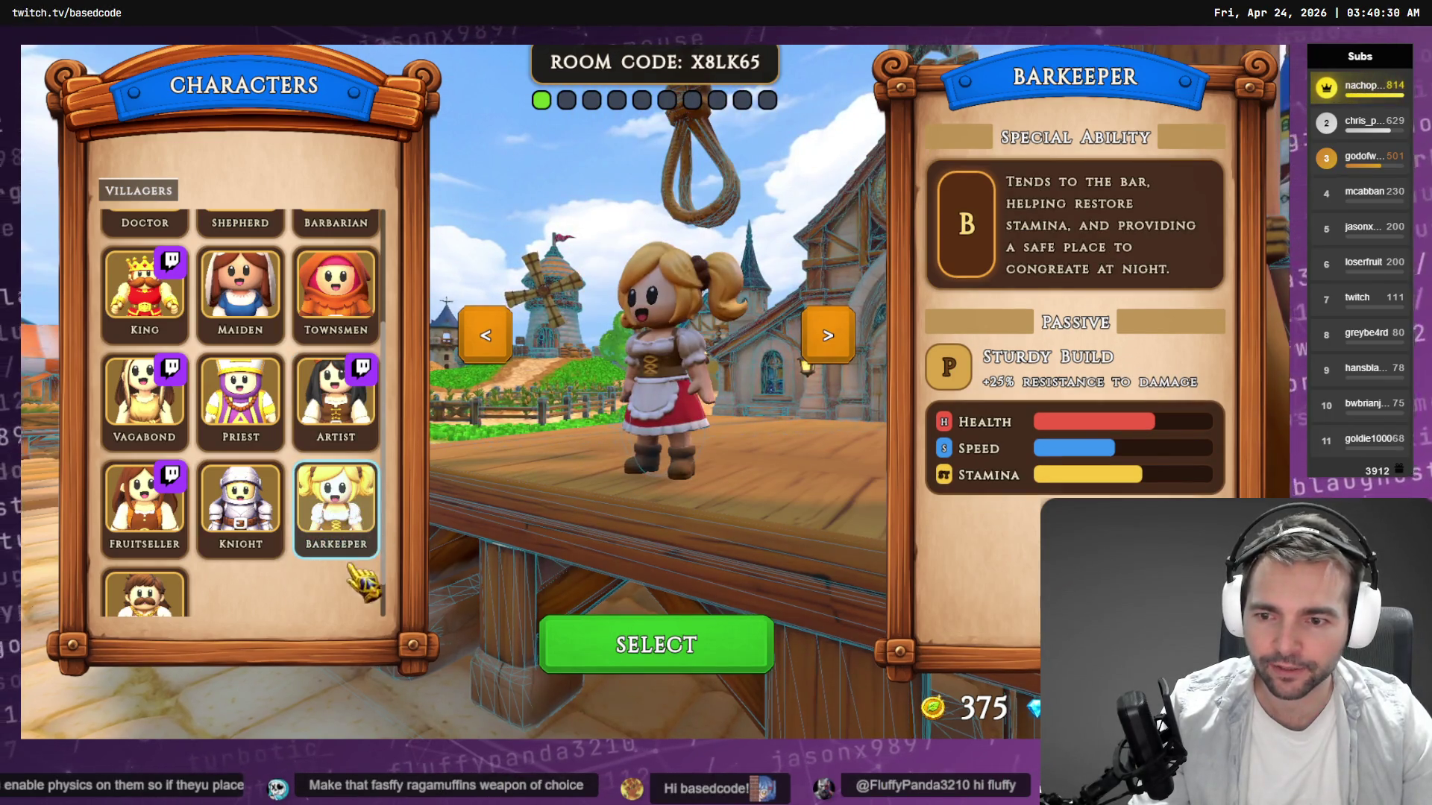
# Preview the Butcher and Fruitseller, then pick and confirm the Artist villager.
pyautogui.scroll(-1, 261, 567)
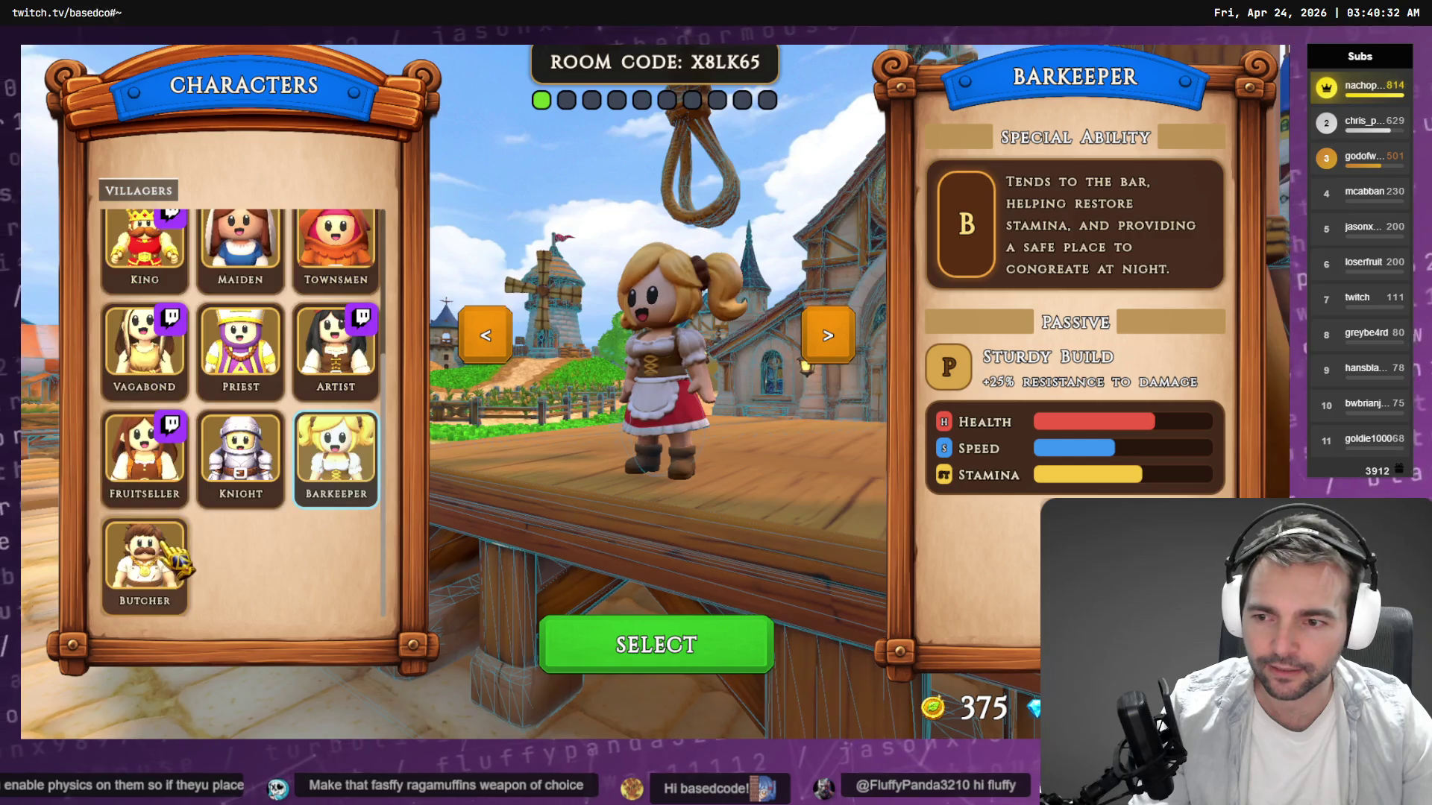
pyautogui.click(161, 567)
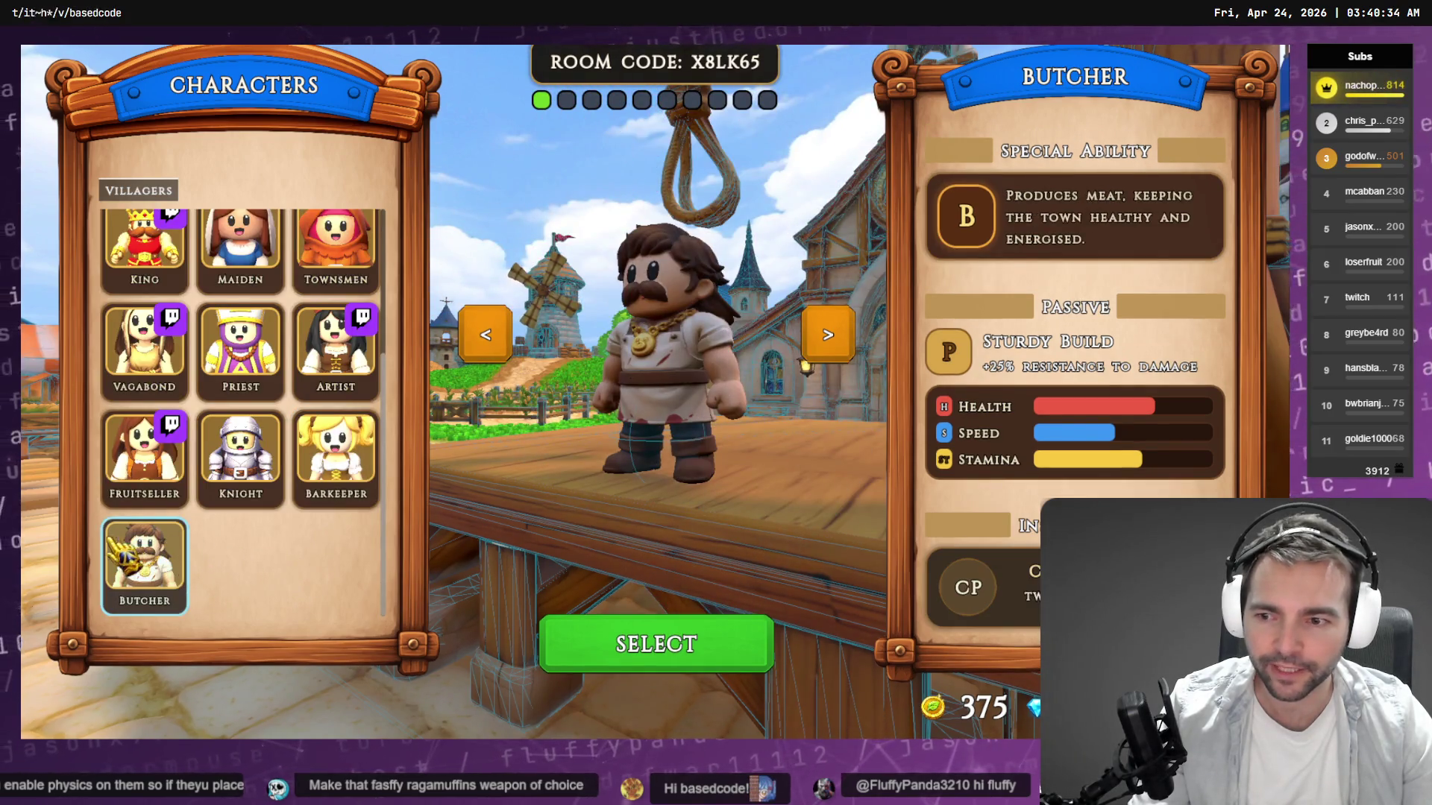
pyautogui.click(144, 451)
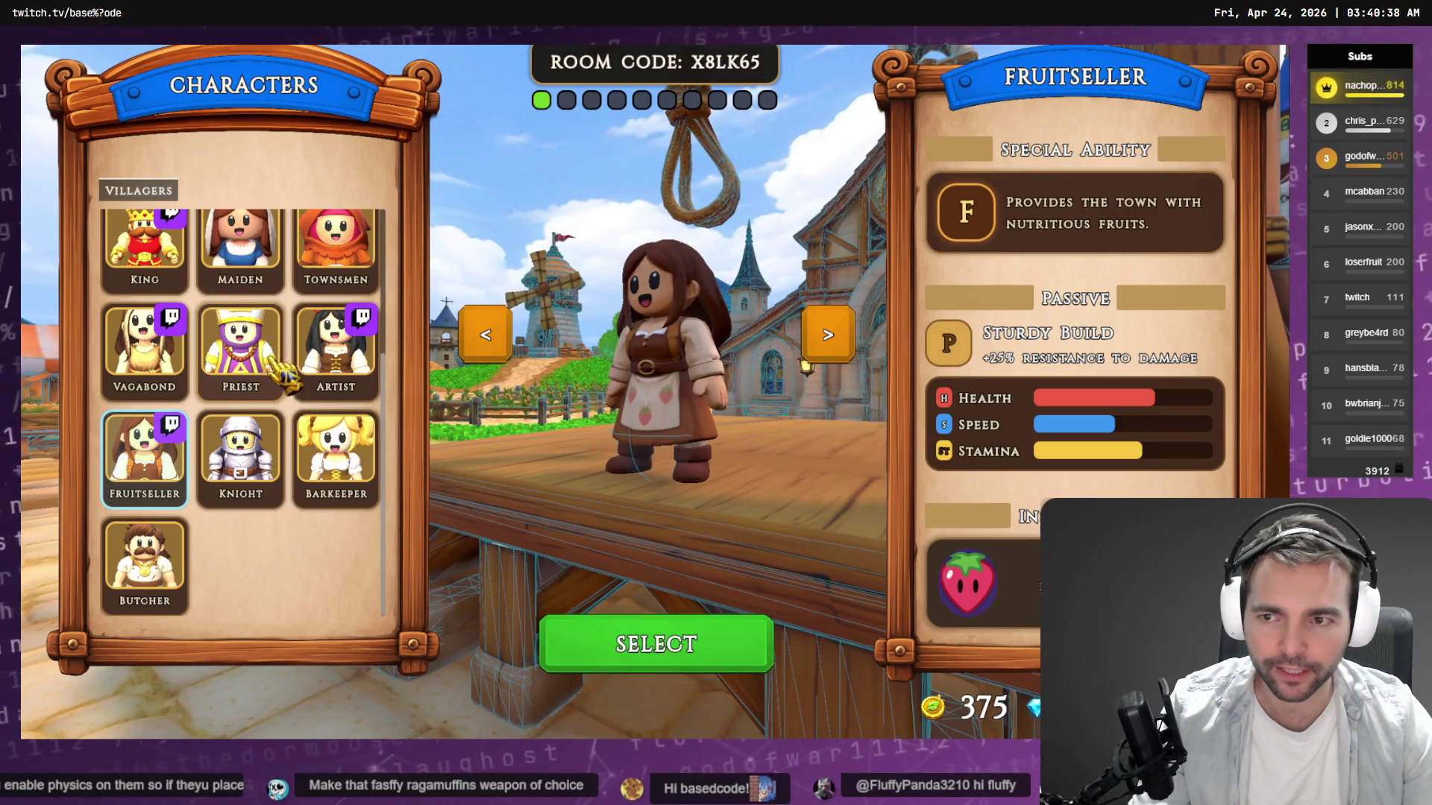
pyautogui.scroll(3, 254, 358)
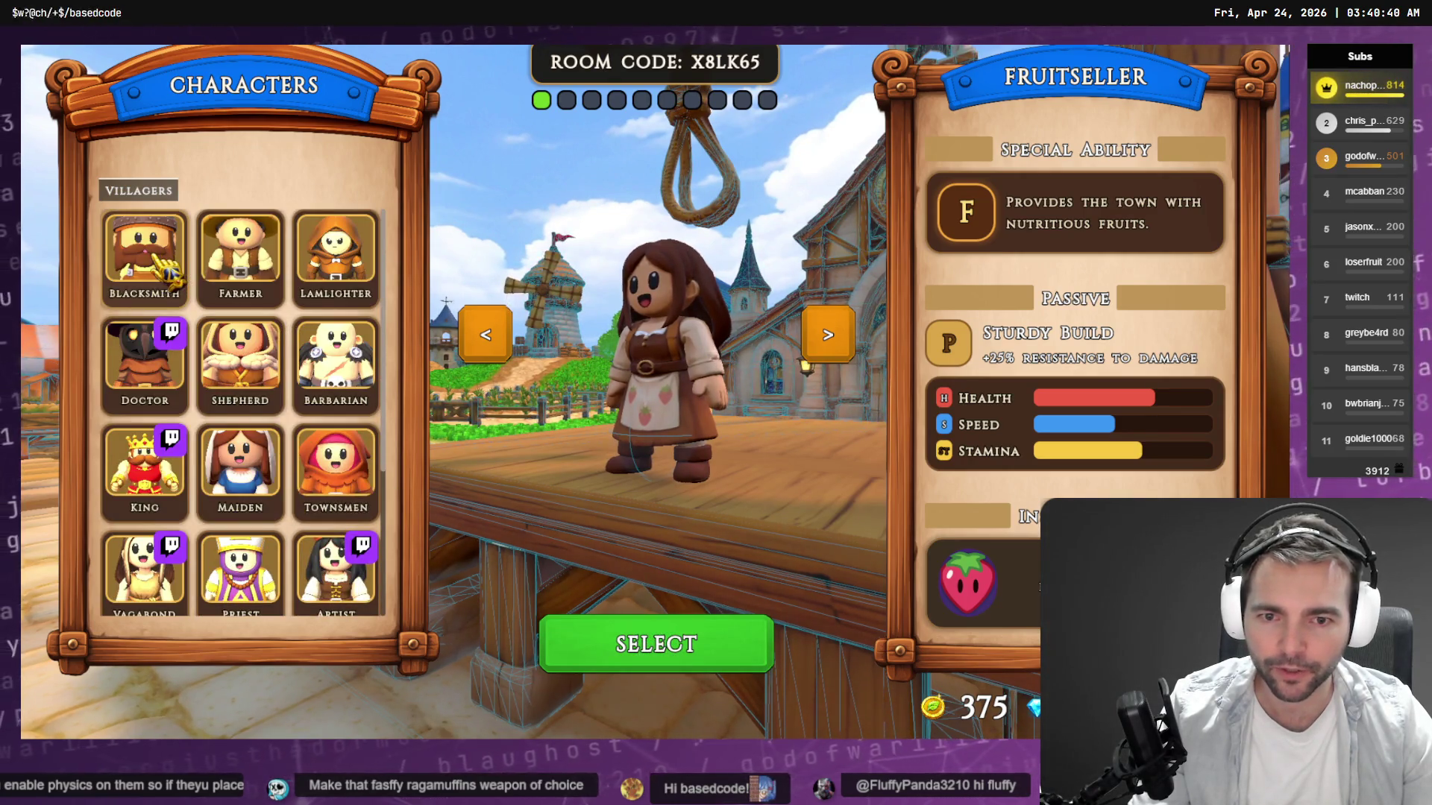
pyautogui.scroll(-3, 313, 447)
pyautogui.click(336, 350)
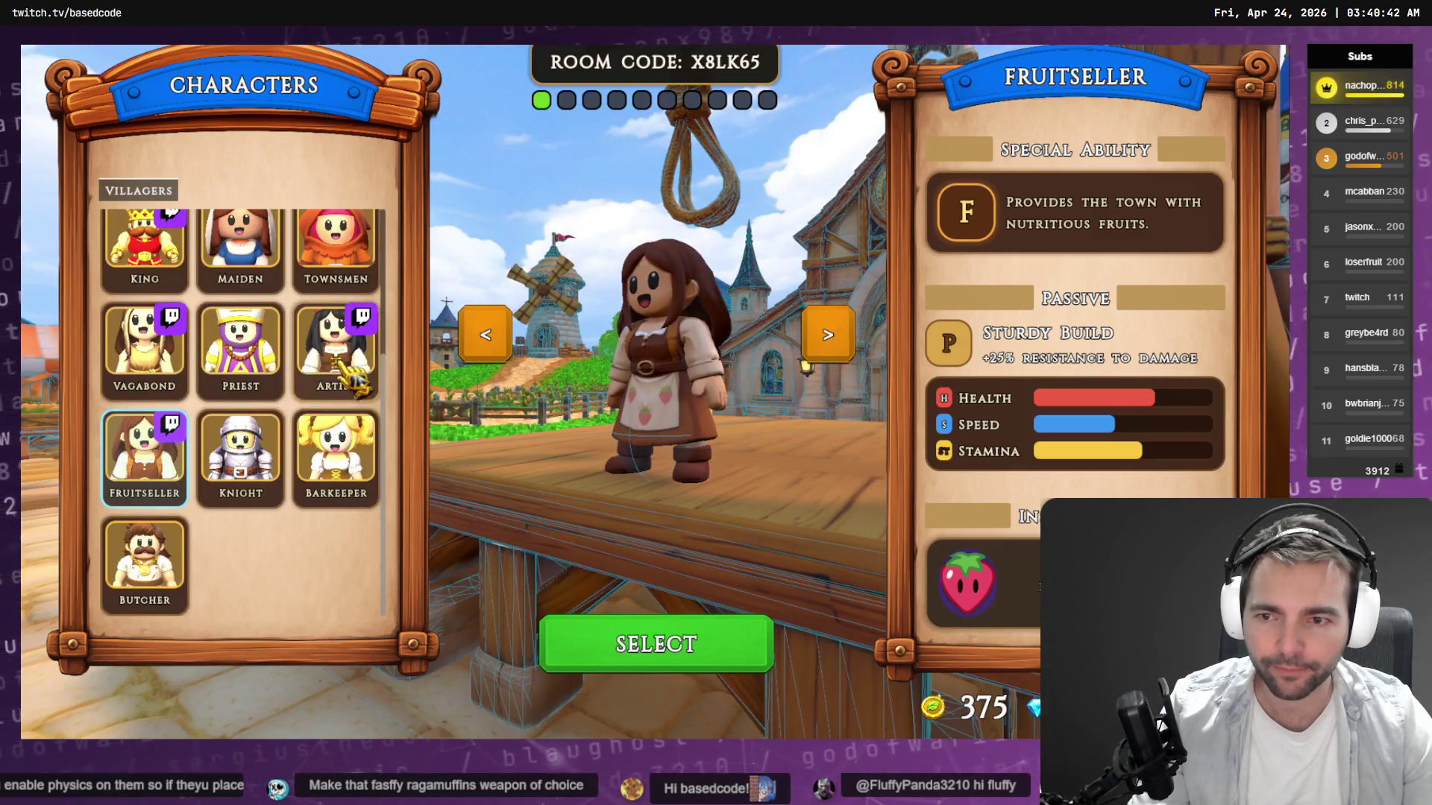
pyautogui.click(675, 651)
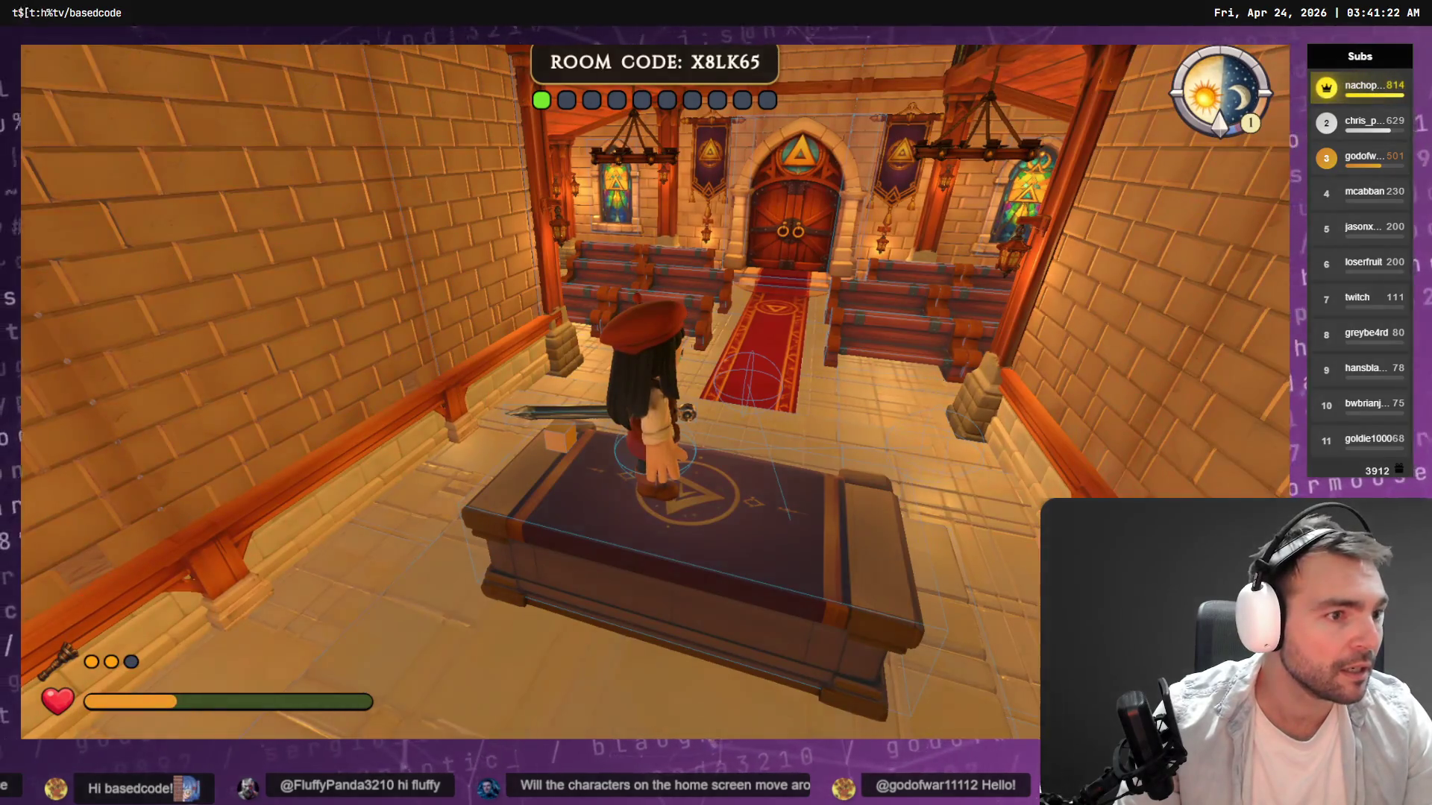
# Start a new line in the Codex prompt to continue the bug report.
pyautogui.hotkey('shift', 'Return')
pyautogui.hotkey('shift', 'Return')
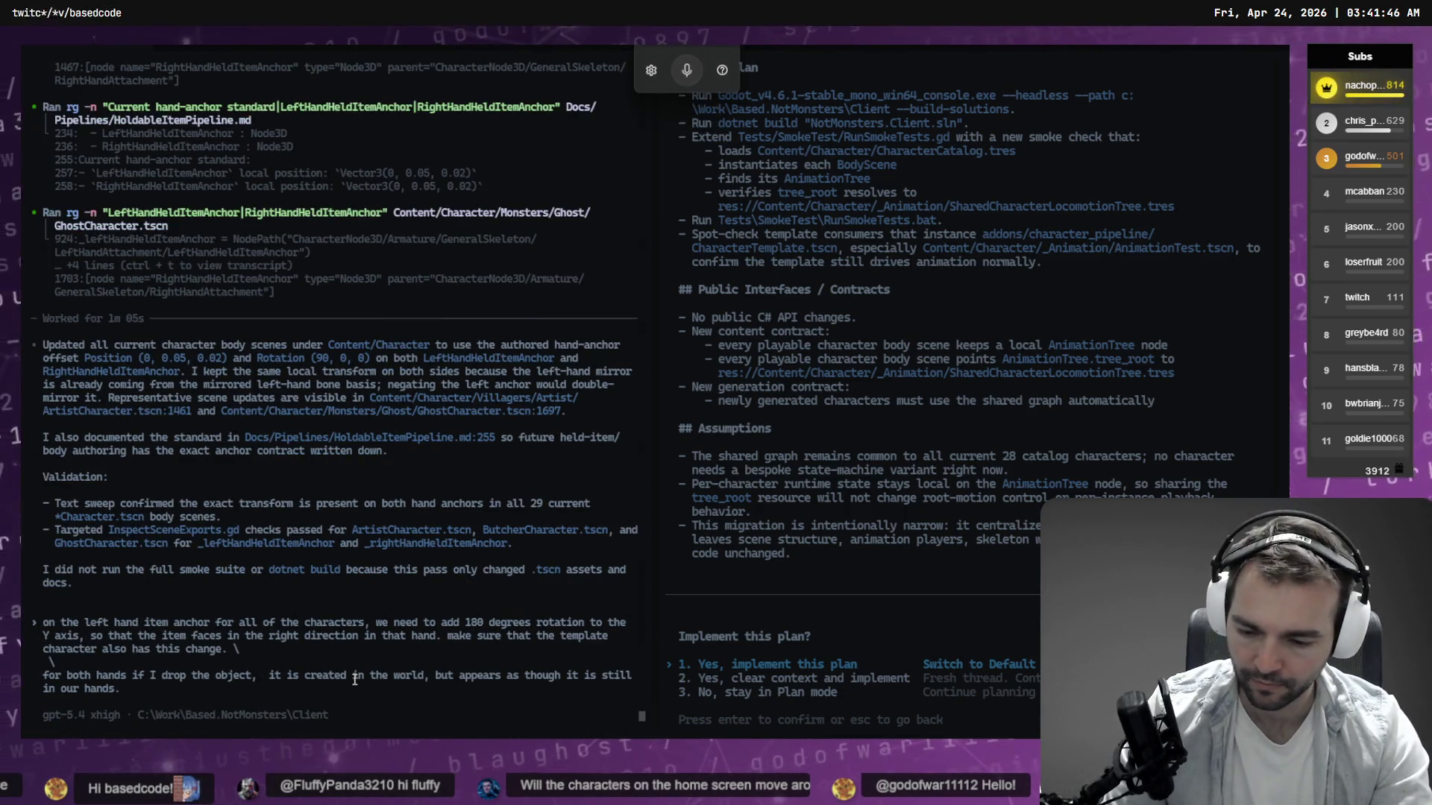
# Dictate that dropped items appear in the world yet still show in hand, ending with a line continuation.
pyautogui.press('super+h')
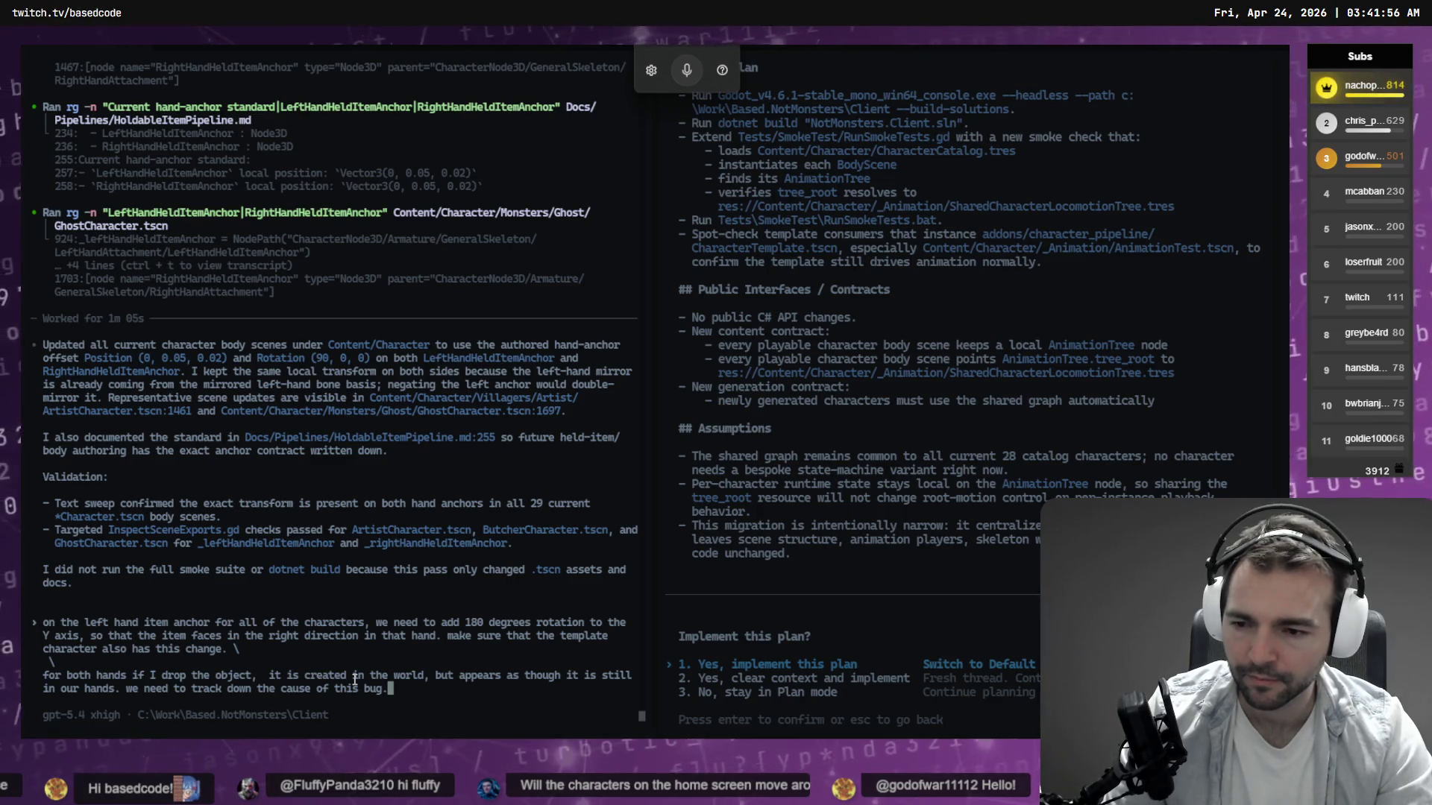
pyautogui.write('\\')
pyautogui.press('Return')
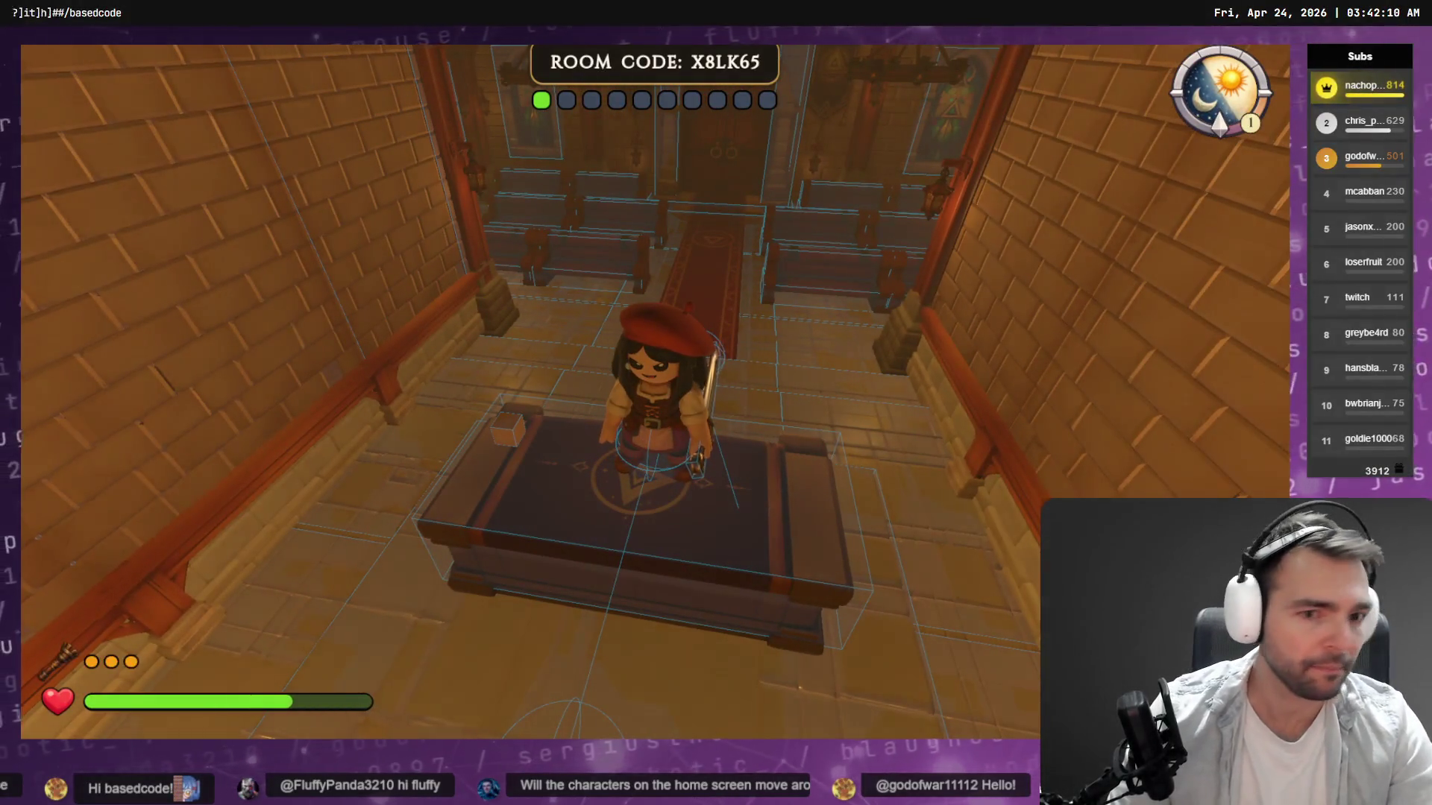
pyautogui.press('BackSpace')
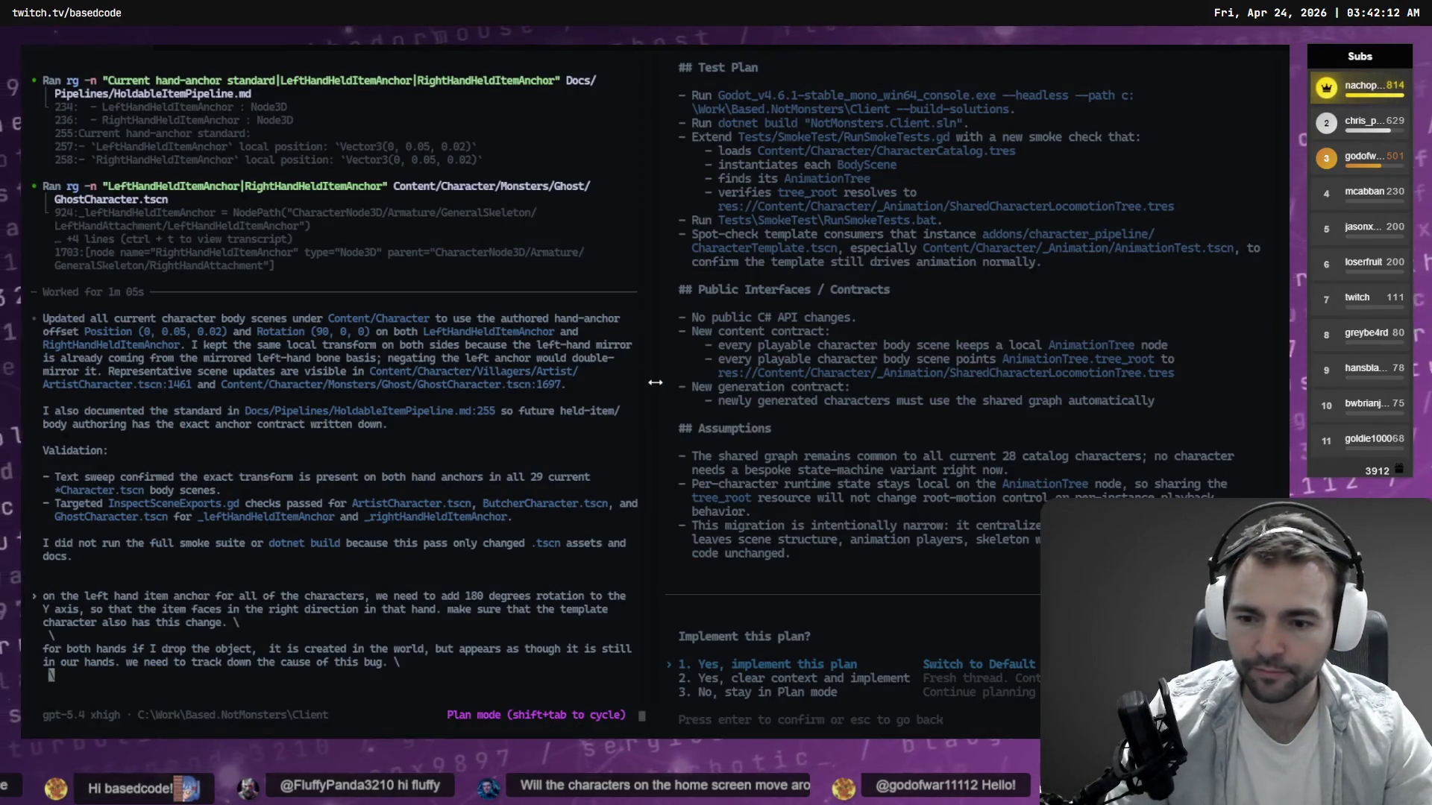
pyautogui.write('\\')
# Dictate that the dropped item keeps collision, can't be redropped and isn't cleared from the hand.
pyautogui.press('super+h')
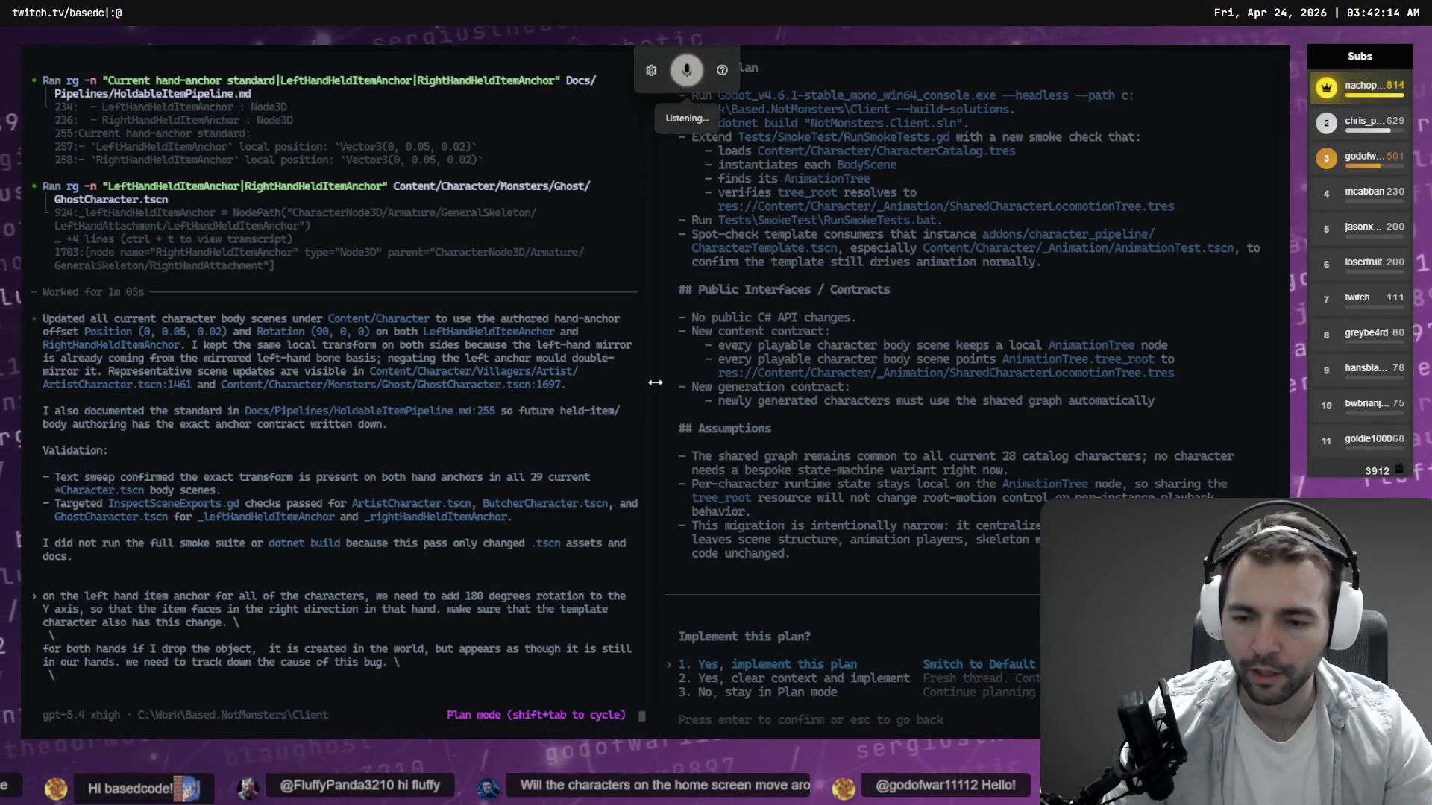
pyautogui.write('can see that the')
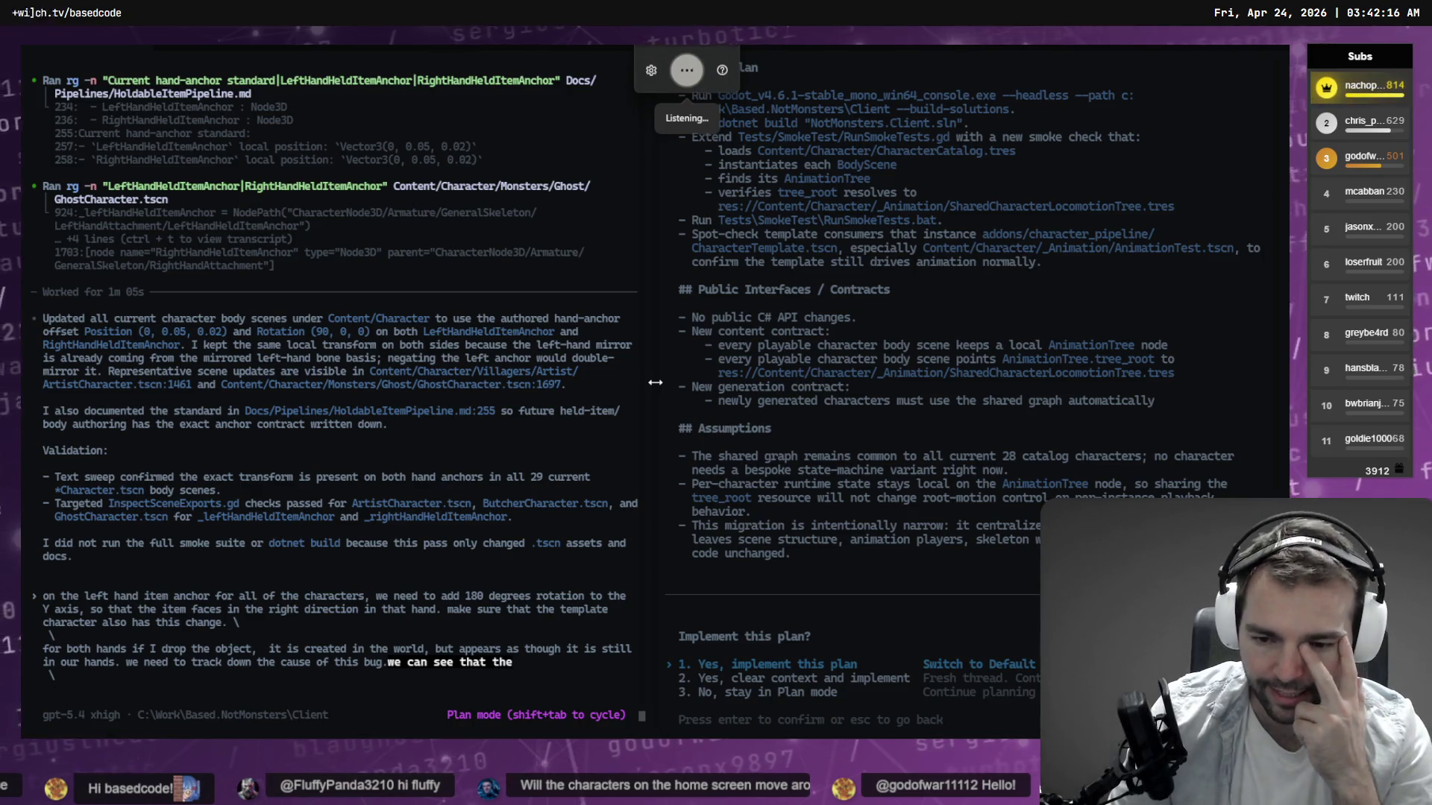
pyautogui.write(" object's still there as it has the collision mesh and it's not just visual, \\")
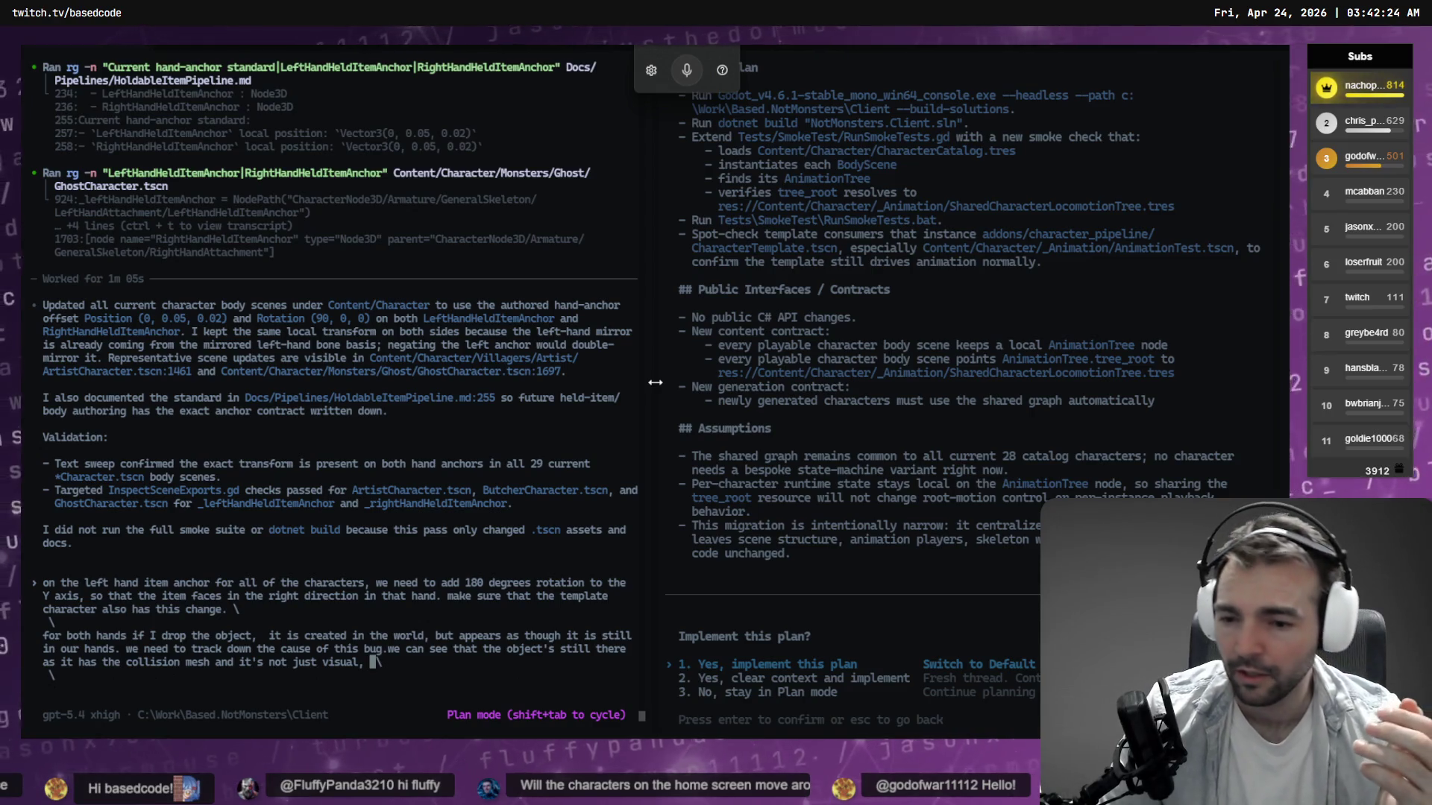
pyautogui.press('super+h')
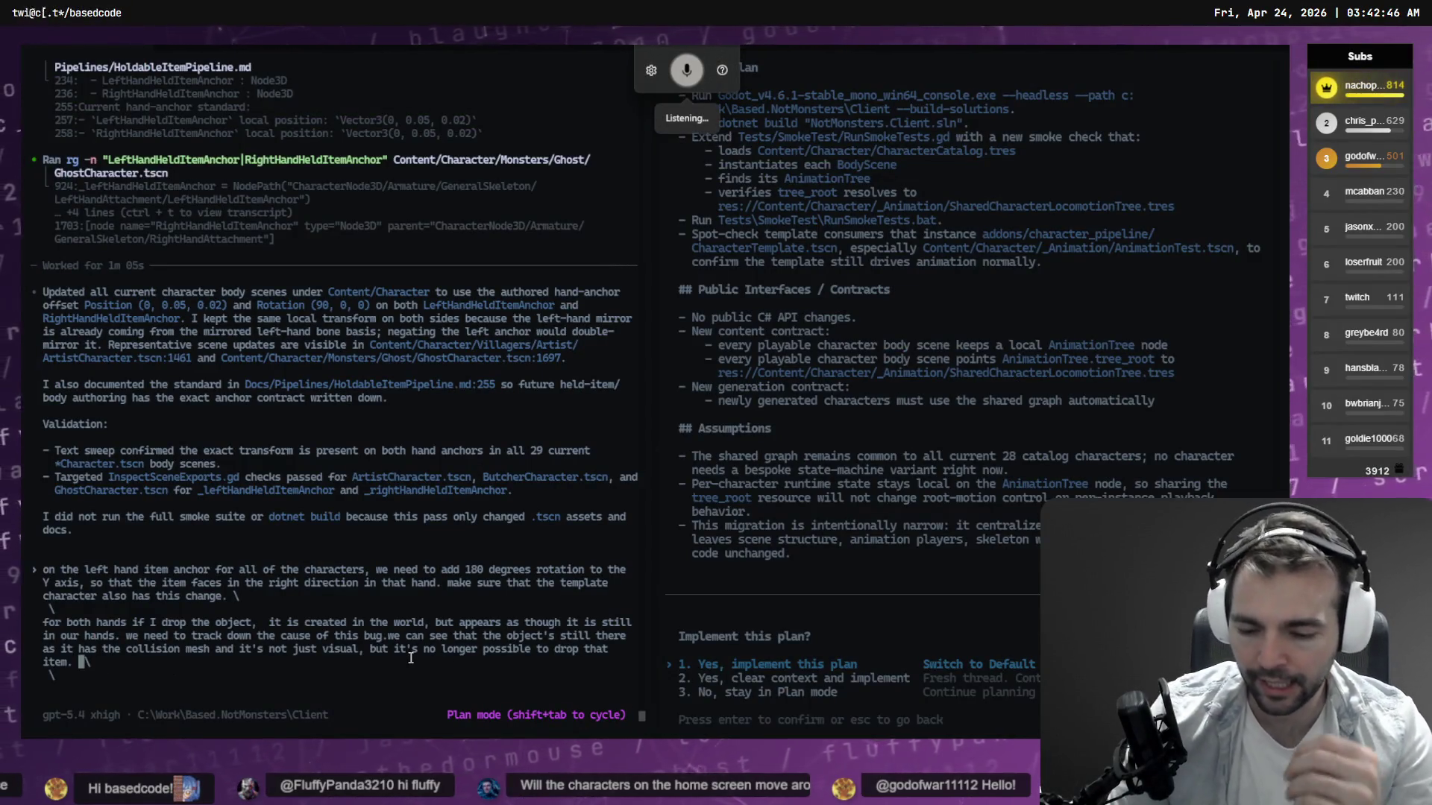
pyautogui.write('it becomes possible to use that')
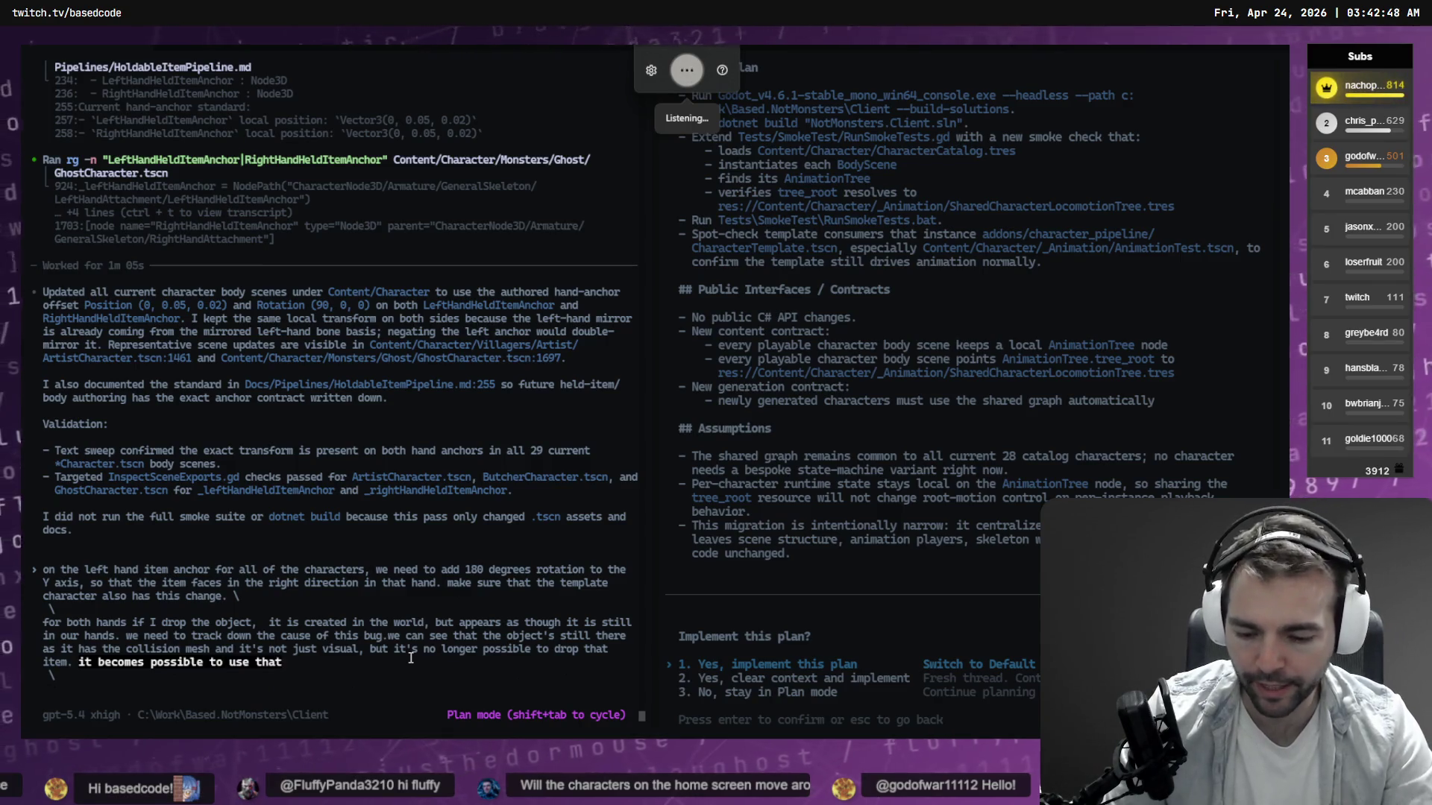
pyautogui.write(' hand to pick up items,')
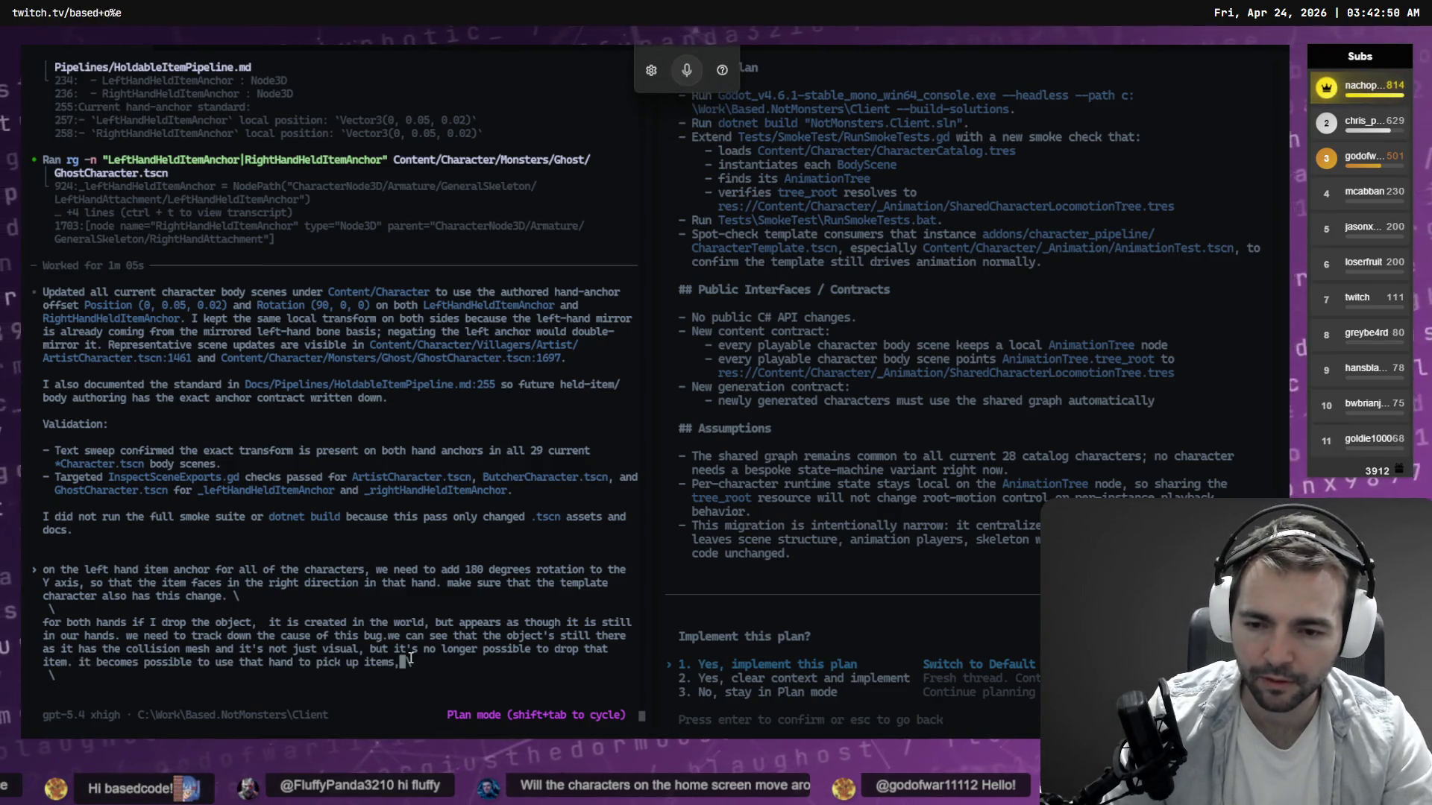
pyautogui.write(' but the old item still remains when the new one is picked up.')
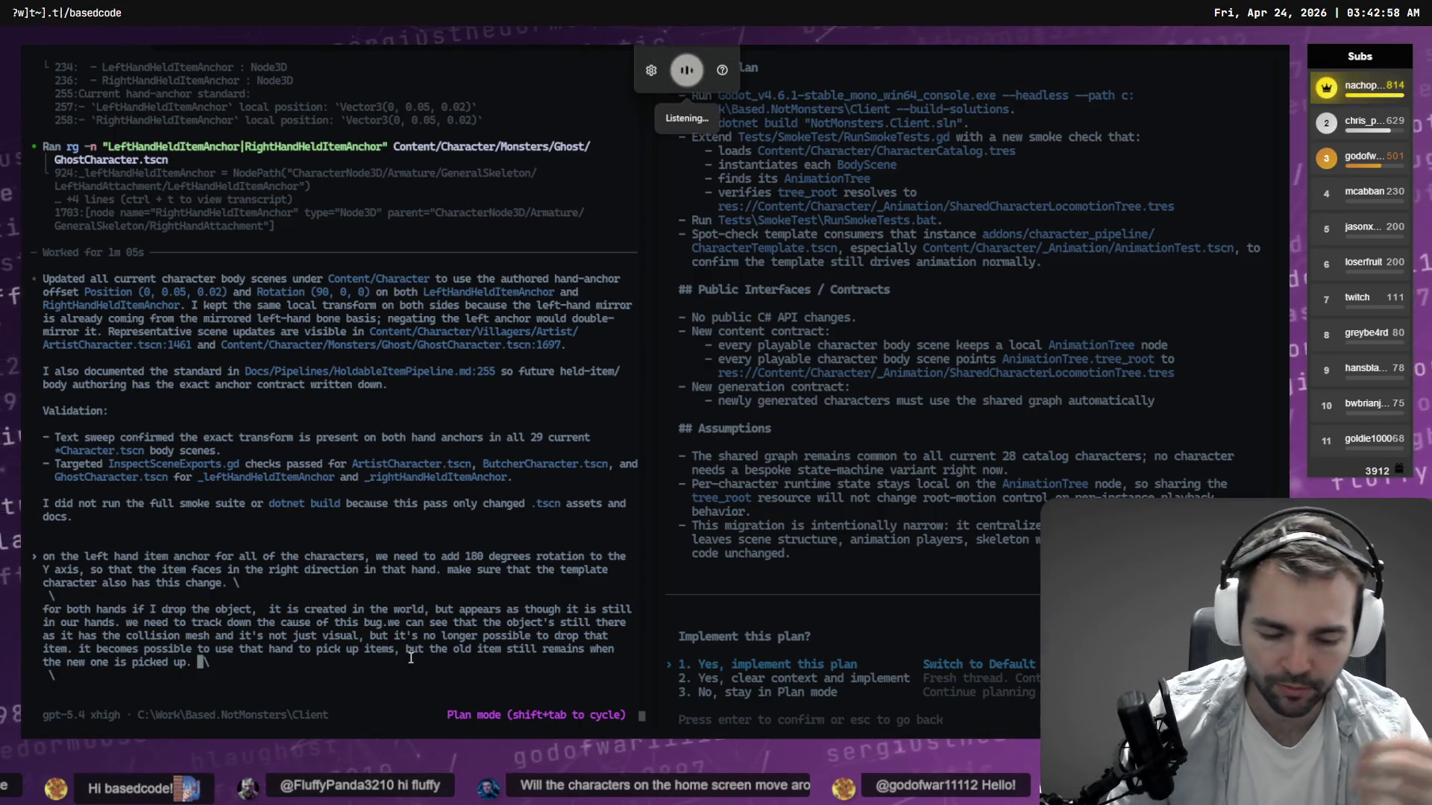
pyautogui.write(' it seems as though when we drop an')
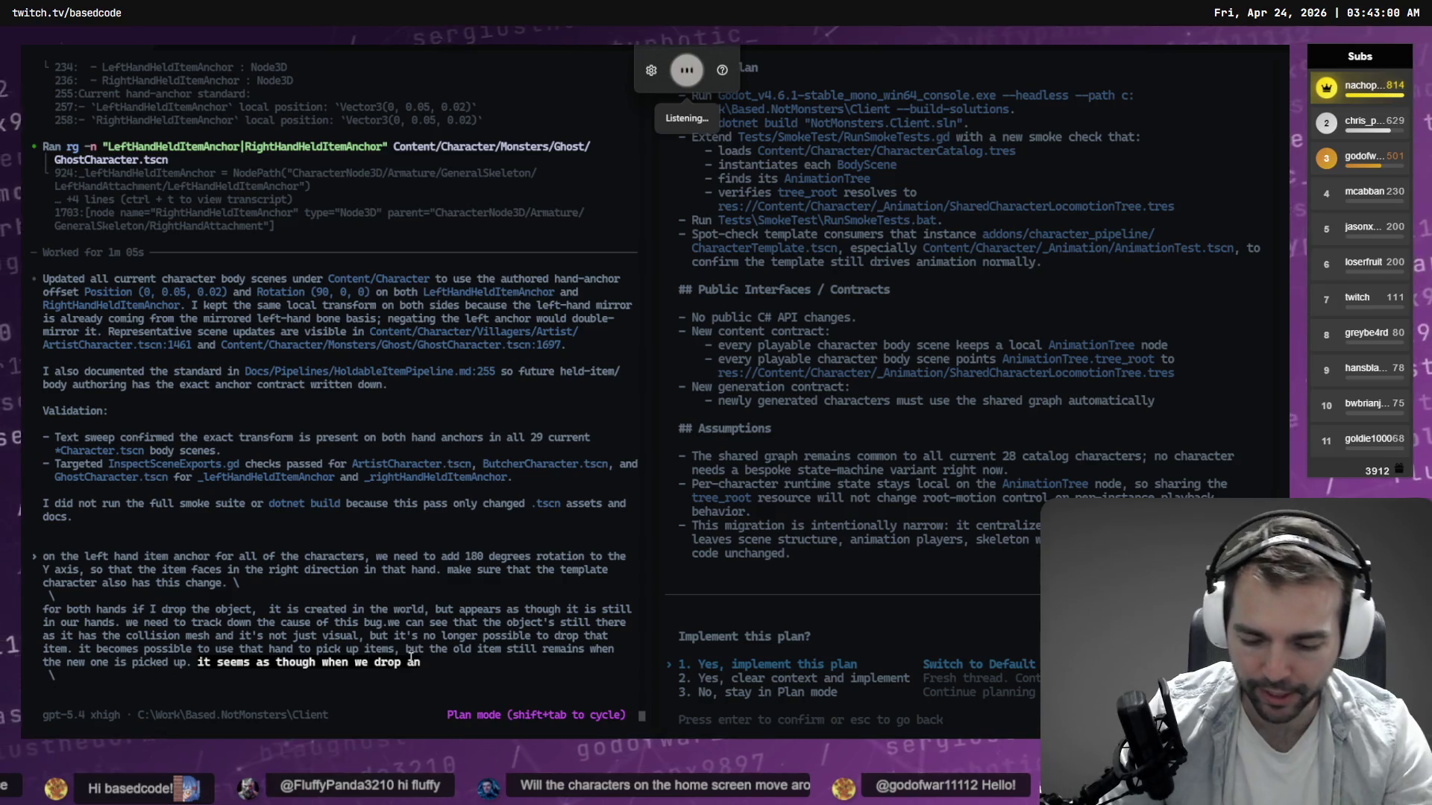
pyautogui.write(" item it's simply not cleared from the hand. \\")
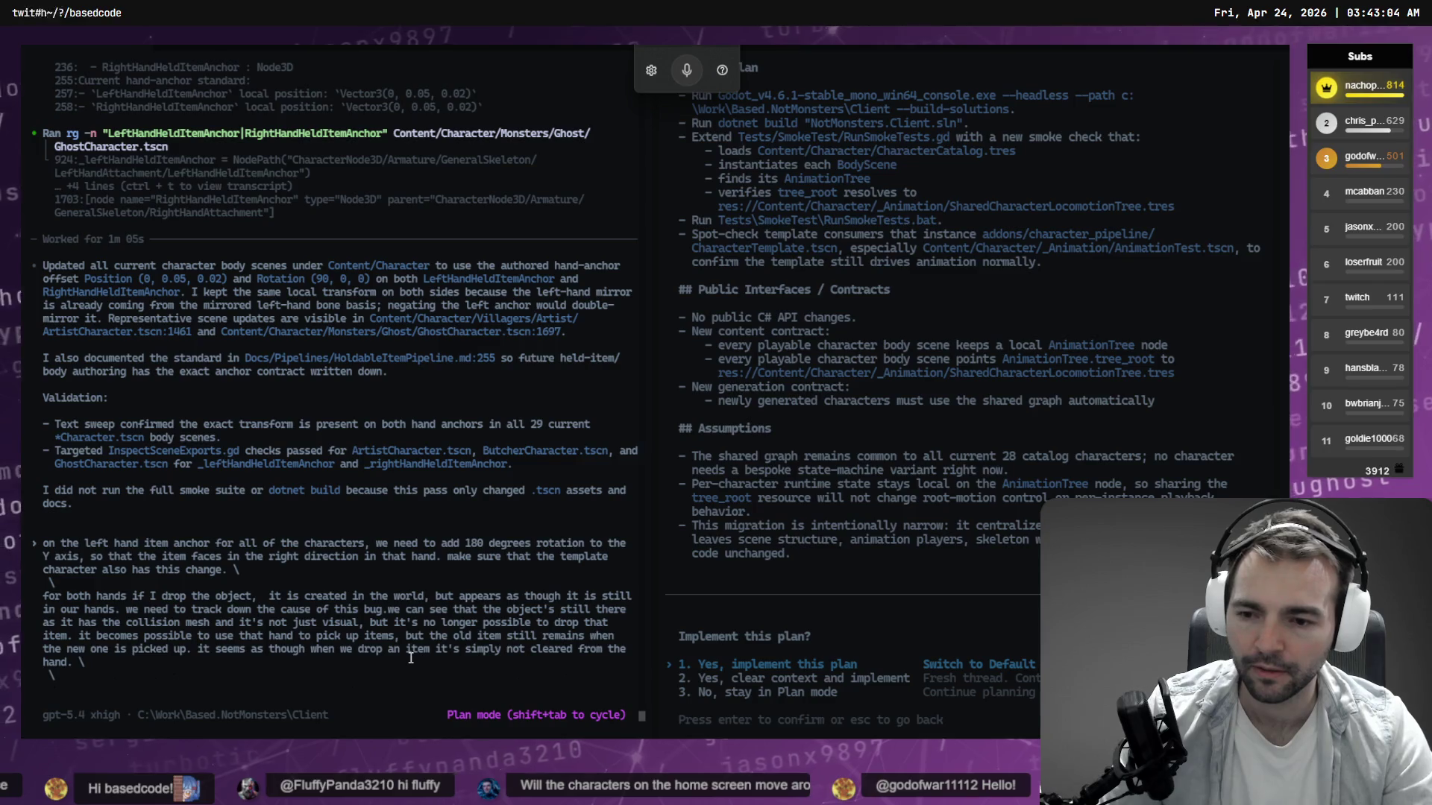
pyautogui.hotkey('alt', 'Tab')
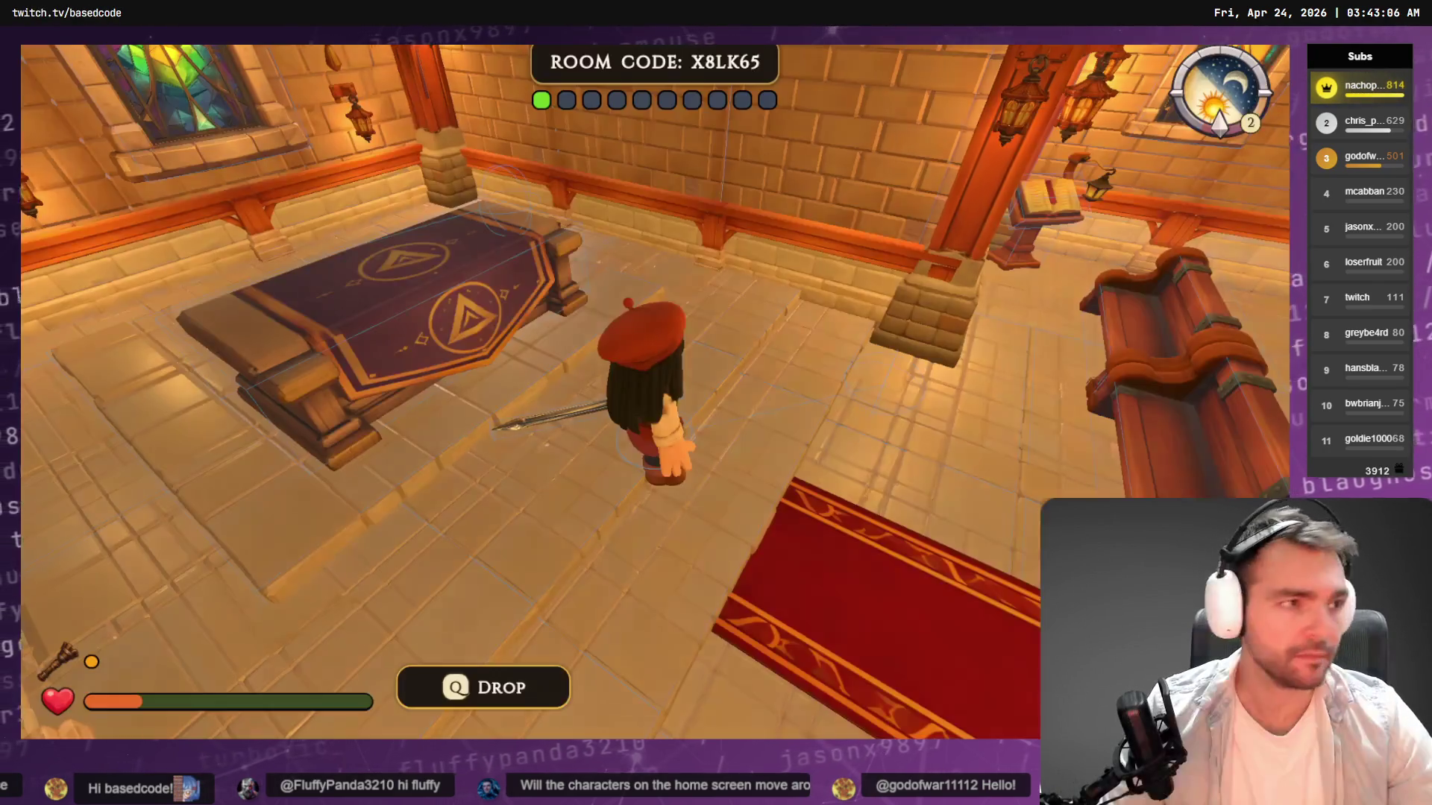
# Walk the Artist out of the church to the town table and pick up the sword there.
pyautogui.press('w')
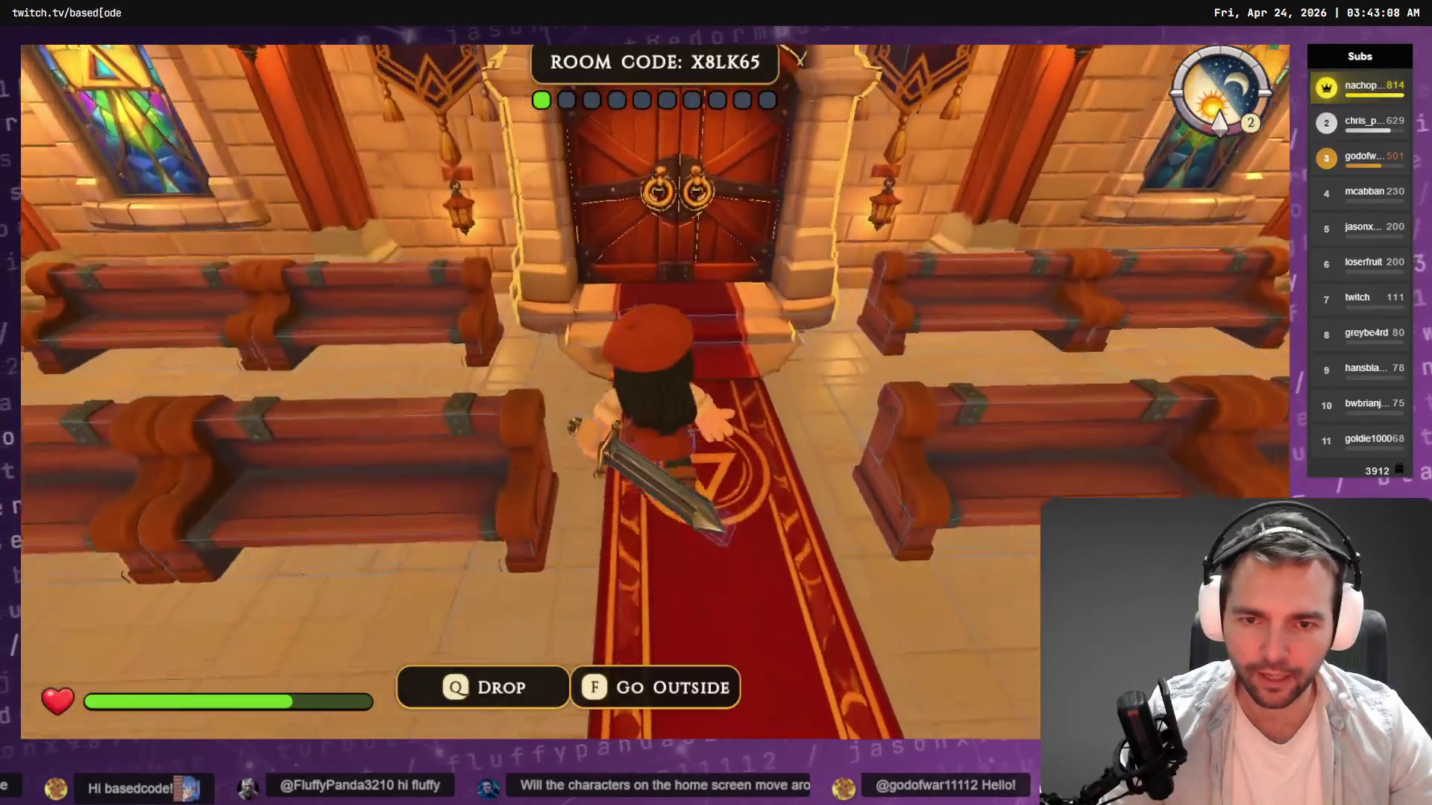
pyautogui.press('f')
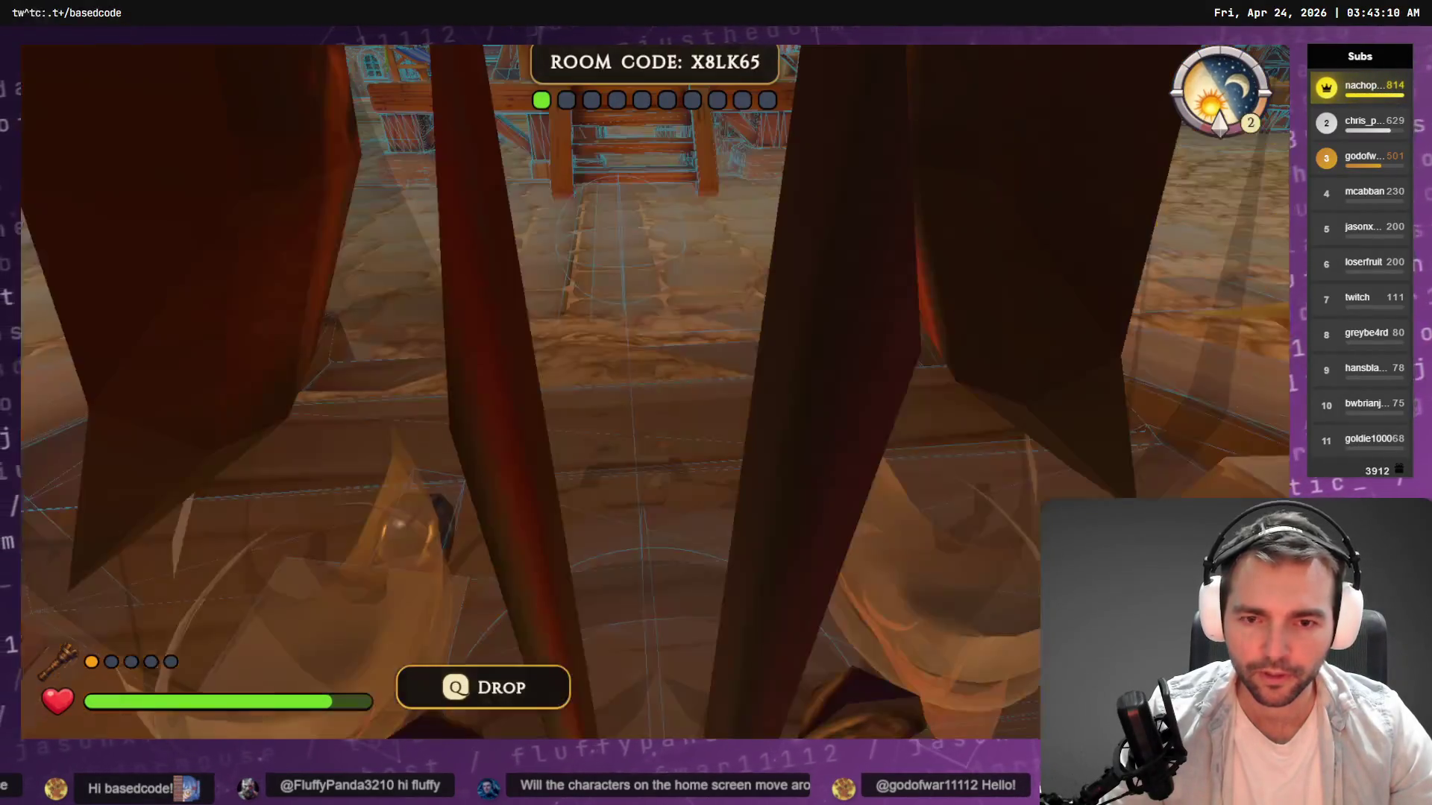
pyautogui.press('w')
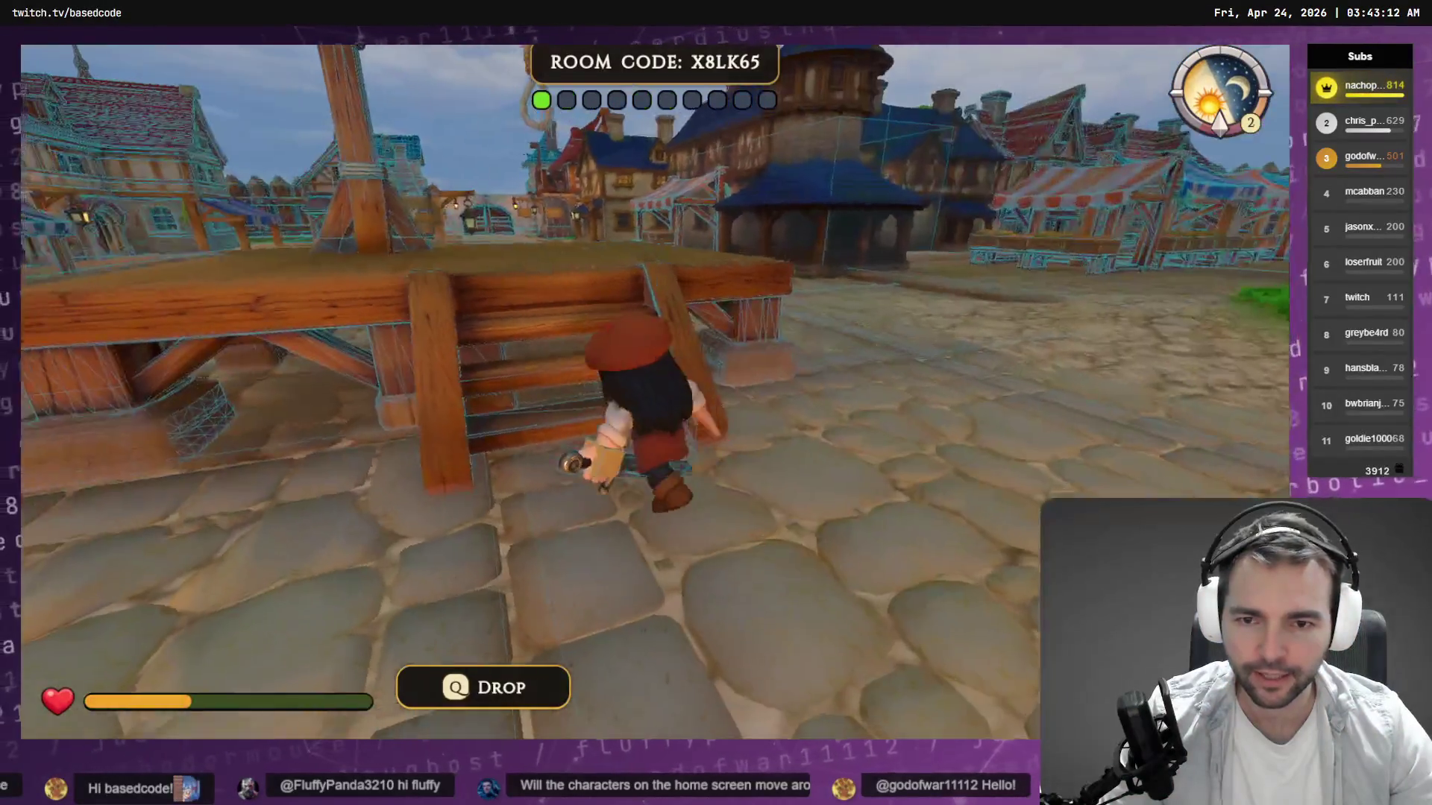
pyautogui.press('w')
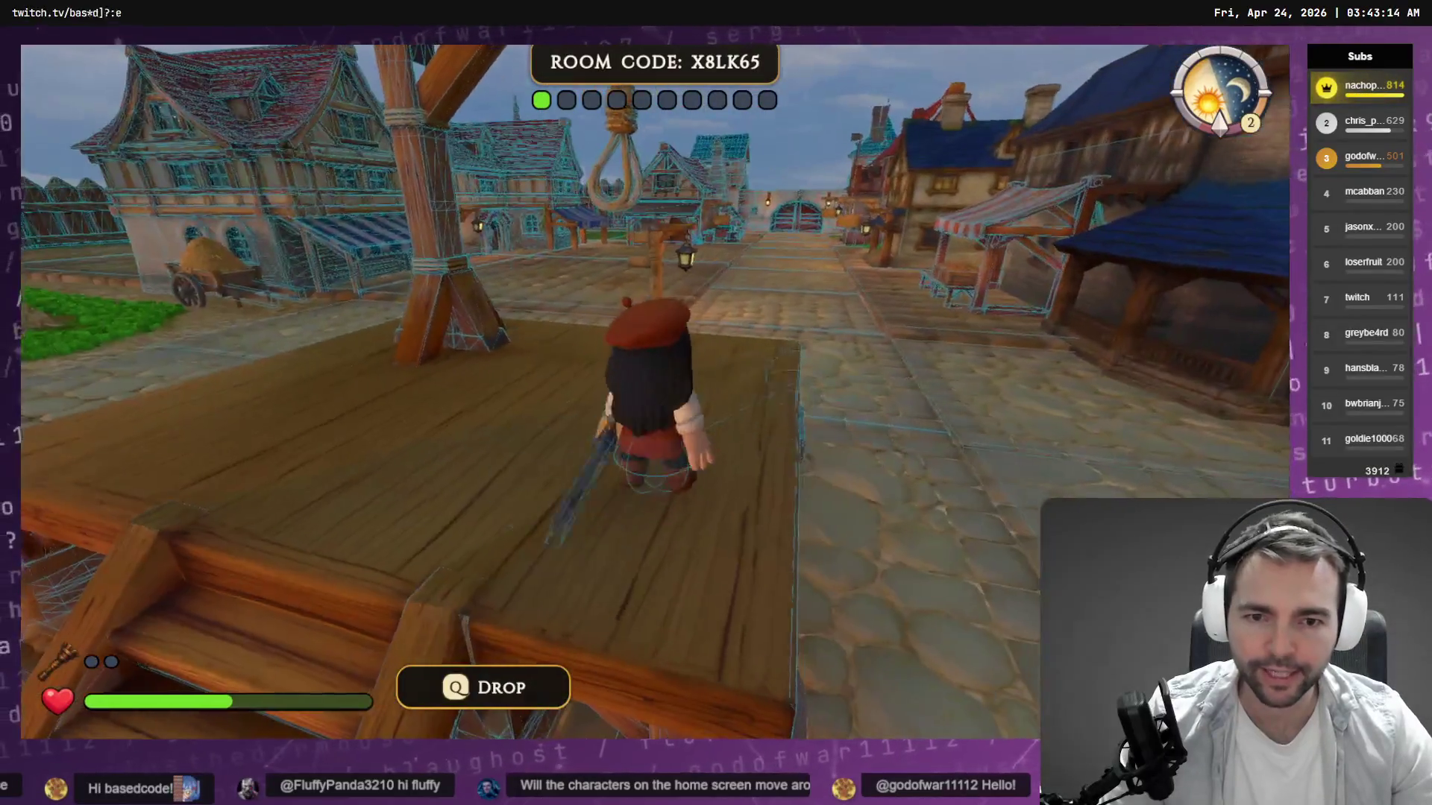
pyautogui.press('w')
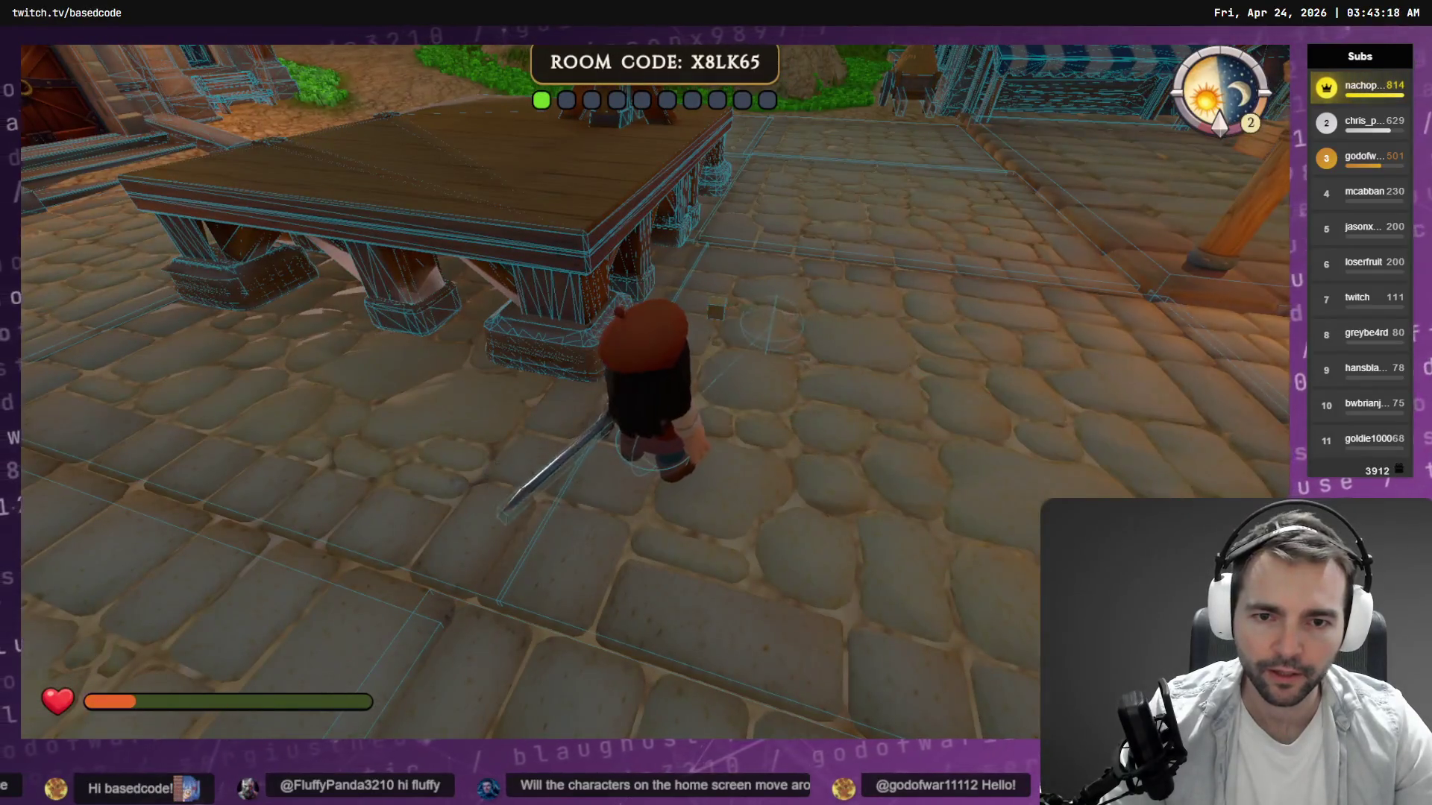
pyautogui.press('e')
pyautogui.press('w')
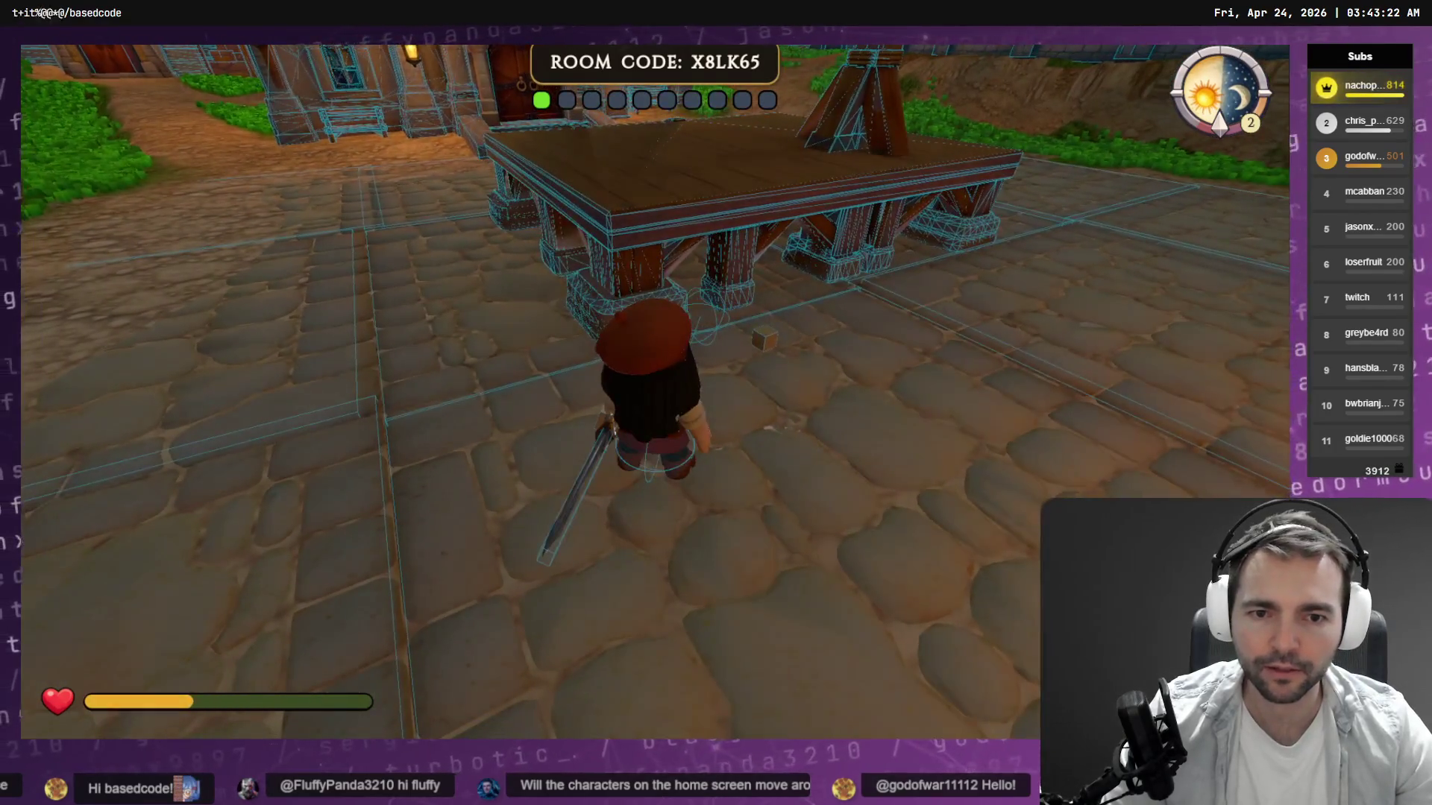
pyautogui.hotkey('alt', 'Tab')
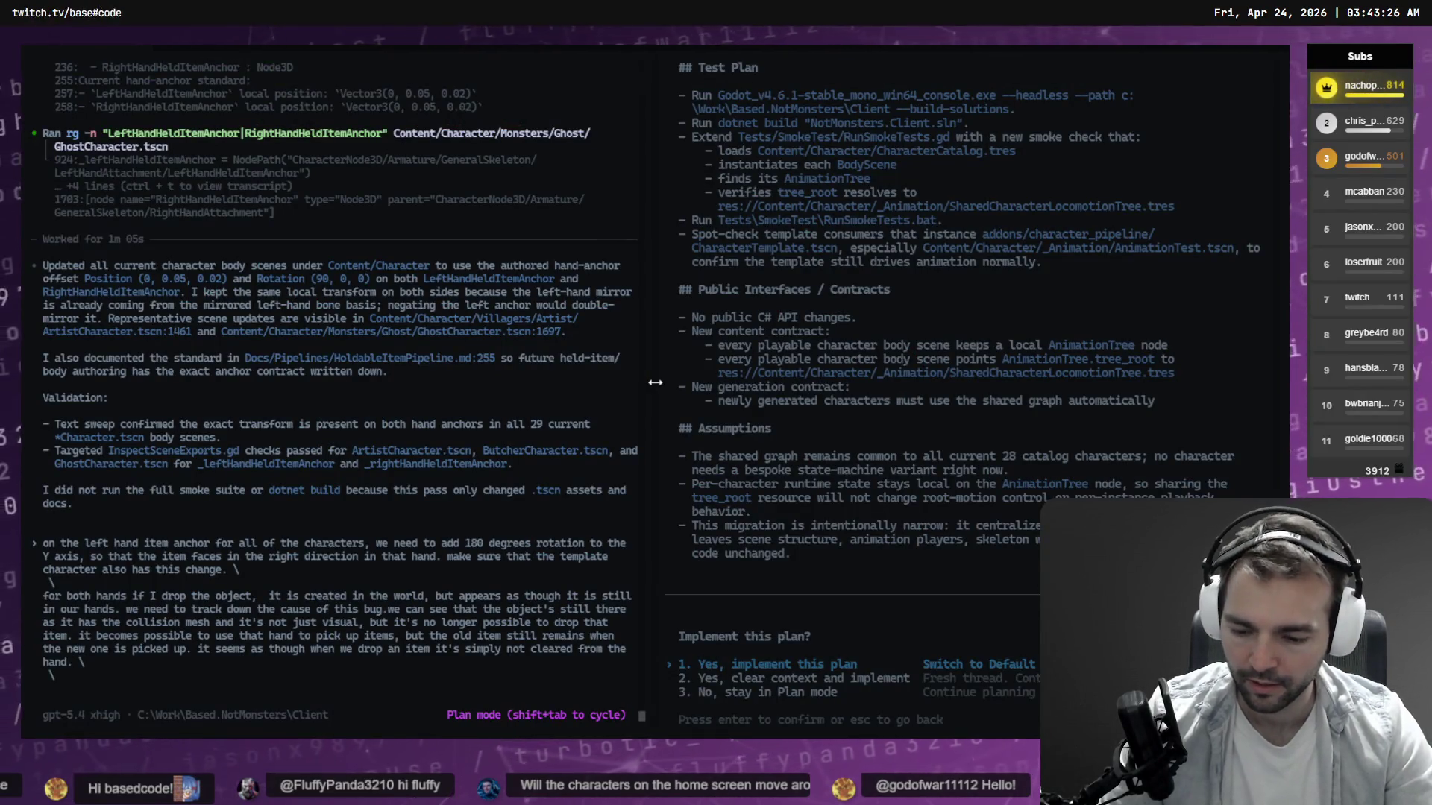
# Dictate the request to flip the left-hand anchor 180° and fix dropped items staying held.
pyautogui.press('super+h')
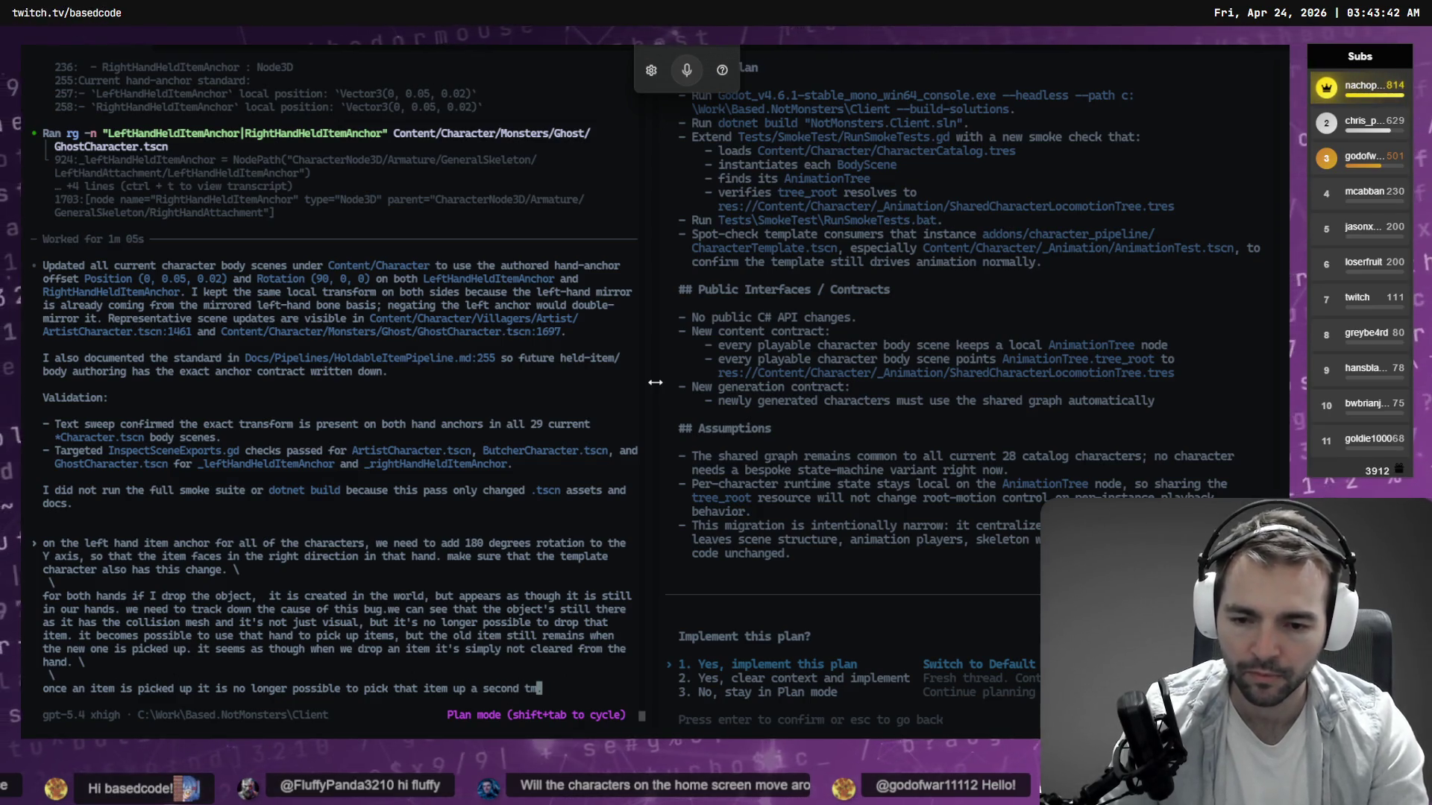
pyautogui.write('ime.')
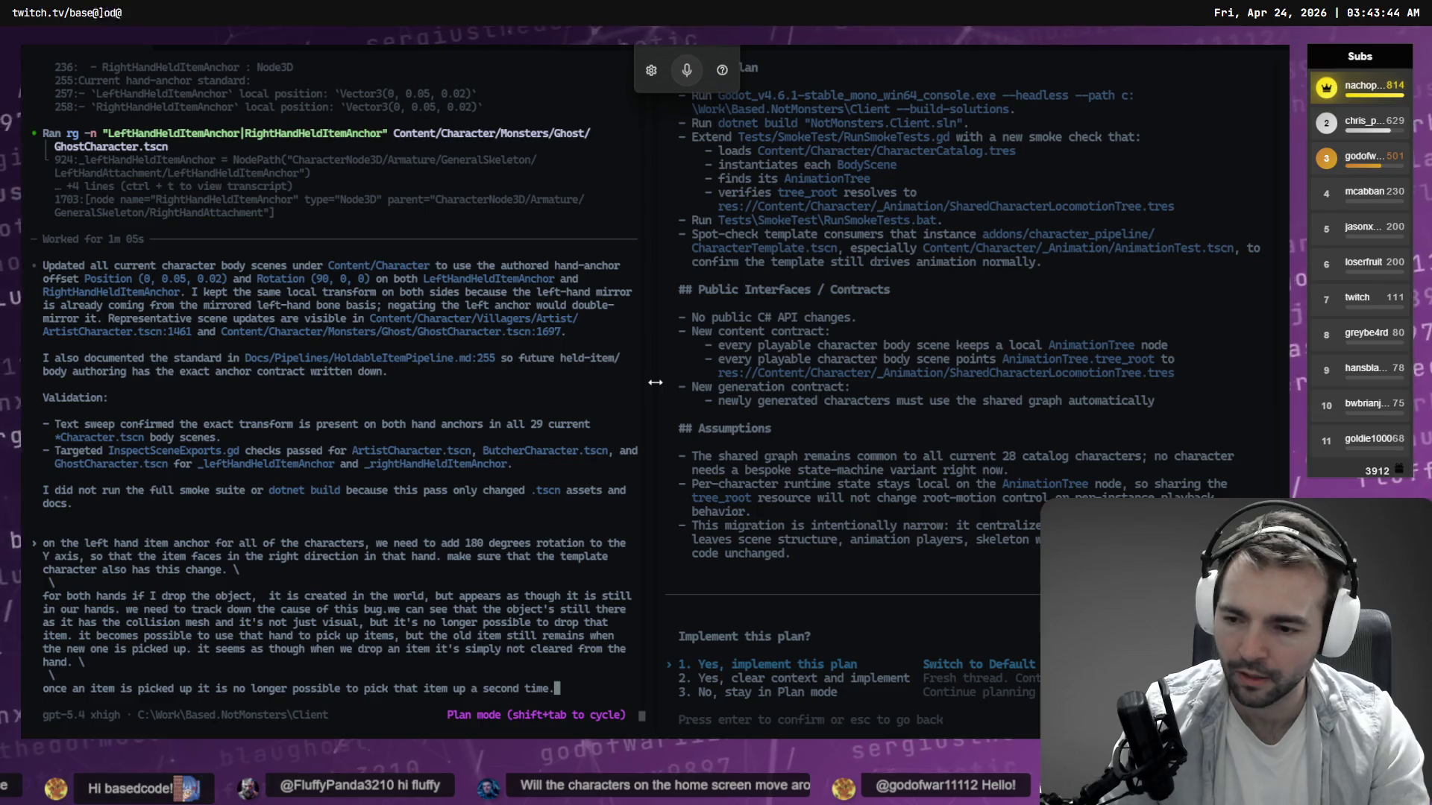
pyautogui.hotkey('alt', 'Tab')
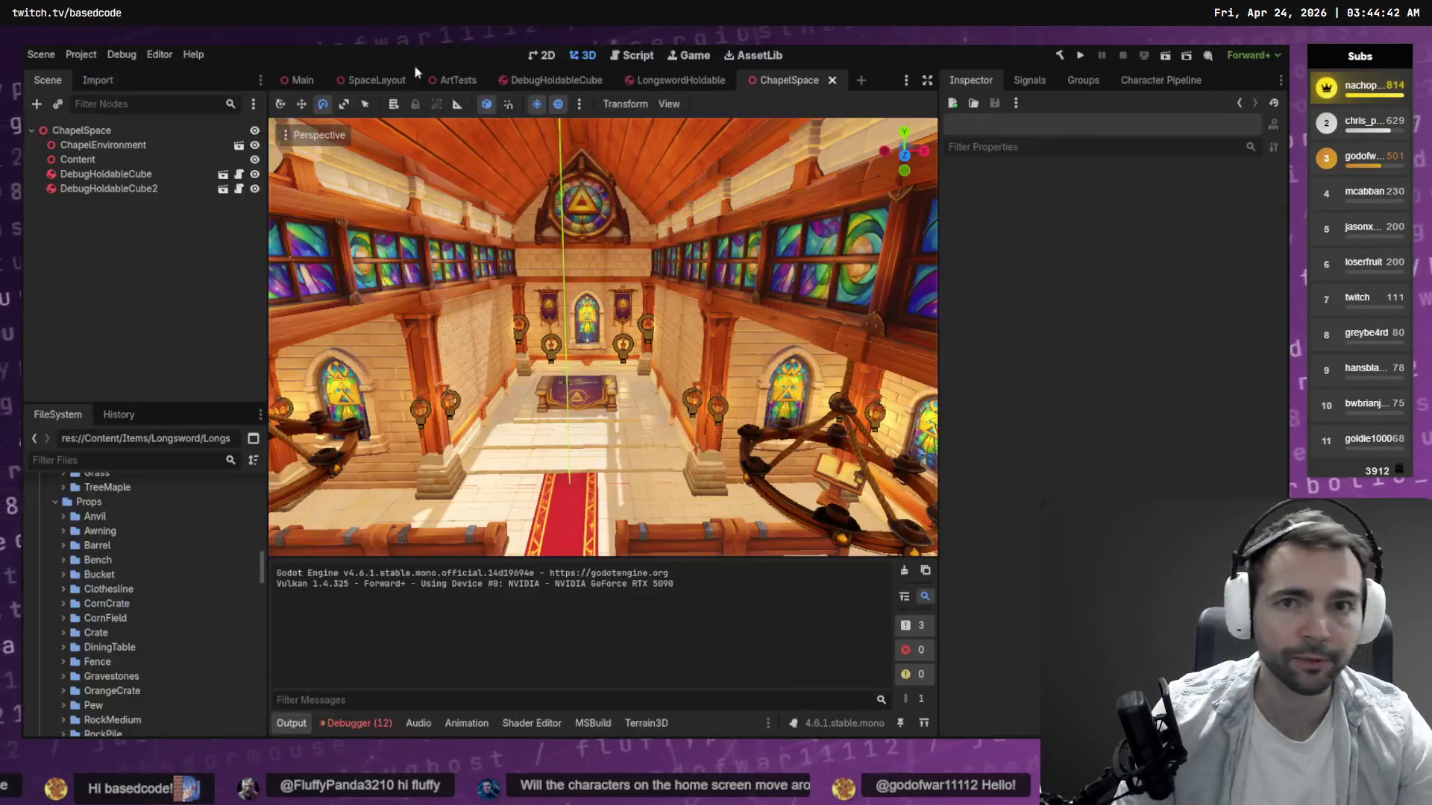
# Set Customize Run Instances to 4 simultaneous instances and run the project.
pyautogui.click(159, 54)
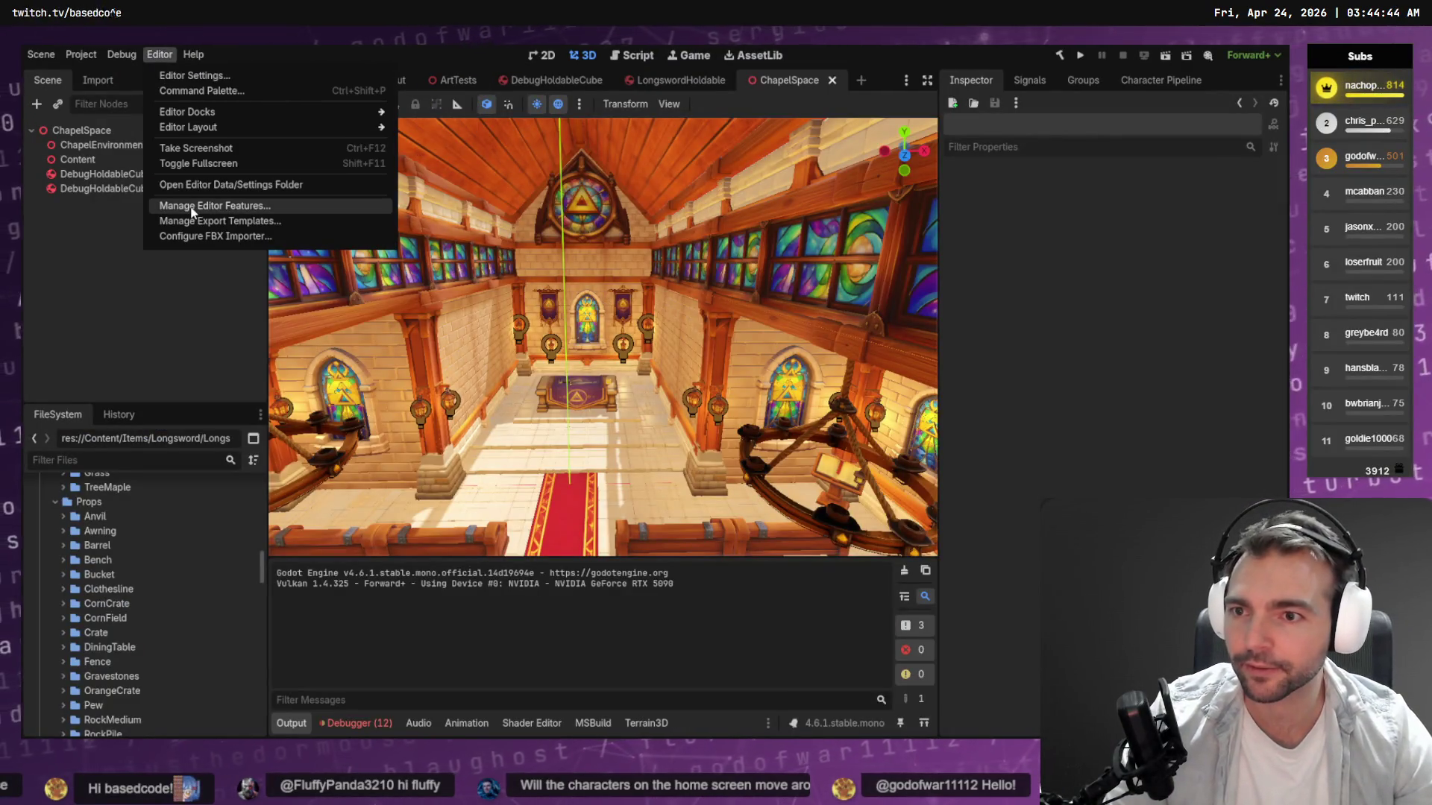
pyautogui.click(171, 254)
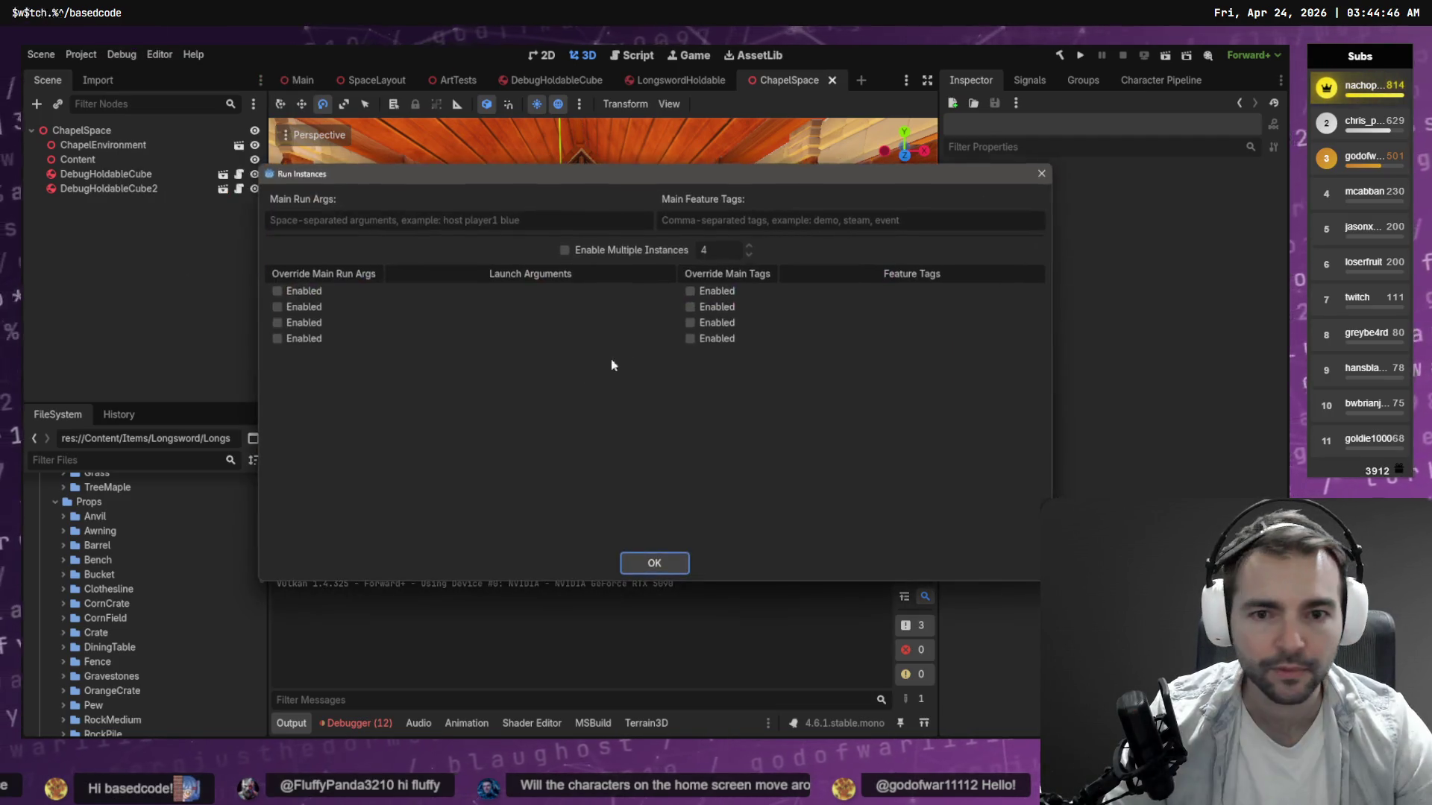
pyautogui.click(662, 565)
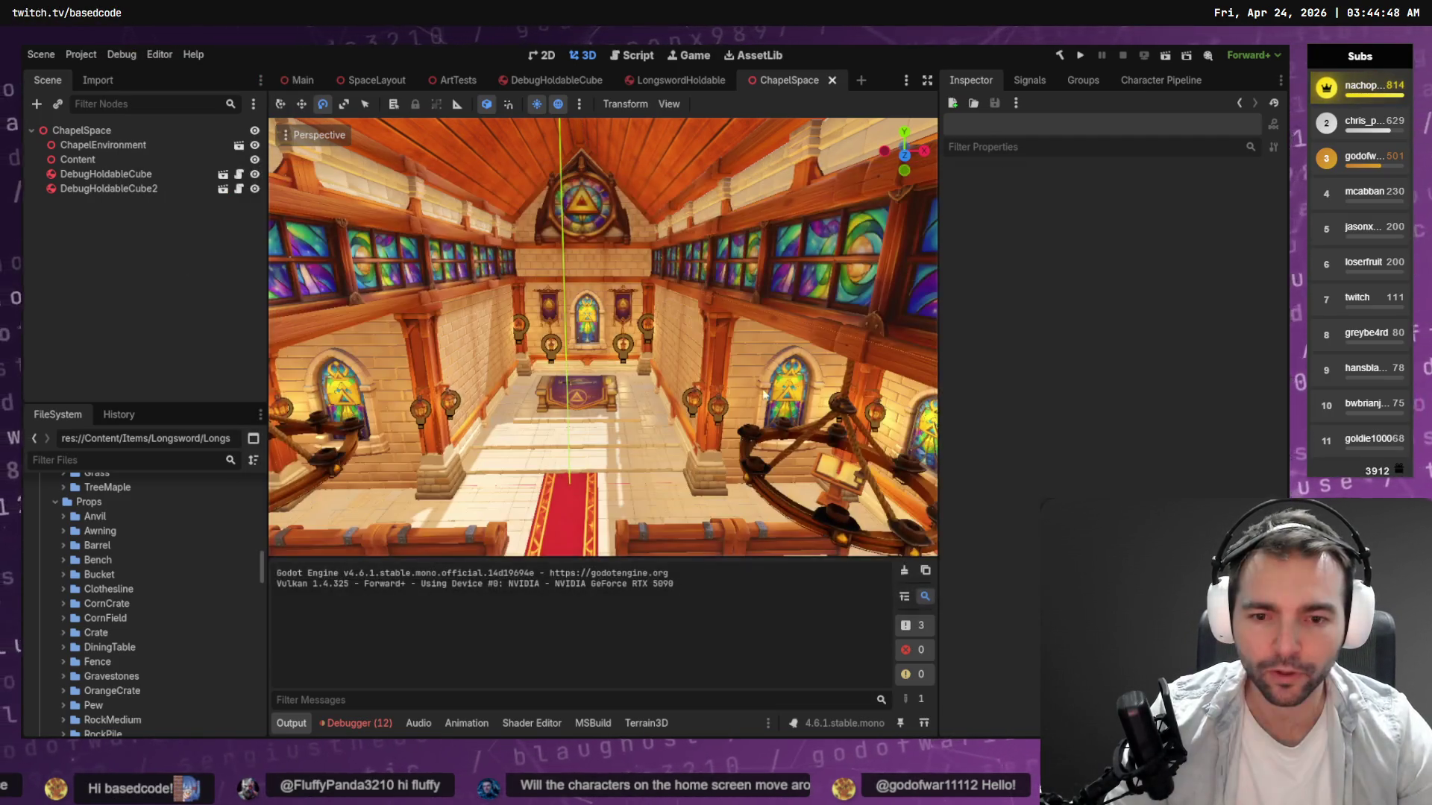
pyautogui.press('F5')
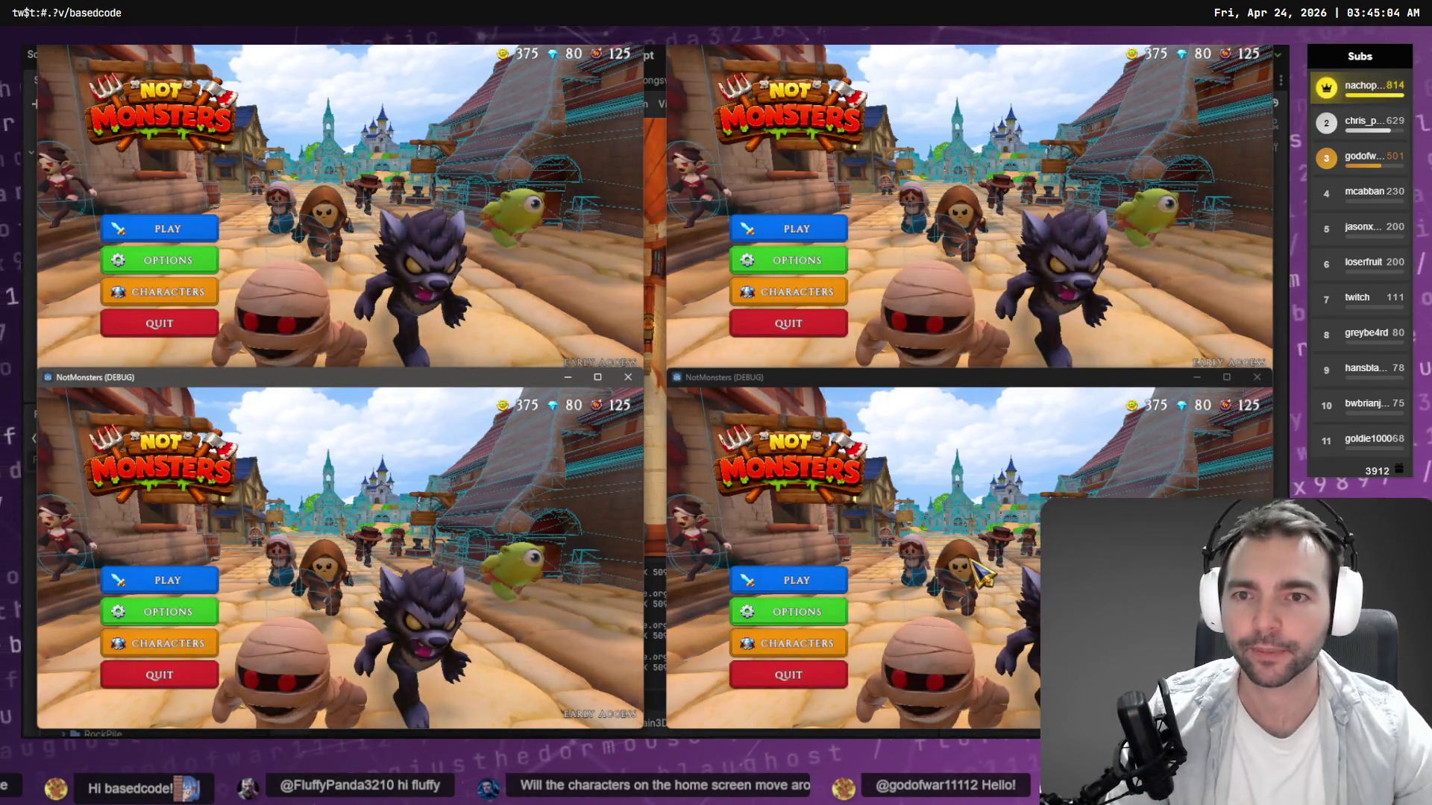
# Host and create an online room from the top-left game window.
pyautogui.click(336, 313)
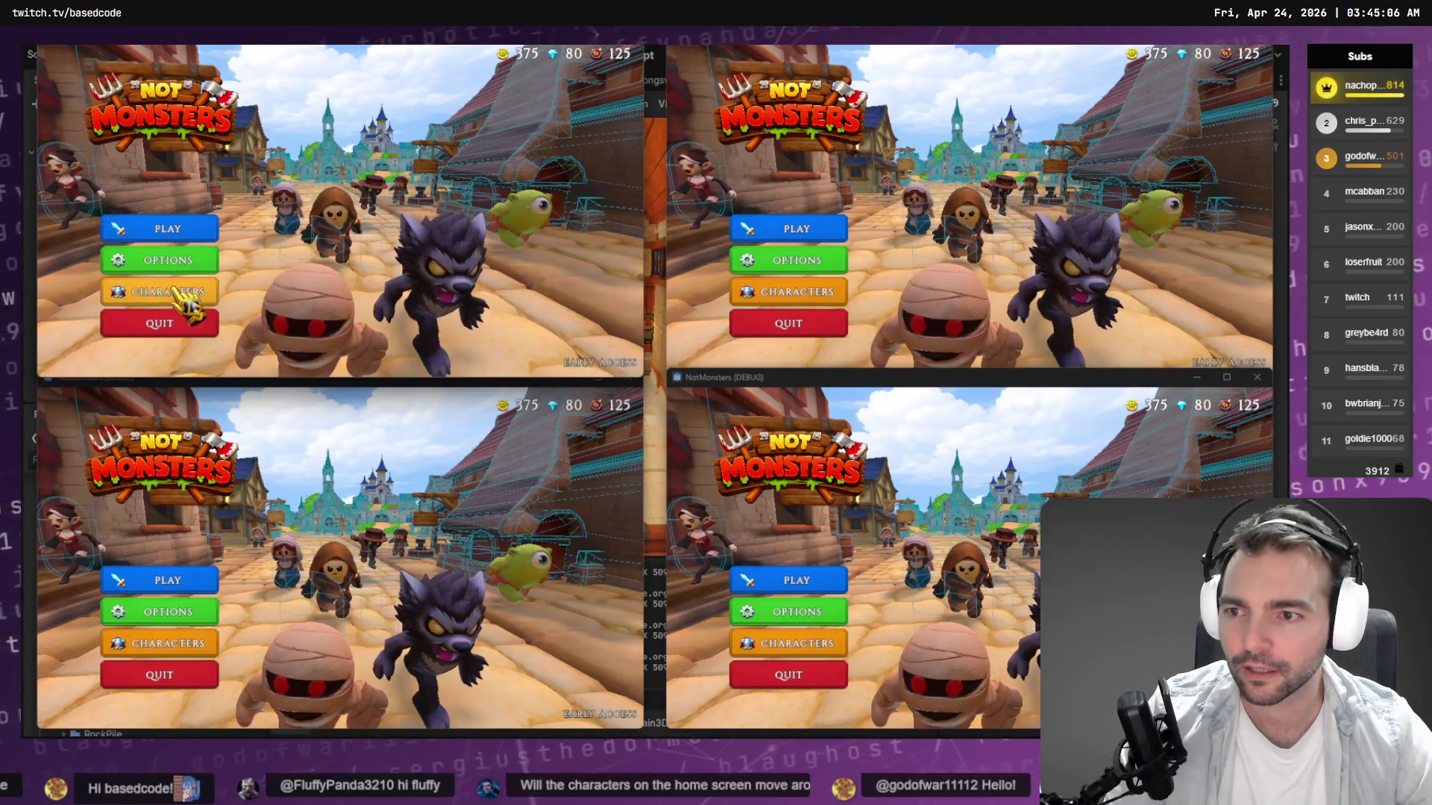
pyautogui.click(164, 228)
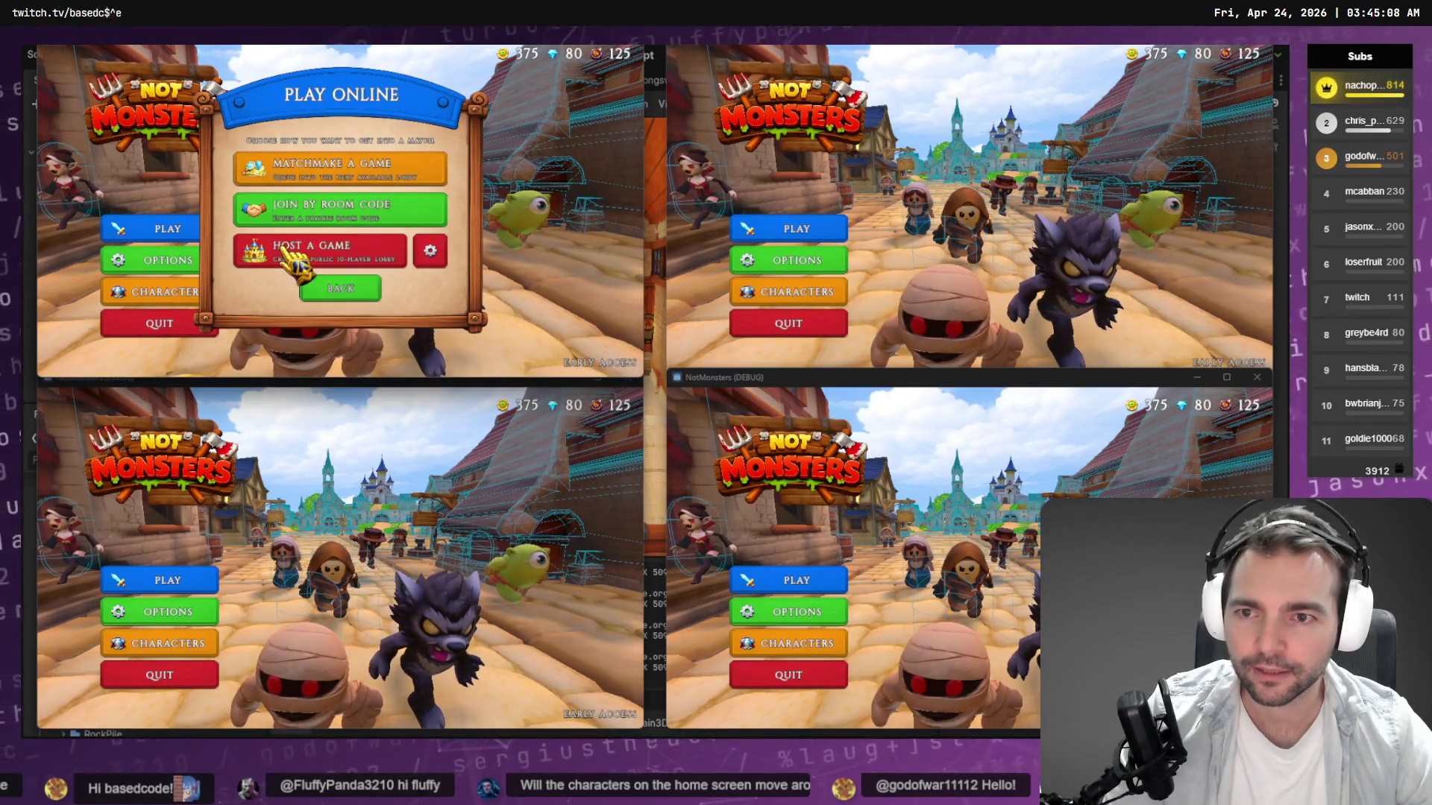
pyautogui.click(430, 250)
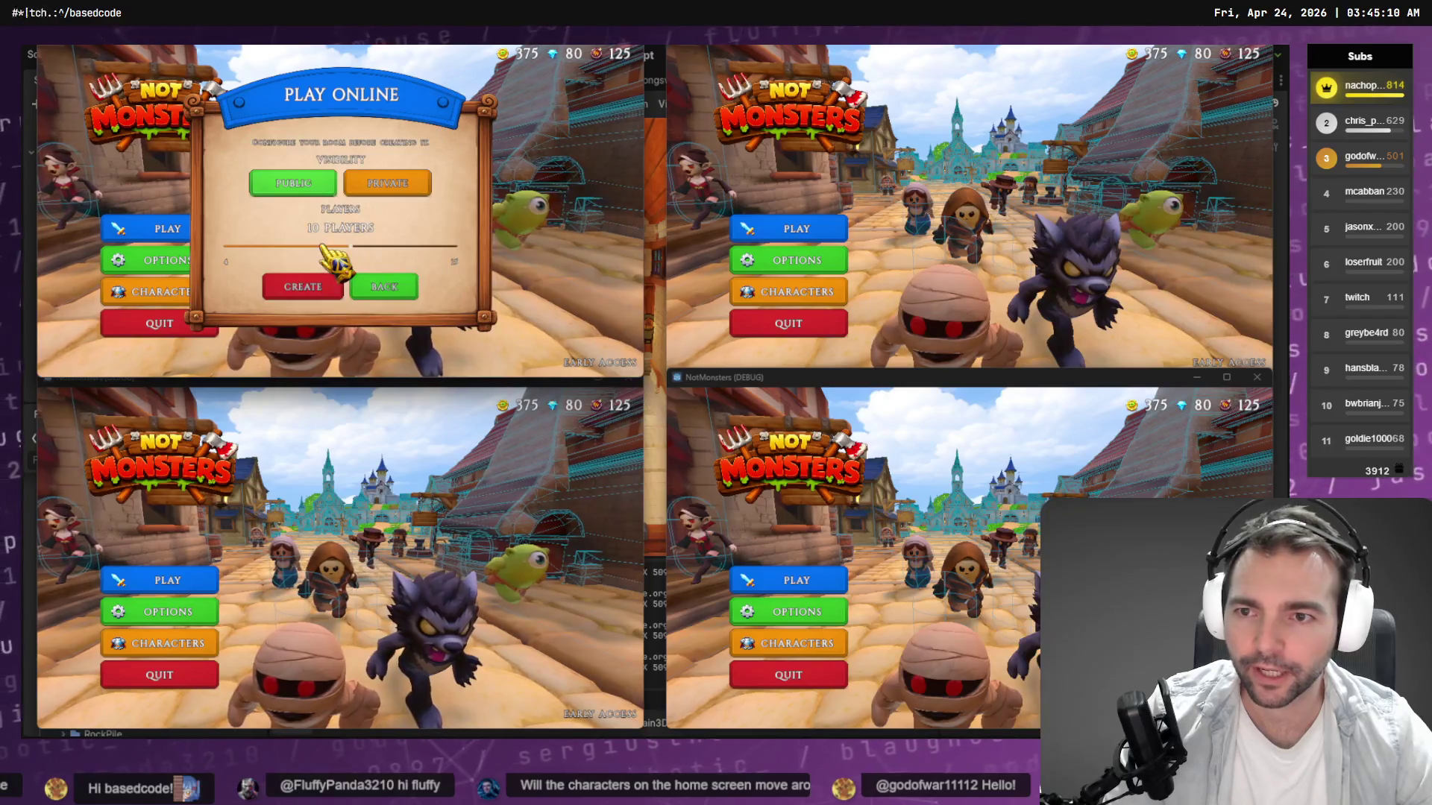
pyautogui.click(302, 286)
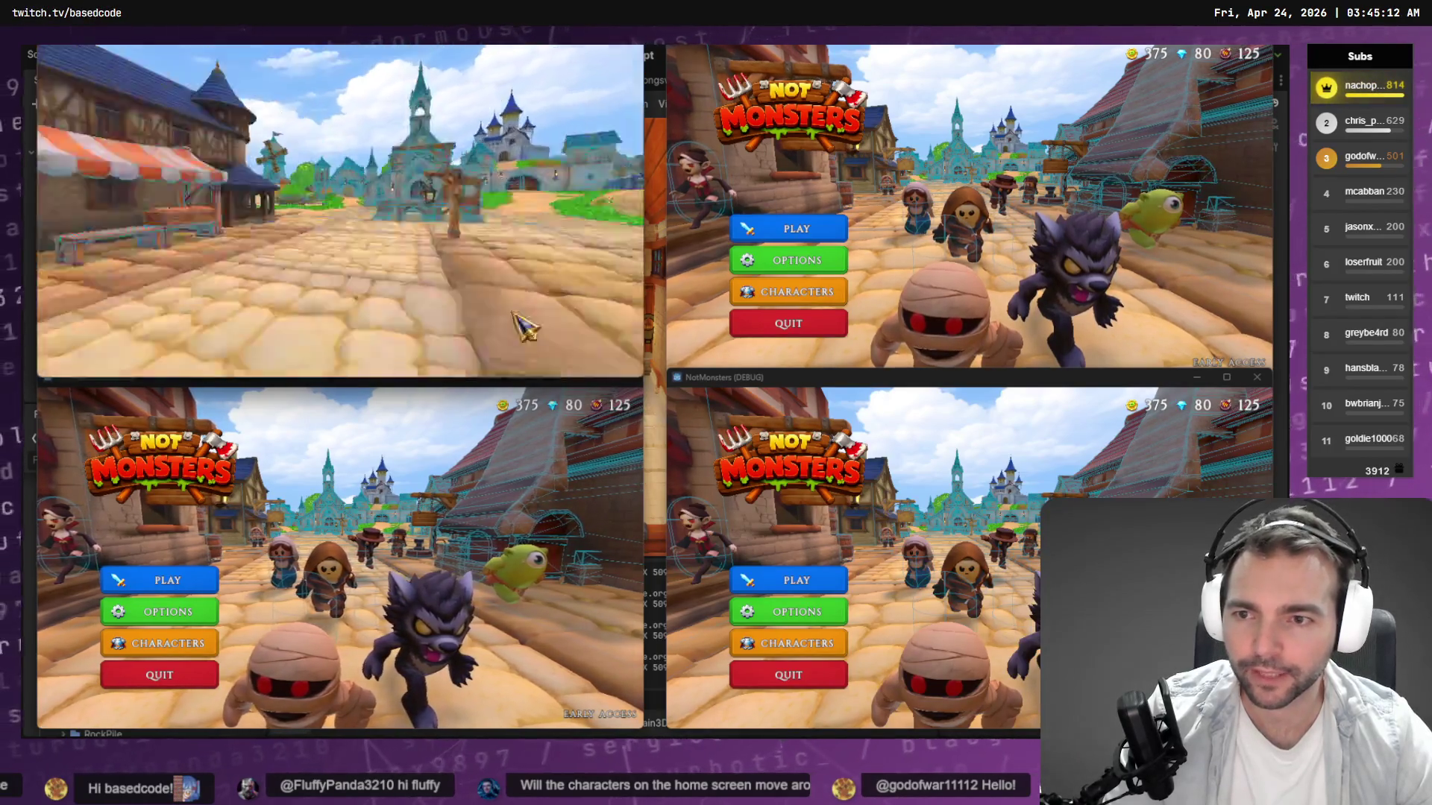
# Join from the top-right window as the Blacksmith and choose the Skeleton monster form.
pyautogui.click(793, 232)
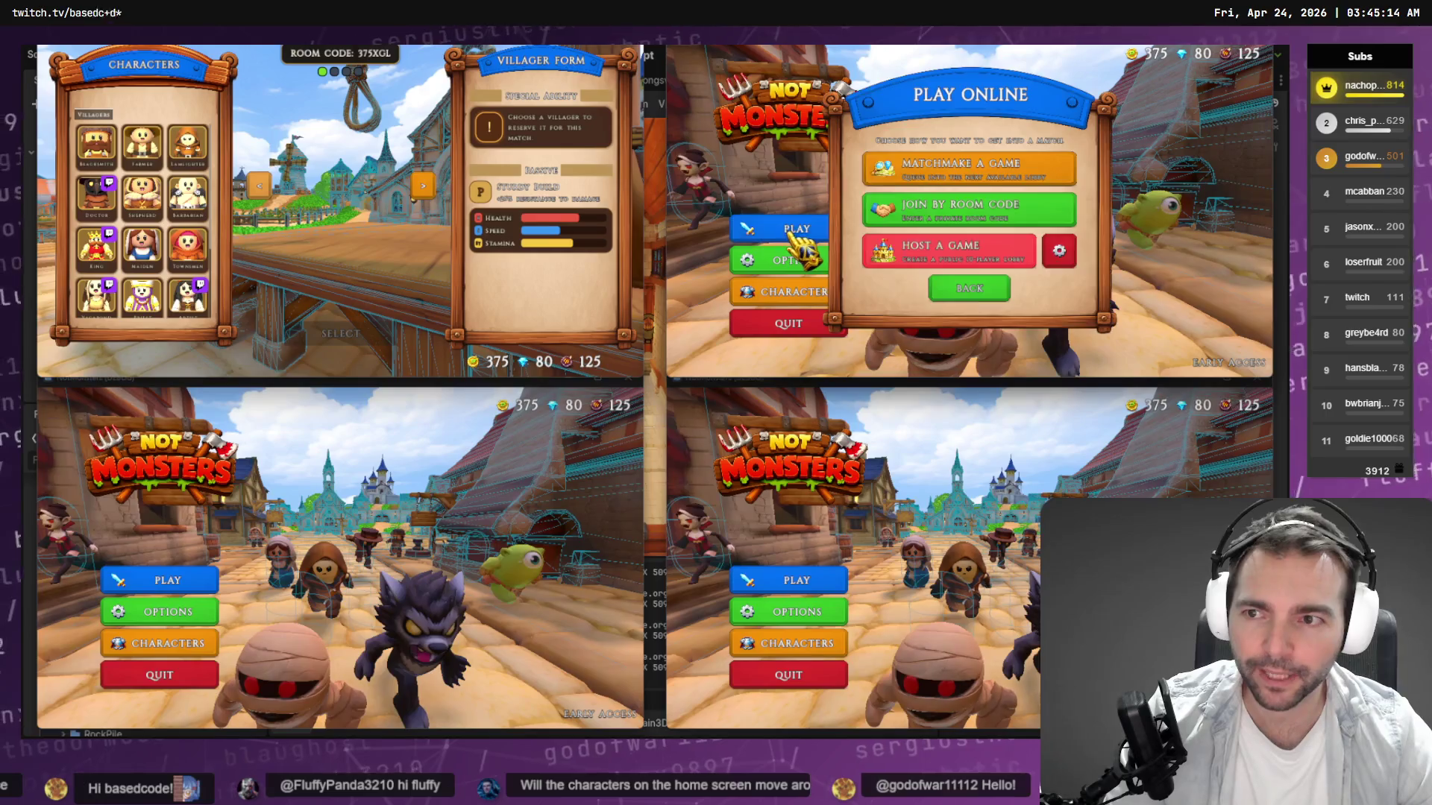
pyautogui.click(962, 173)
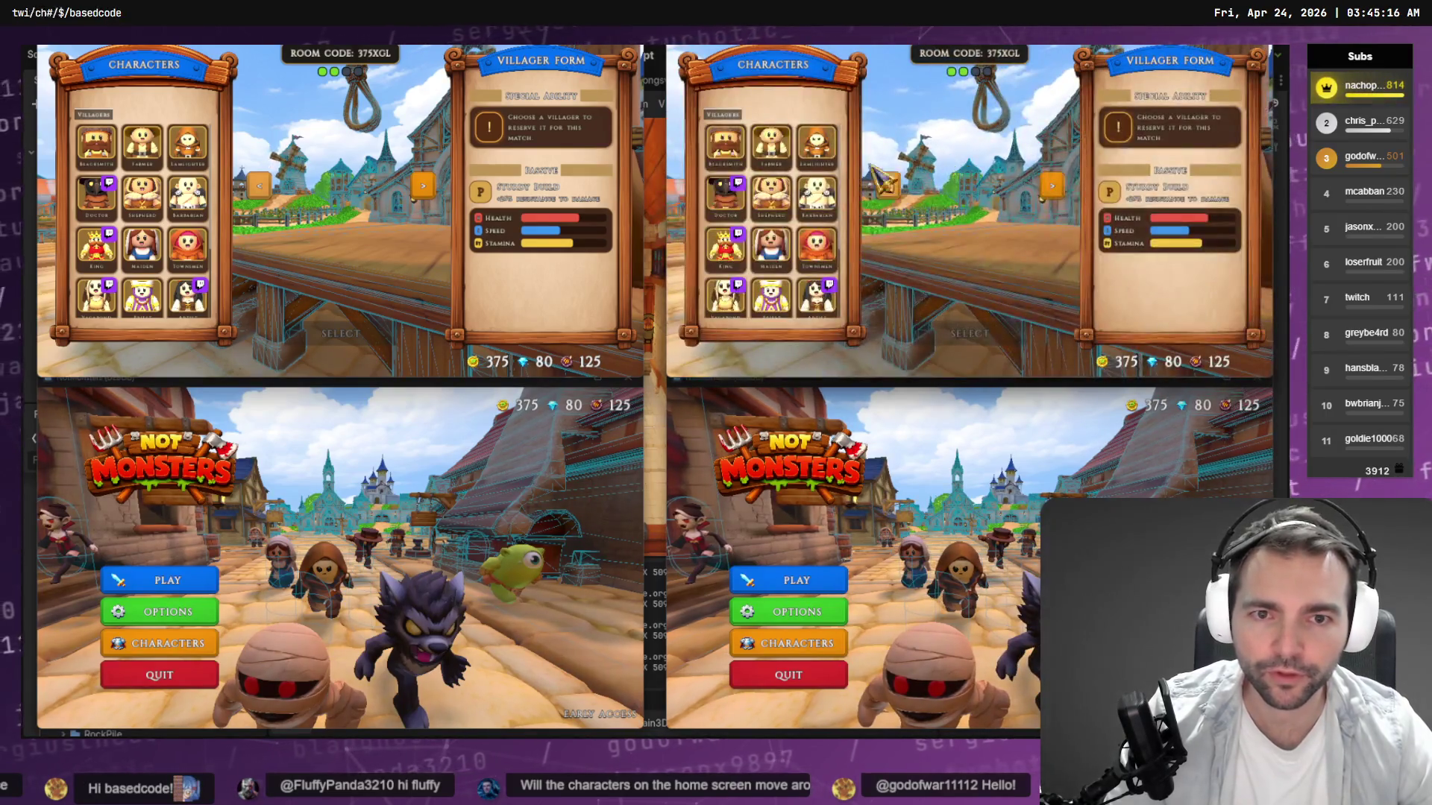
pyautogui.click(725, 143)
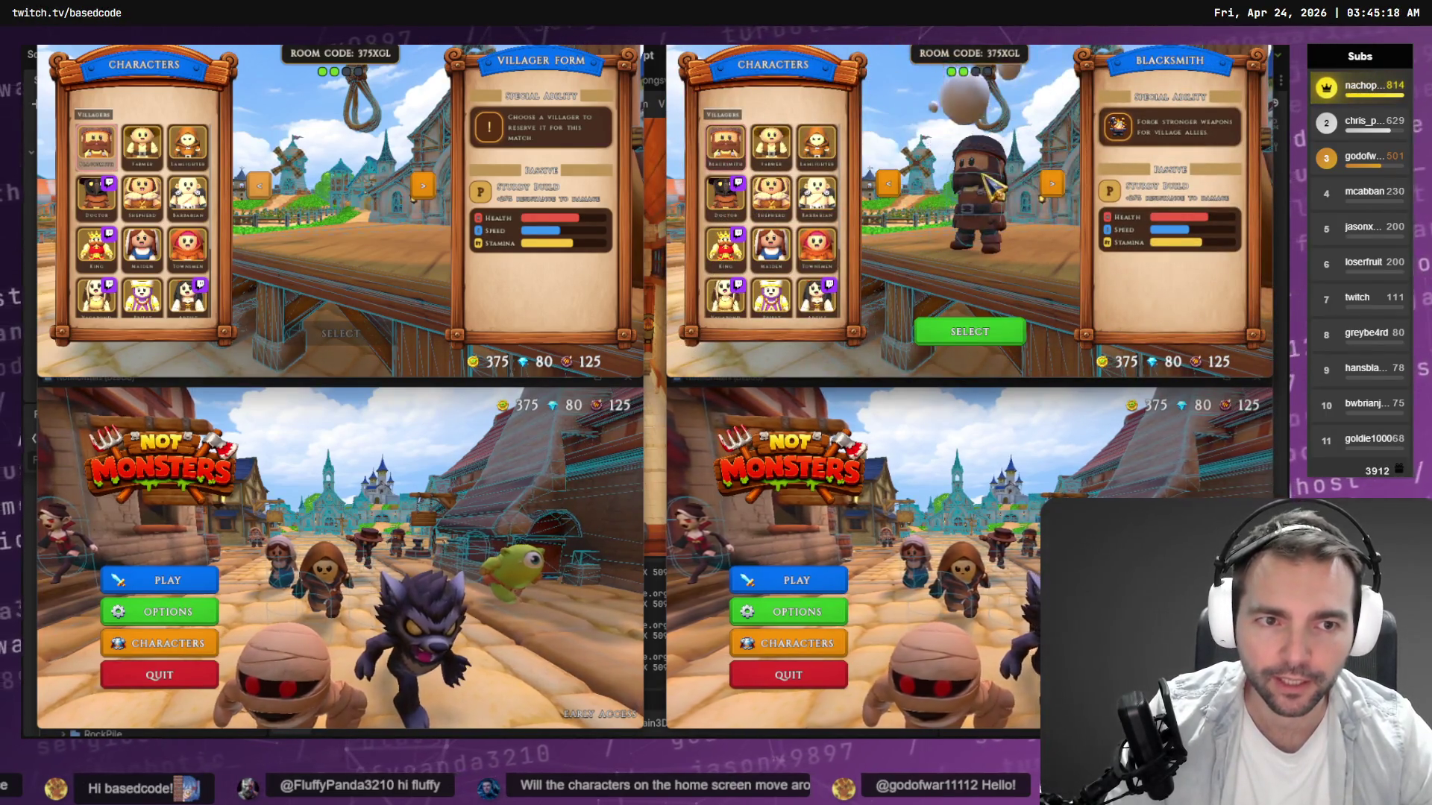
pyautogui.click(995, 333)
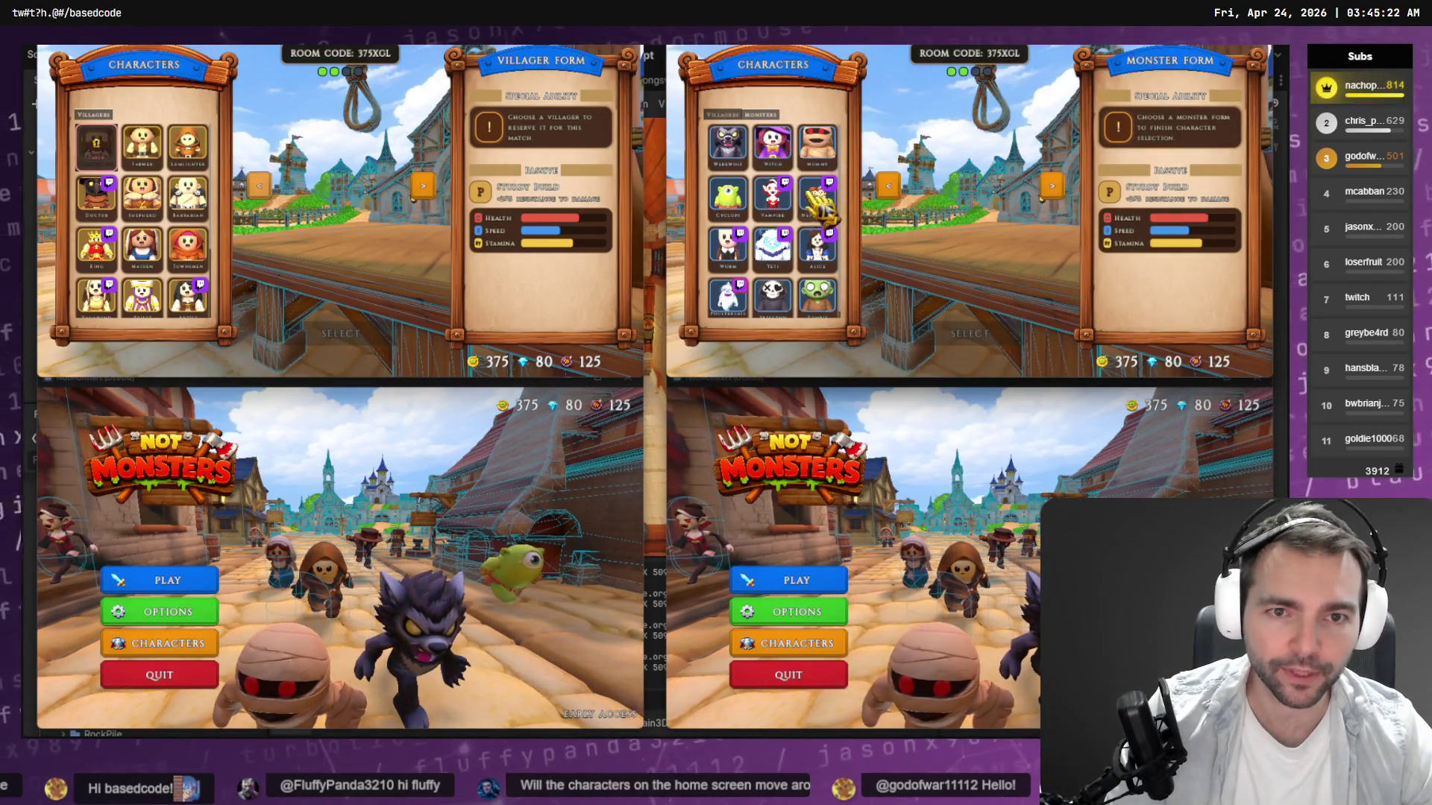
pyautogui.click(772, 294)
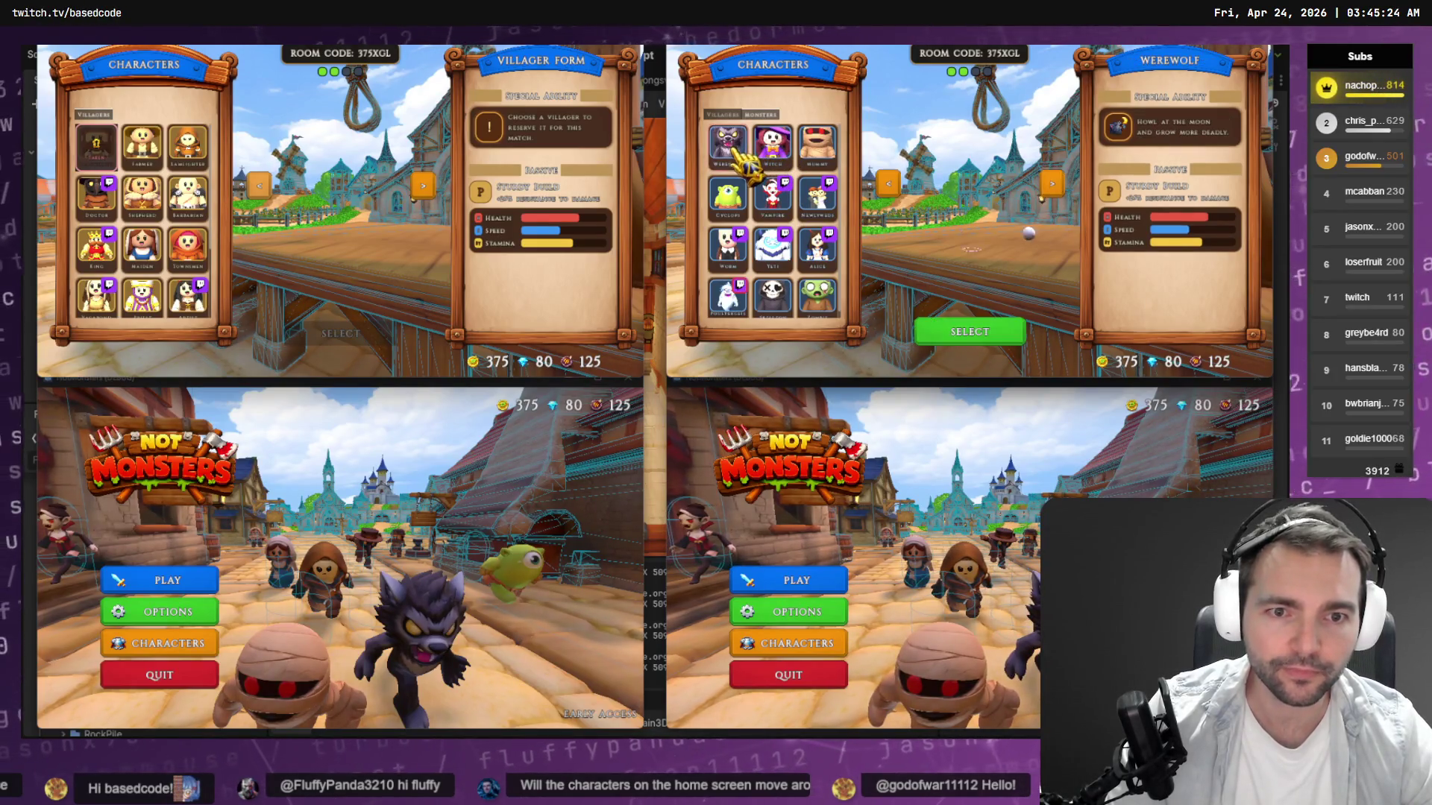
pyautogui.click(181, 589)
pyautogui.click(181, 585)
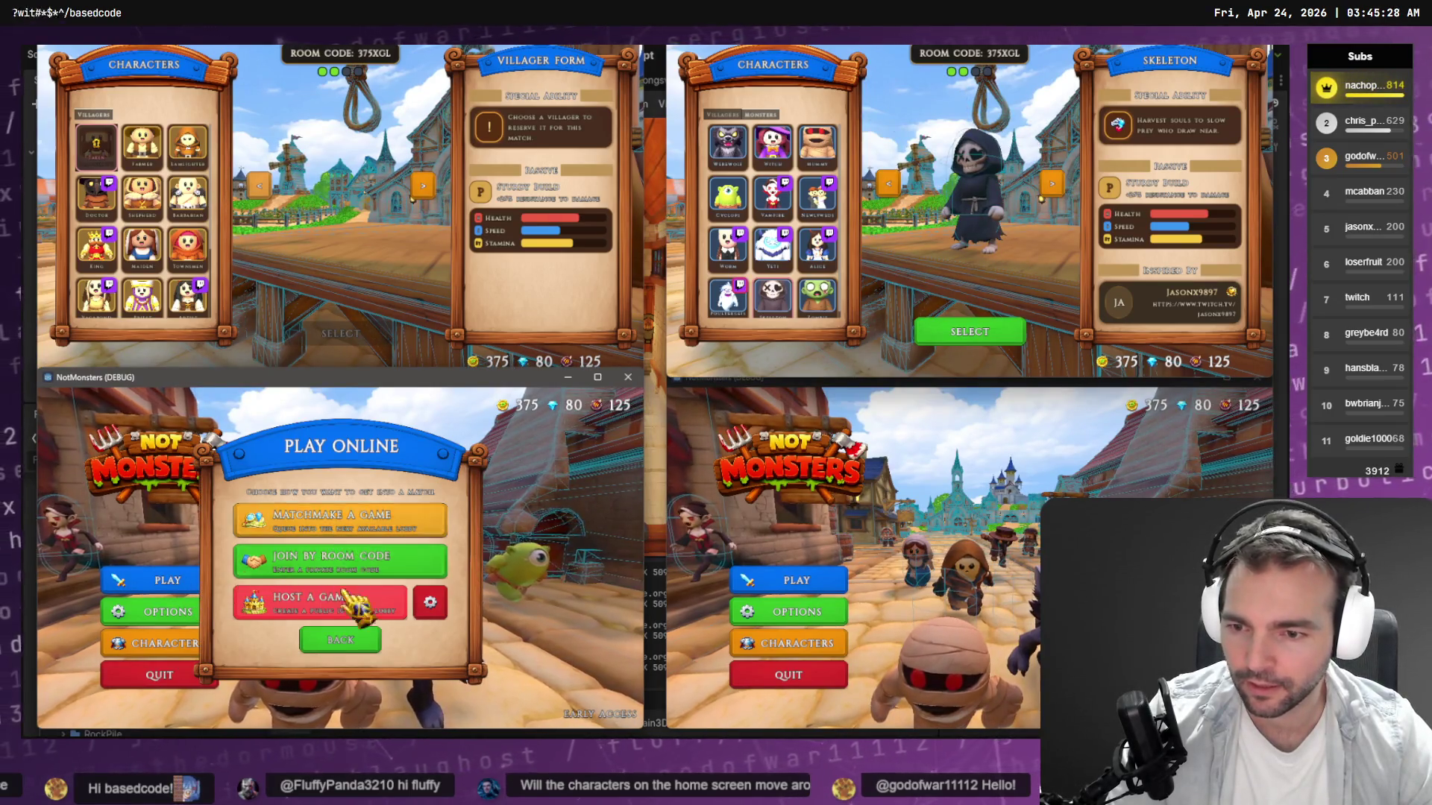
# Matchmake the bottom-left game into the room as the Farmer villager.
pyautogui.click(355, 528)
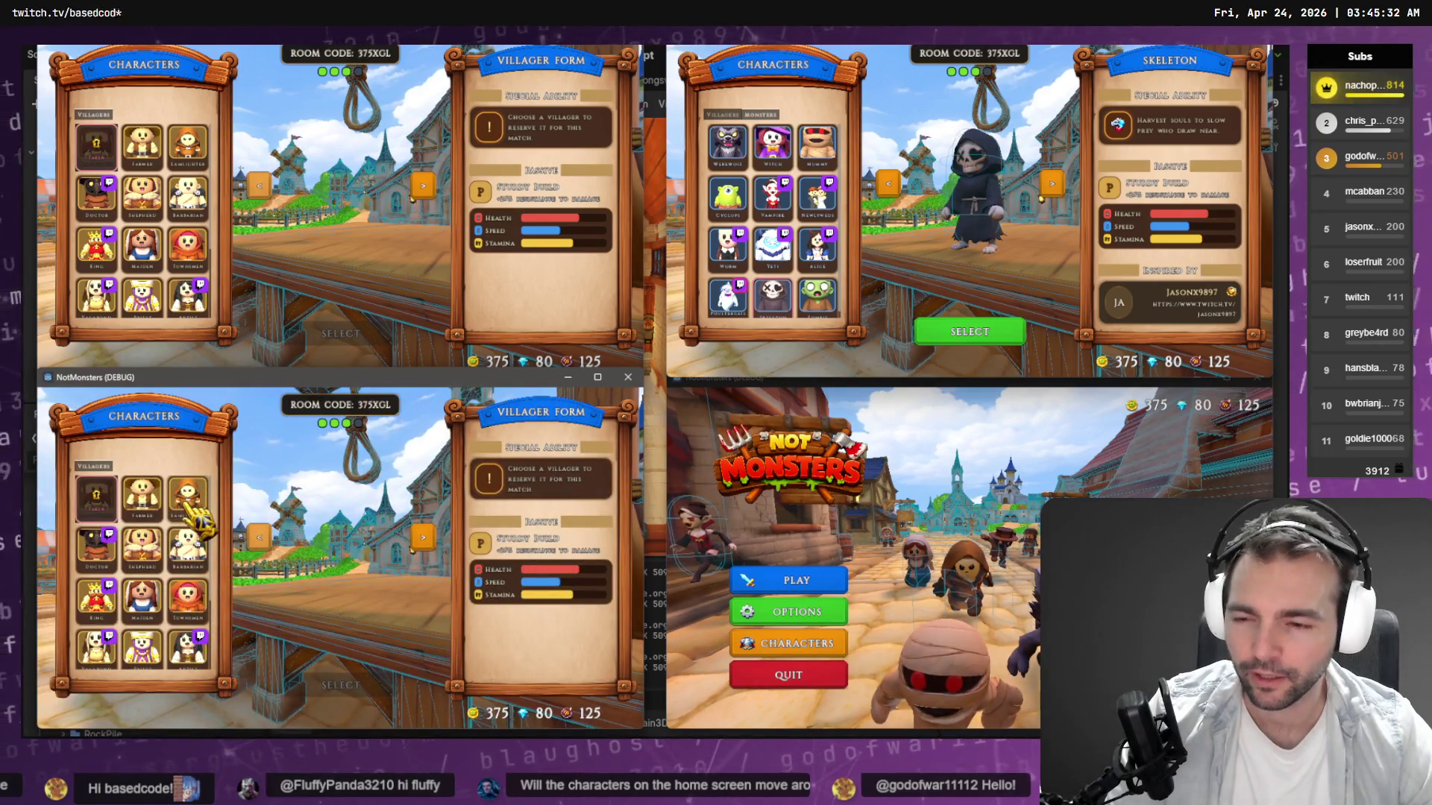
pyautogui.click(142, 496)
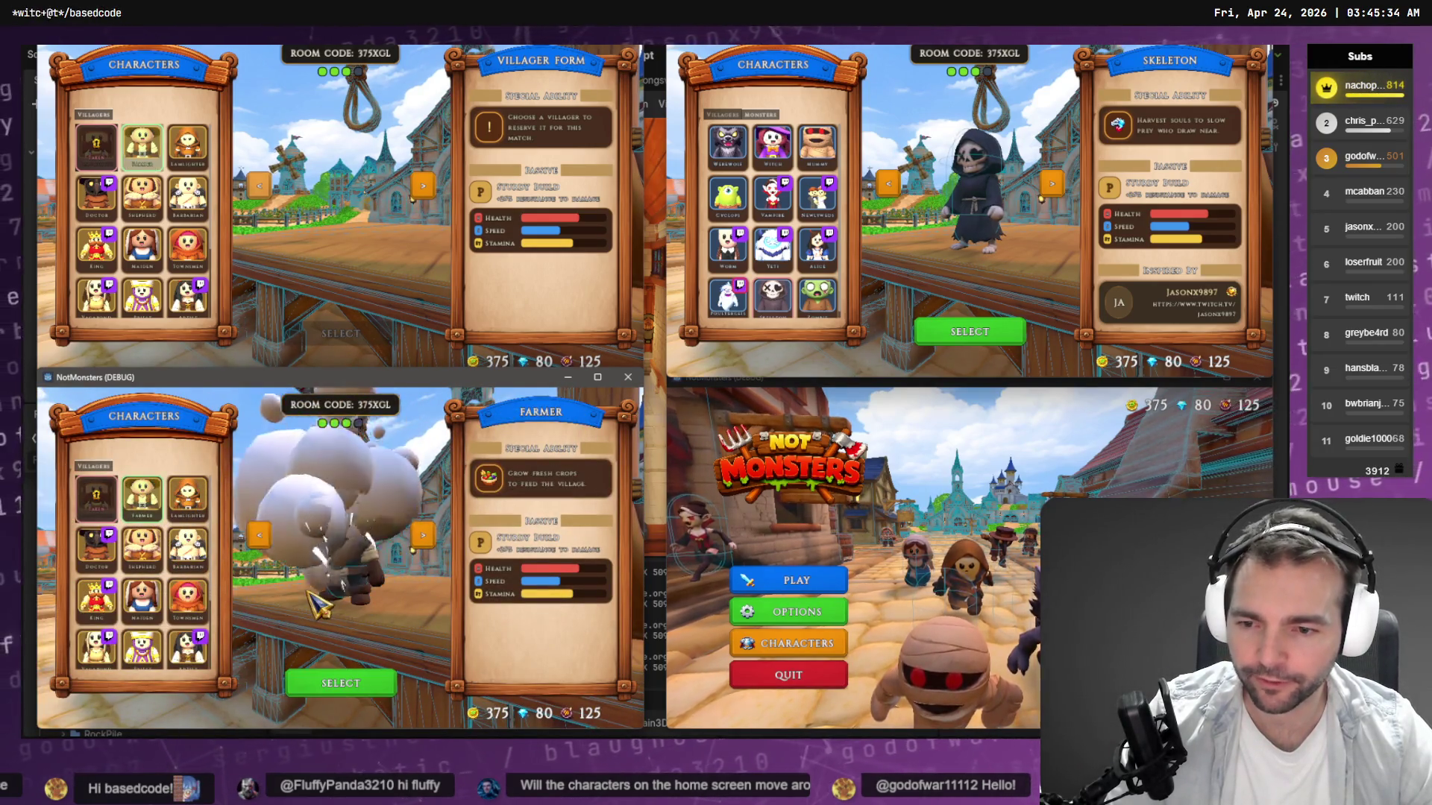
pyautogui.click(373, 681)
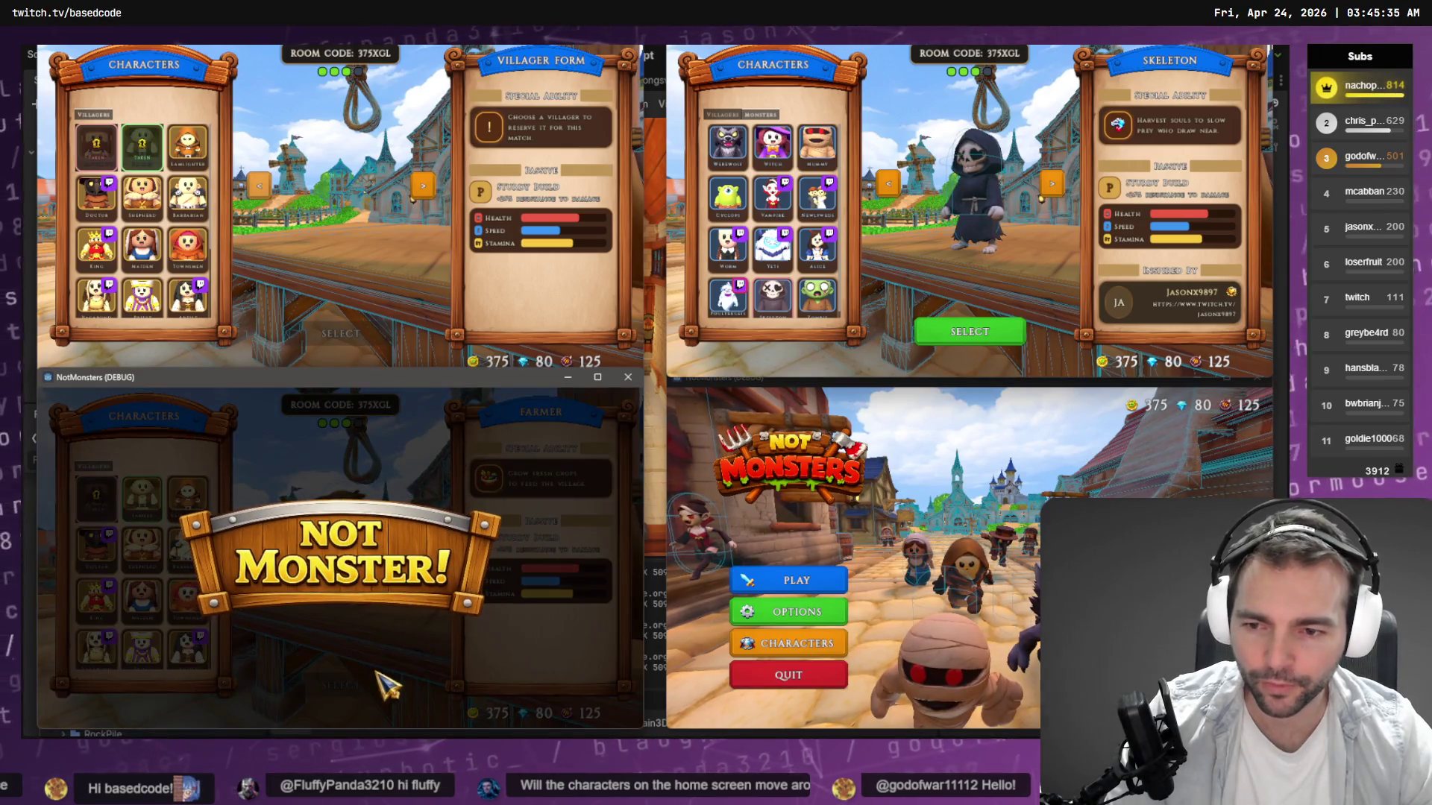
# Matchmake the bottom-right game into the room as the Maiden villager.
pyautogui.click(835, 573)
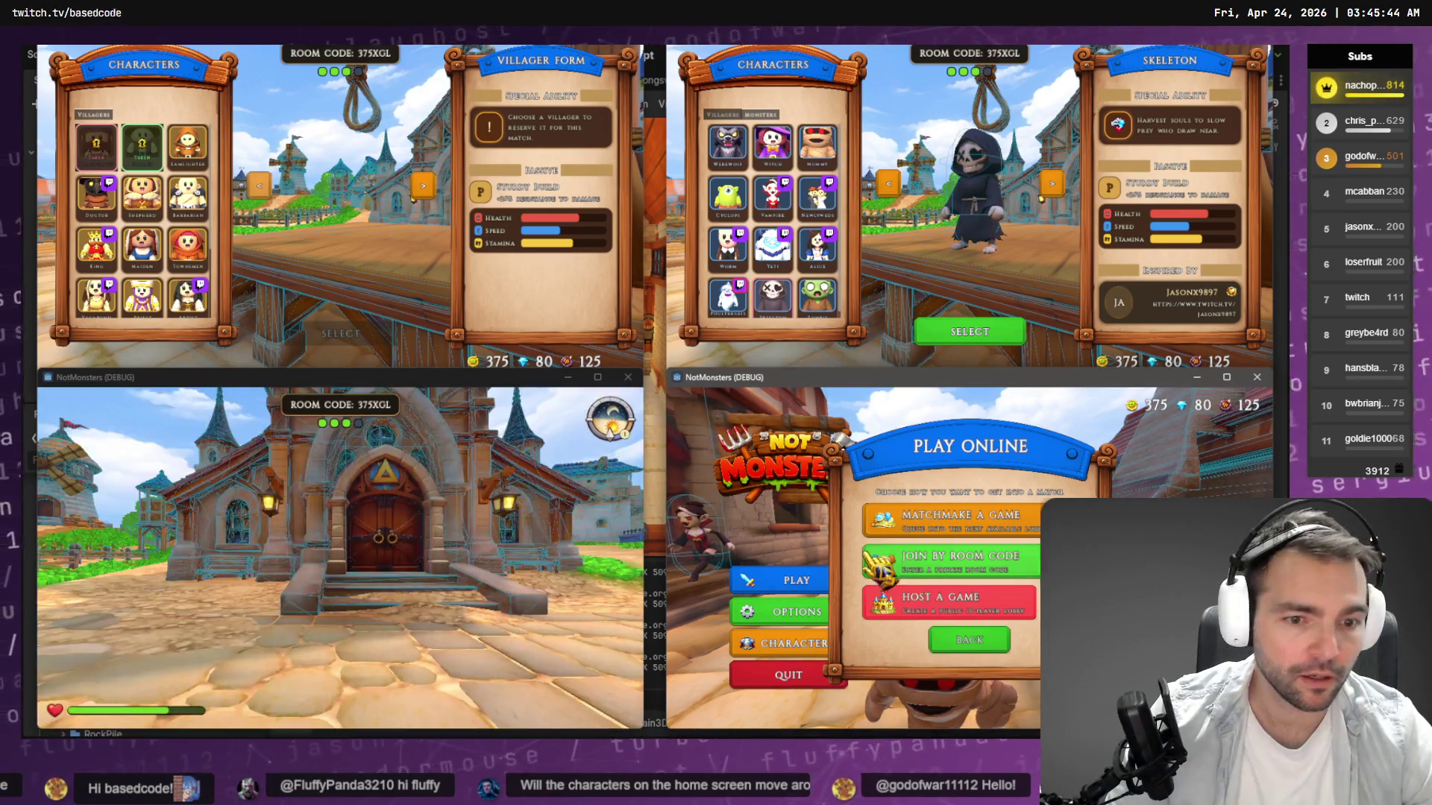
pyautogui.click(932, 555)
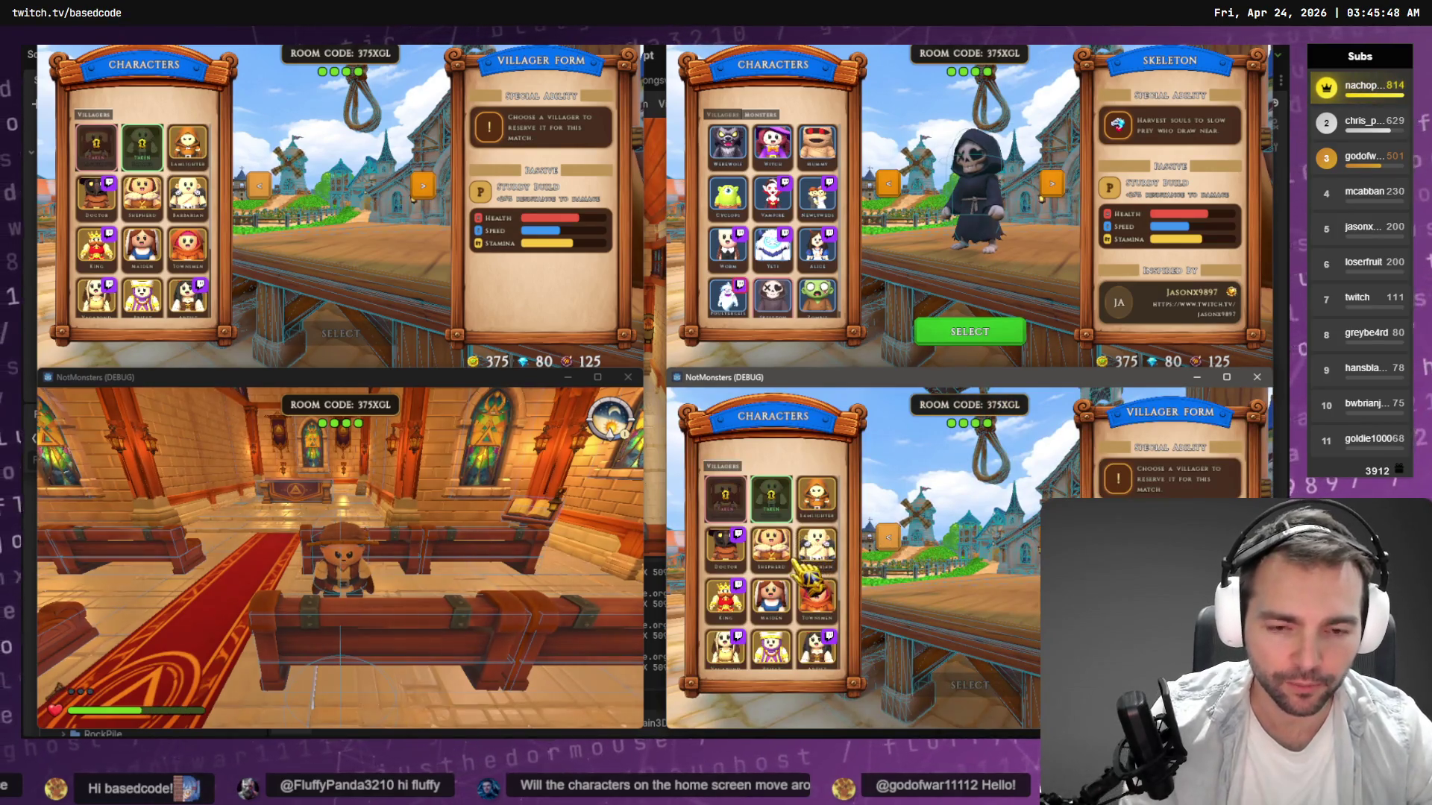
pyautogui.click(775, 600)
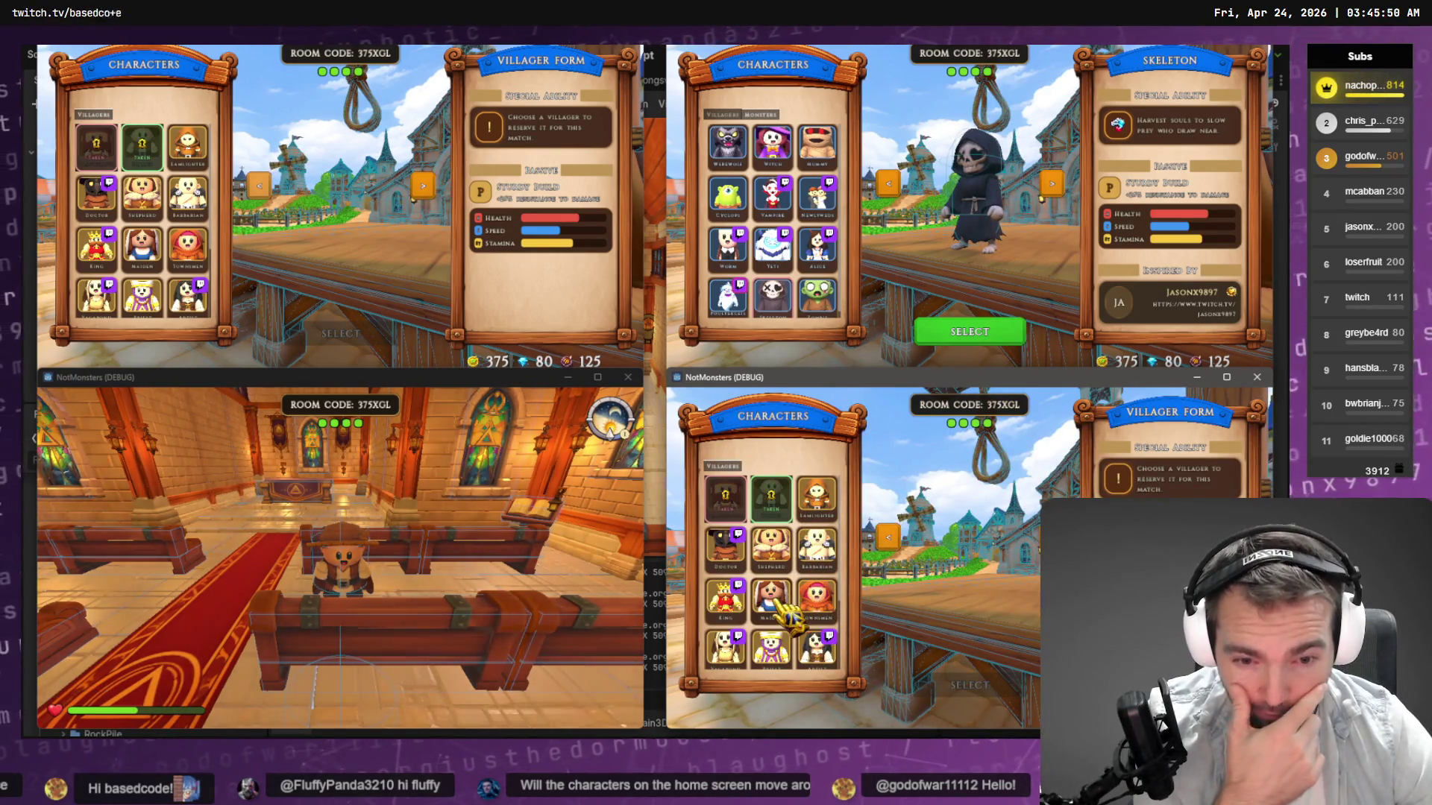
pyautogui.click(969, 684)
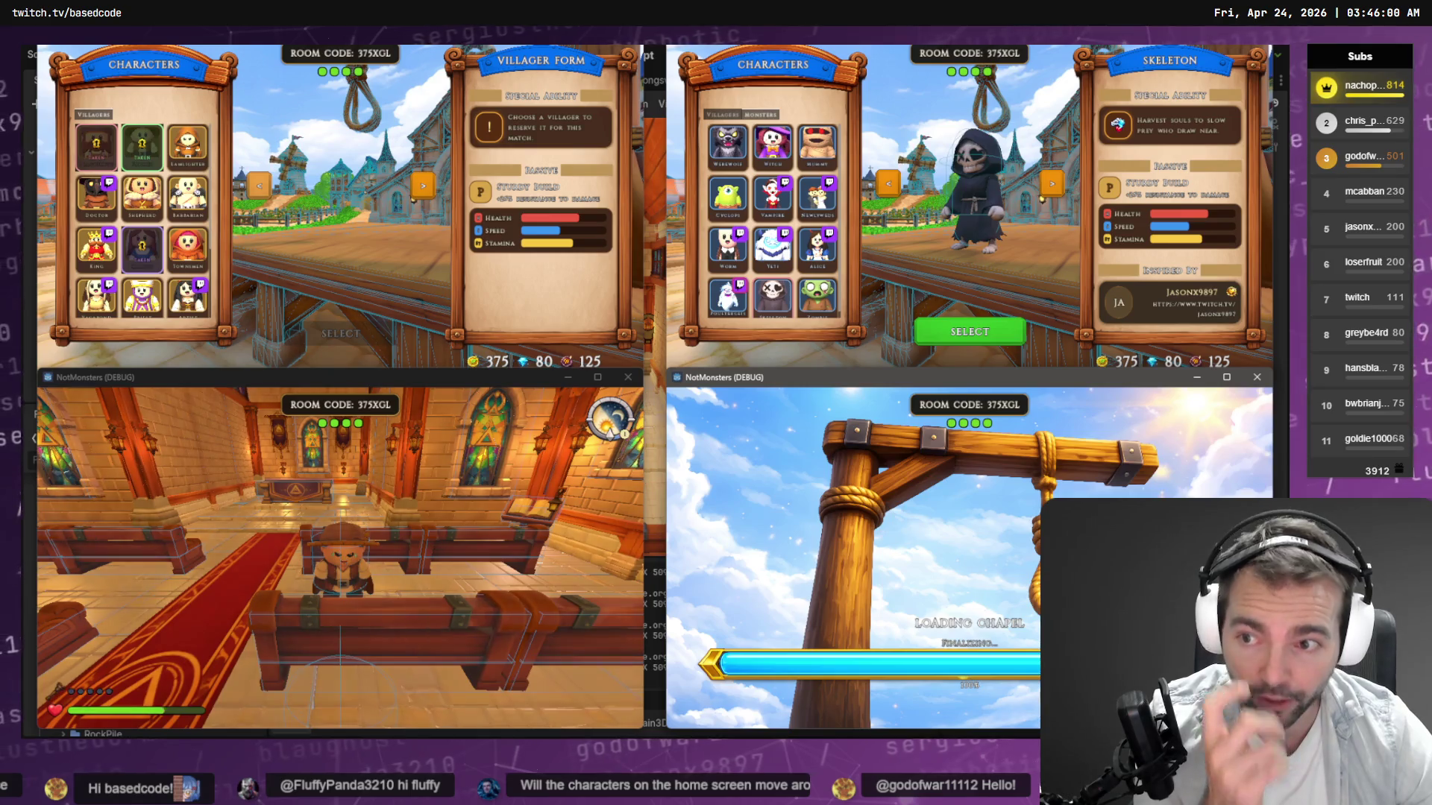
# Confirm Barkeeper as the host's villager and Skeleton for the top-right player, dismissing the bottom-right pause menu.
pyautogui.press('Escape')
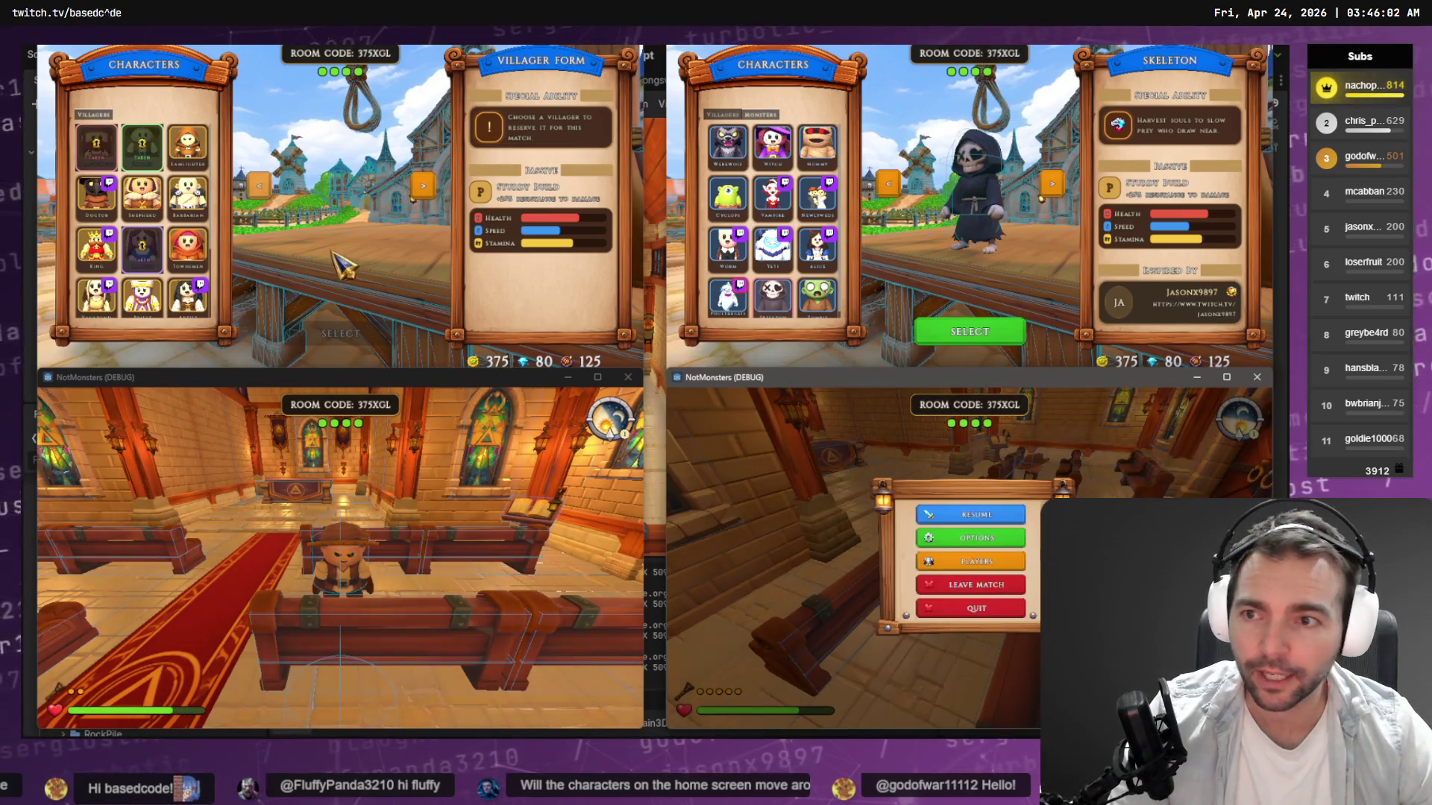
pyautogui.scroll(-2, 179, 224)
pyautogui.click(187, 242)
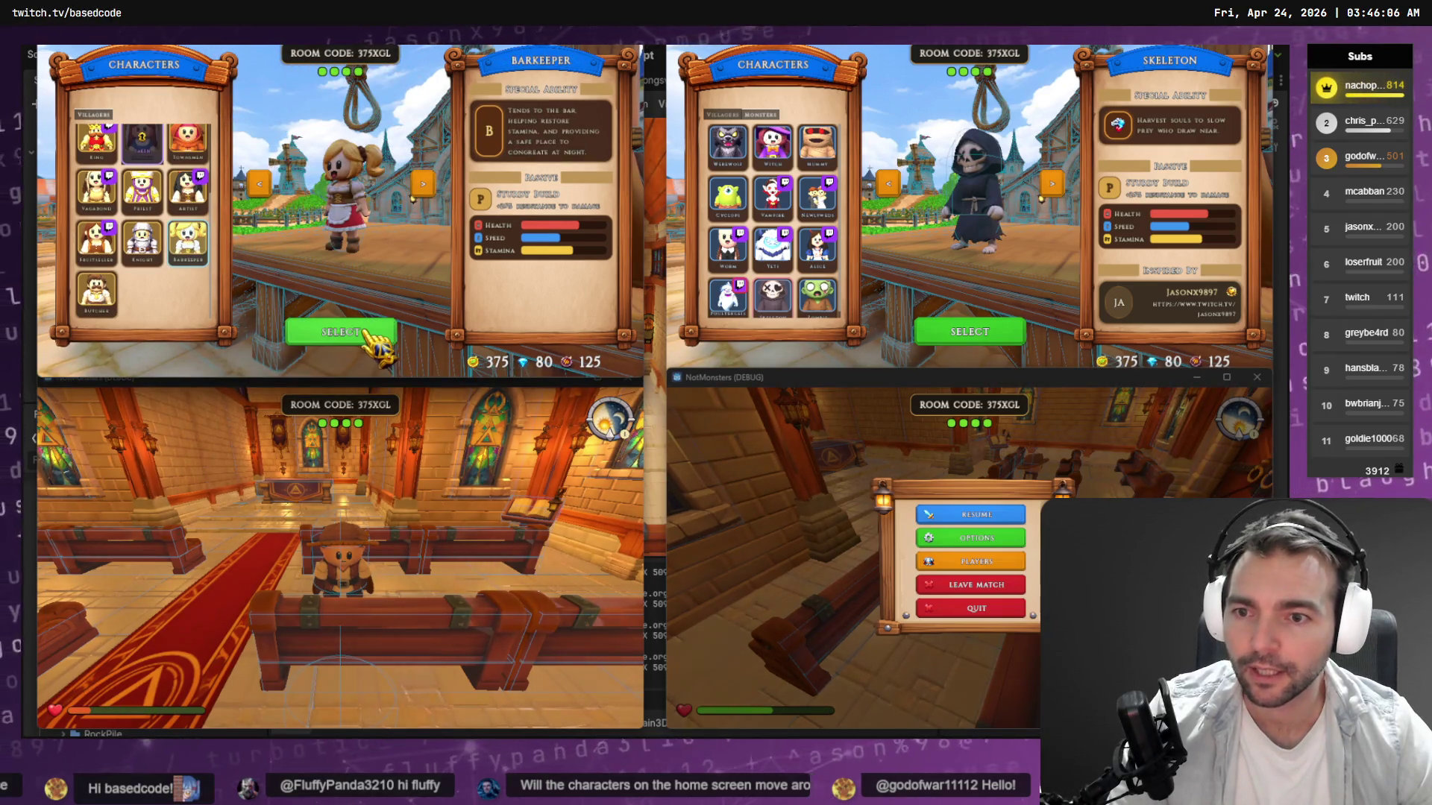
pyautogui.click(367, 333)
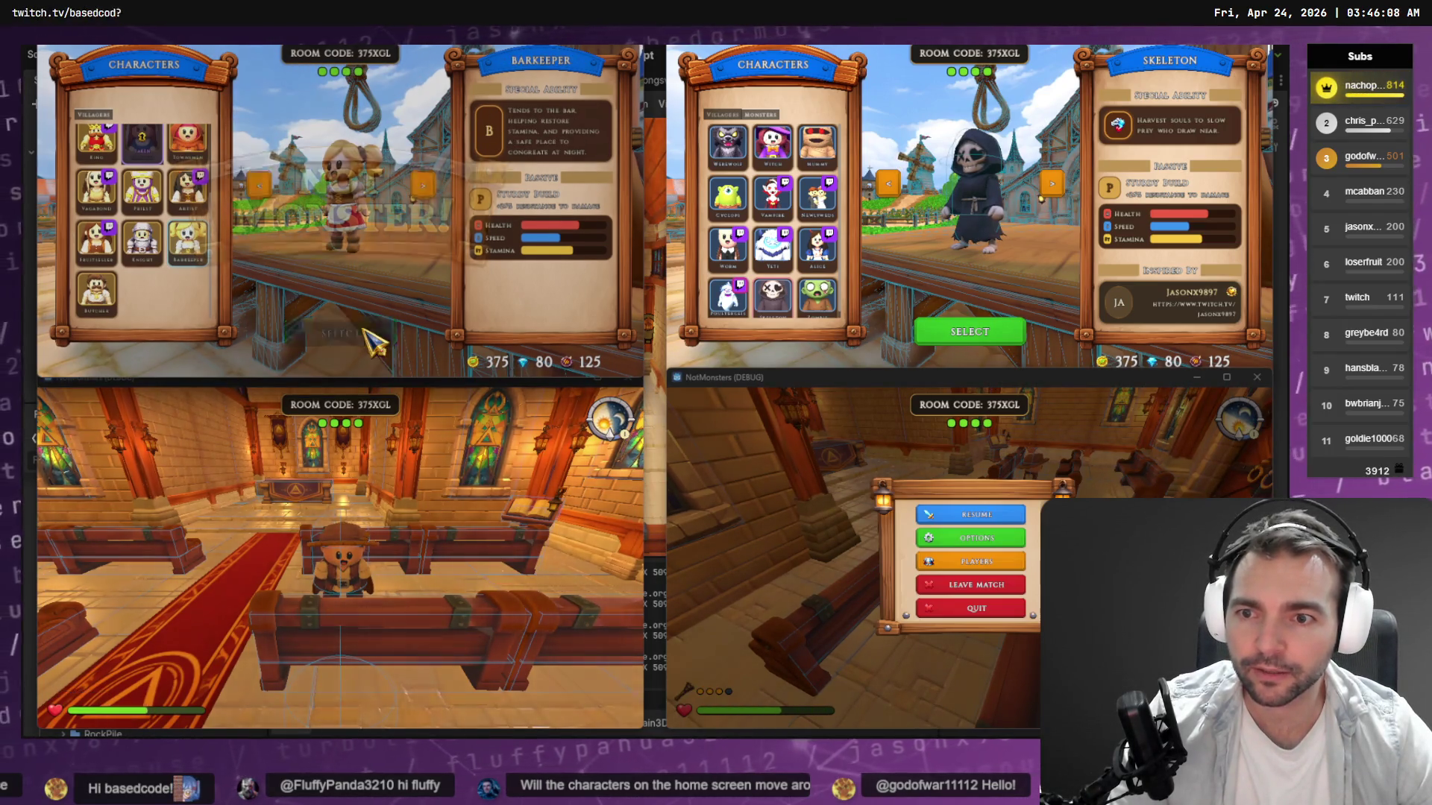
pyautogui.press('Escape')
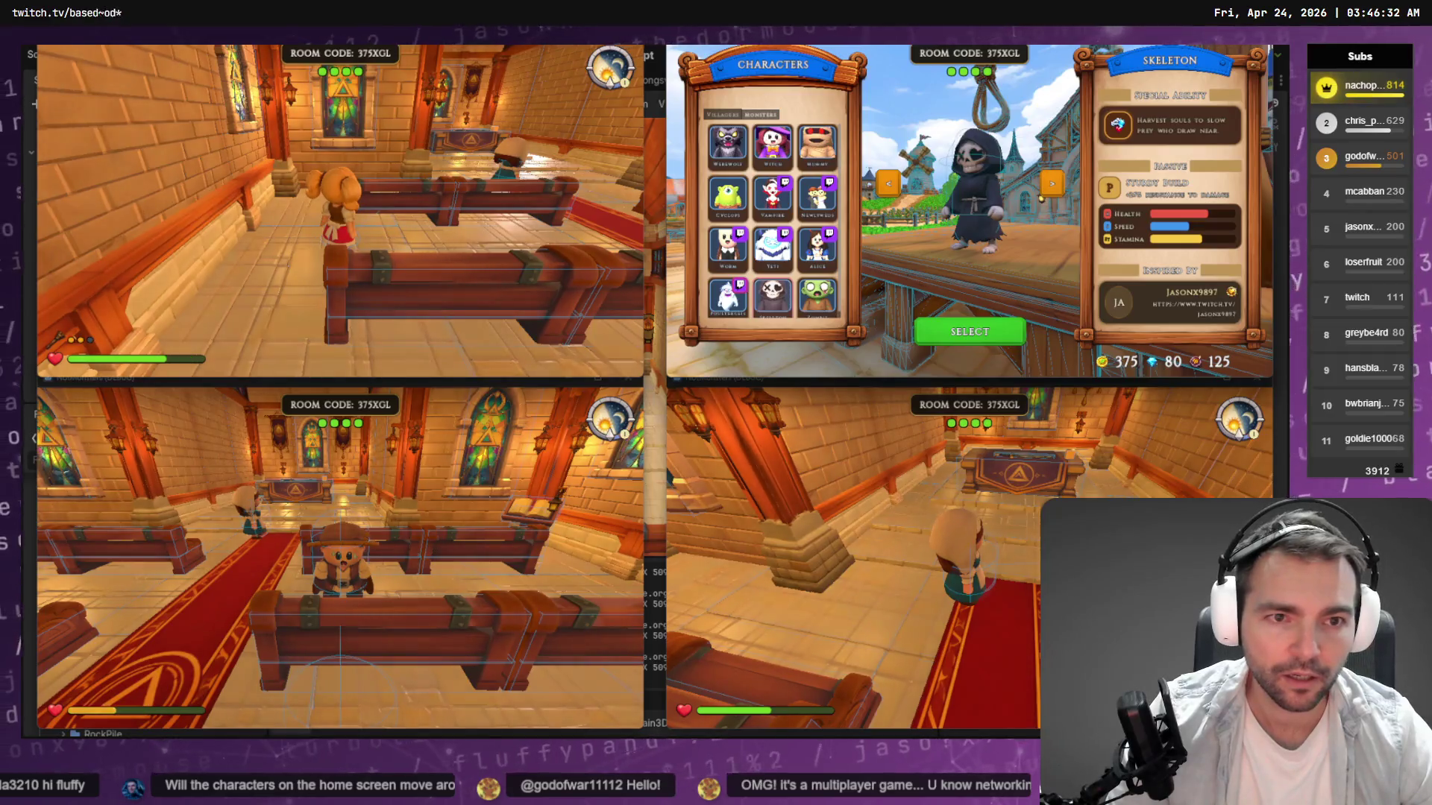
pyautogui.click(973, 333)
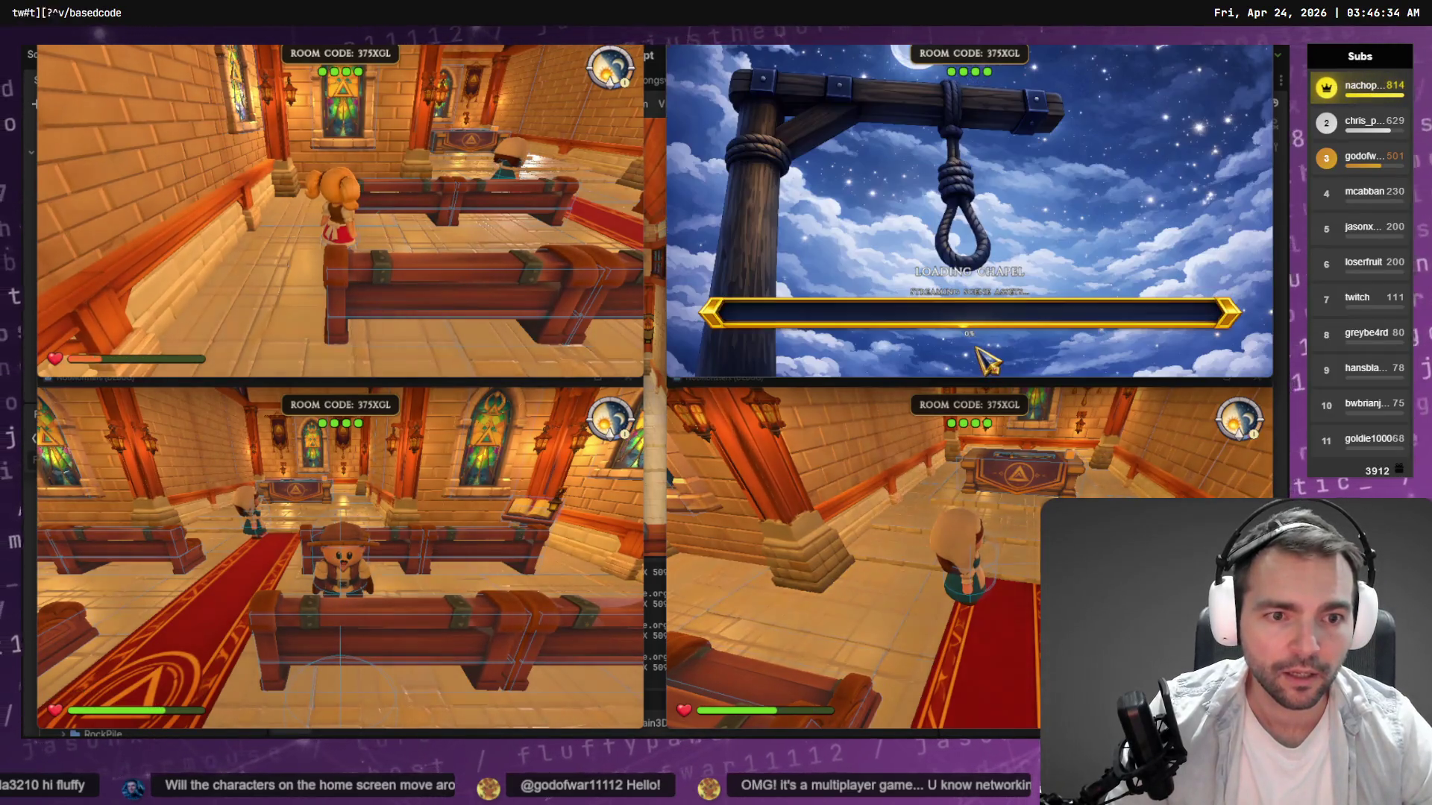
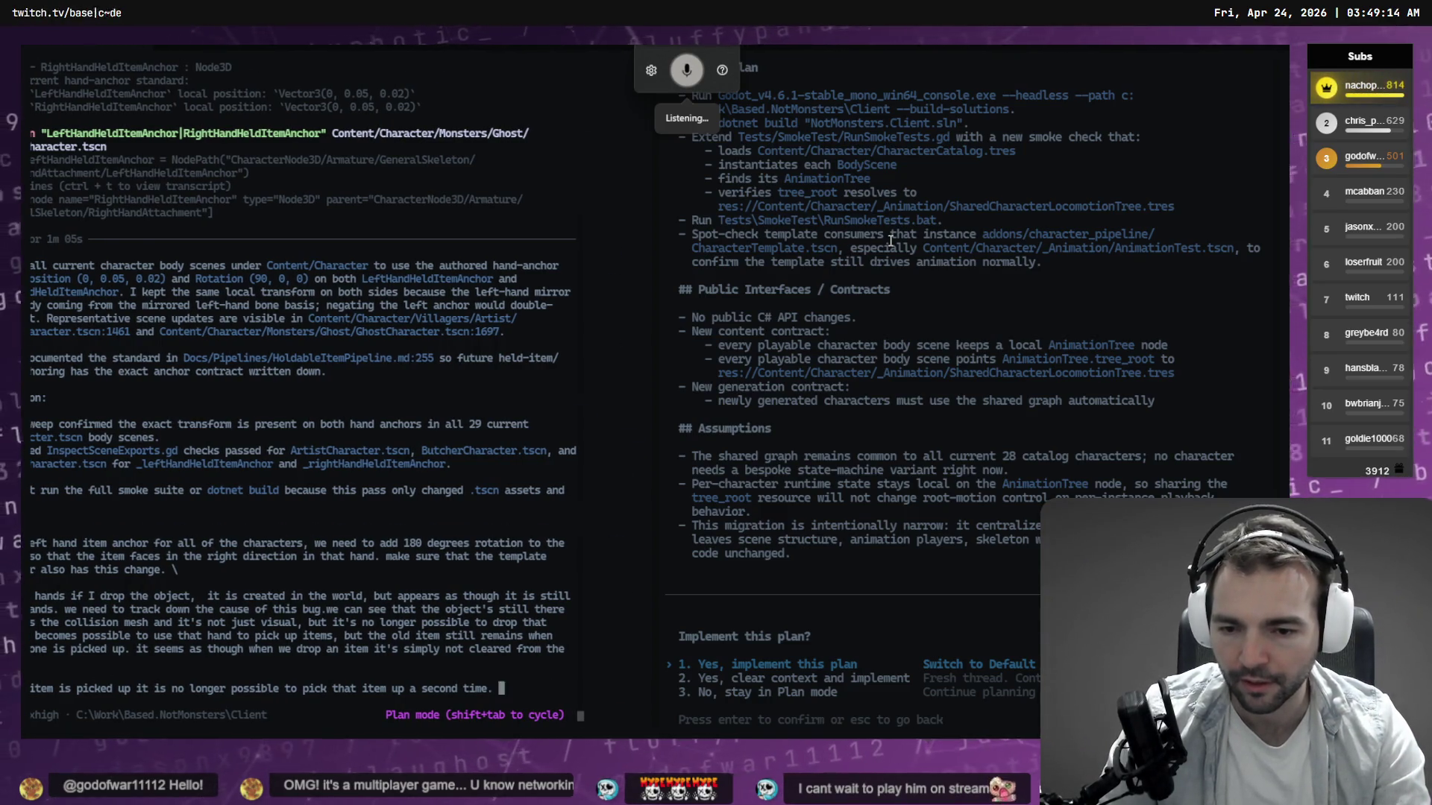
# Check the running game and close it with F8.
pyautogui.hotkey('alt', 'Tab')
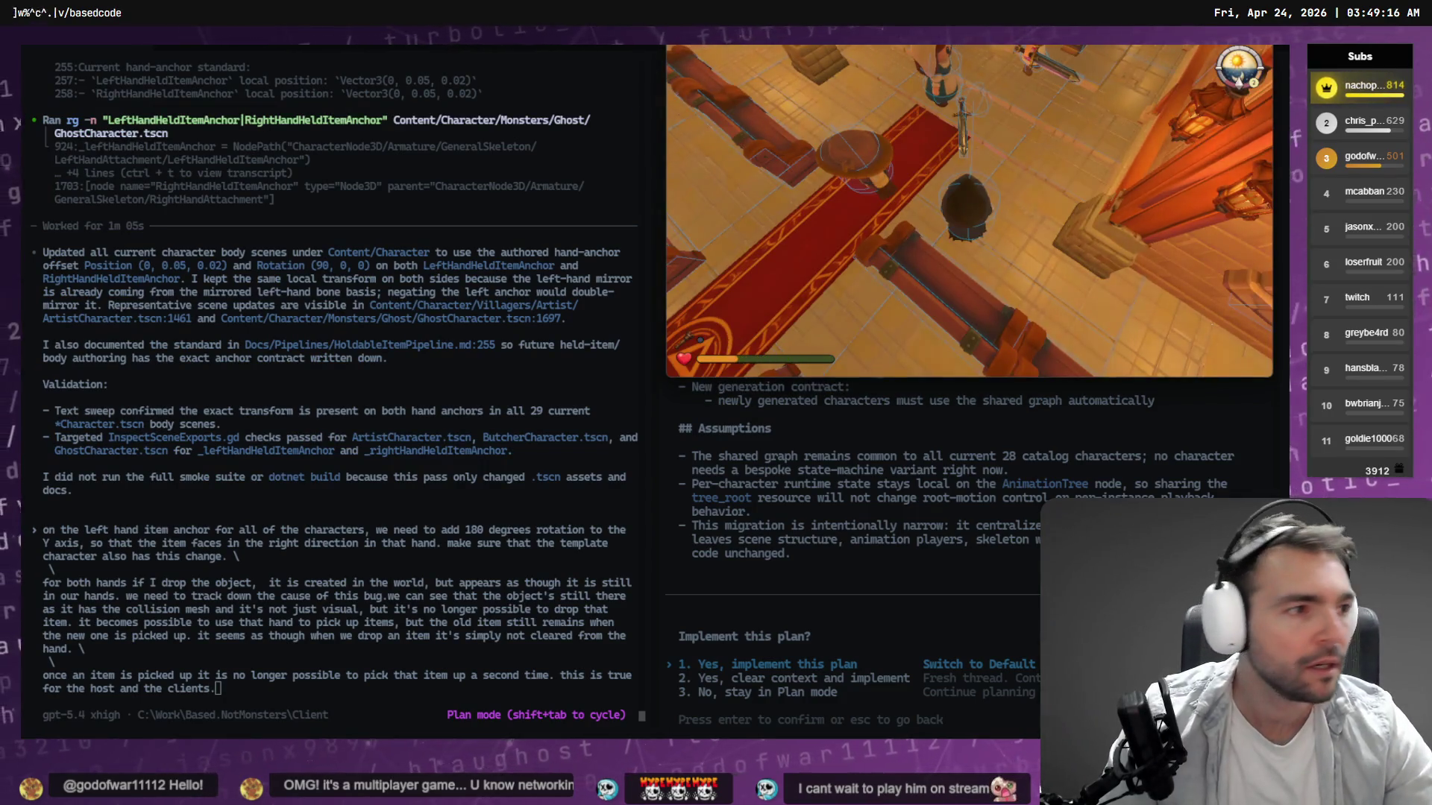
pyautogui.hotkey('alt', 'Tab')
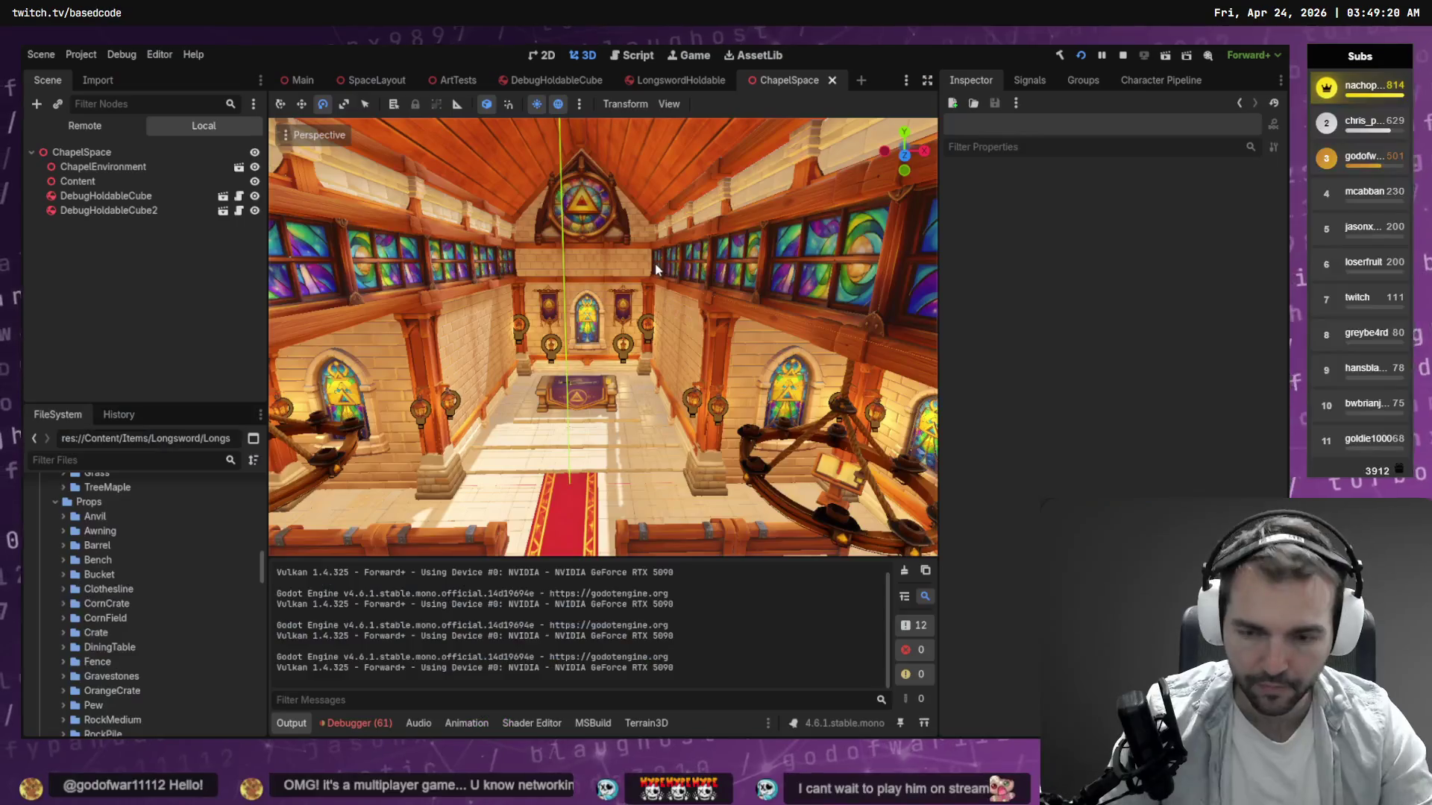
pyautogui.hotkey('alt', 'Tab')
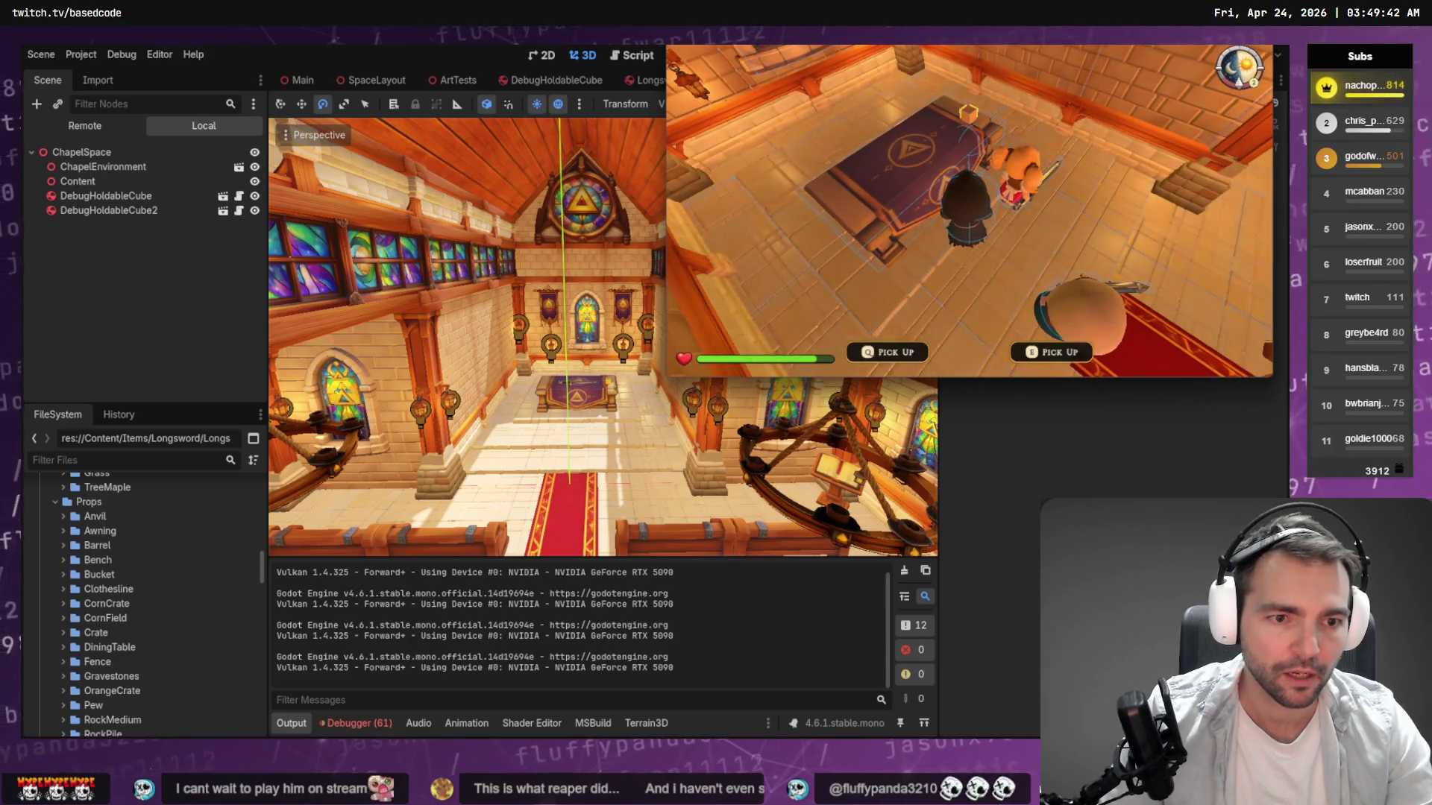
pyautogui.press('F8')
# Start a continuation line in the Codex prompt for the host-only pickup note.
pyautogui.hotkey('alt', 'Tab')
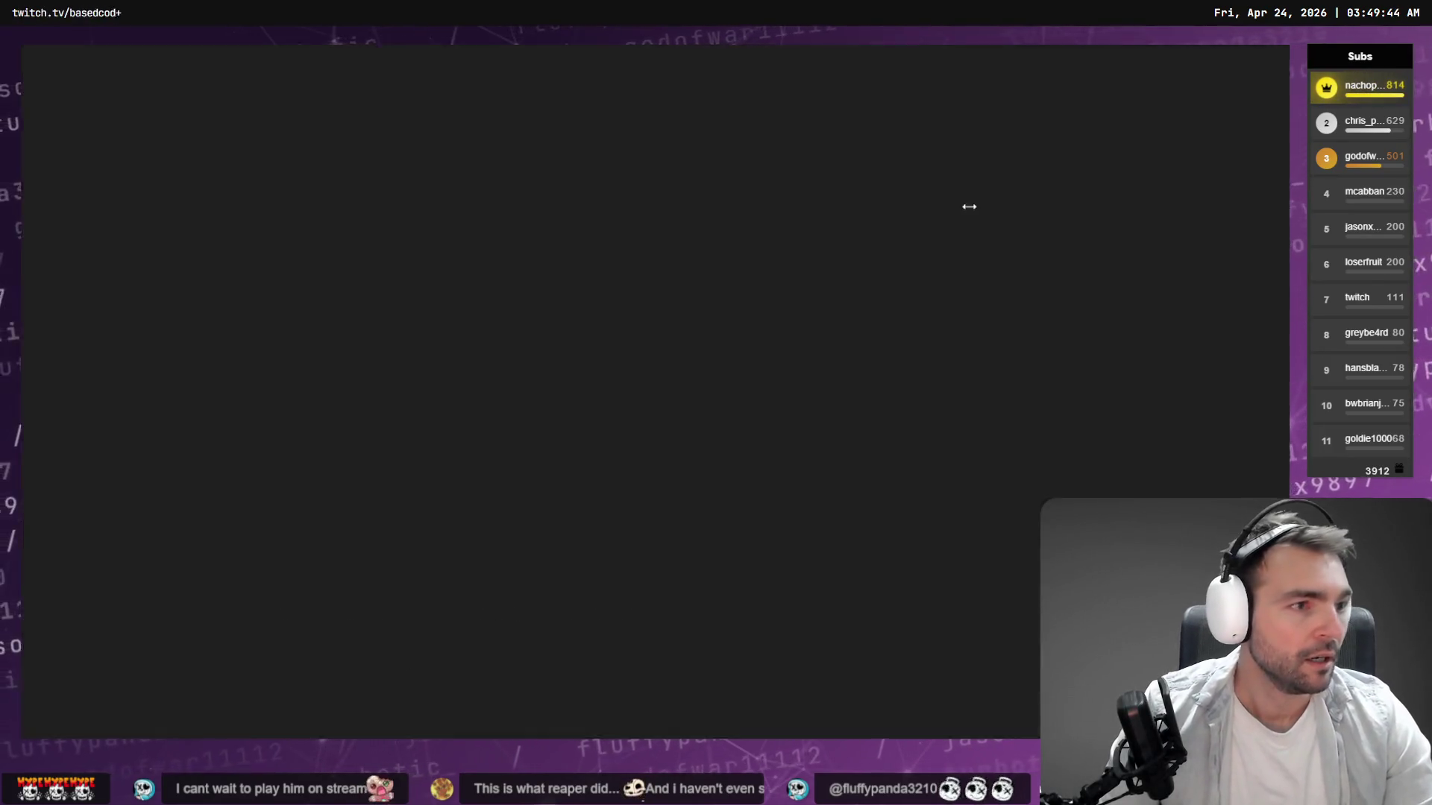
pyautogui.write('\\')
pyautogui.press('Return')
pyautogui.write('\\')
pyautogui.press('Return')
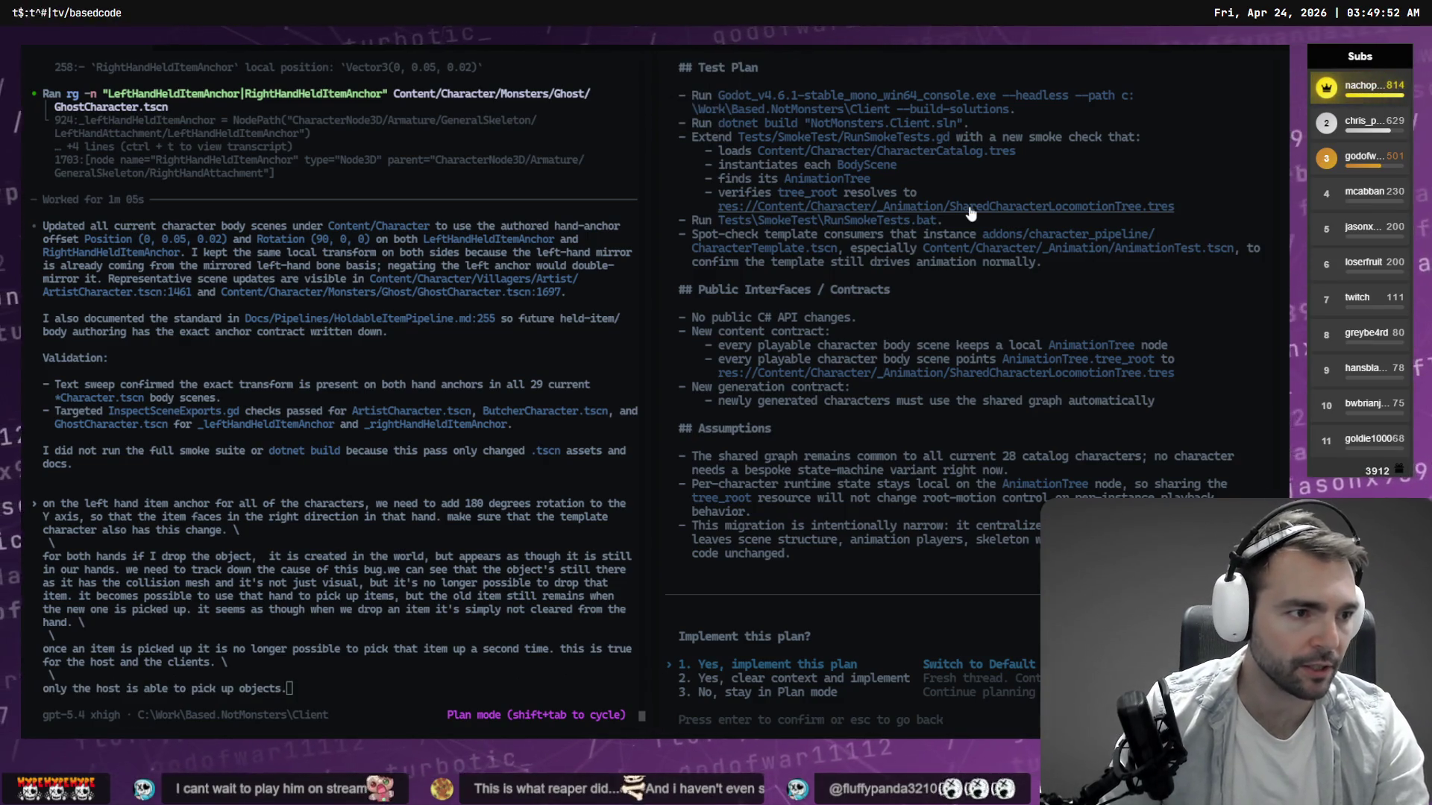
pyautogui.hotkey('alt', 'Tab')
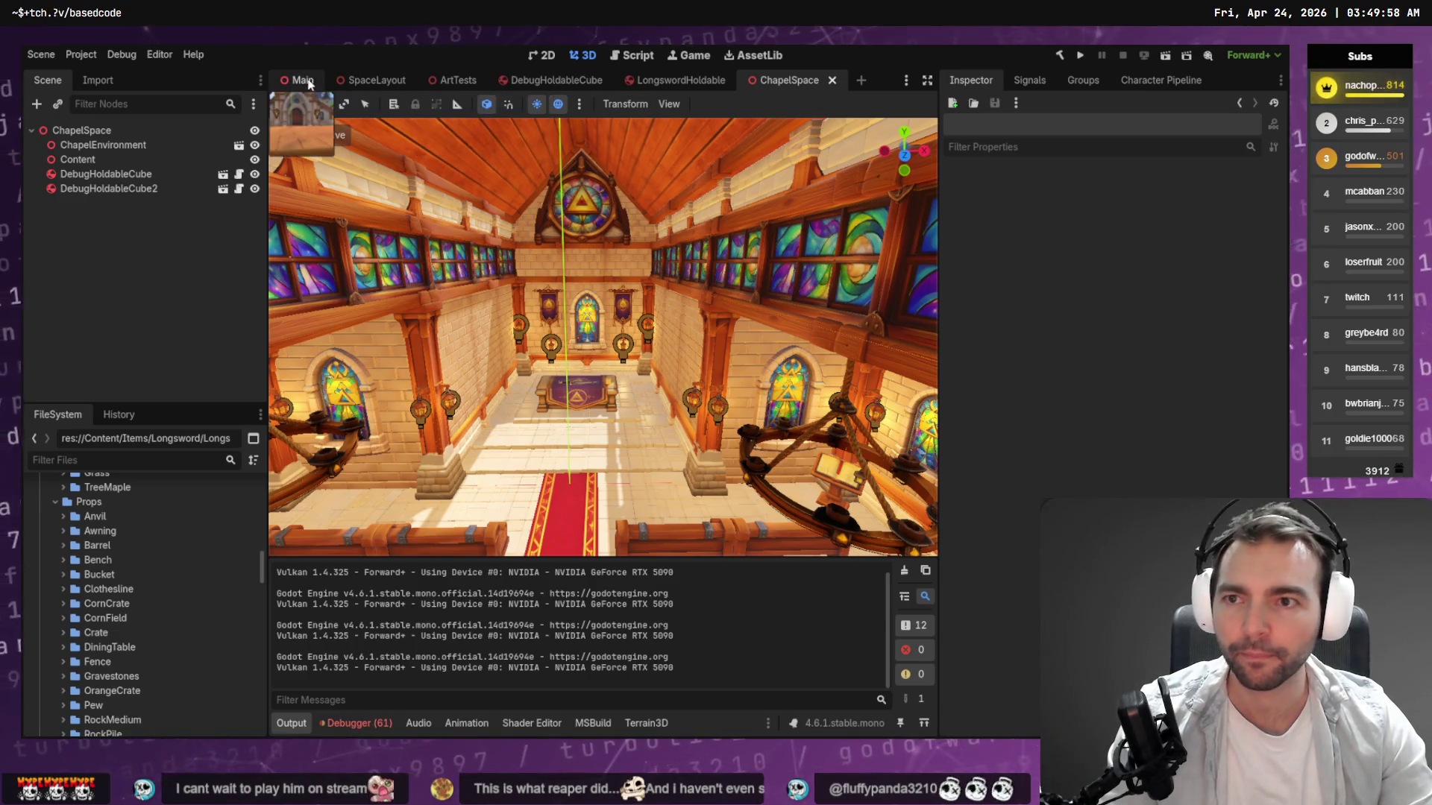
# Build the .NET project and launch four NotMonsters instances with F5.
pyautogui.press('F5')
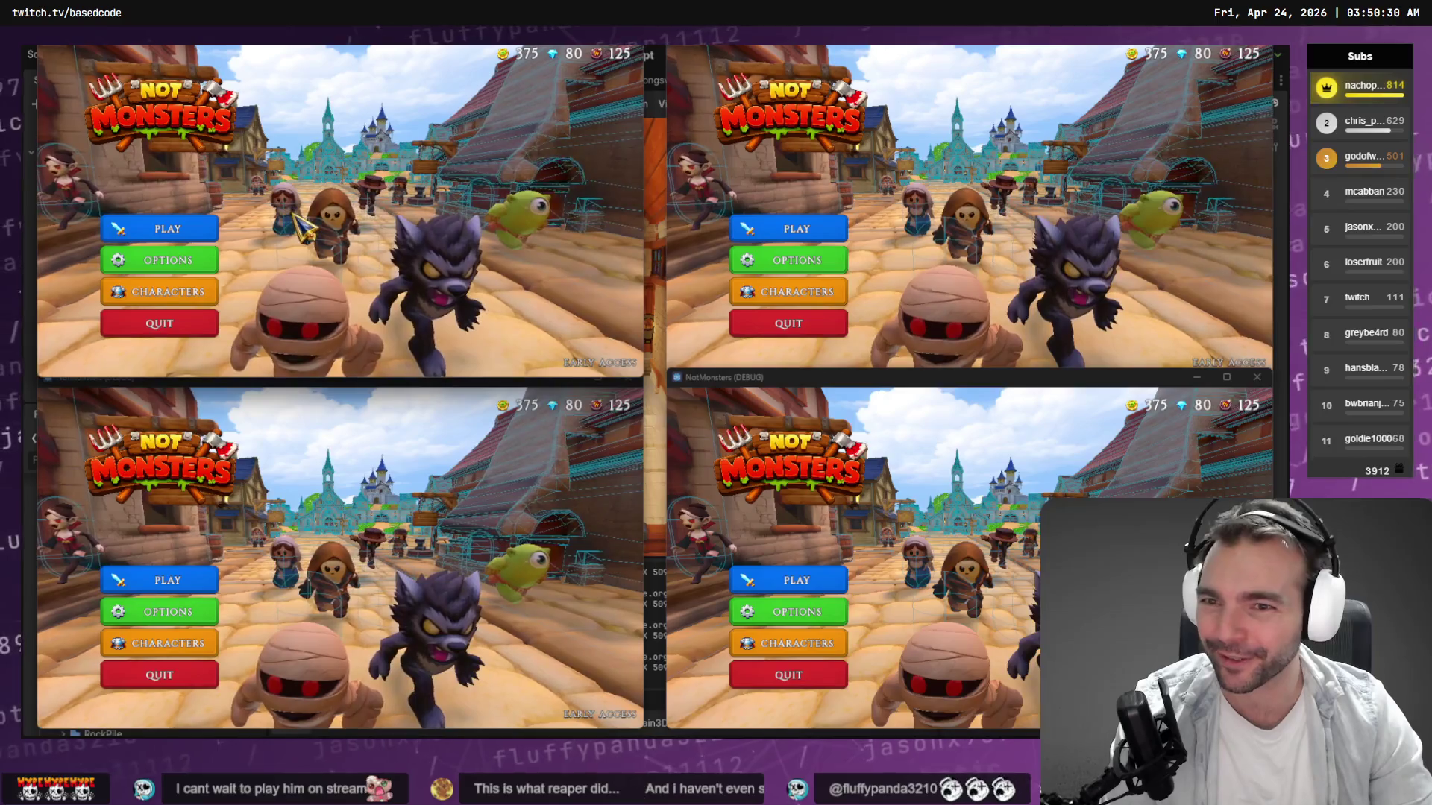
# In the first window, back out of the earlier room's character select to the main menu.
pyautogui.click(201, 242)
pyautogui.click(349, 264)
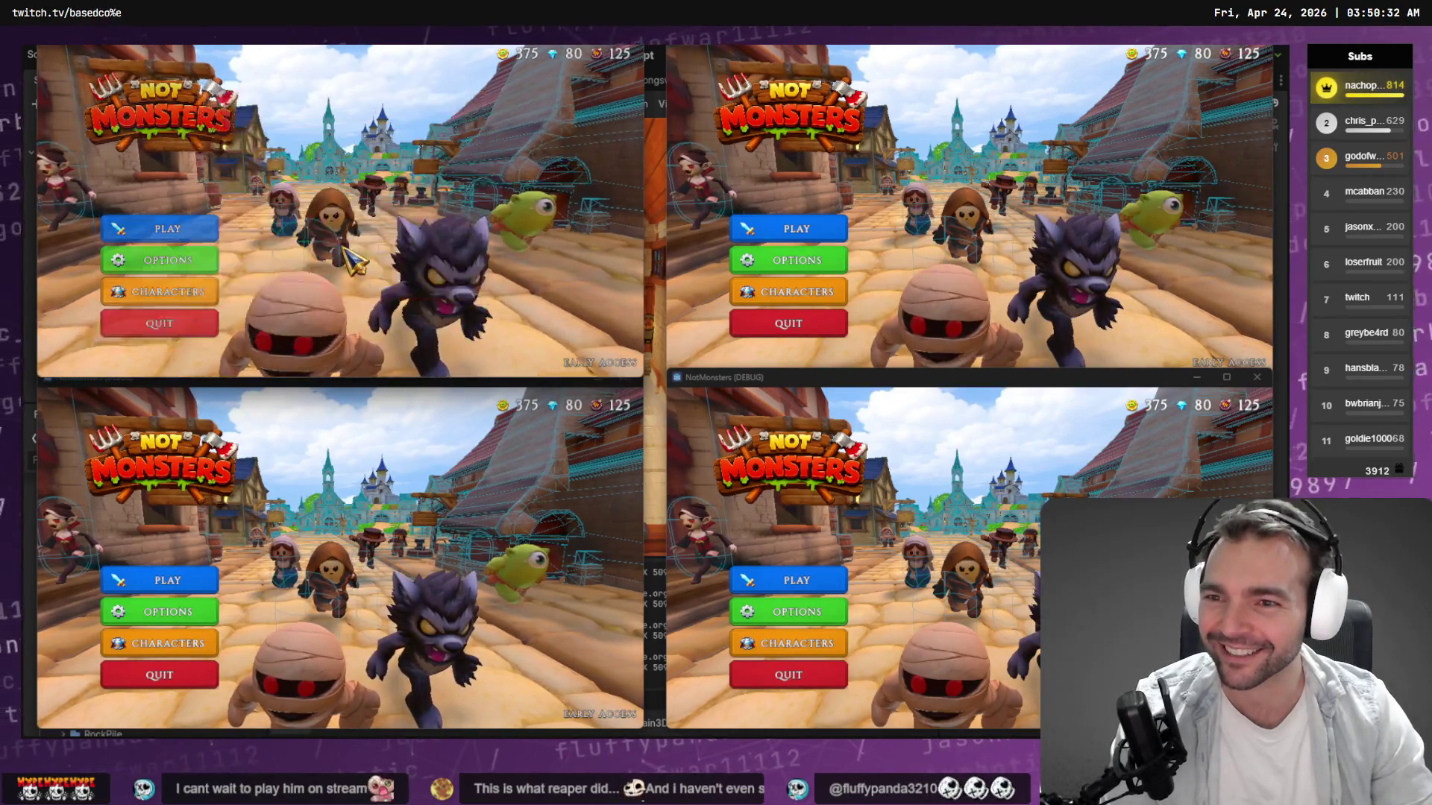
pyautogui.click(96, 143)
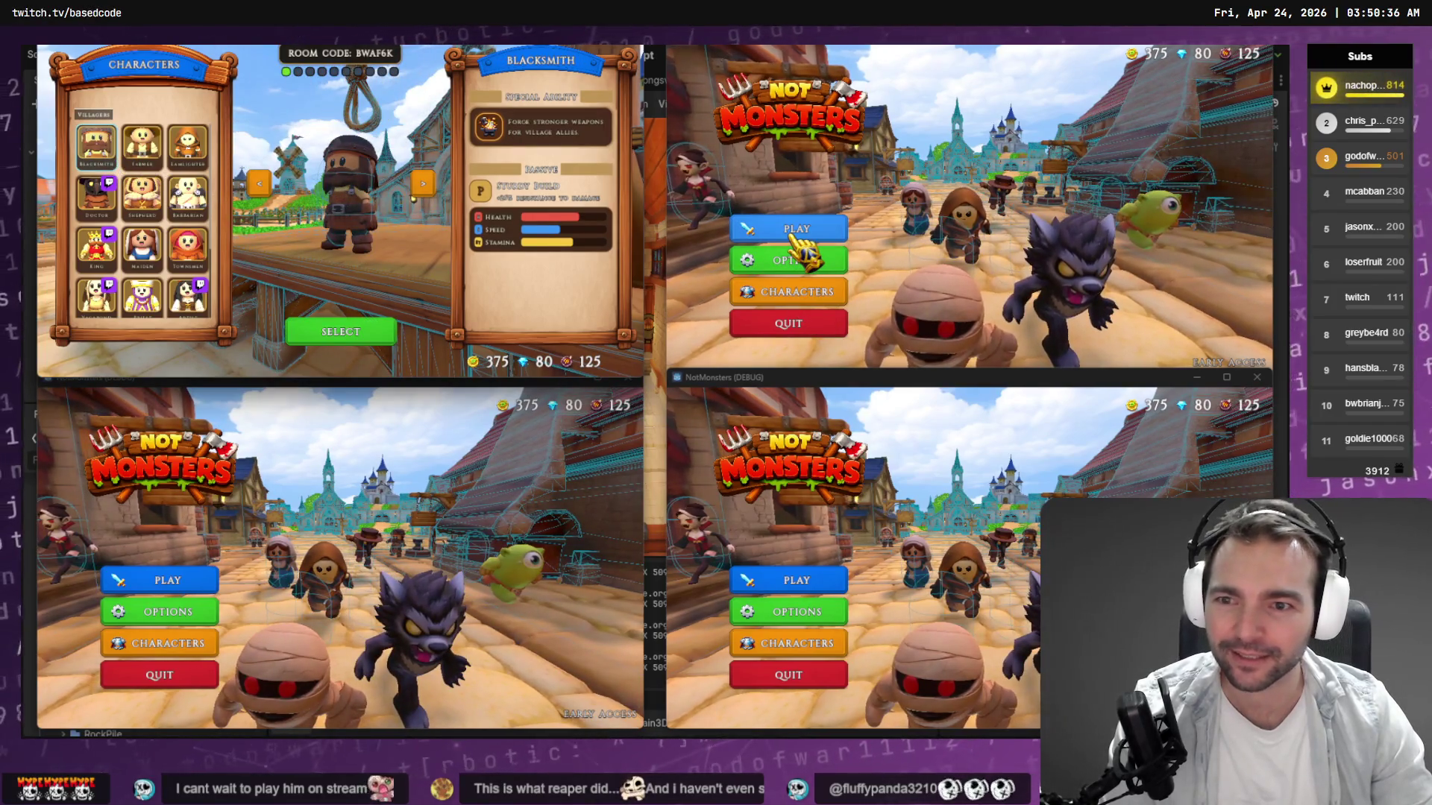
pyautogui.press('Escape')
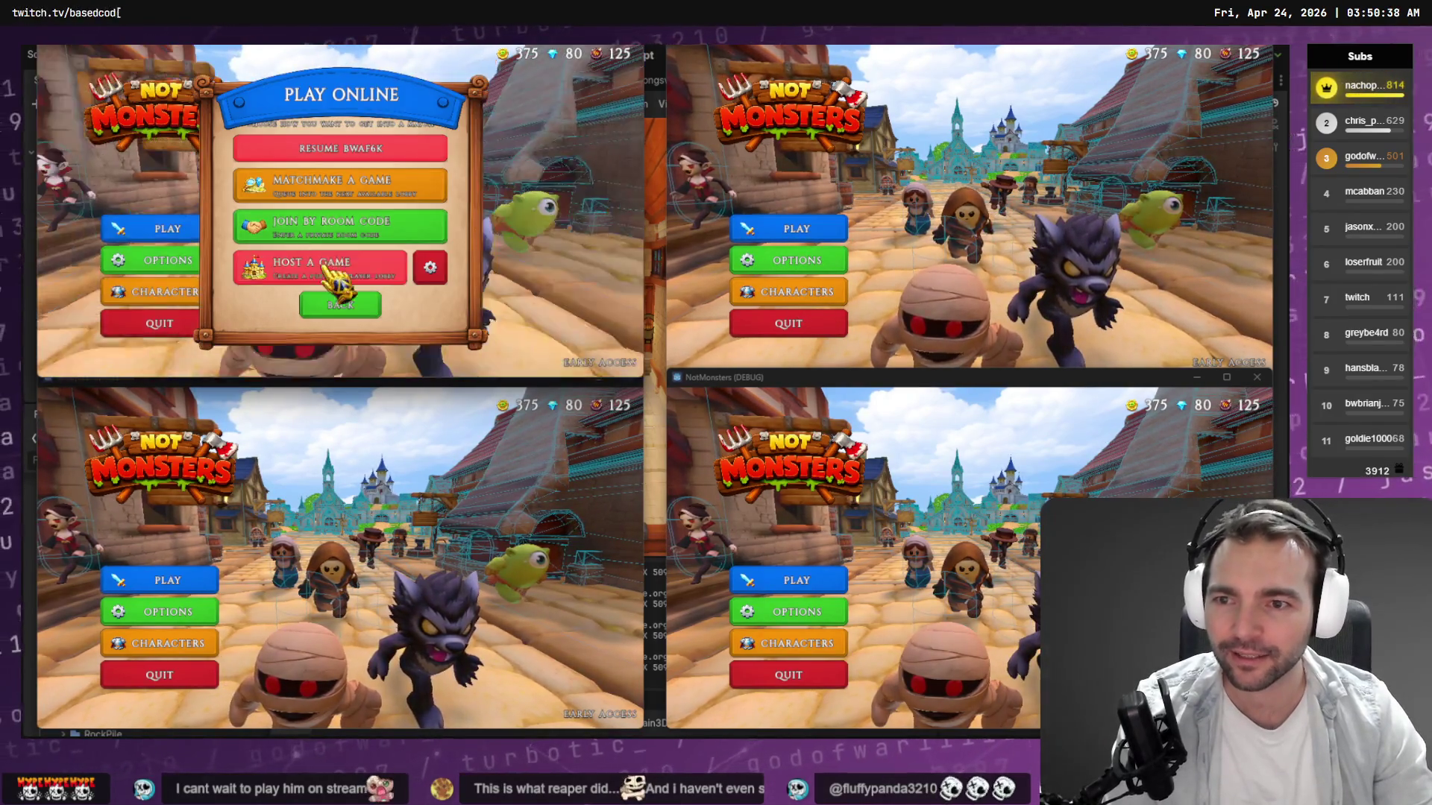
# Host and create a new room, then open Play Online in the second window.
pyautogui.click(329, 269)
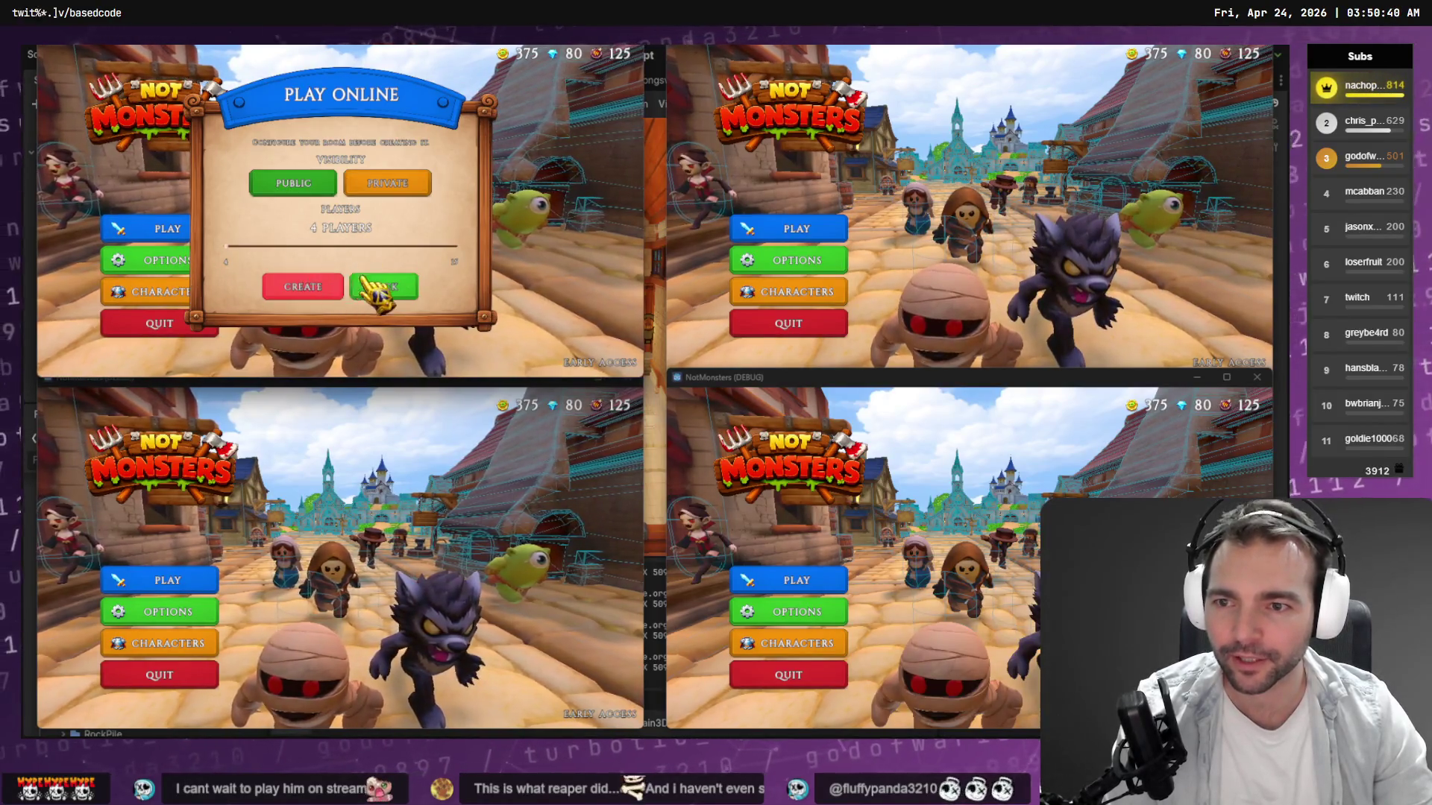
pyautogui.click(303, 287)
pyautogui.click(795, 231)
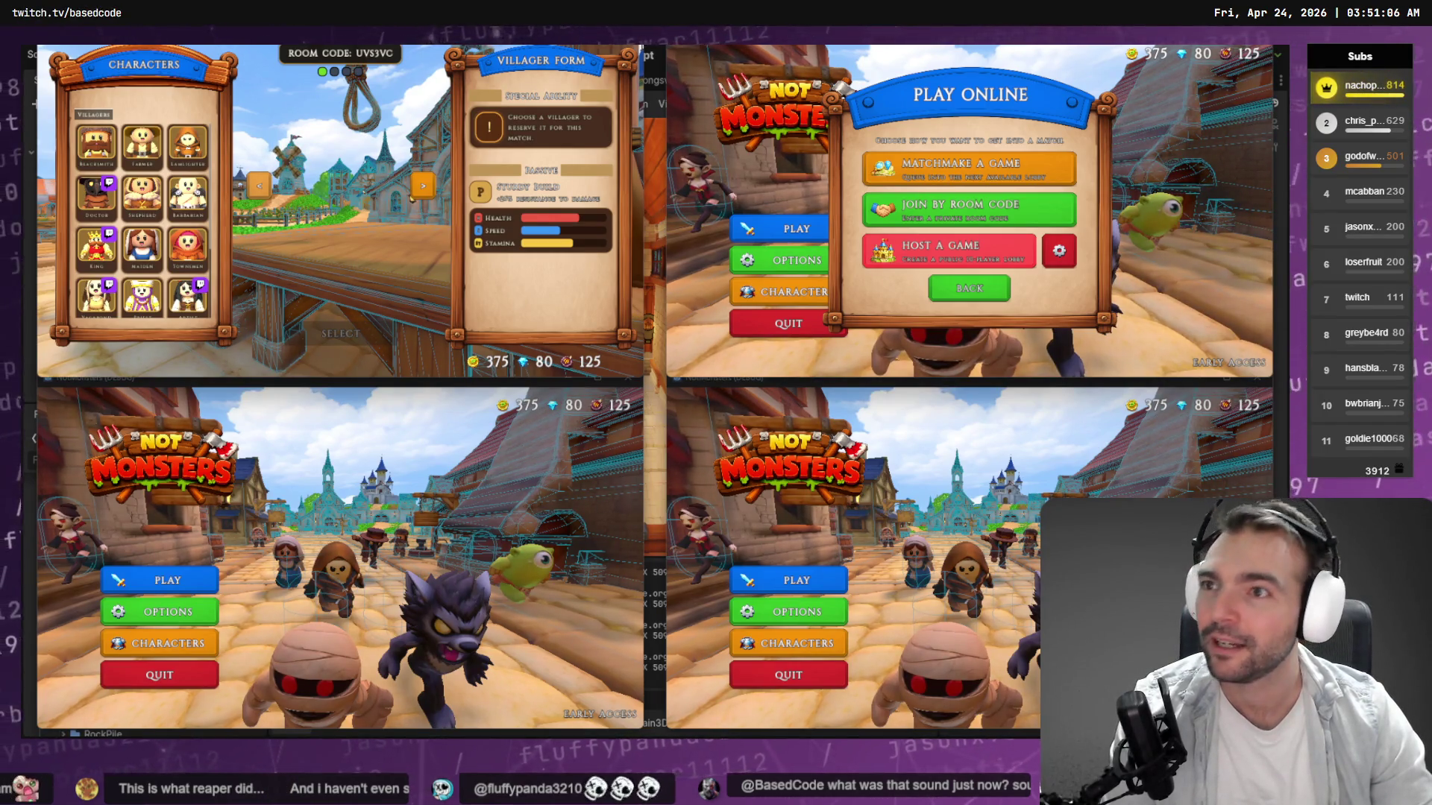
# Highlight Blacksmith for the host and matchmake the second window in as Farmer.
pyautogui.scroll(-2, 179, 290)
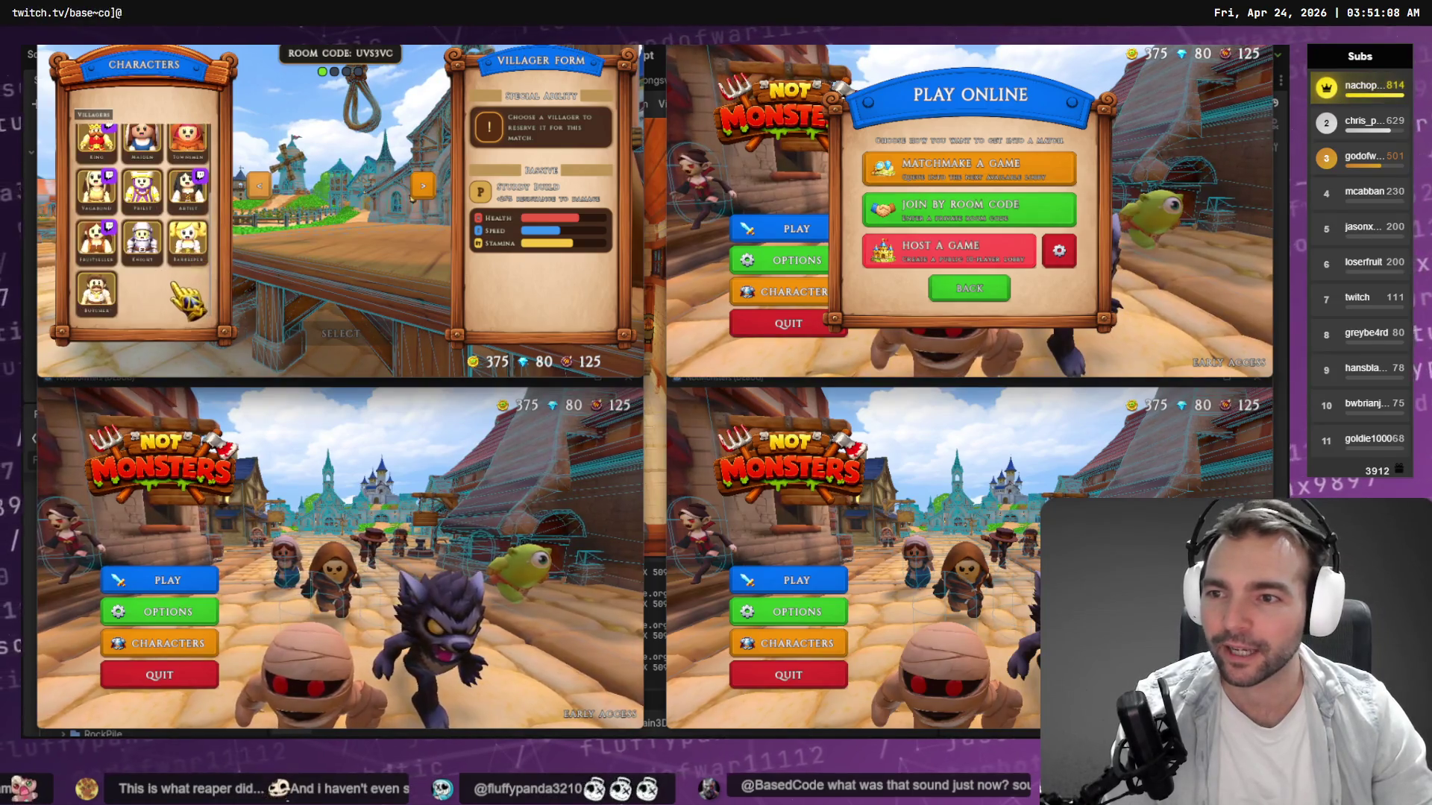
pyautogui.scroll(2, 157, 297)
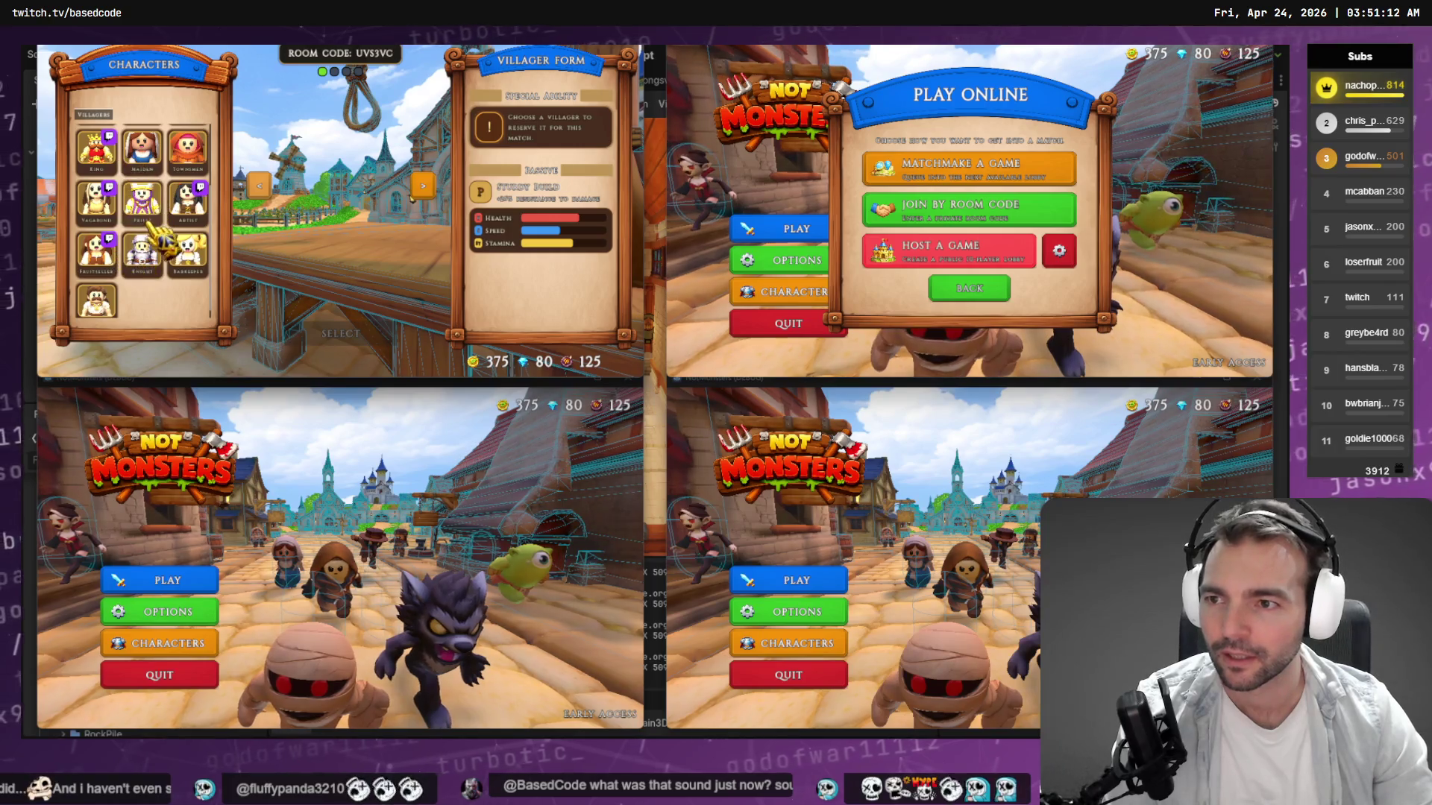
pyautogui.scroll(2, 141, 186)
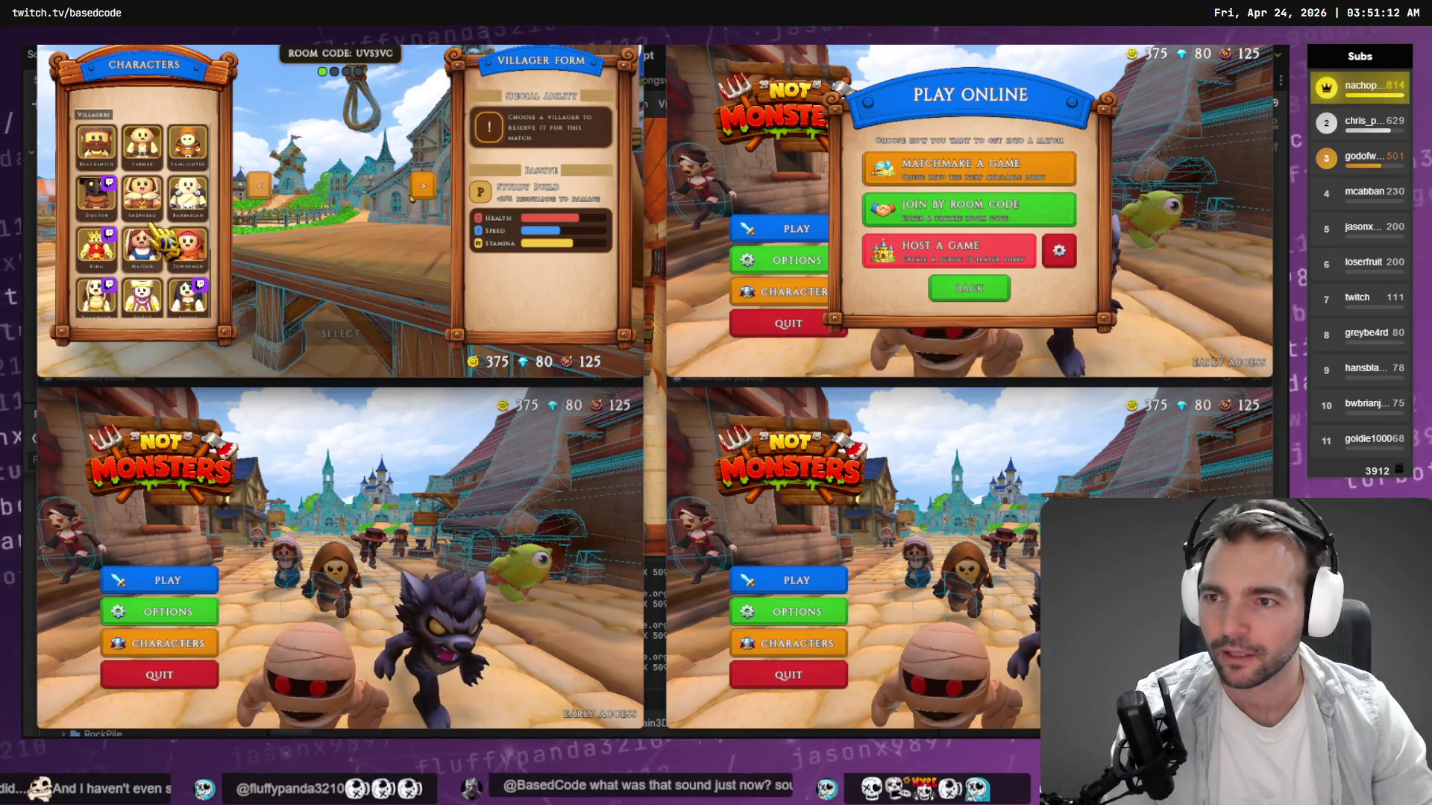
pyautogui.click(104, 153)
pyautogui.click(958, 173)
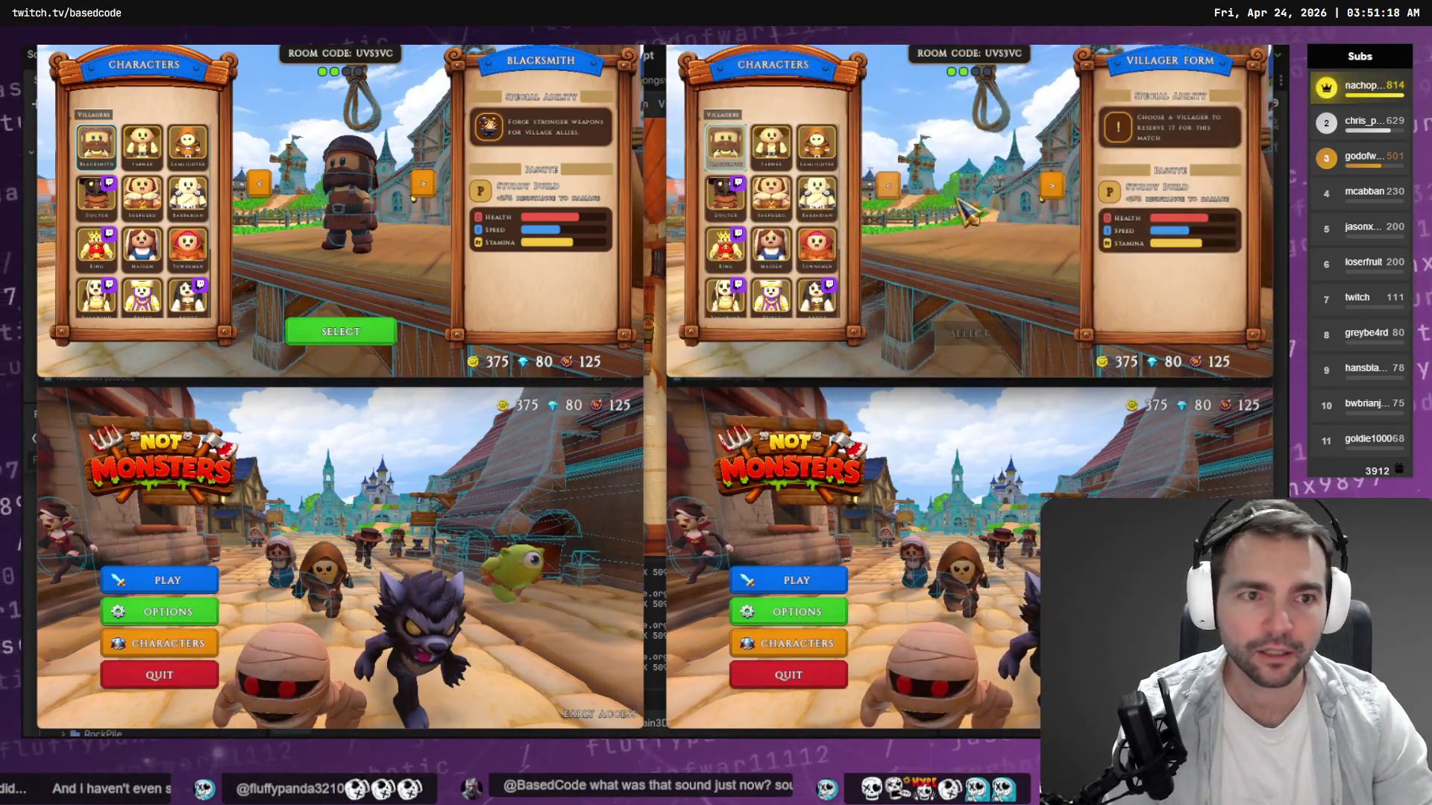
pyautogui.click(776, 149)
# Matchmake the third and fourth windows into the room, locking in Shepherd for the fourth player.
pyautogui.click(166, 580)
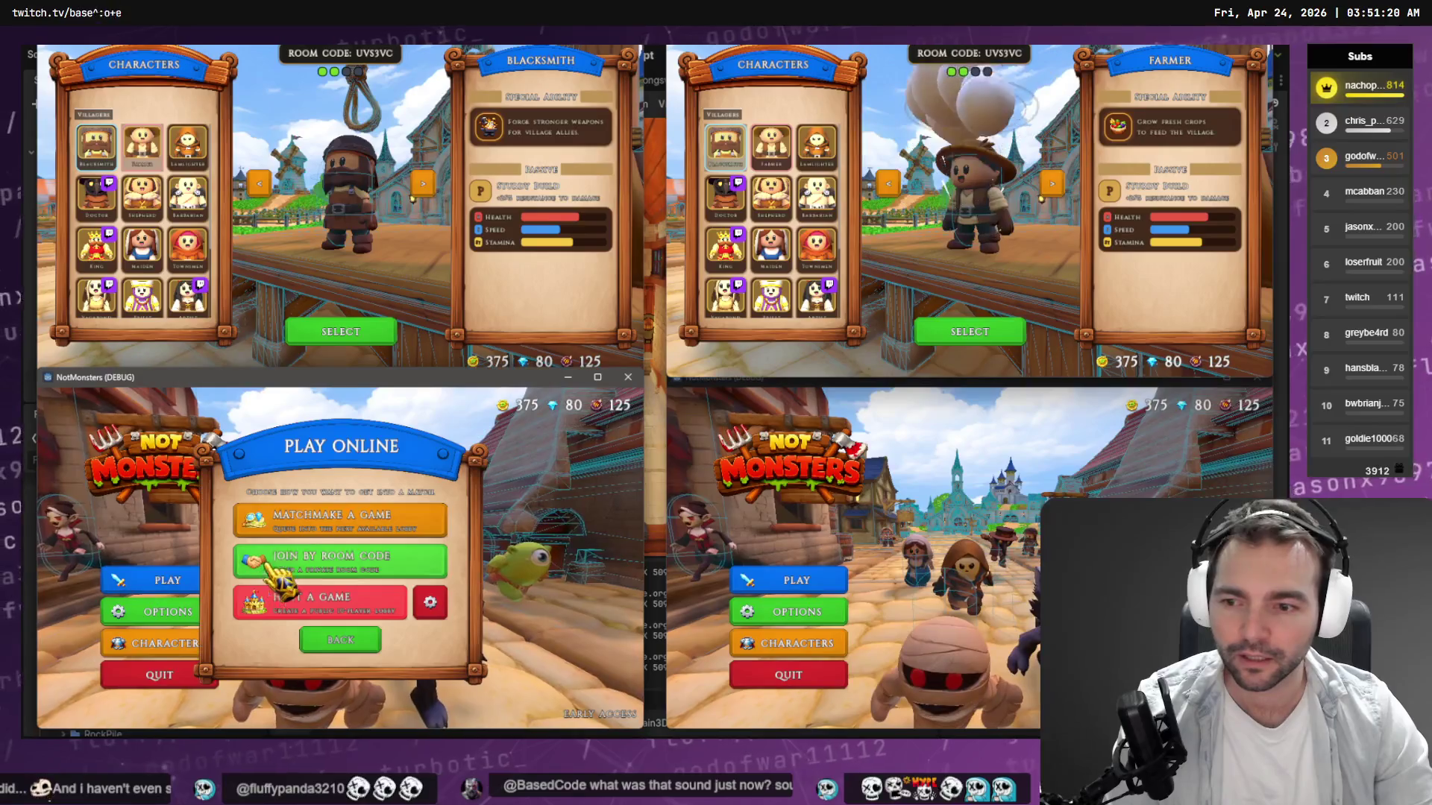
pyautogui.click(366, 552)
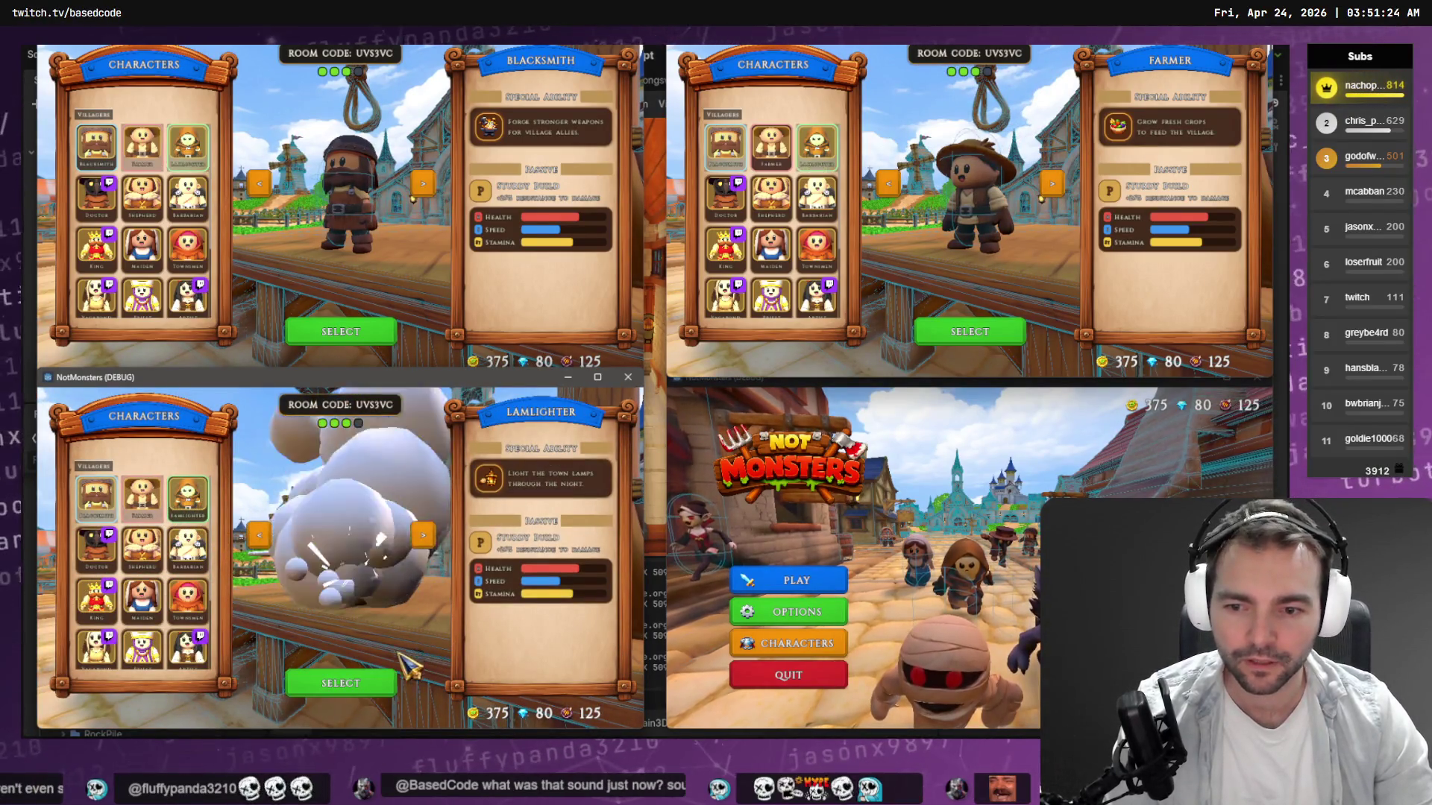
pyautogui.click(340, 685)
pyautogui.click(820, 580)
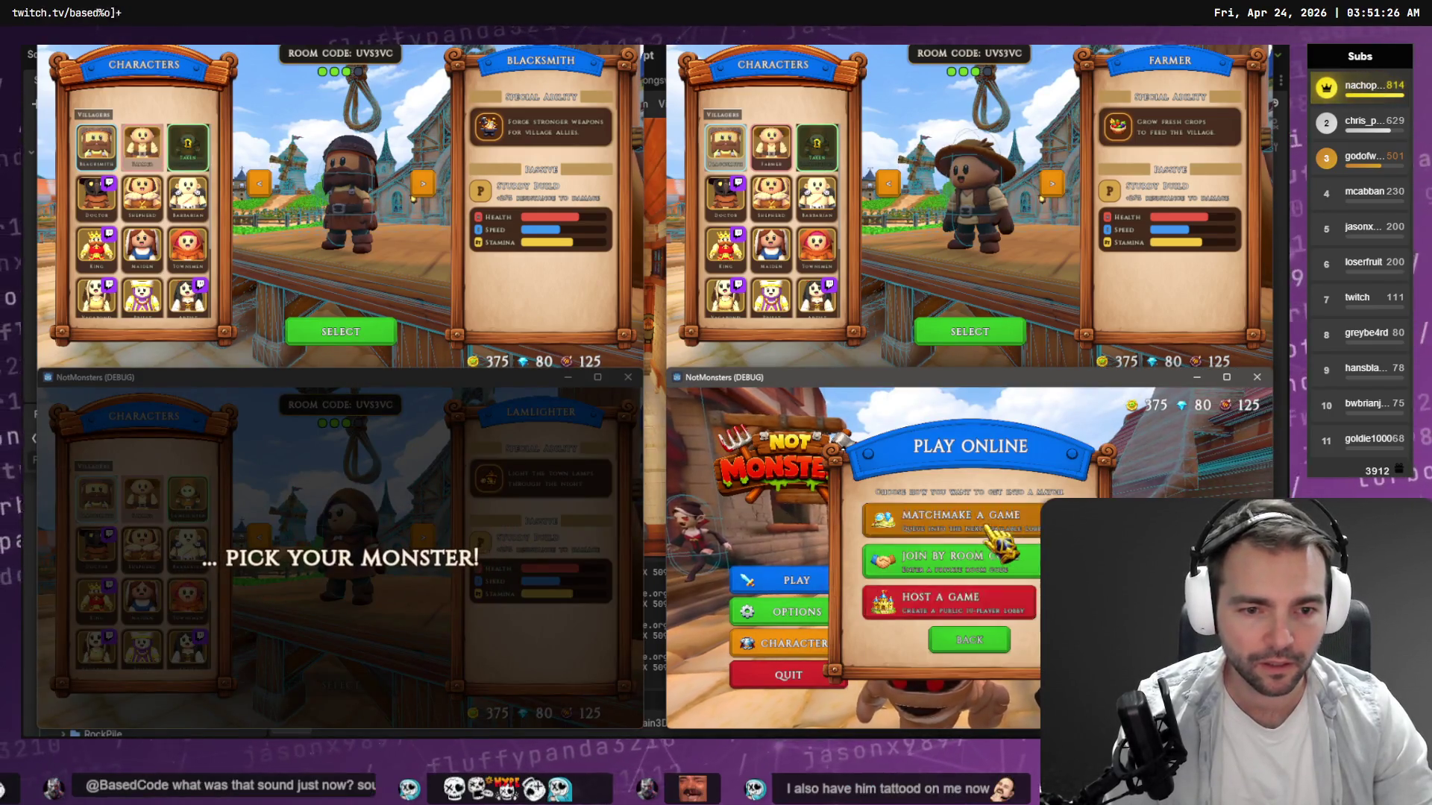
pyautogui.click(941, 556)
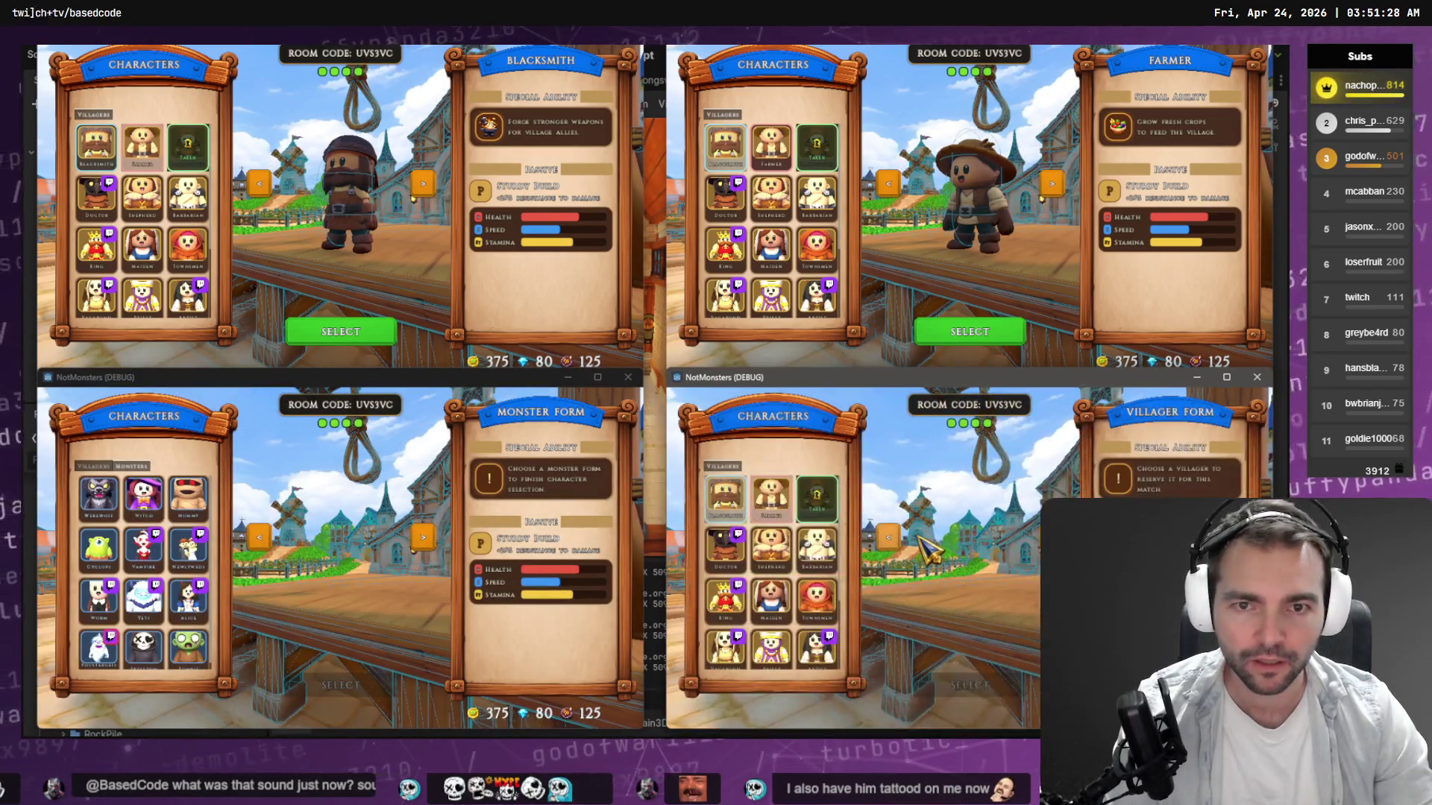
pyautogui.click(772, 559)
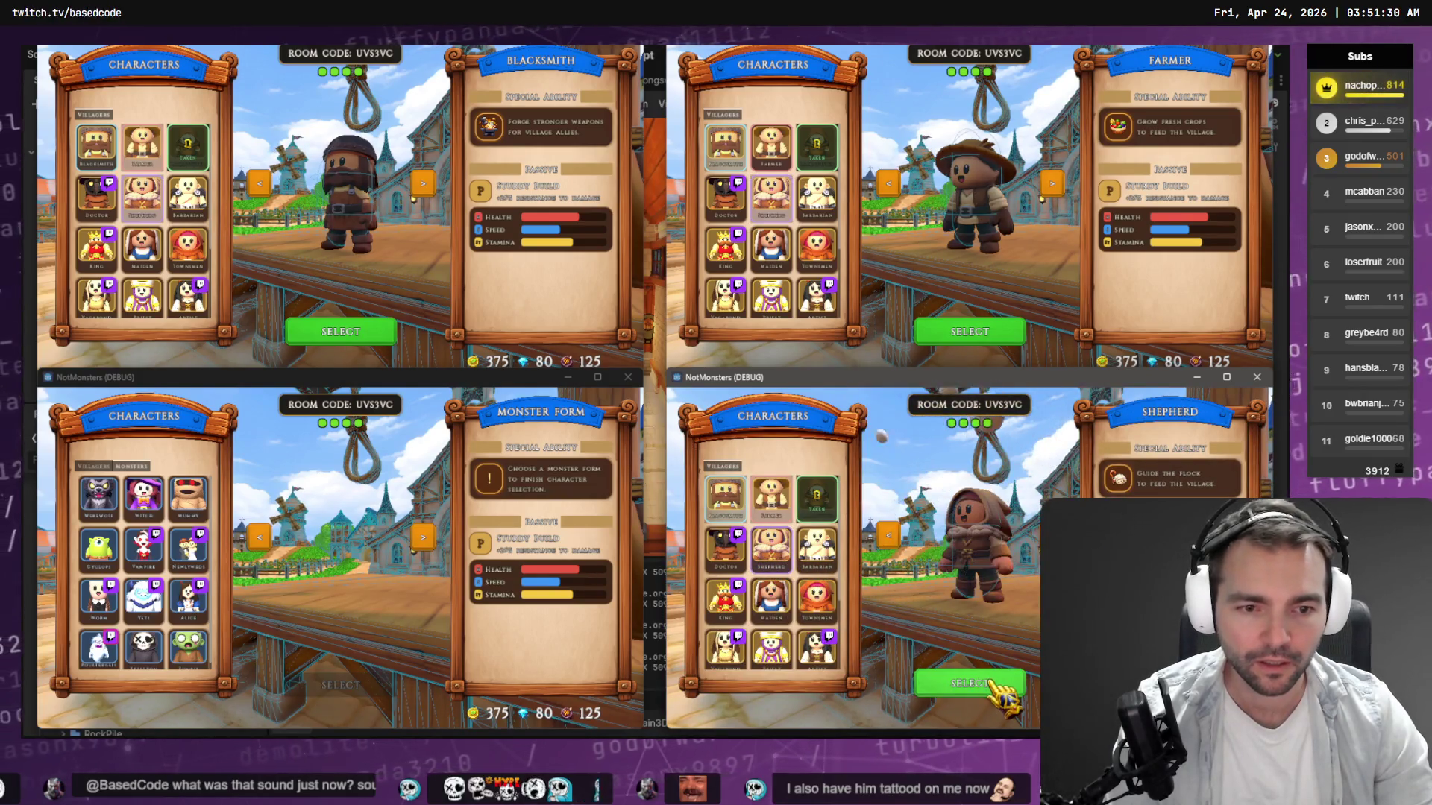
pyautogui.click(1000, 688)
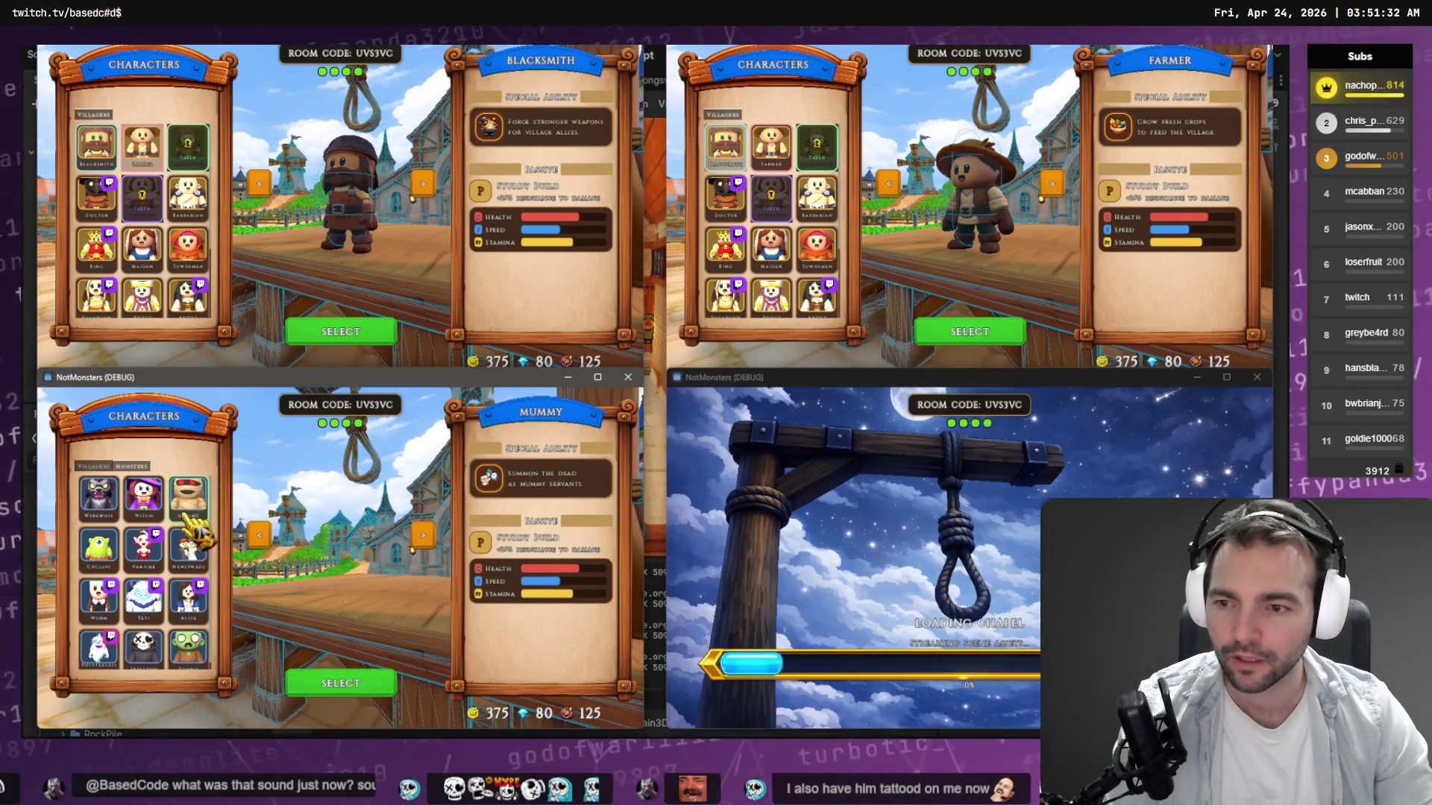
# Switch the third player to Mummy and lock in Farmer and Mummy.
pyautogui.click(188, 494)
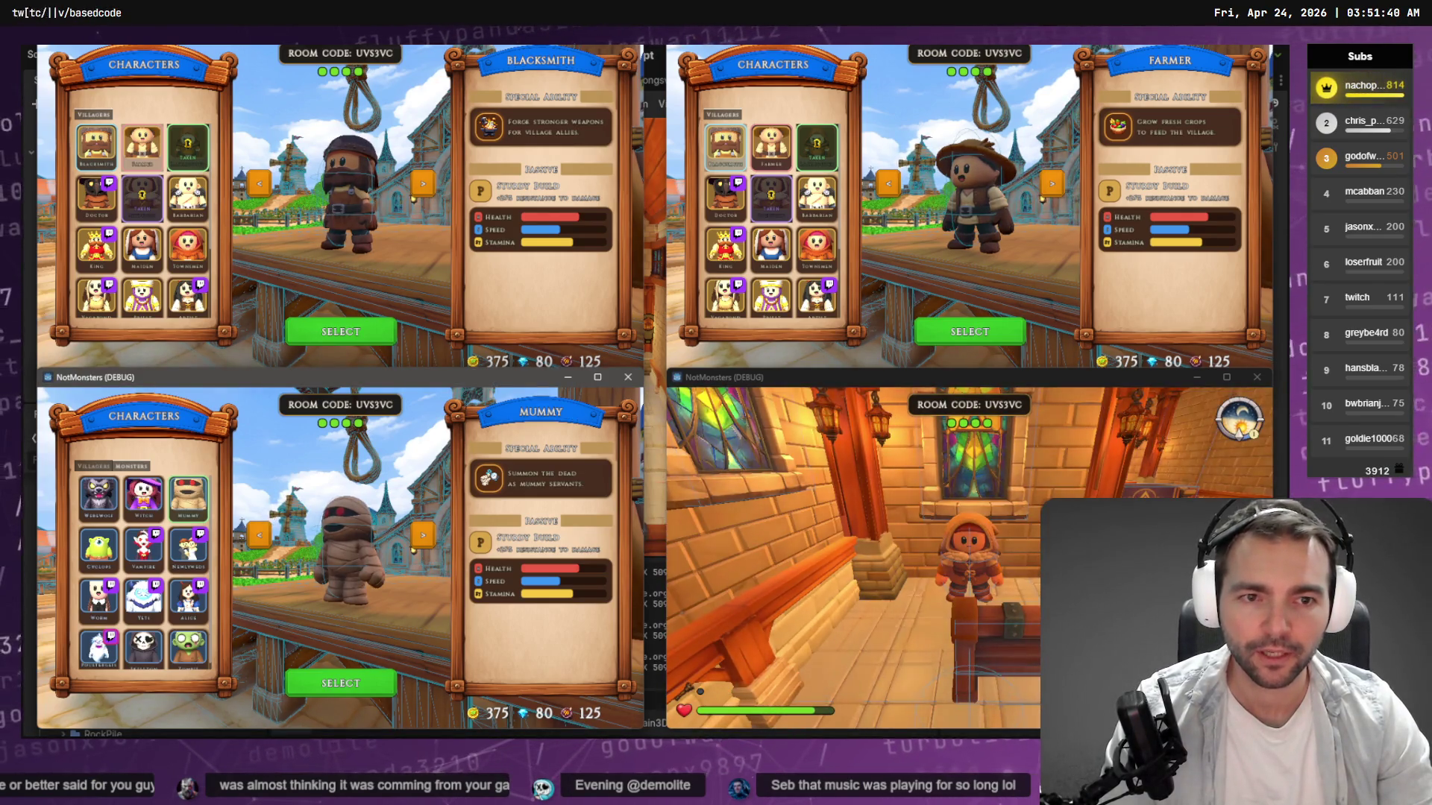
pyautogui.click(986, 328)
pyautogui.click(352, 681)
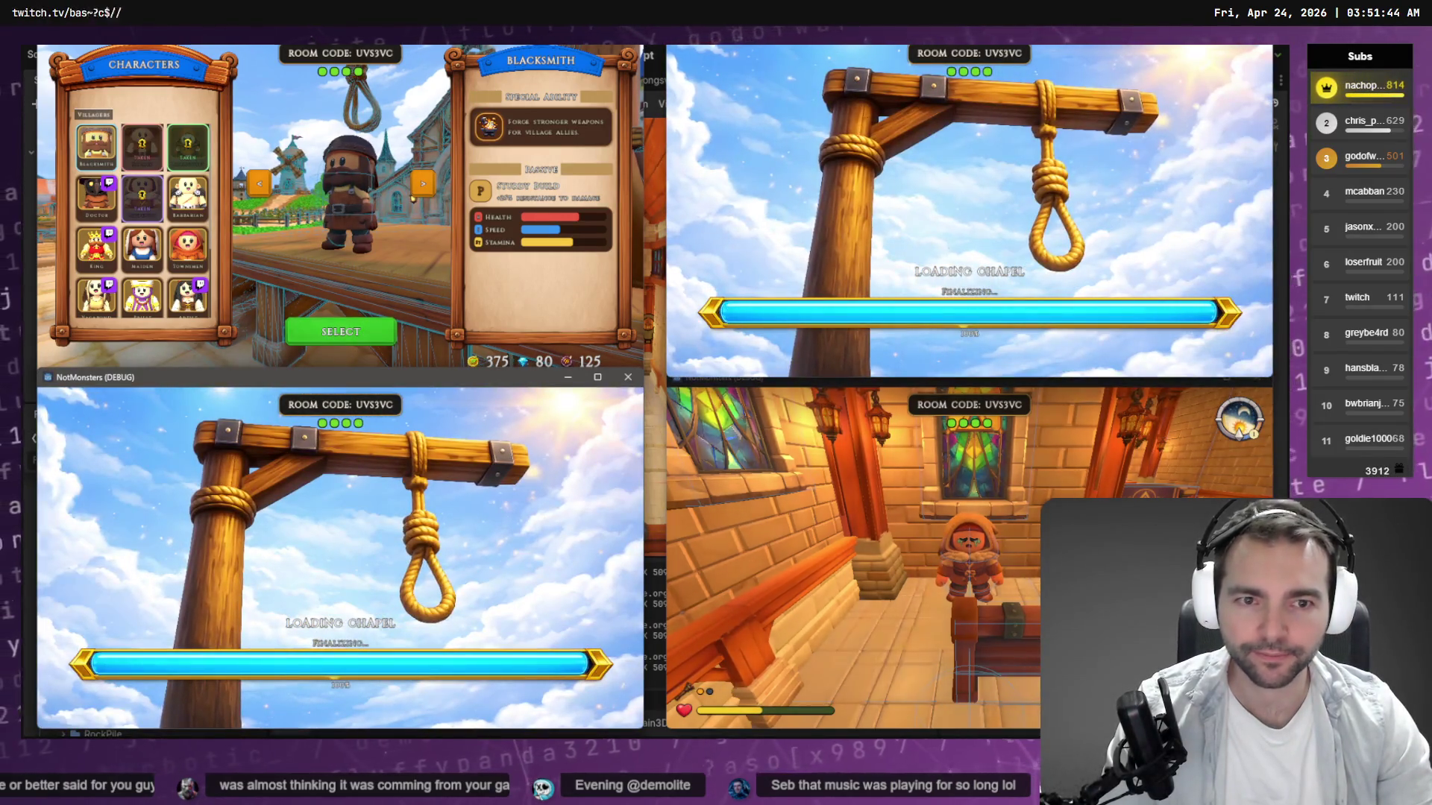
pyautogui.click(858, 567)
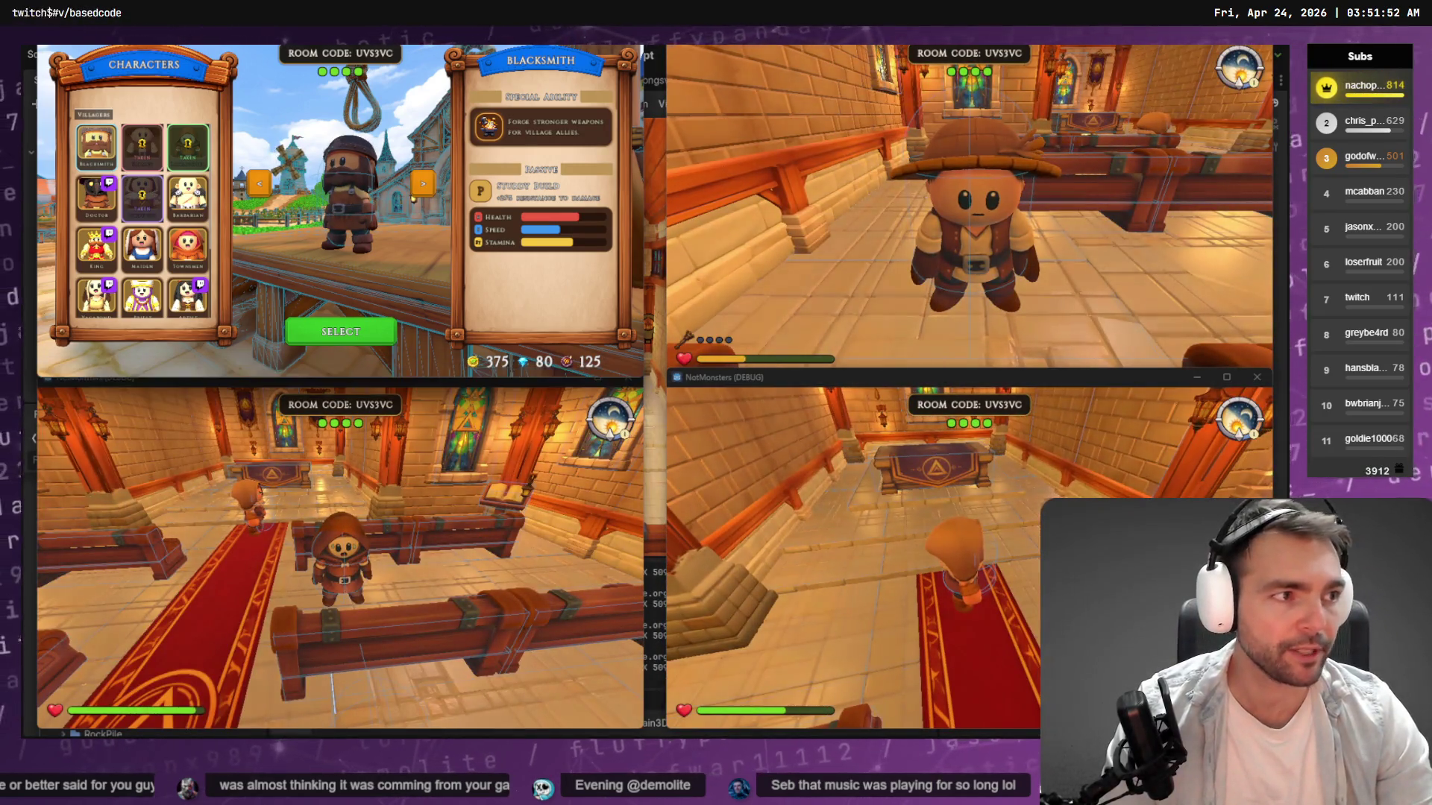
# Lock in Blacksmith for the hosting player to start the chapel session.
pyautogui.click(347, 333)
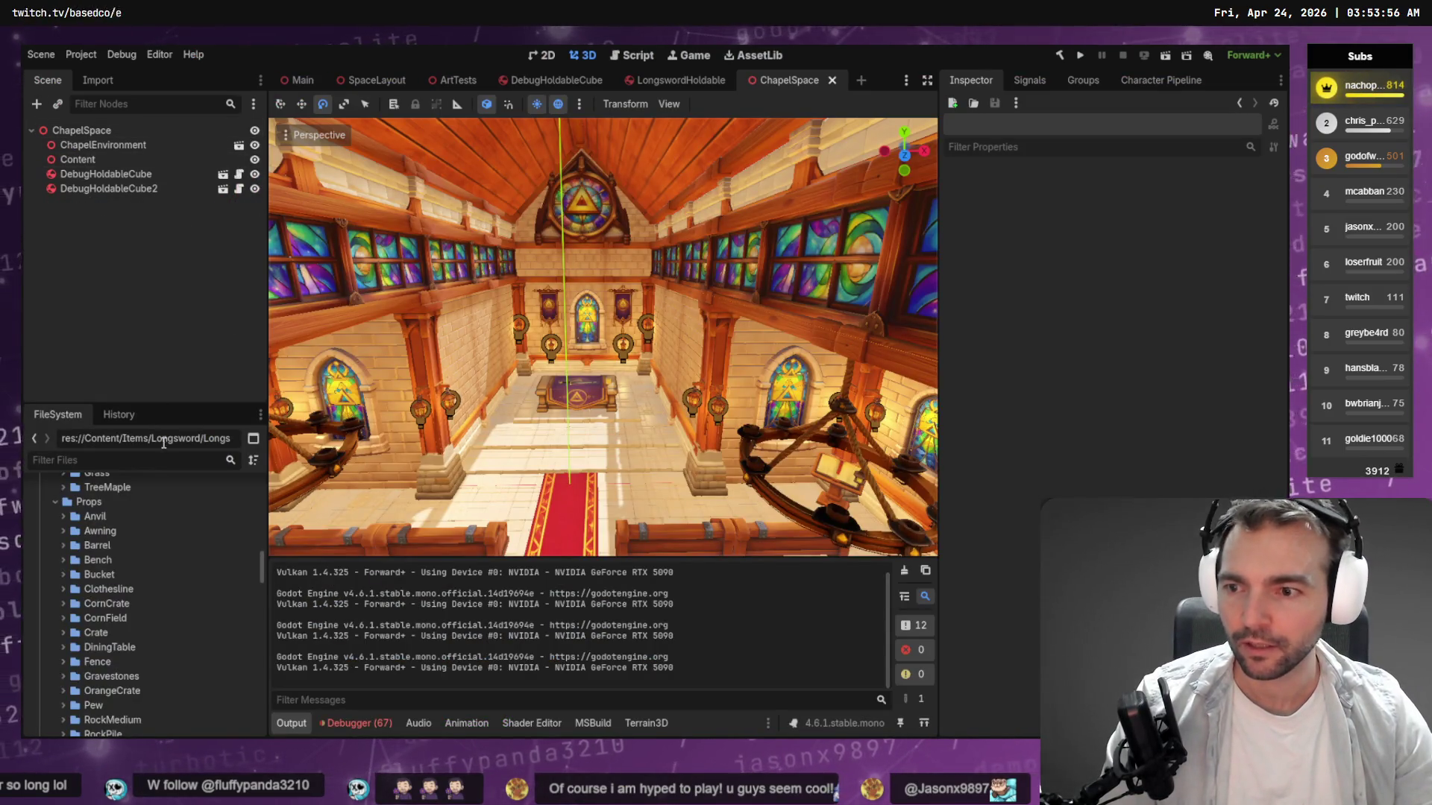
# Filter the FileSystem for 'AutoMatch', open AutoMatchHarness.tscn, and run it with F6.
pyautogui.write('Autoo')
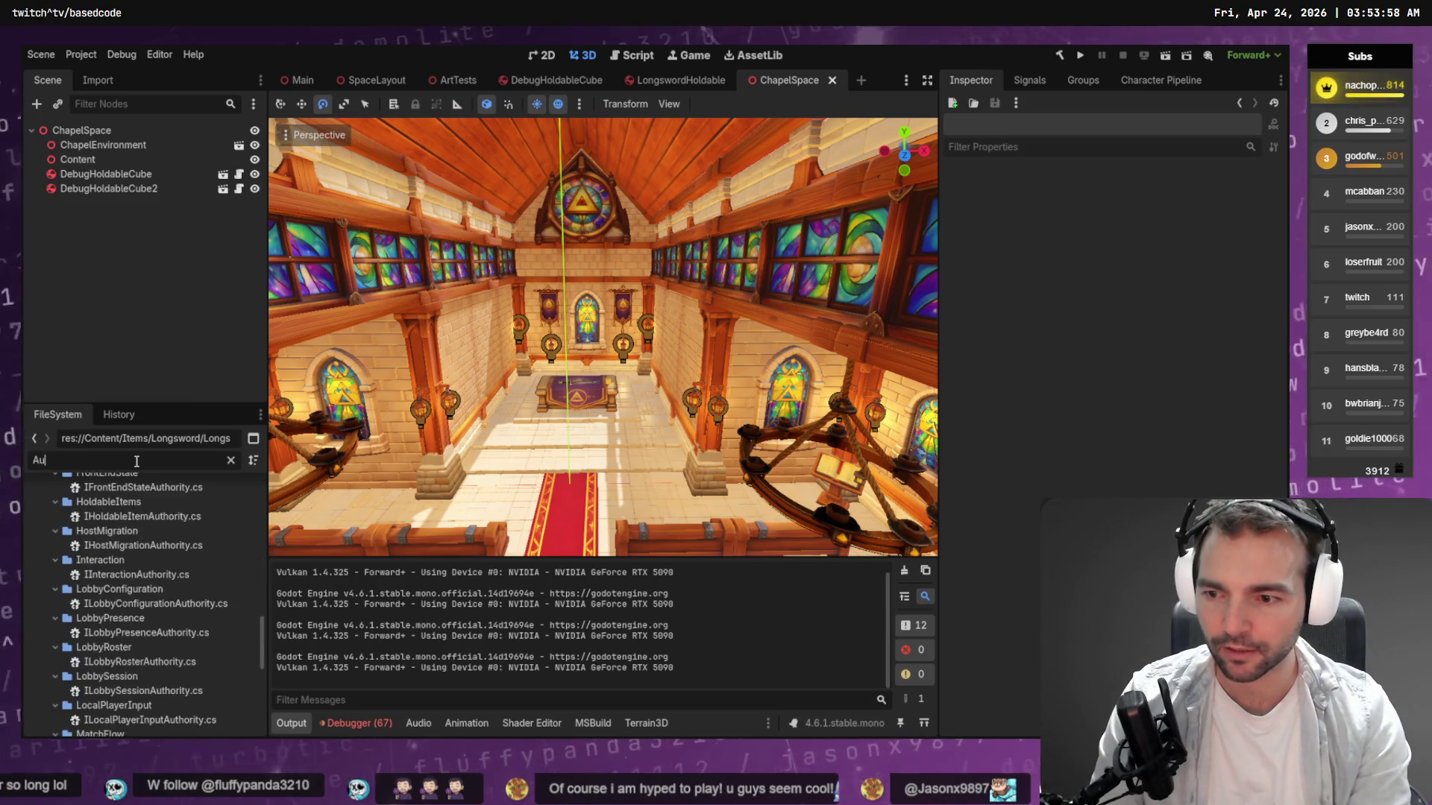
pyautogui.write('Match')
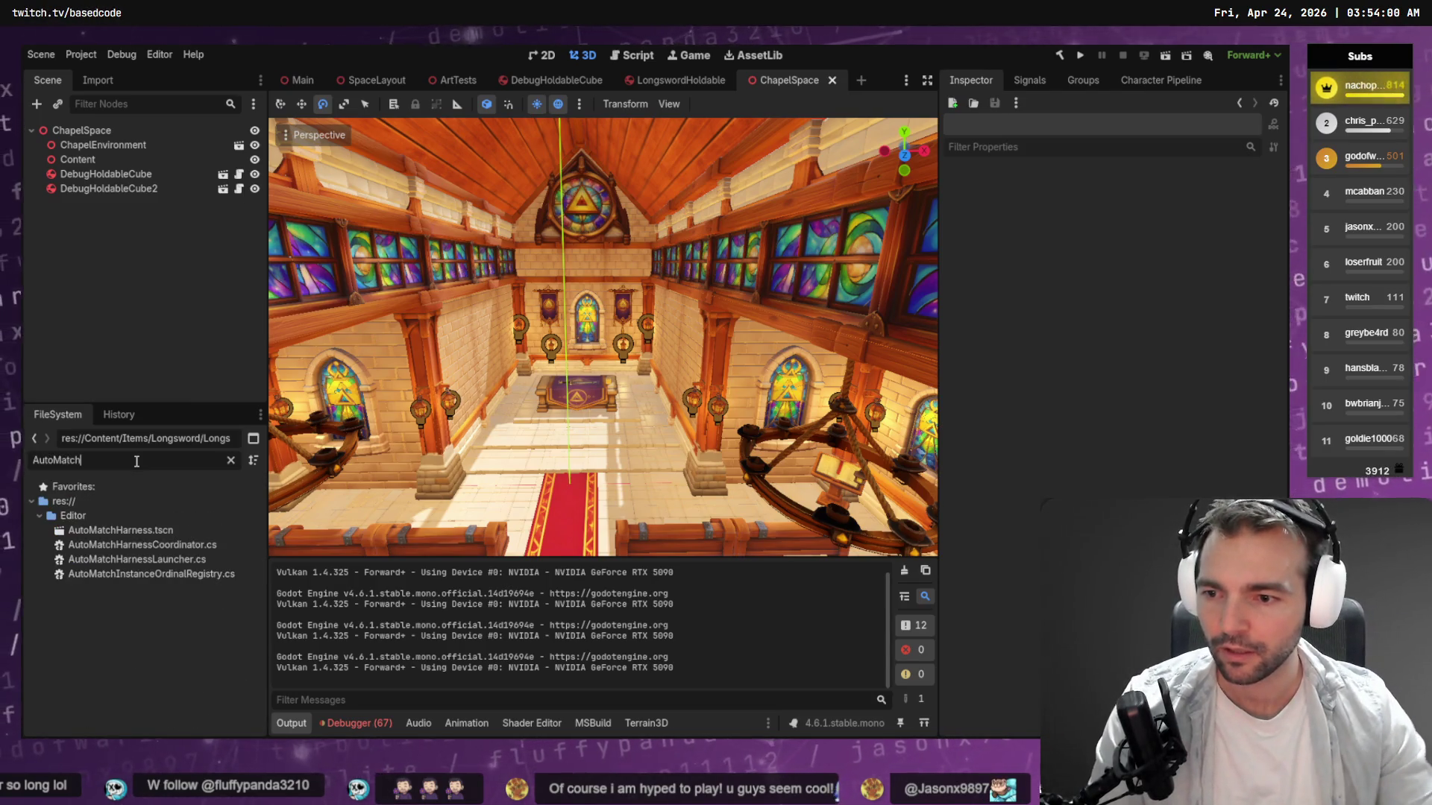
pyautogui.doubleClick(120, 530)
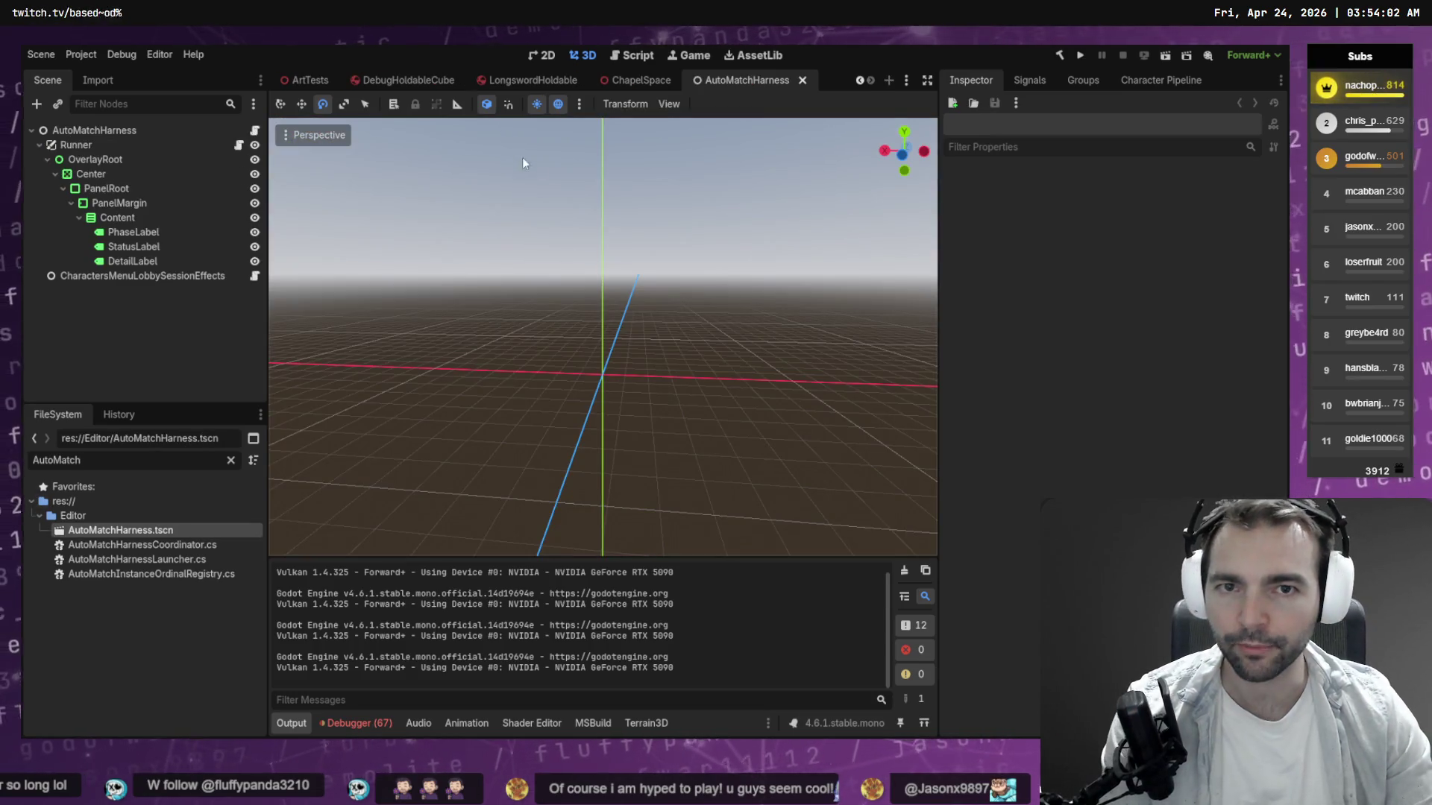
pyautogui.press('F6')
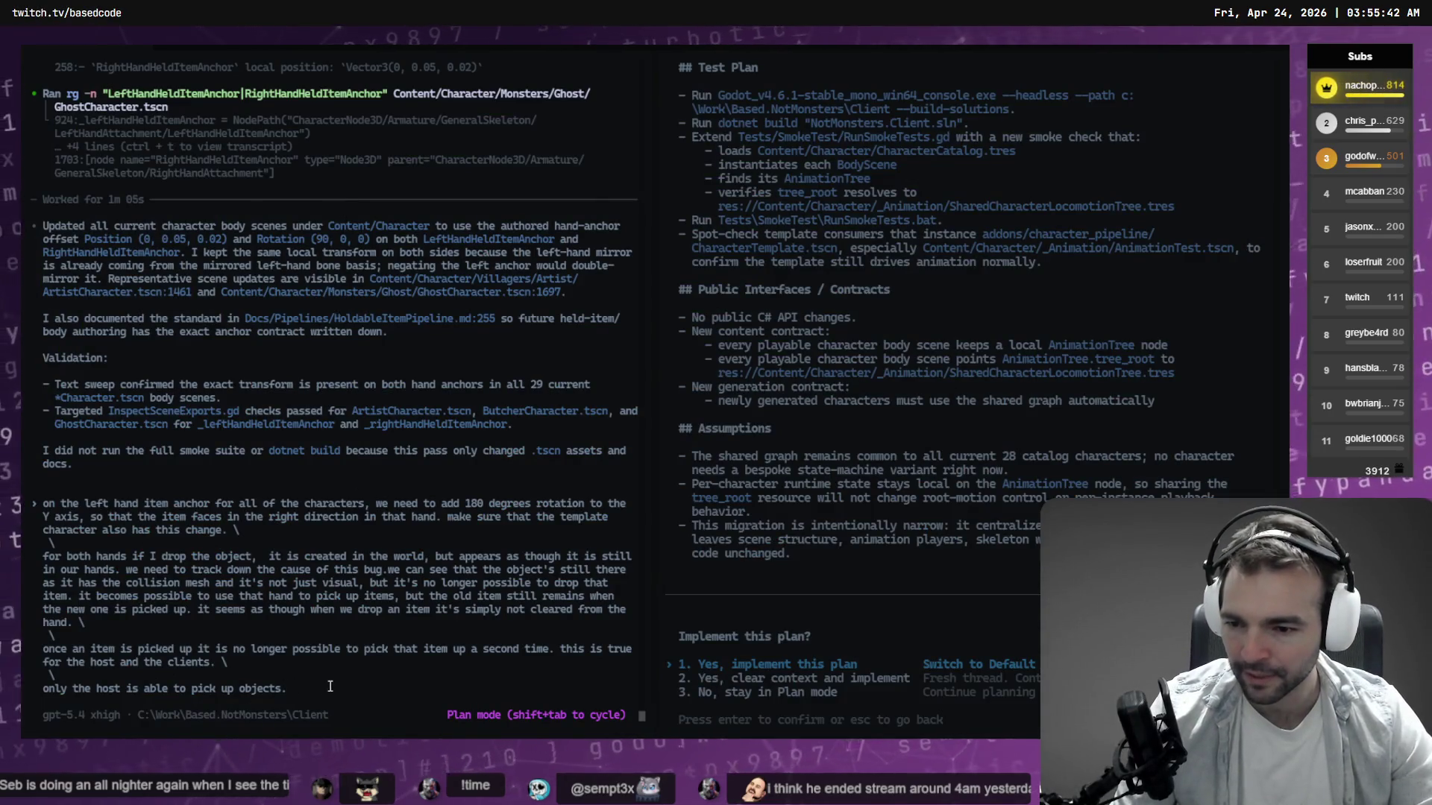
# Delete the host-only pickup line and the trailing empty lines from the prompt.
pyautogui.press('BackSpace')
pyautogui.press('BackSpace')
pyautogui.press('BackSpace')
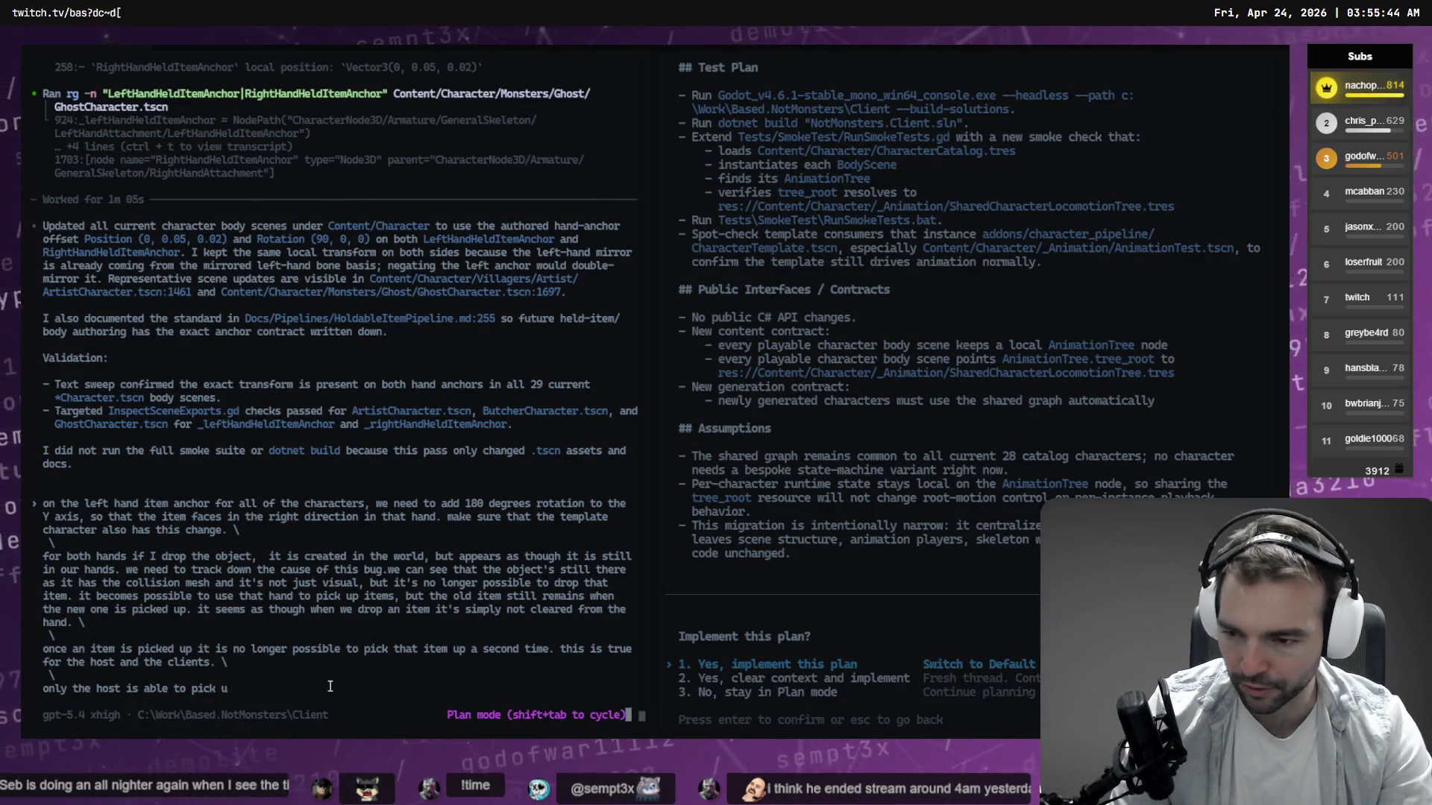
pyautogui.press('BackSpace')
pyautogui.press('BackSpace')
pyautogui.press('BackSpace')
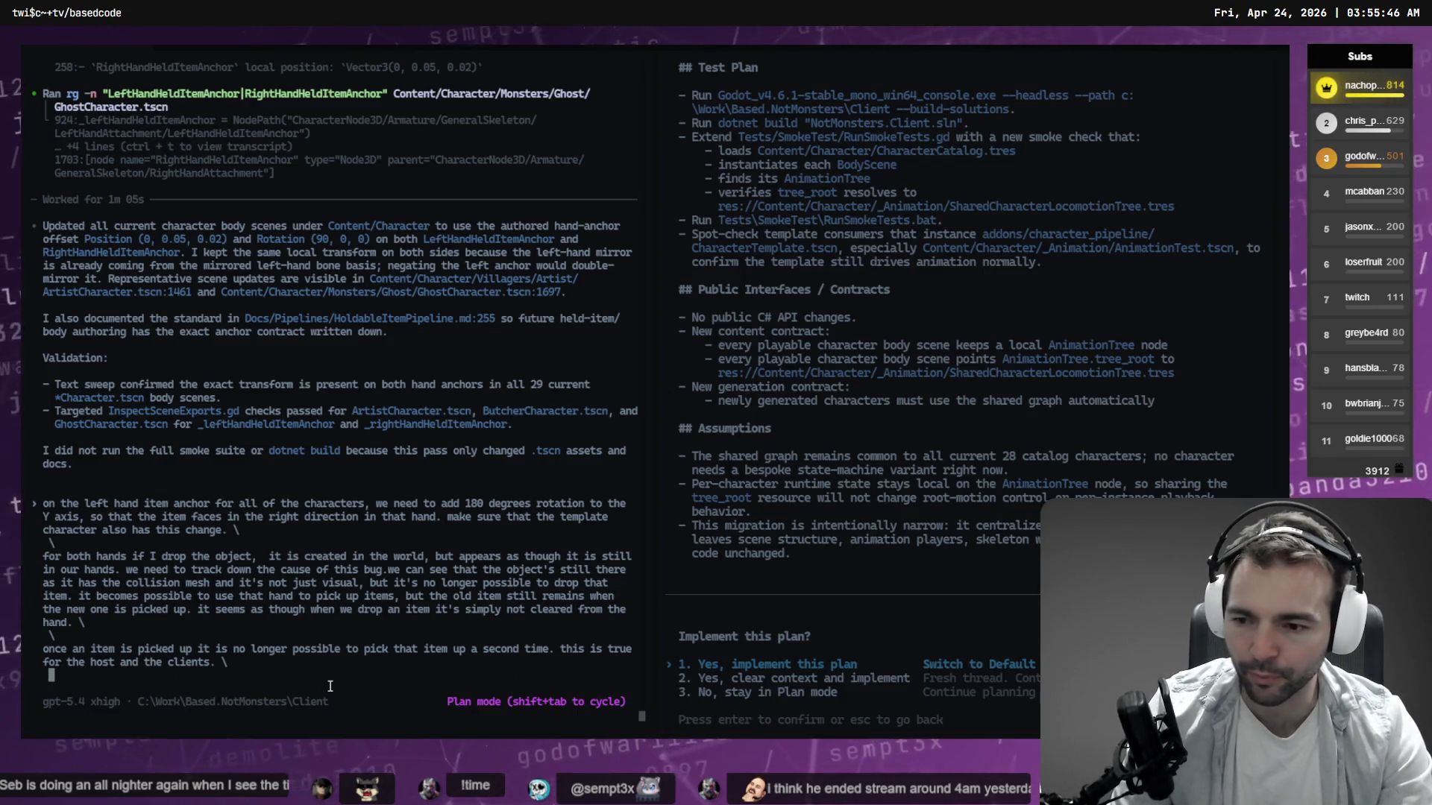
pyautogui.press('BackSpace')
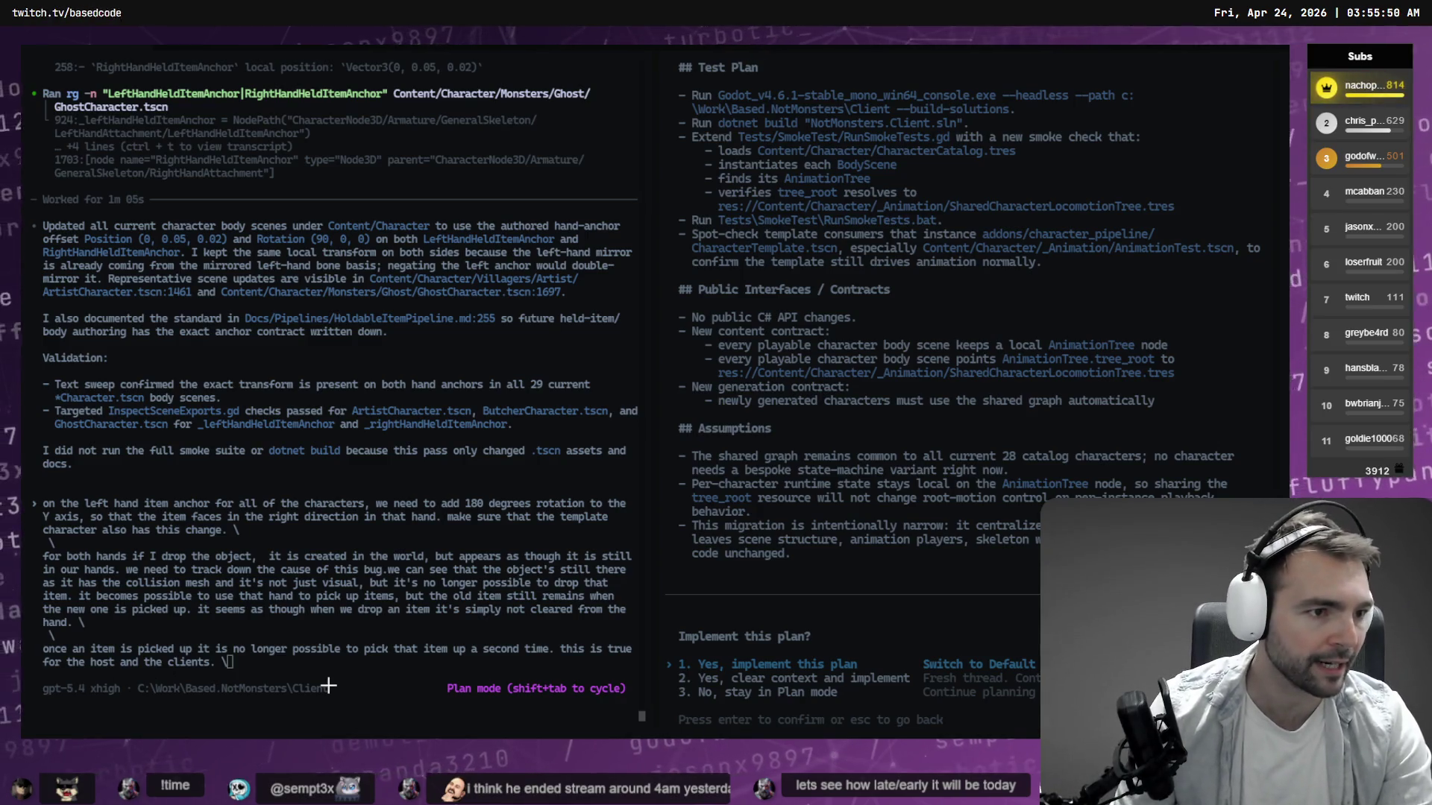
# Glance at Godot, then submit the bug-report prompt to Codex.
pyautogui.hotkey('alt', 'Tab')
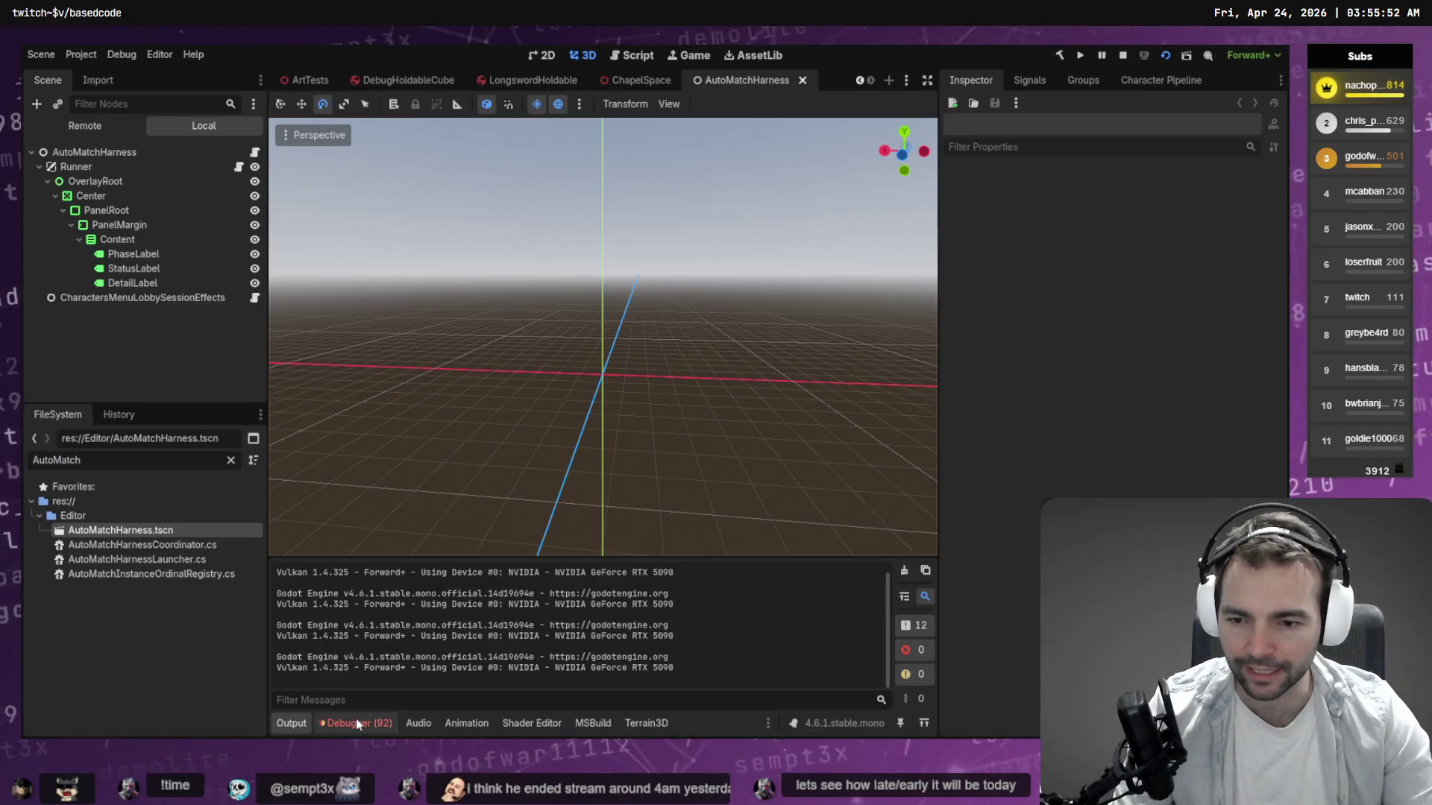
pyautogui.hotkey('alt', 'Tab')
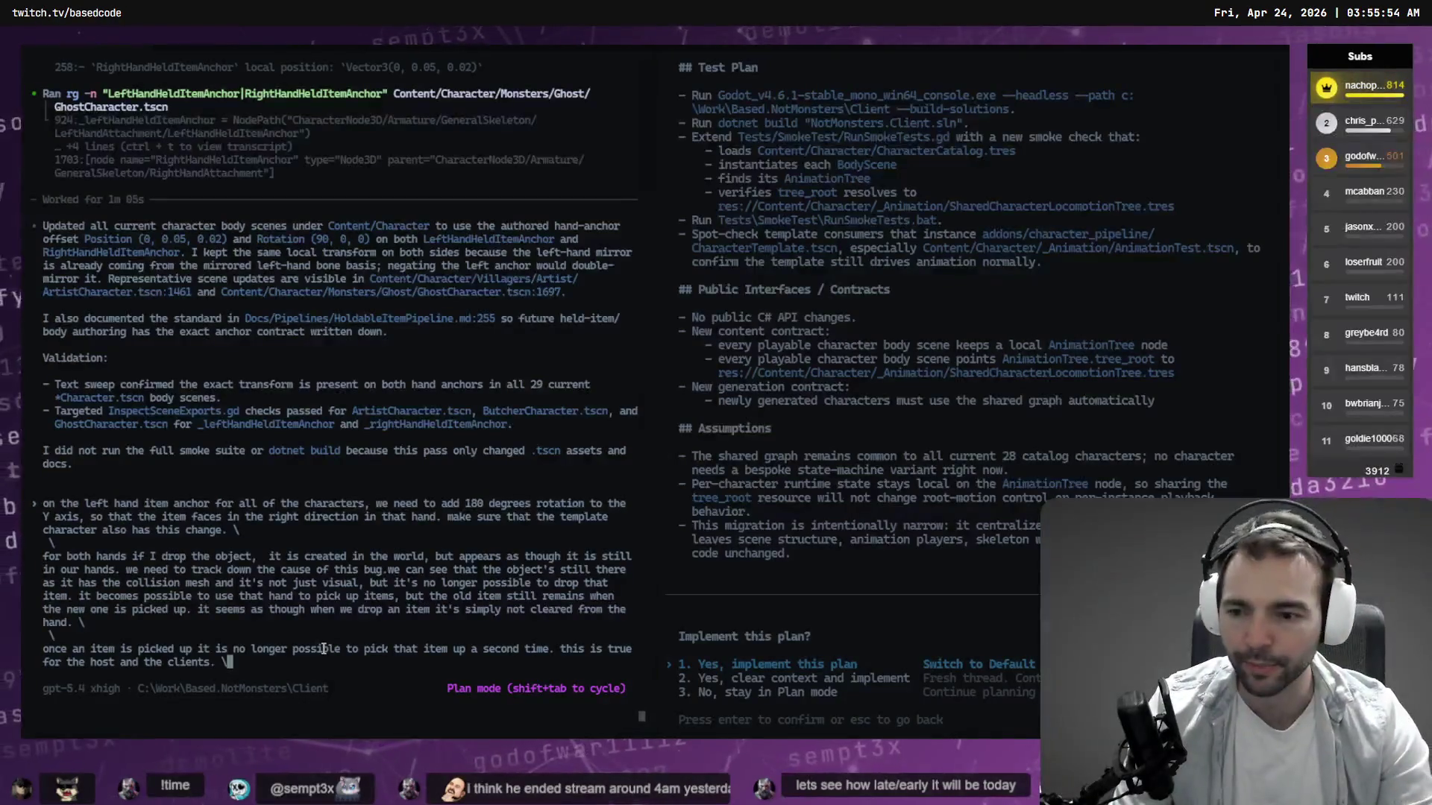
pyautogui.press('Return')
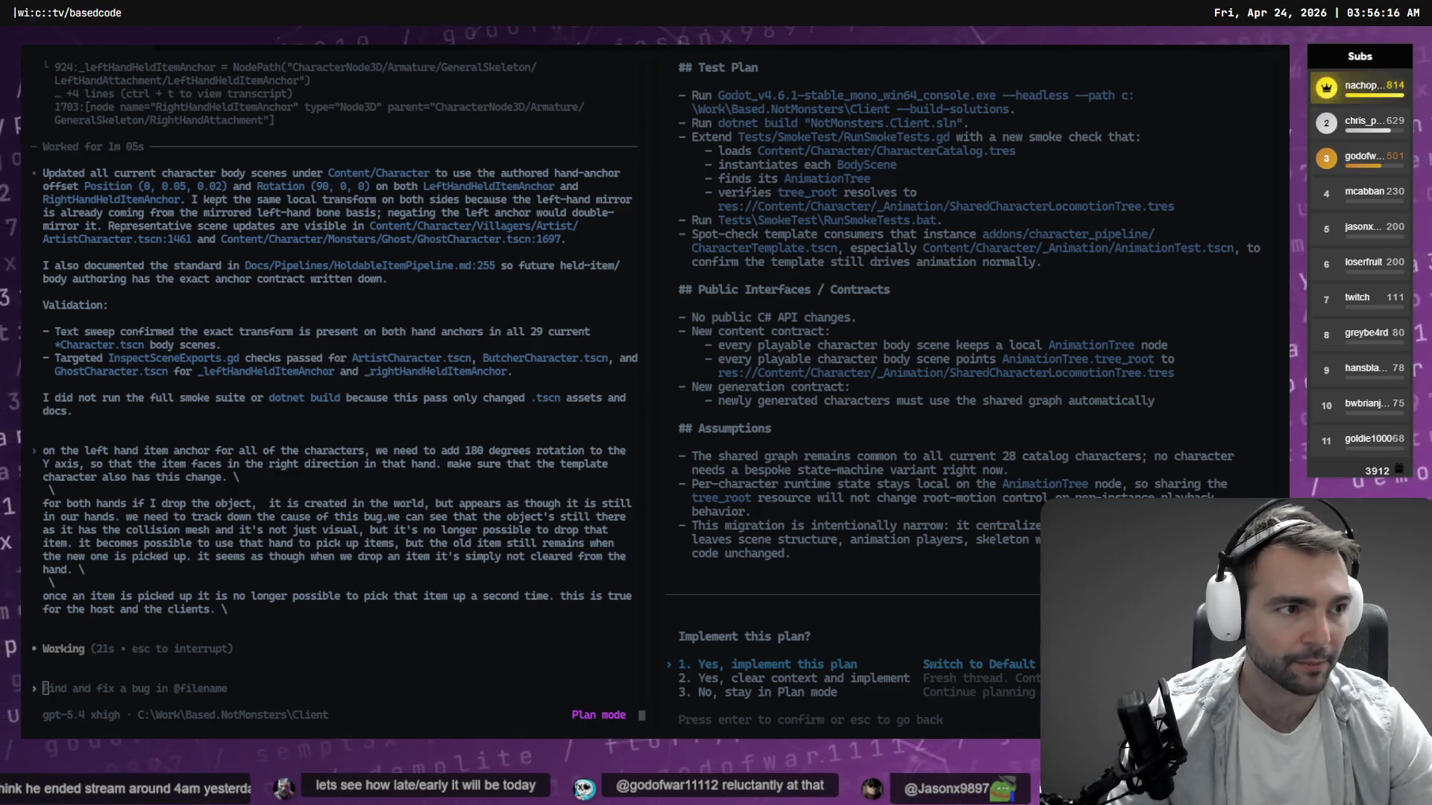
# Switch to the Godot editor and then on to the tldraw planning board.
pyautogui.hotkey('alt', 'Tab')
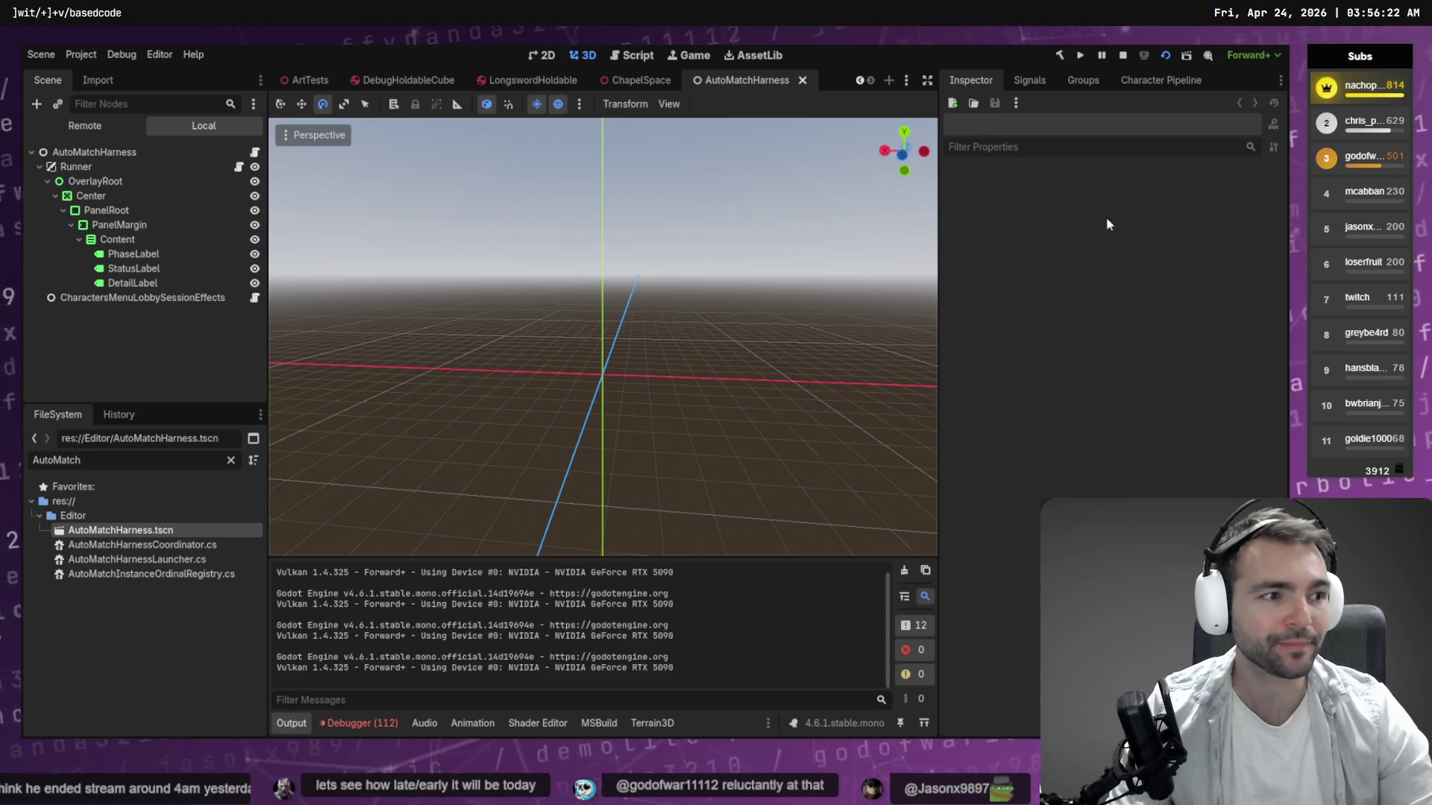
pyautogui.hotkey('alt', 'Tab')
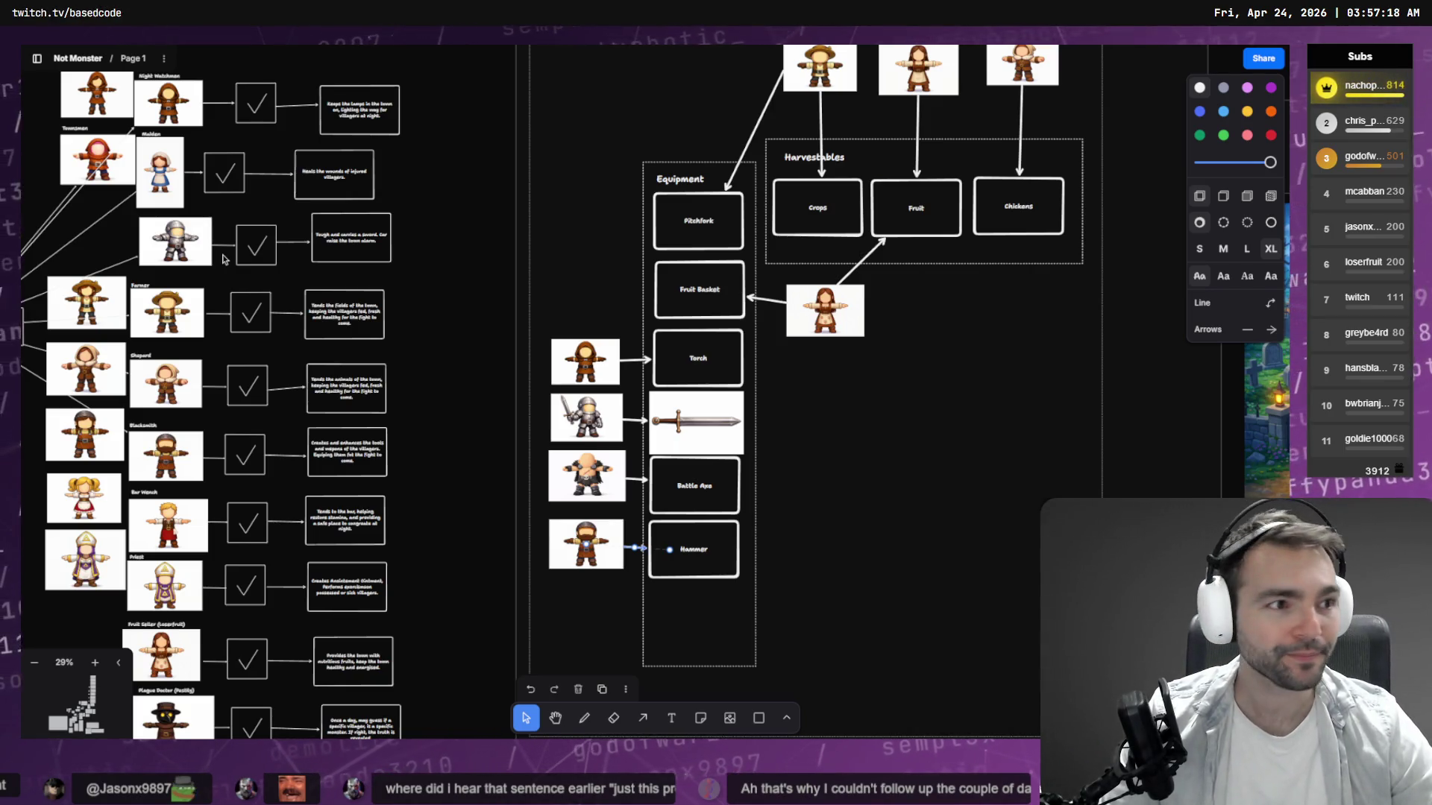
# Switch from the tldraw board back to the Codex terminal.
pyautogui.hotkey('alt', 'Tab')
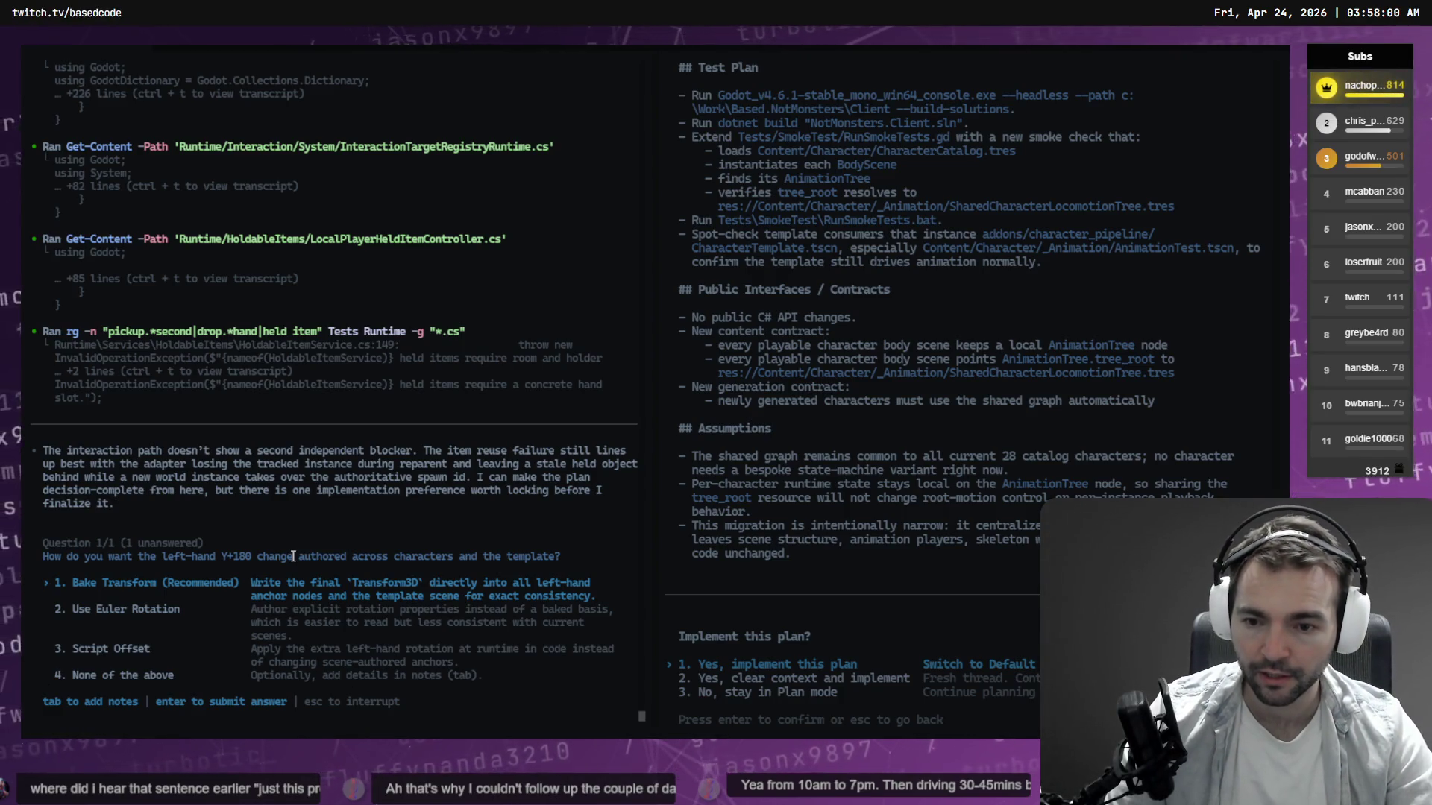
# Answer with '1. Bake Transform (Recommended)' and, once the plan appears, switch to Godot.
pyautogui.press('Return')
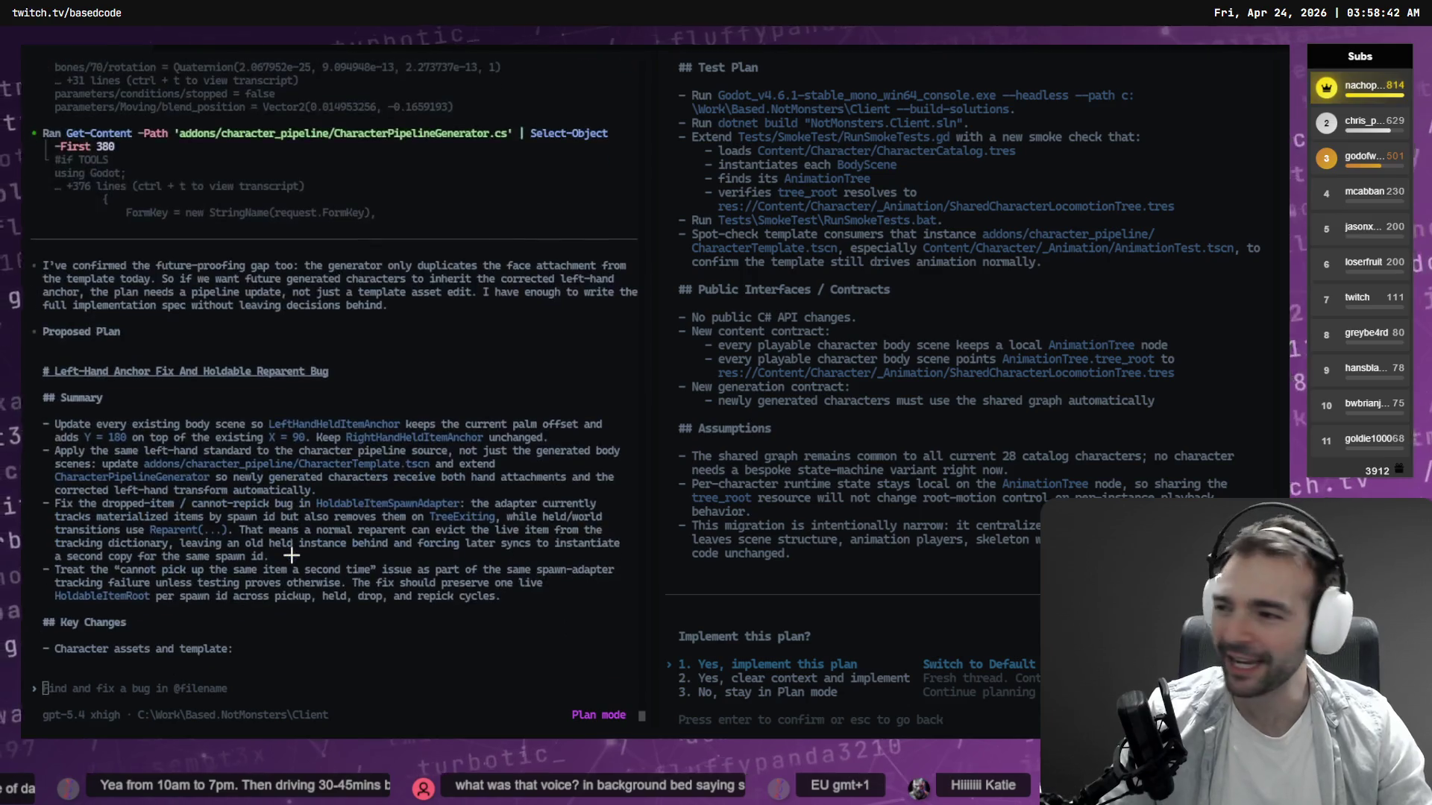
pyautogui.hotkey('alt', 'Tab')
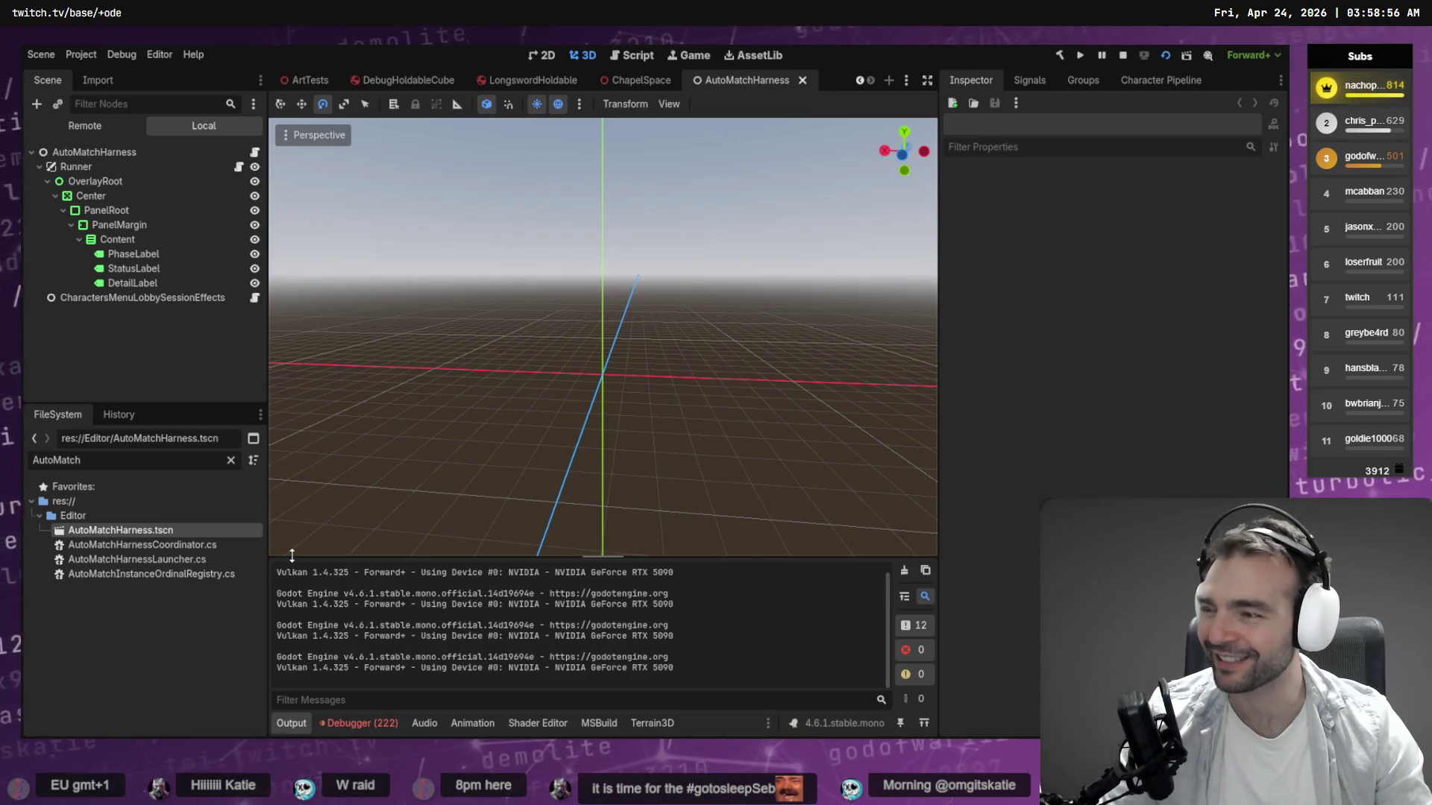
# Review the Godot debugger error lists for game sessions 2, 3 and 4.
pyautogui.click(382, 723)
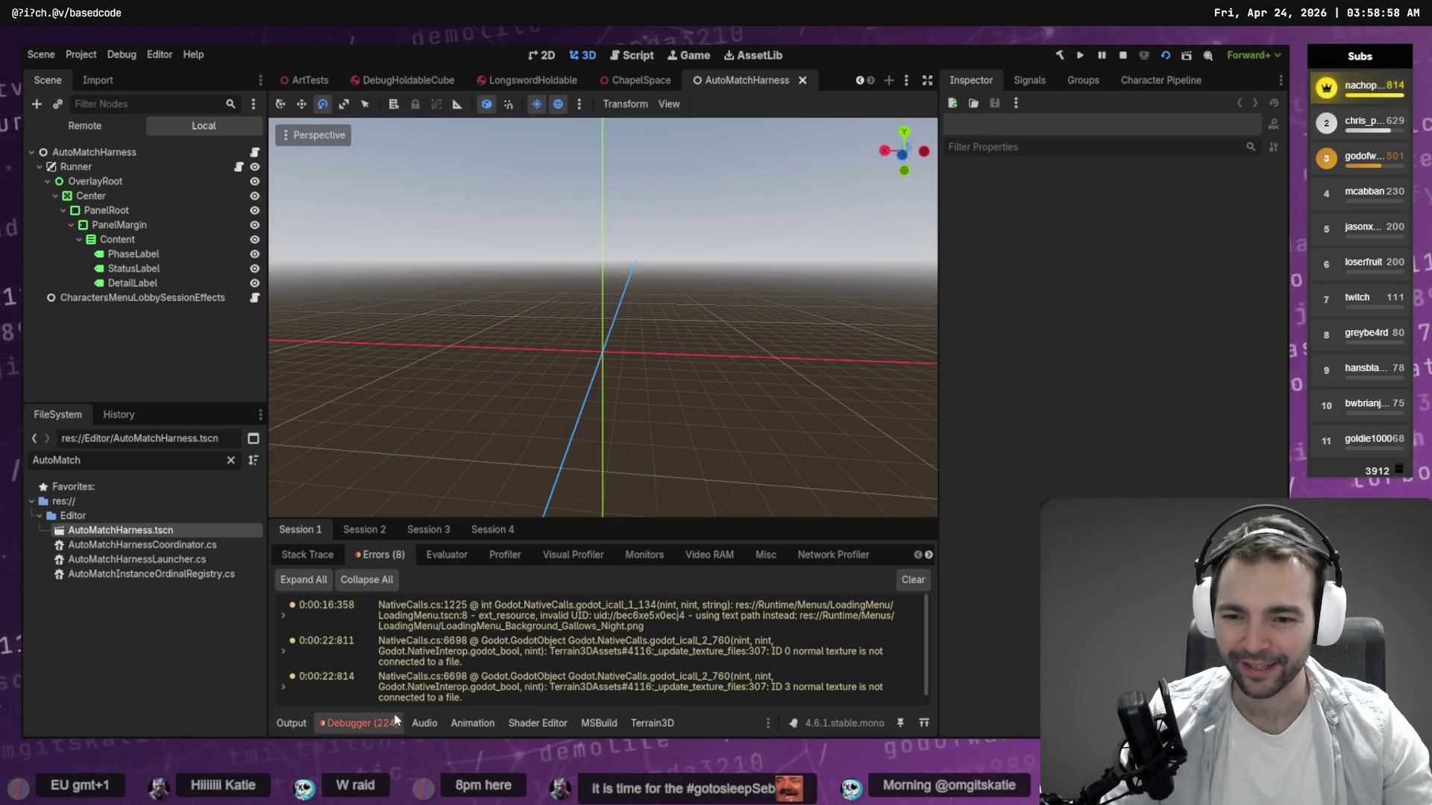
pyautogui.scroll(-3, 537, 660)
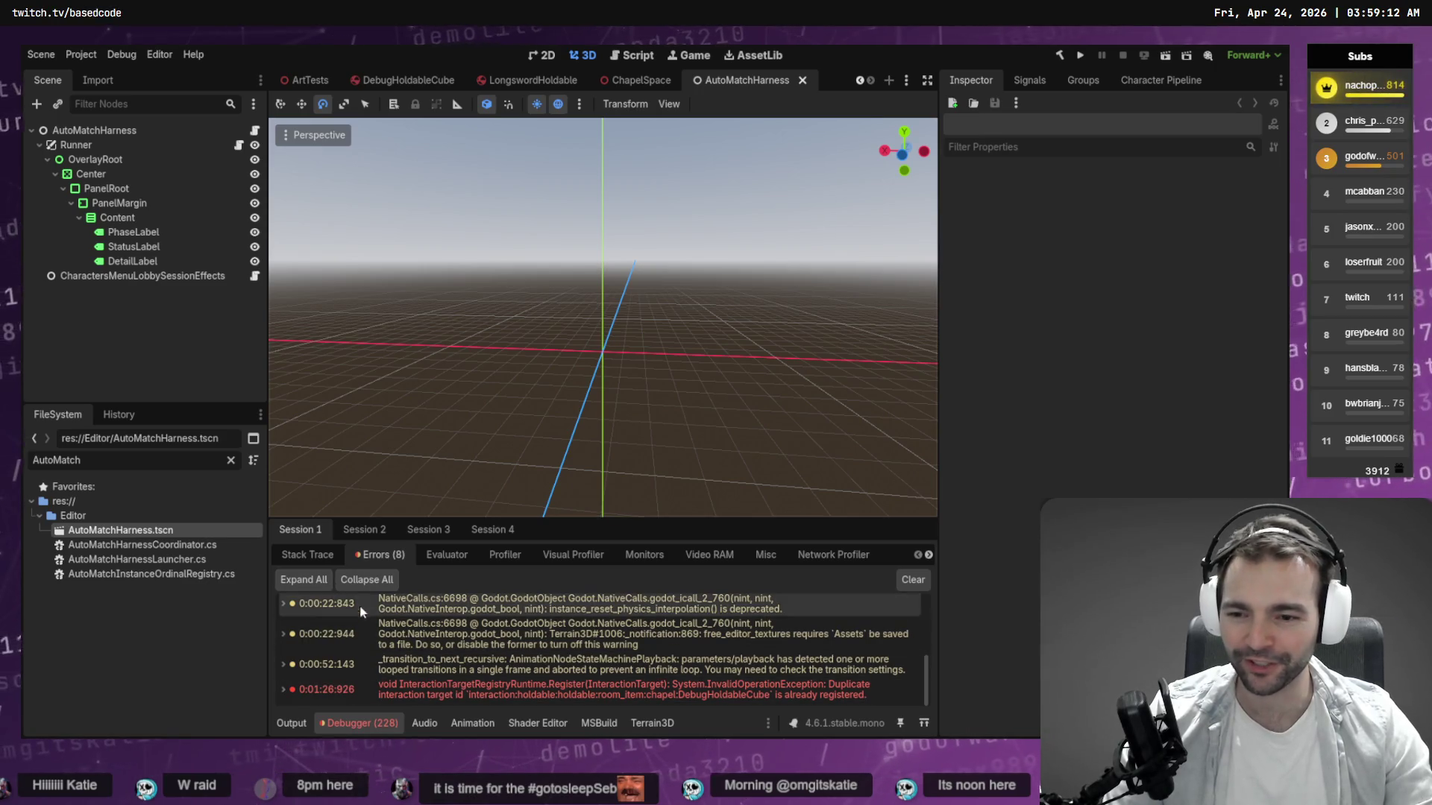
pyautogui.click(365, 531)
pyautogui.click(422, 531)
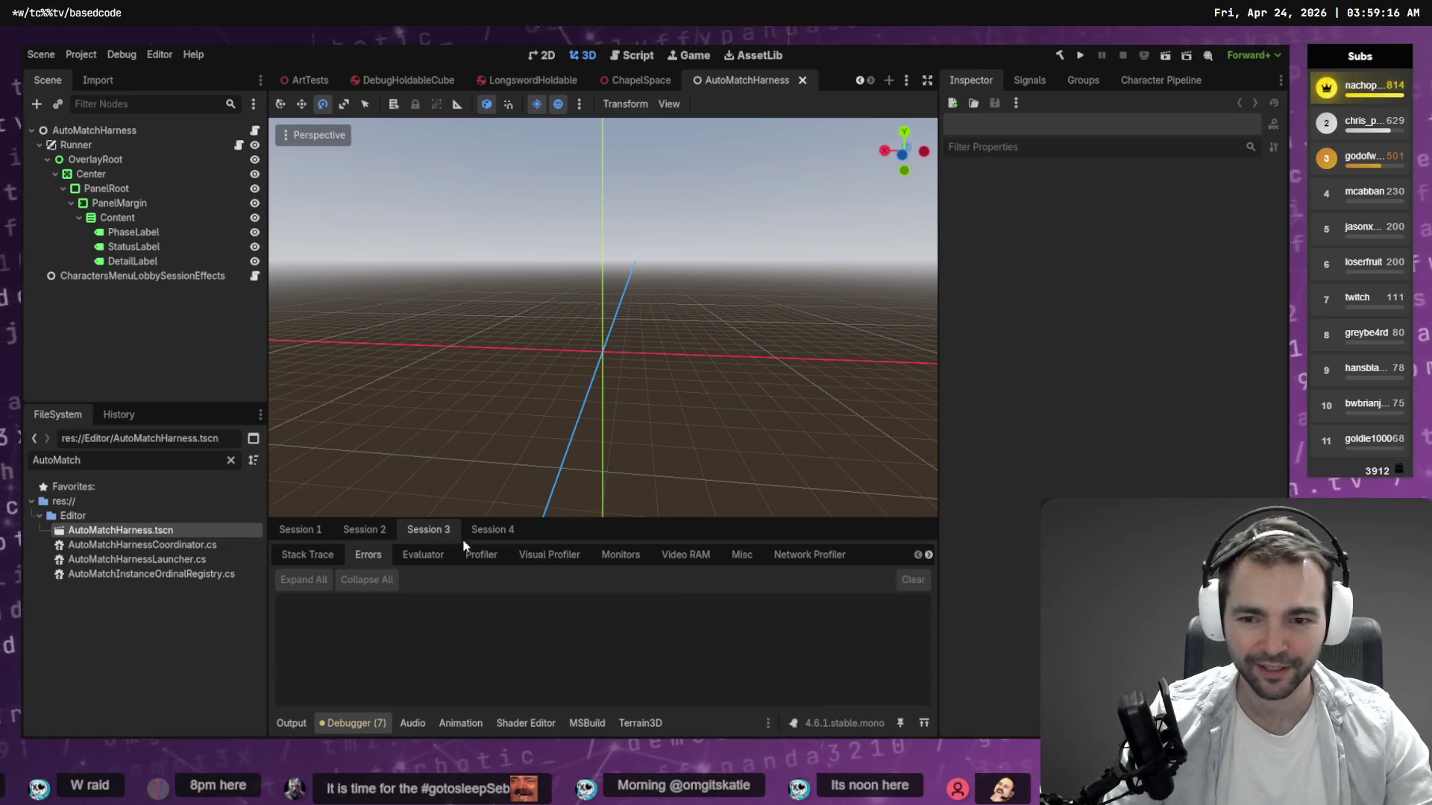
pyautogui.click(486, 531)
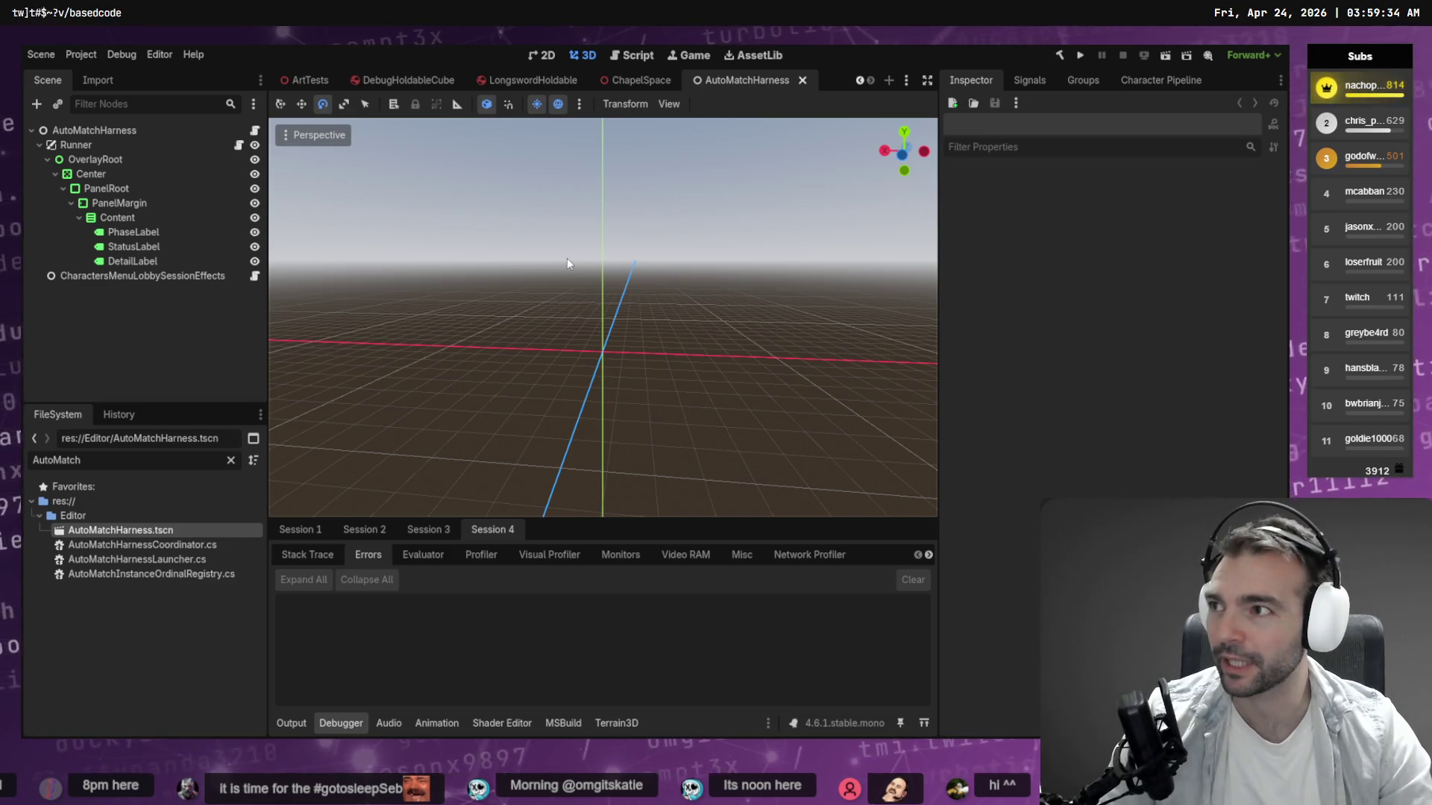
# Orbit the 3D view around the origin, then switch to the sword model in Blender.
pyautogui.moveTo(567, 258); pyautogui.dragTo(353, 293)
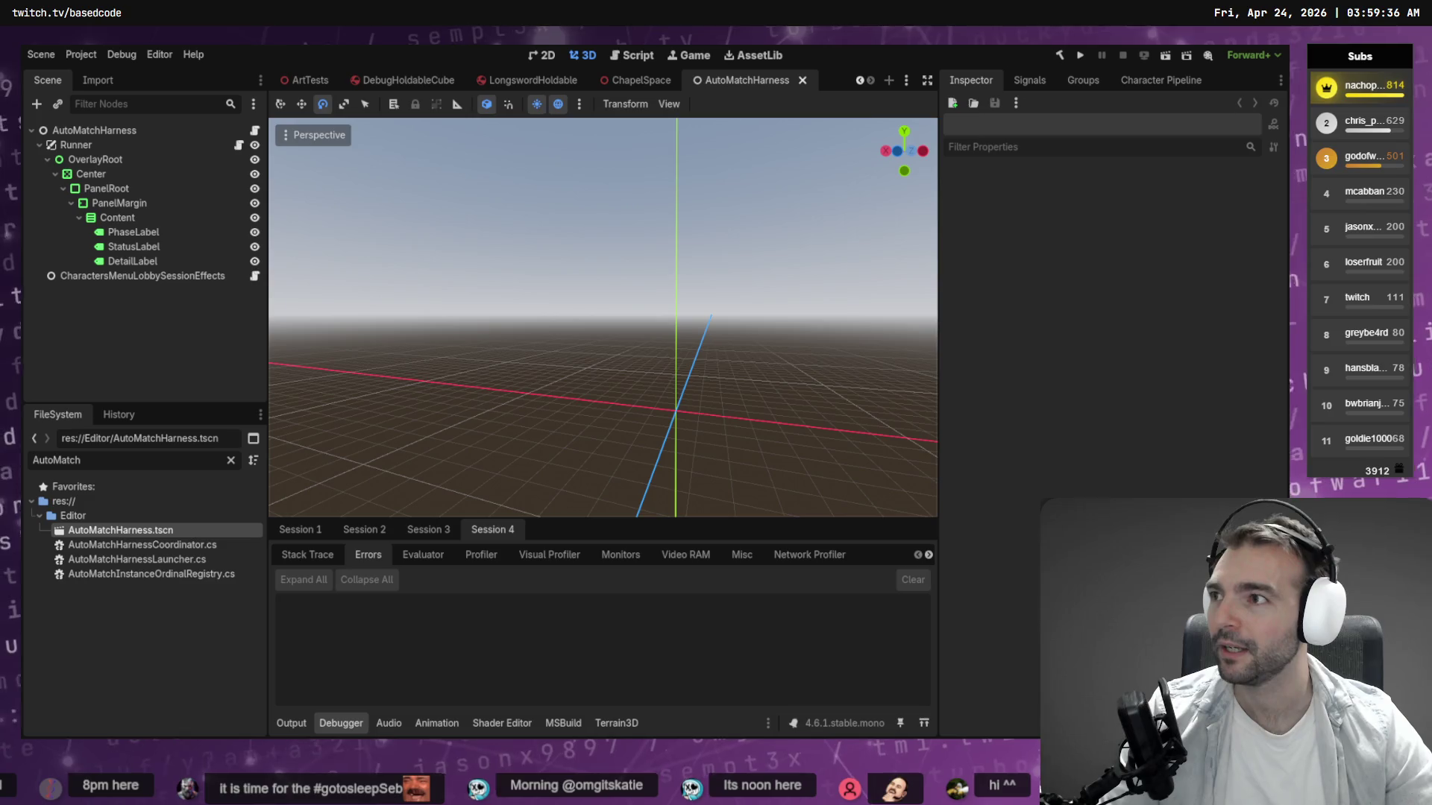
pyautogui.moveTo(686, 376); pyautogui.dragTo(464, 138)
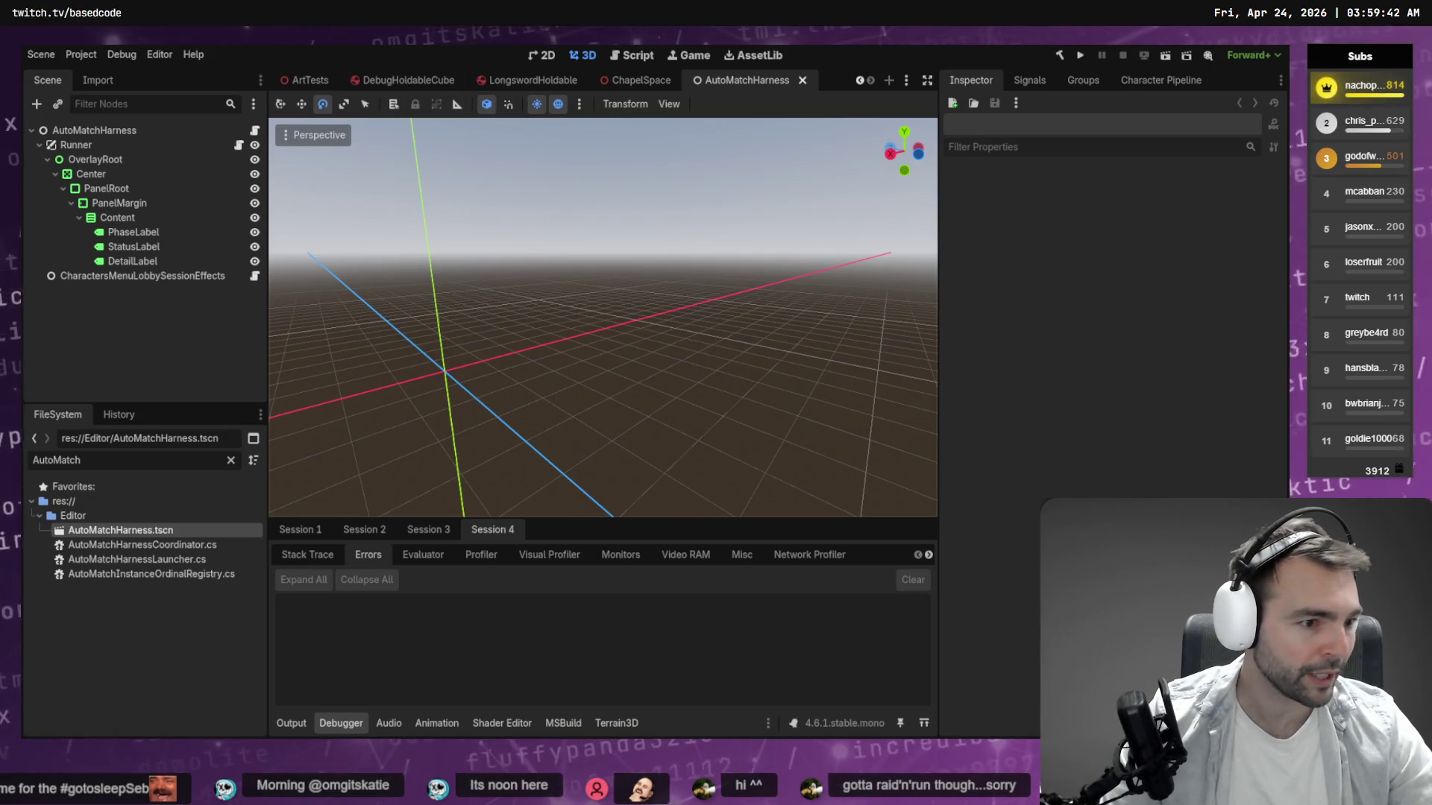
pyautogui.hotkey('alt', 'Tab')
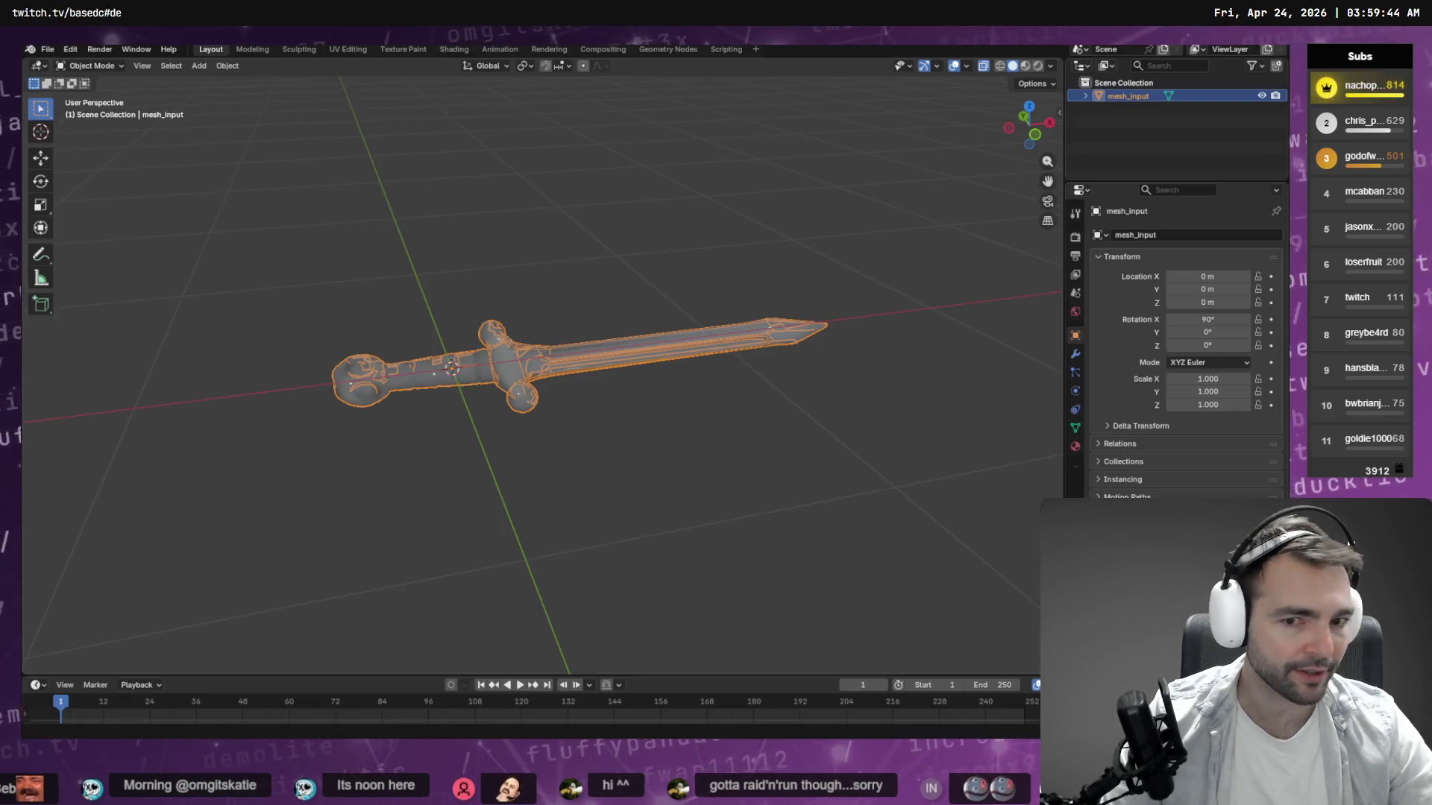
# Deselect the mesh_input sword object and return to the tldraw Not Monster board.
pyautogui.click(656, 429)
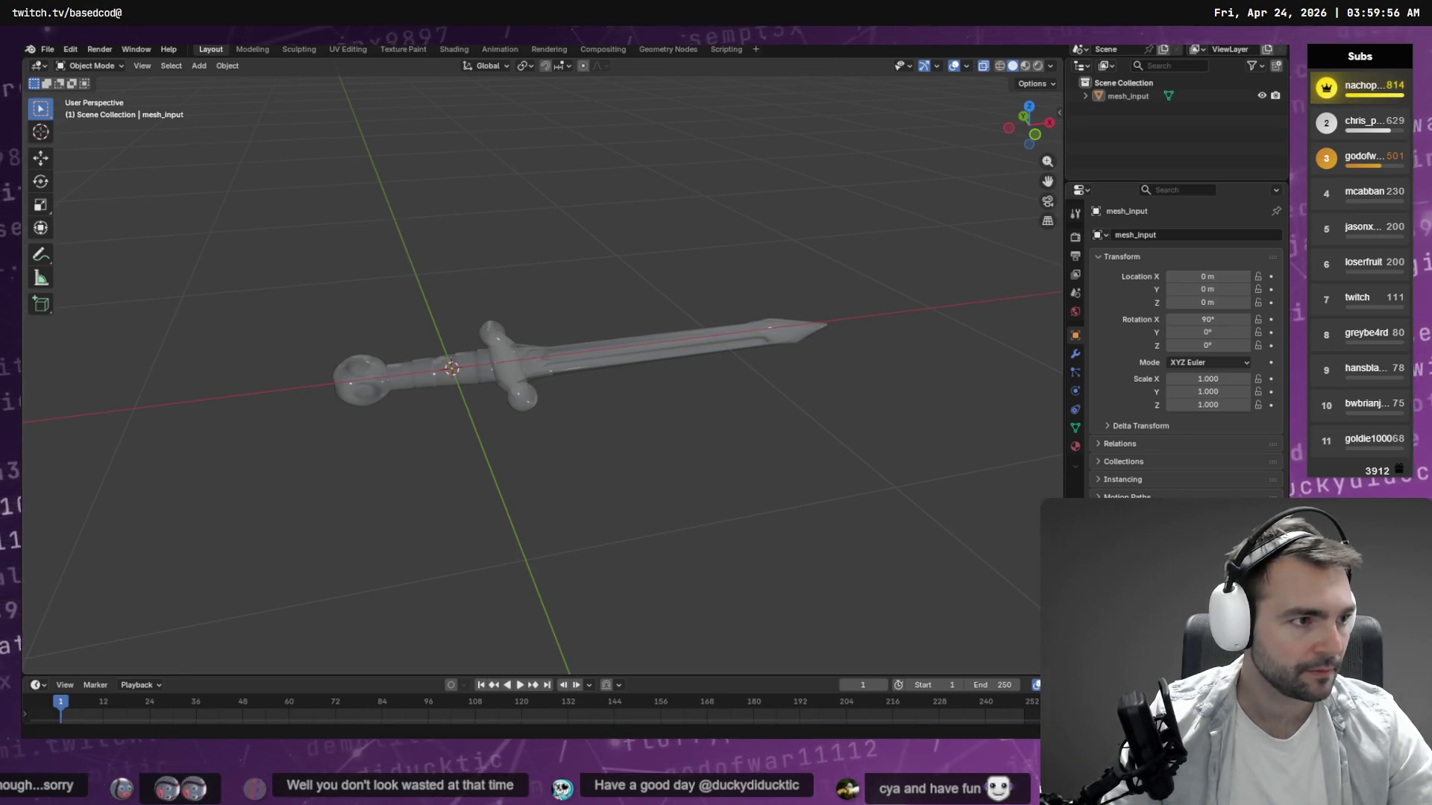
pyautogui.hotkey('alt', 'Tab')
pyautogui.scroll(5, 485, 345)
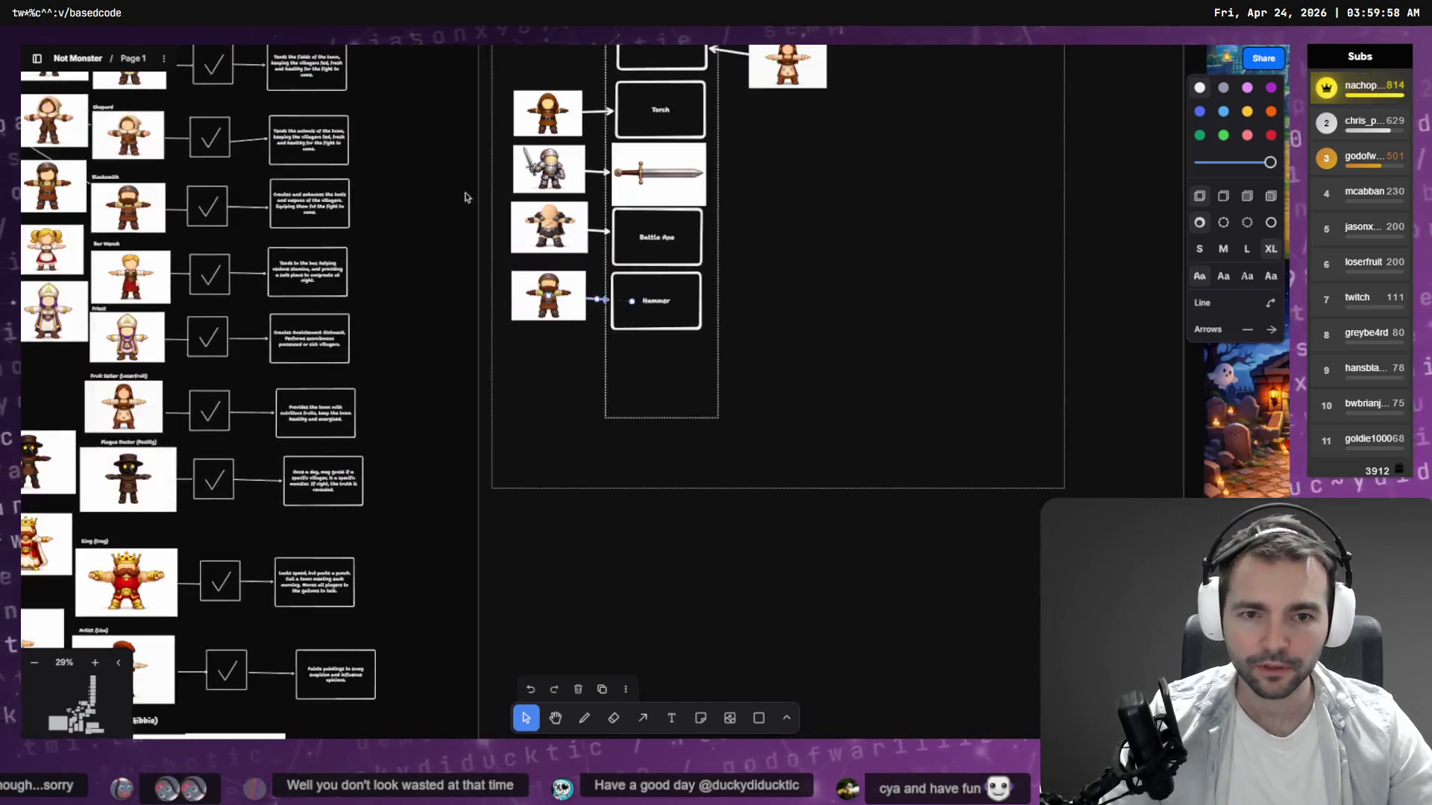
# Zoom into the Equipment frame to show Torch and Sword, then switch to the ChatGPT torch chat.
pyautogui.scroll(5, 660, 231)
pyautogui.scroll(10, 636, 679)
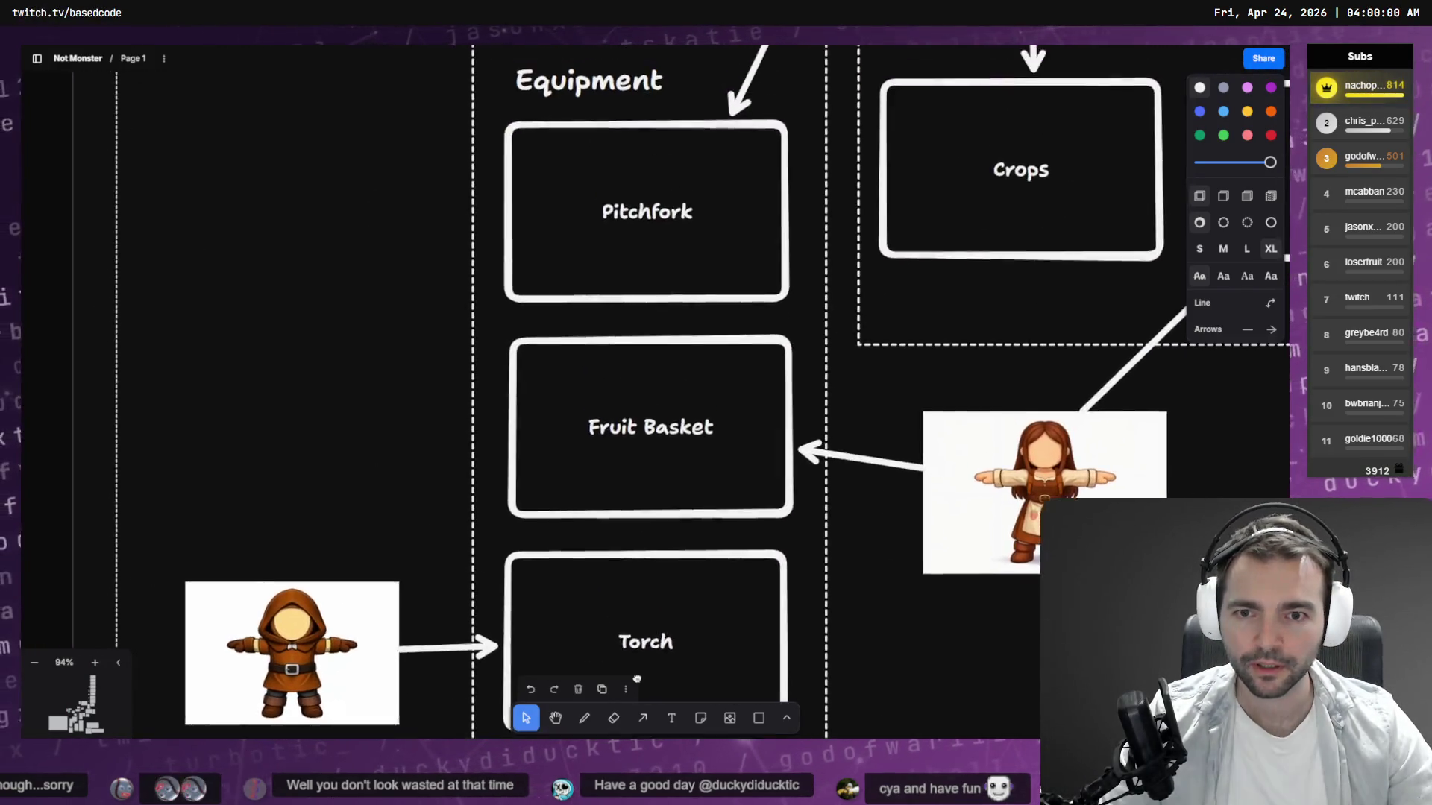
pyautogui.moveTo(636, 678); pyautogui.dragTo(627, 521)
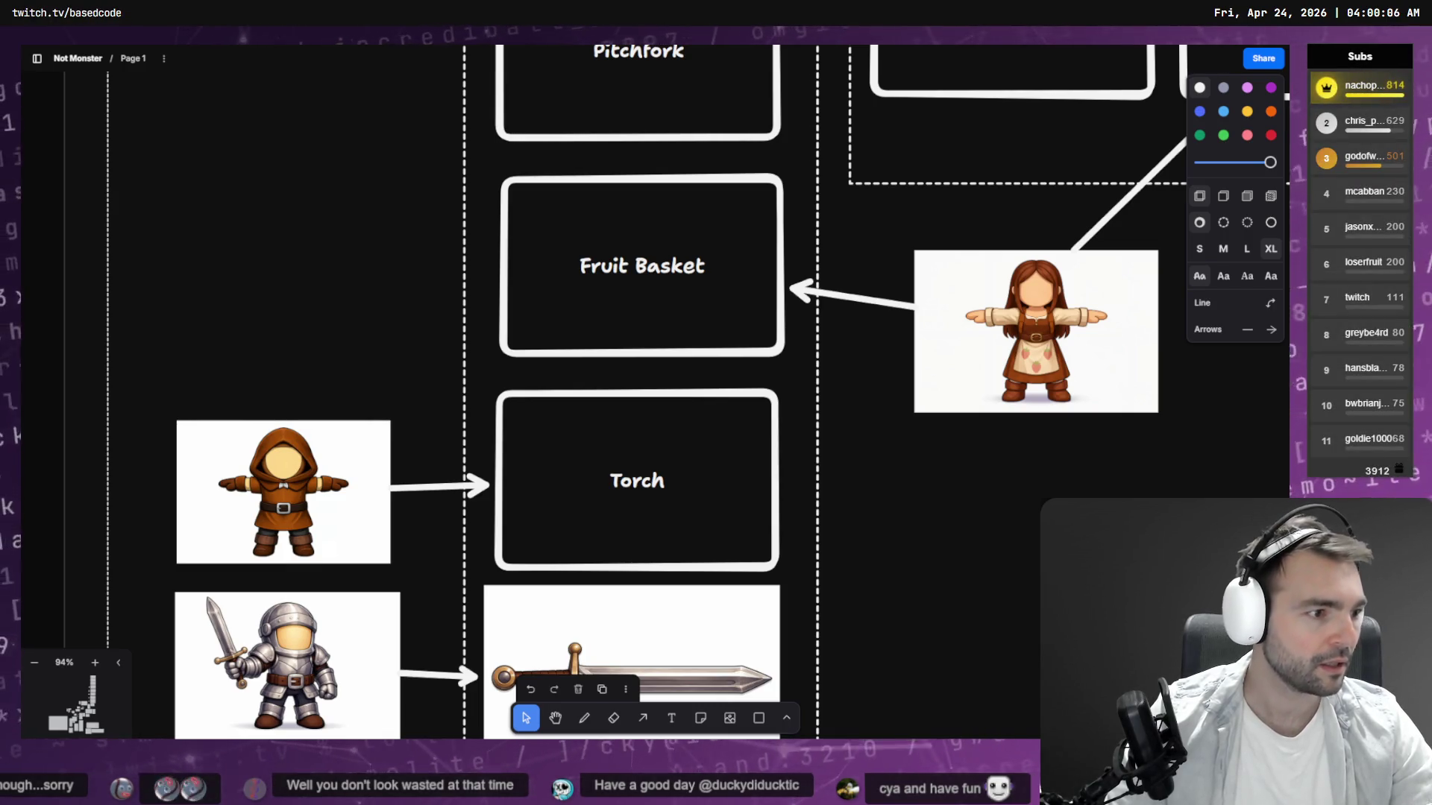
pyautogui.hotkey('alt', 'Tab')
pyautogui.scroll(-10, 908, 417)
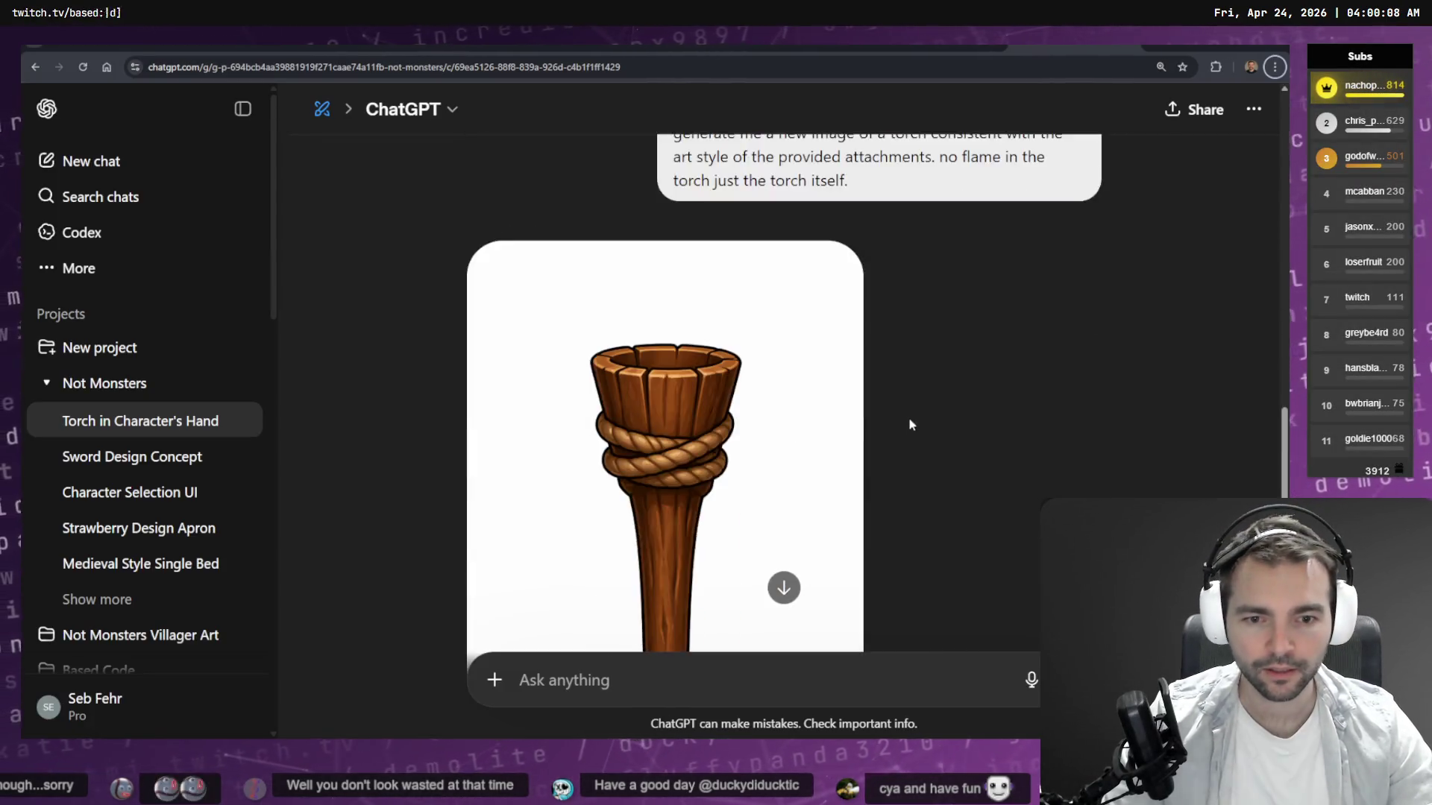
# Dictate and send the cloth-wrapped torch request.
pyautogui.scroll(3, 898, 404)
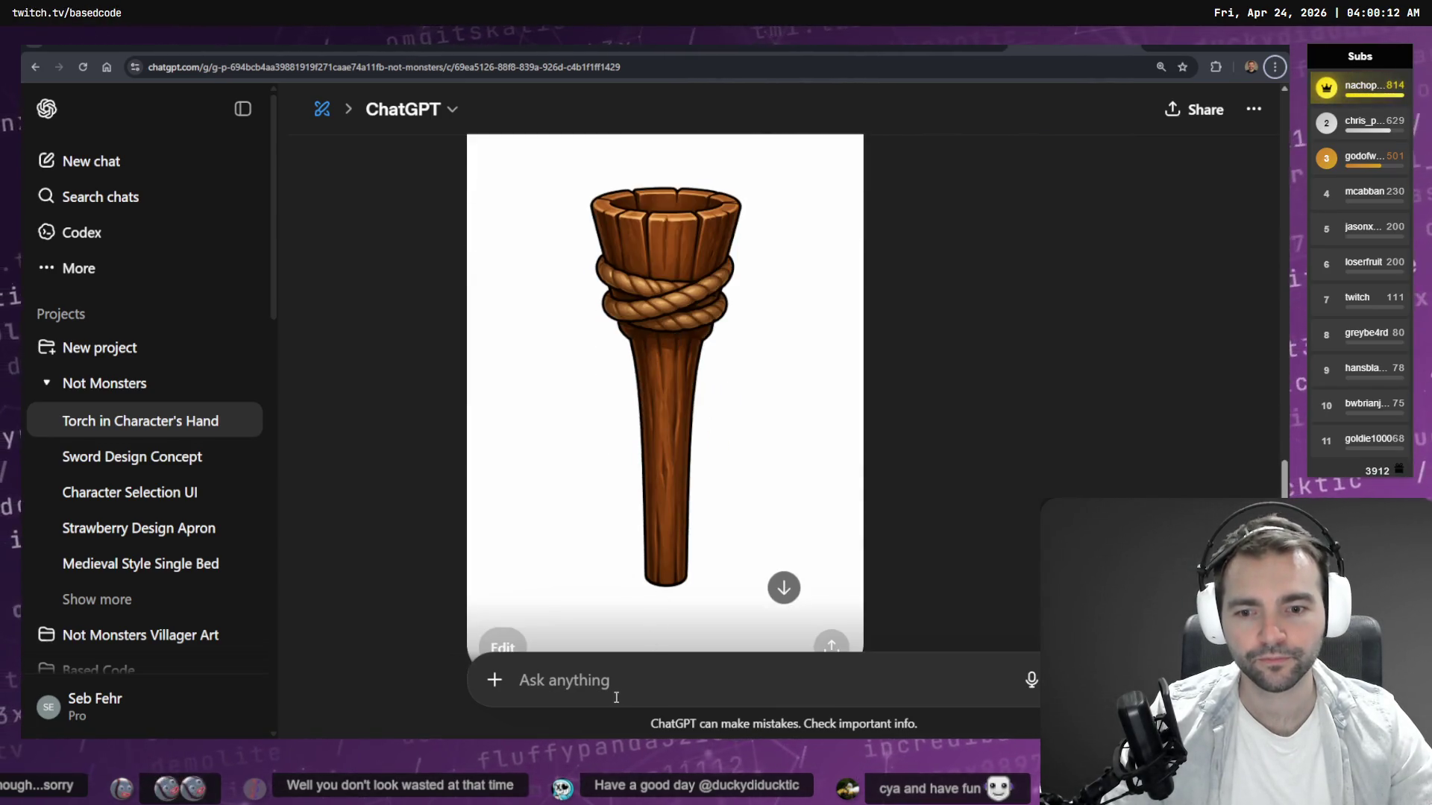
pyautogui.press('super+h')
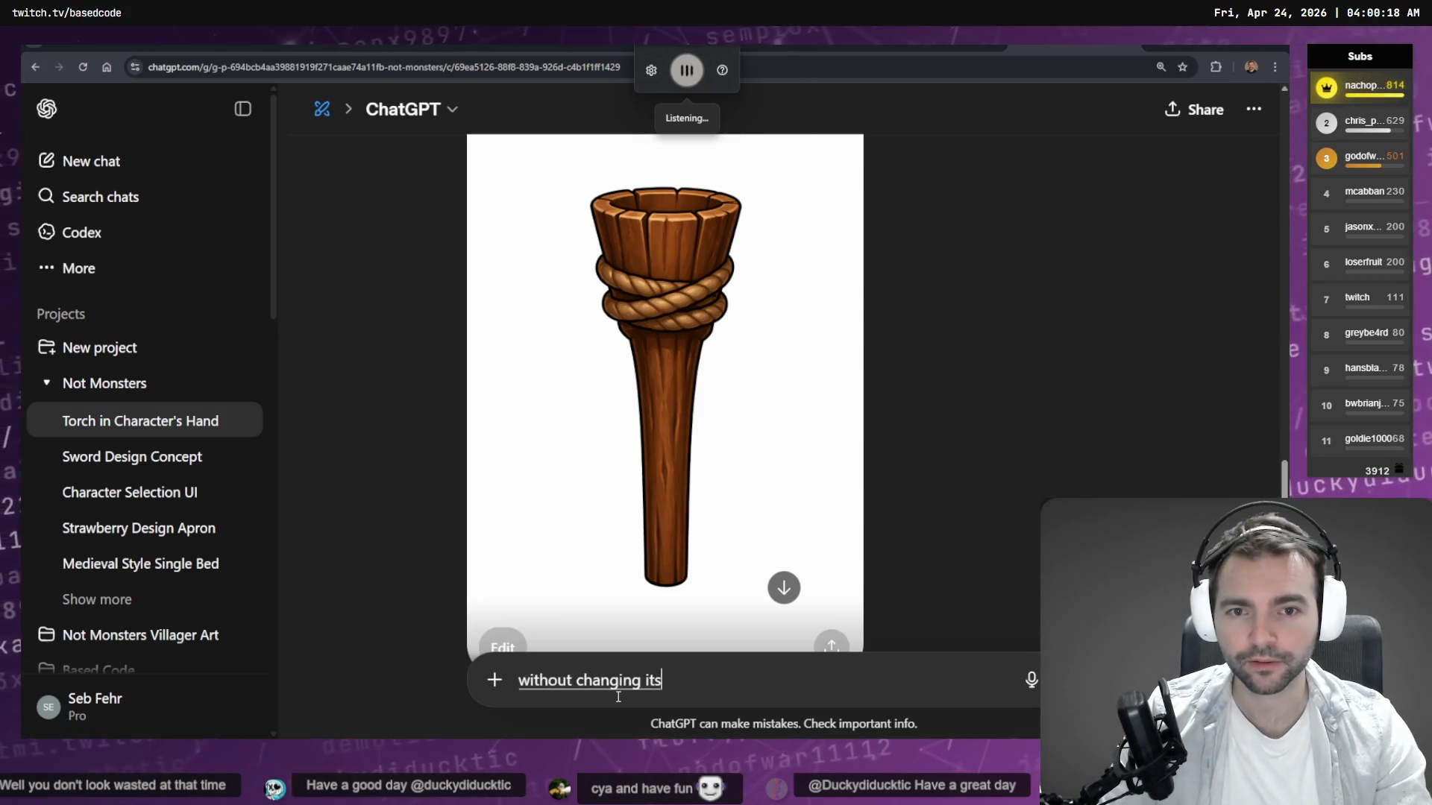
pyautogui.press('Return')
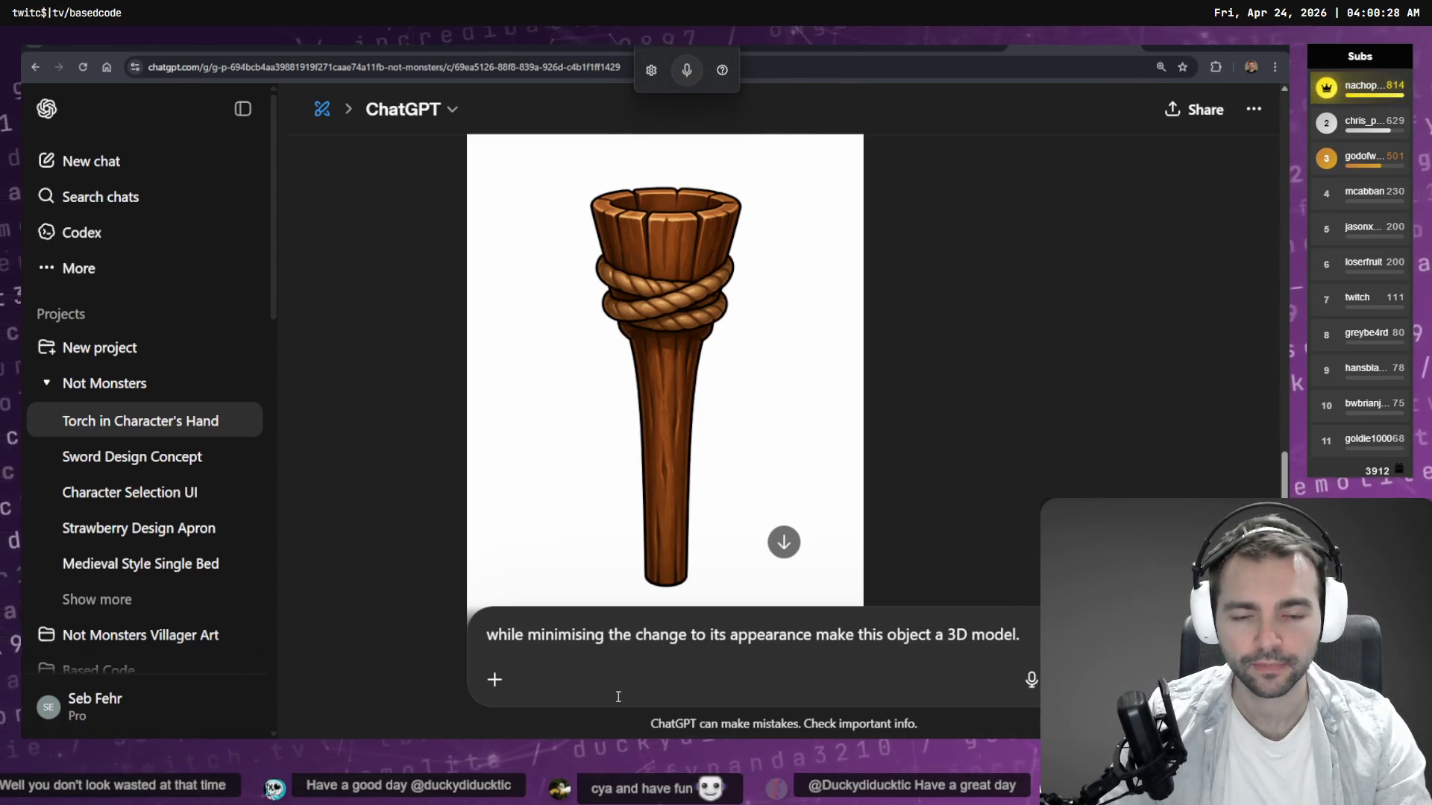
pyautogui.press('Return')
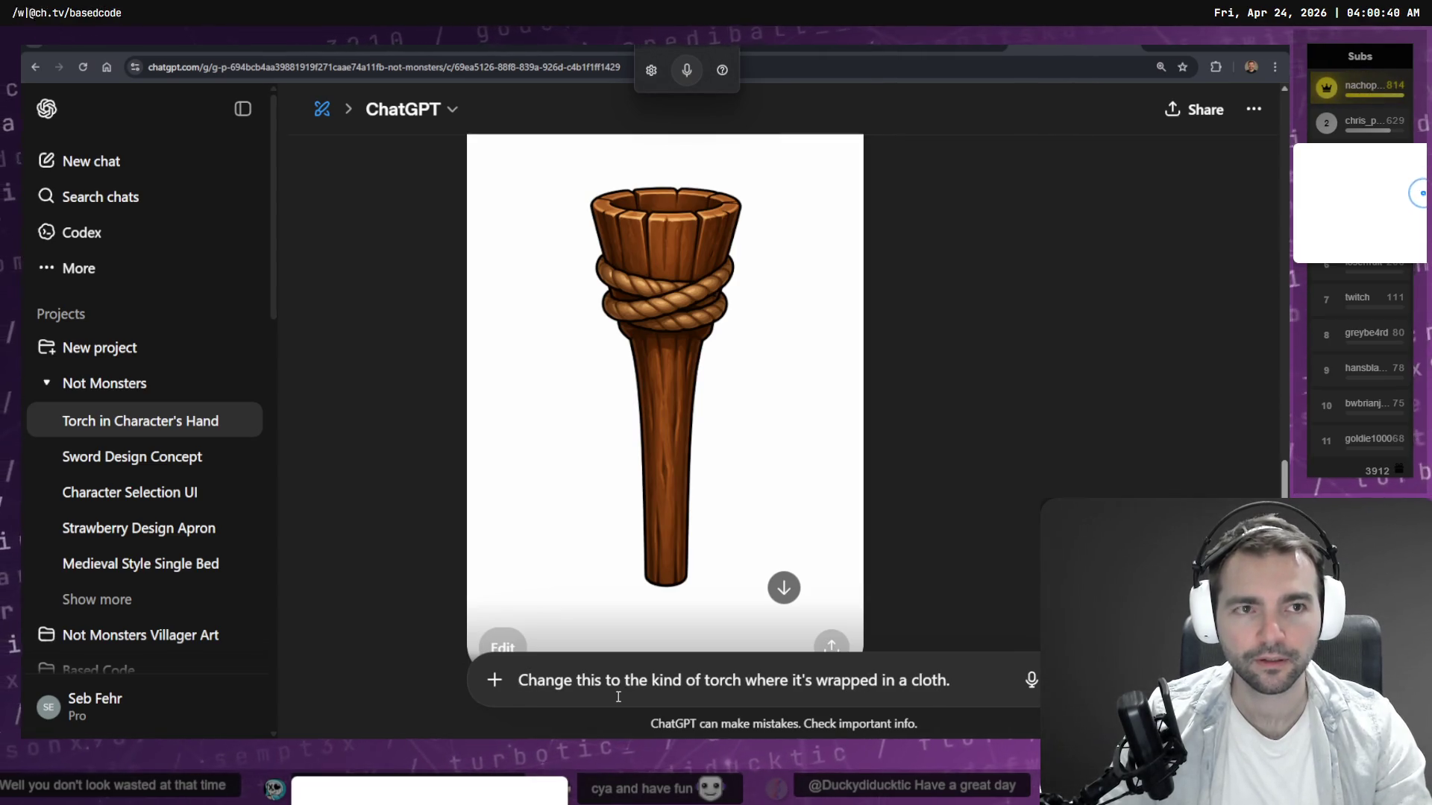
pyautogui.press('ctrl')
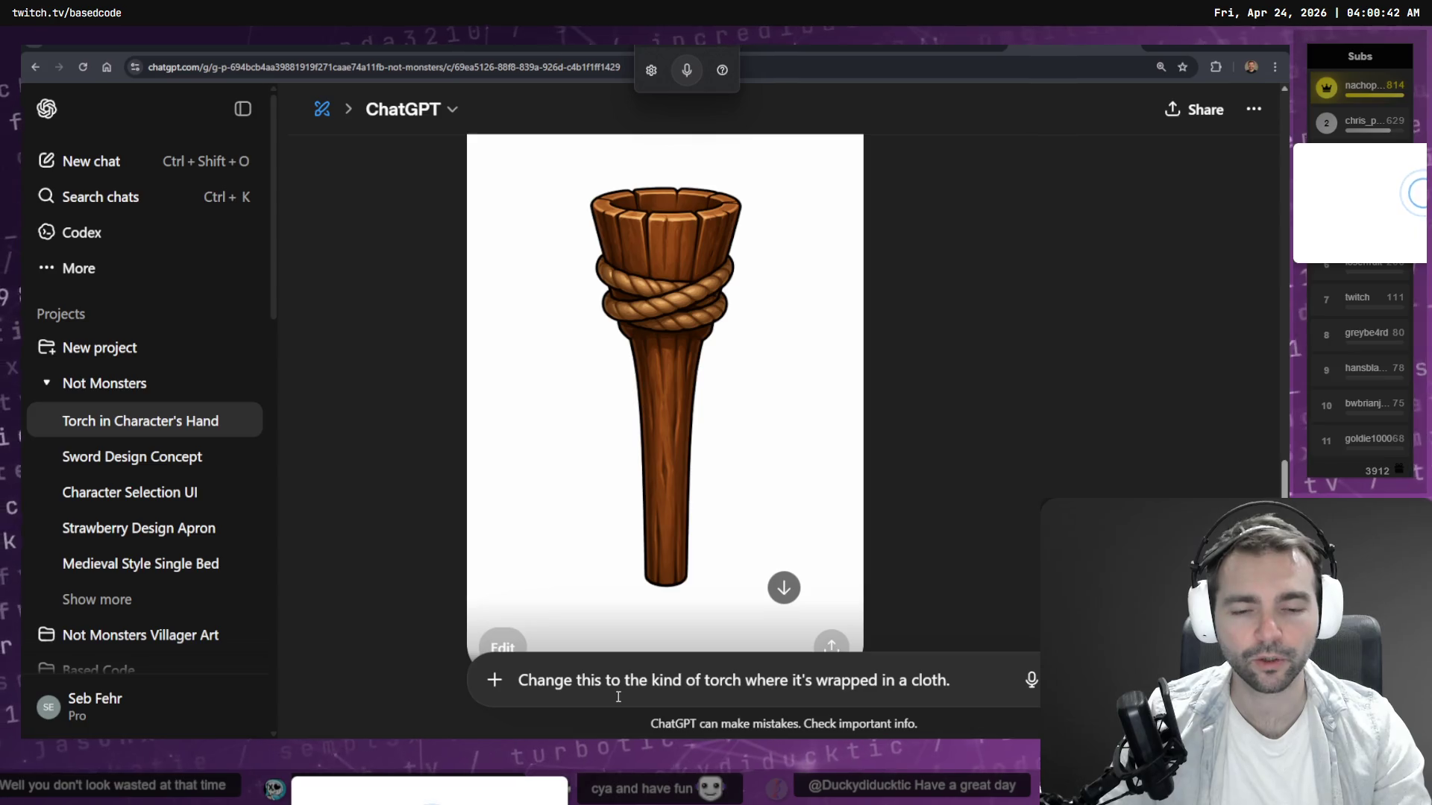
pyautogui.press('Return')
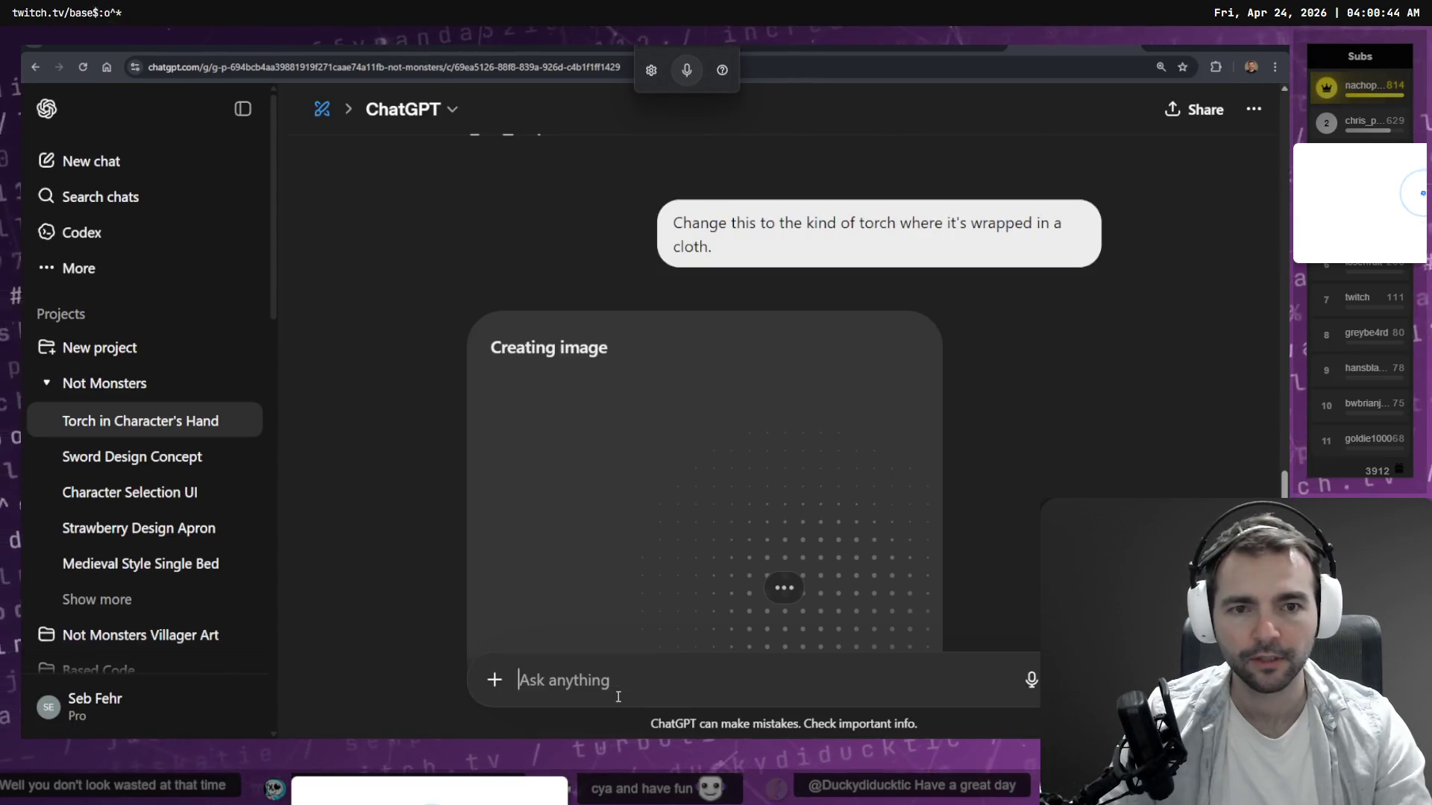
# Draft the follow-up 'without changing the appearance of this torch much show it as a 3D model.'.
pyautogui.press('super+h')
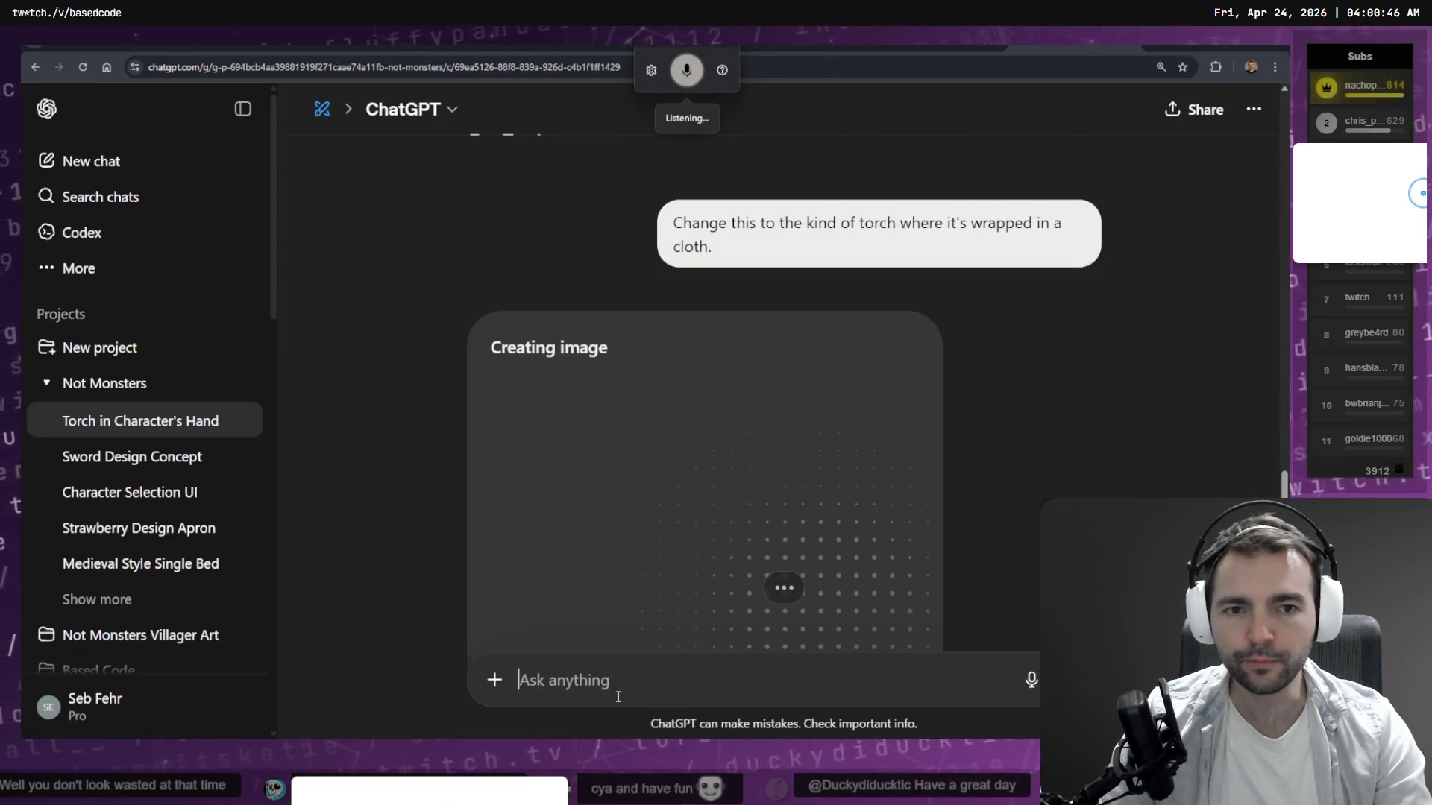
pyautogui.write('without changing the appearance of this torch much')
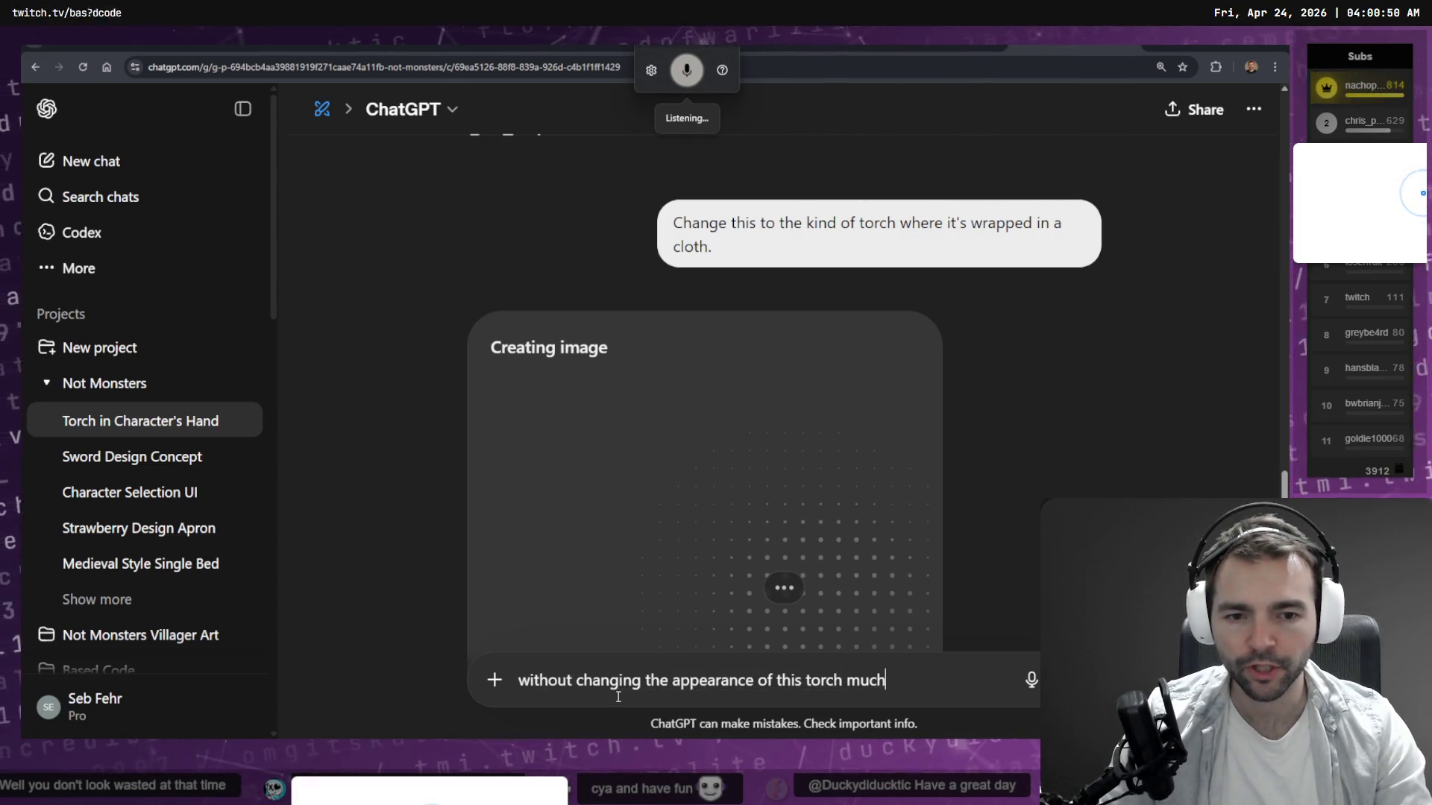
pyautogui.write(' show it as a 3D model.')
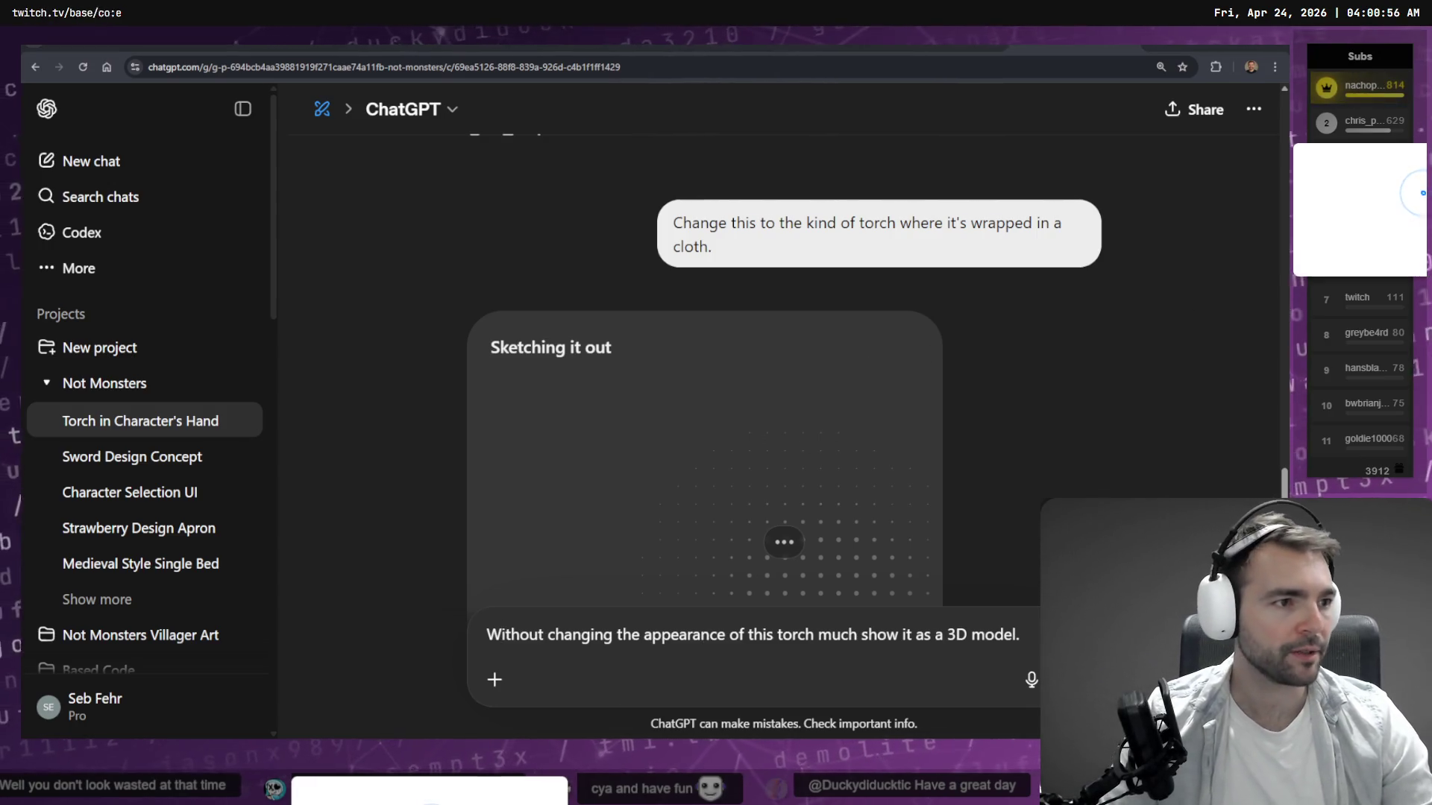
pyautogui.hotkey('alt', 'Tab')
pyautogui.scroll(3, 655, 297)
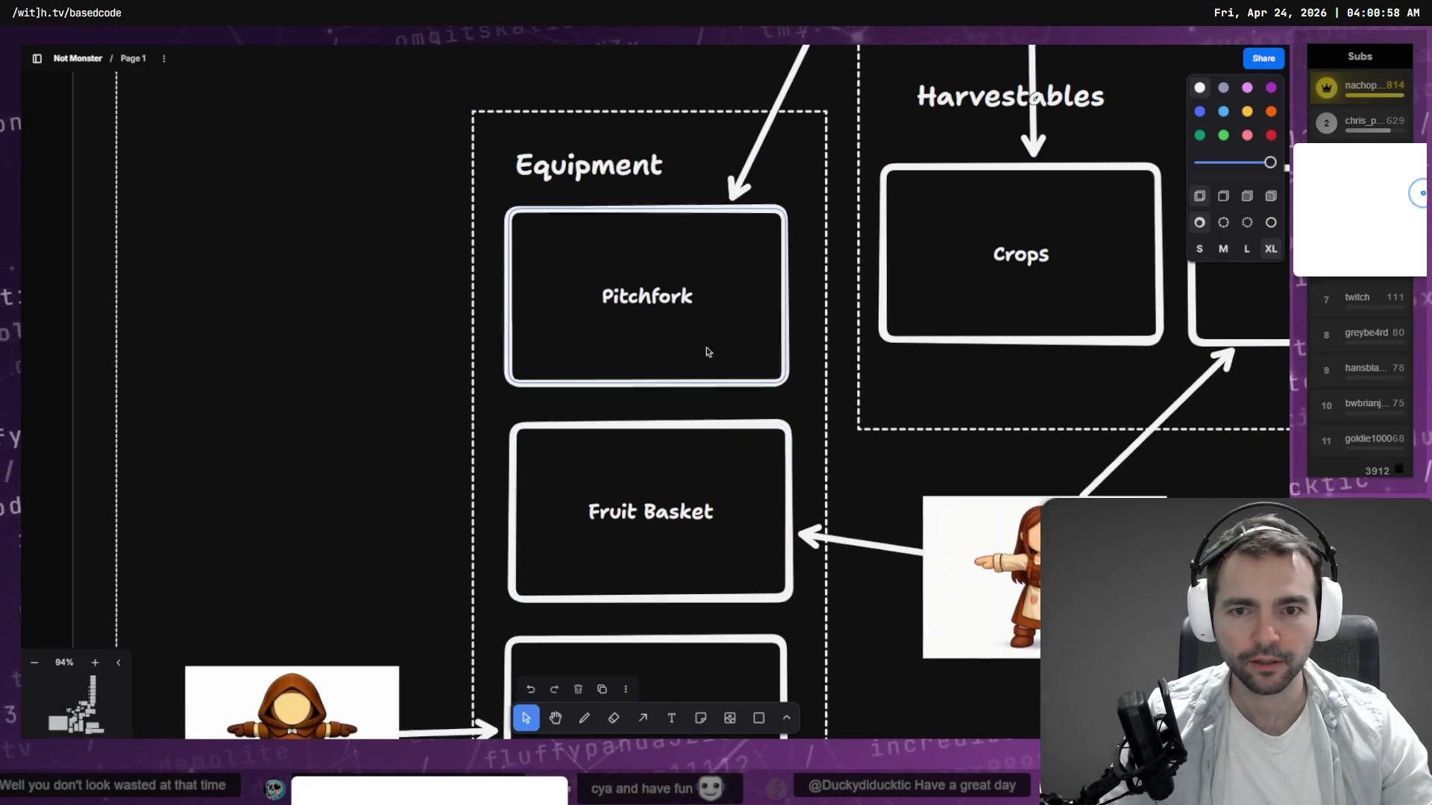
# Pan and zoom the board to the corn plant image in the NATURAL section.
pyautogui.hscroll(10, 460, 488)
pyautogui.scroll(-5, 460, 488)
pyautogui.scroll(-2, 597, 393)
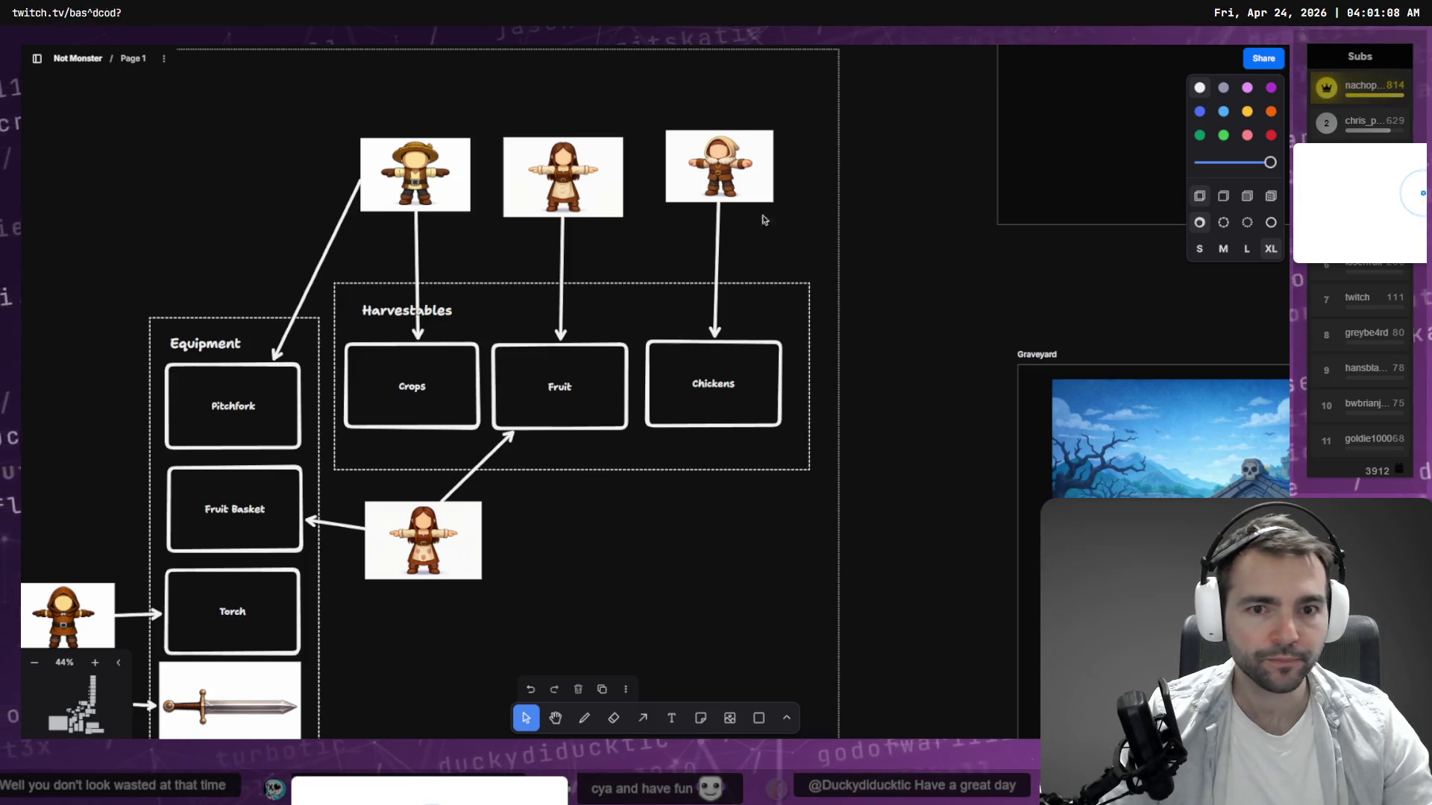
pyautogui.scroll(-5, 761, 217)
pyautogui.scroll(-10, 835, 489)
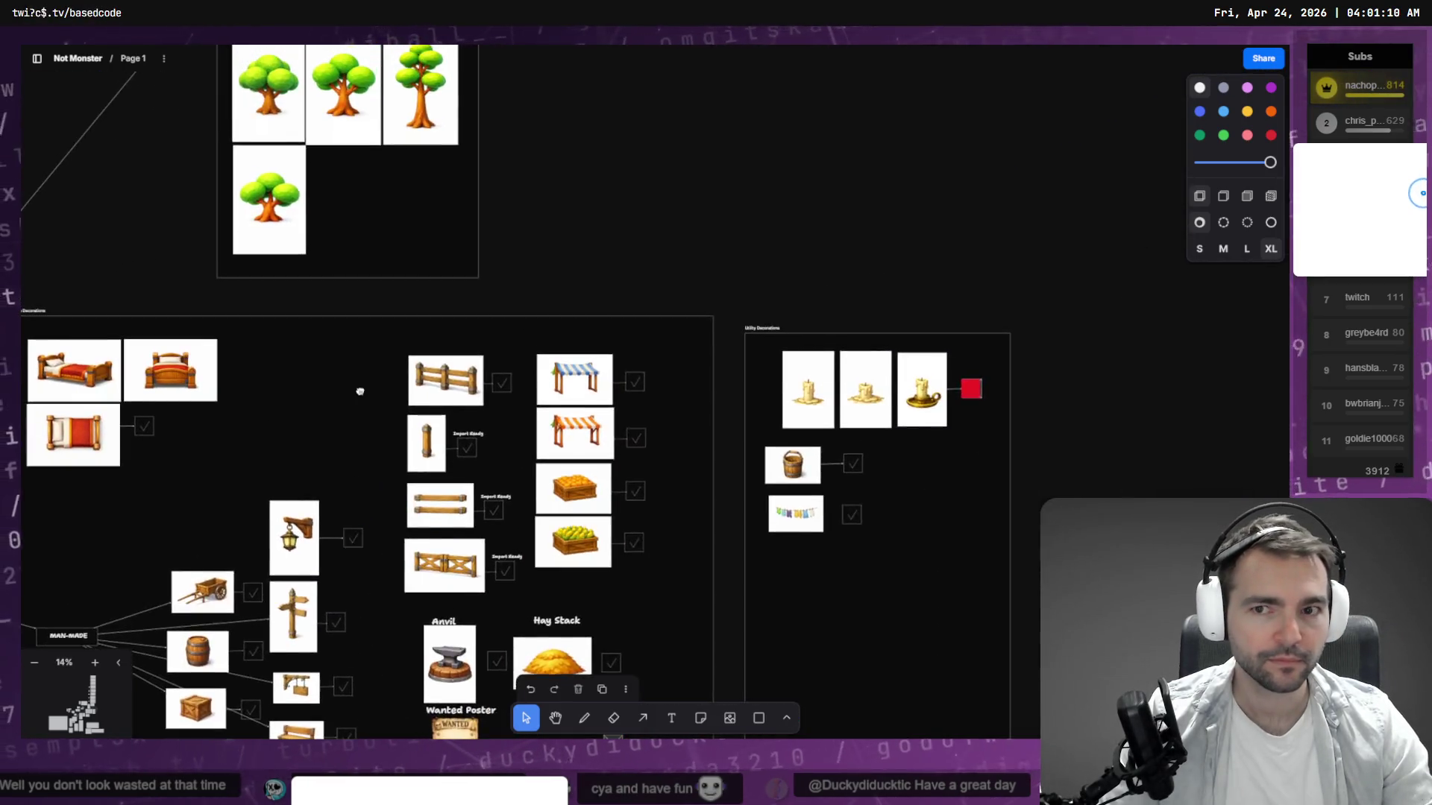
pyautogui.scroll(5, 601, 494)
pyautogui.scroll(-15, 601, 494)
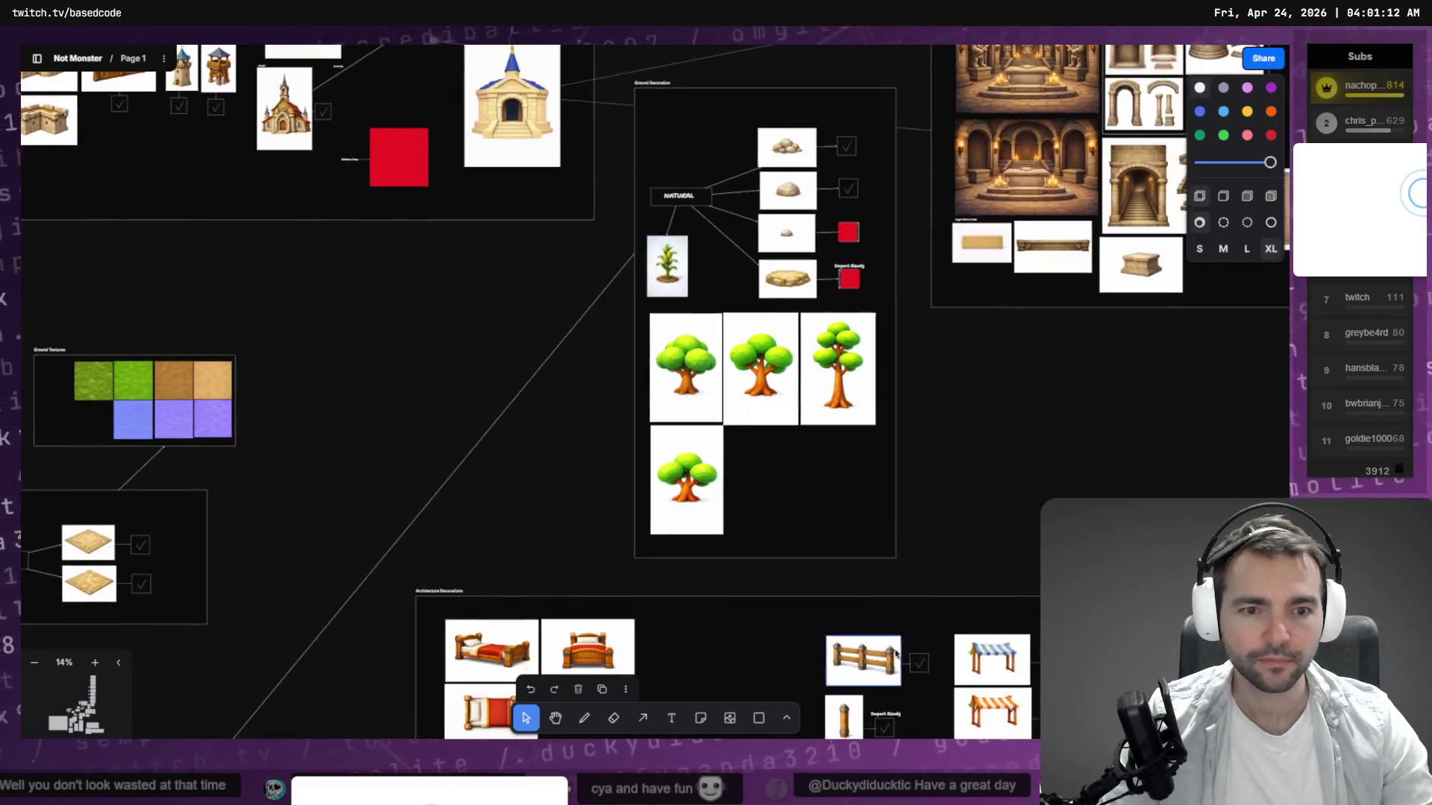
pyautogui.hscroll(-10, 675, 468)
pyautogui.scroll(-5, 675, 468)
pyautogui.scroll(4, 675, 468)
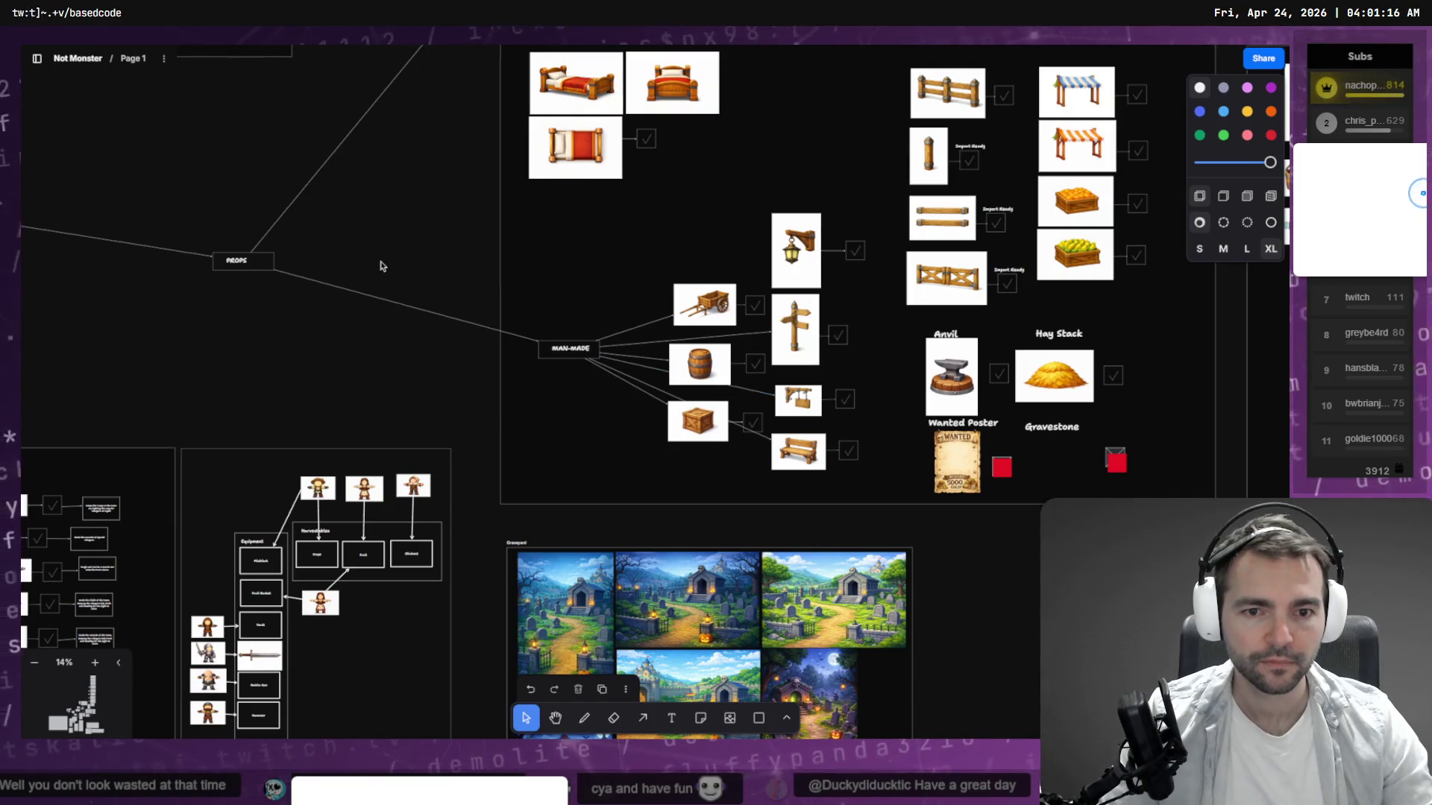
pyautogui.scroll(-5, 388, 216)
pyautogui.hscroll(-5, 404, 152)
pyautogui.scroll(2, 403, 153)
pyautogui.hscroll(8, 404, 152)
pyautogui.scroll(2, 403, 153)
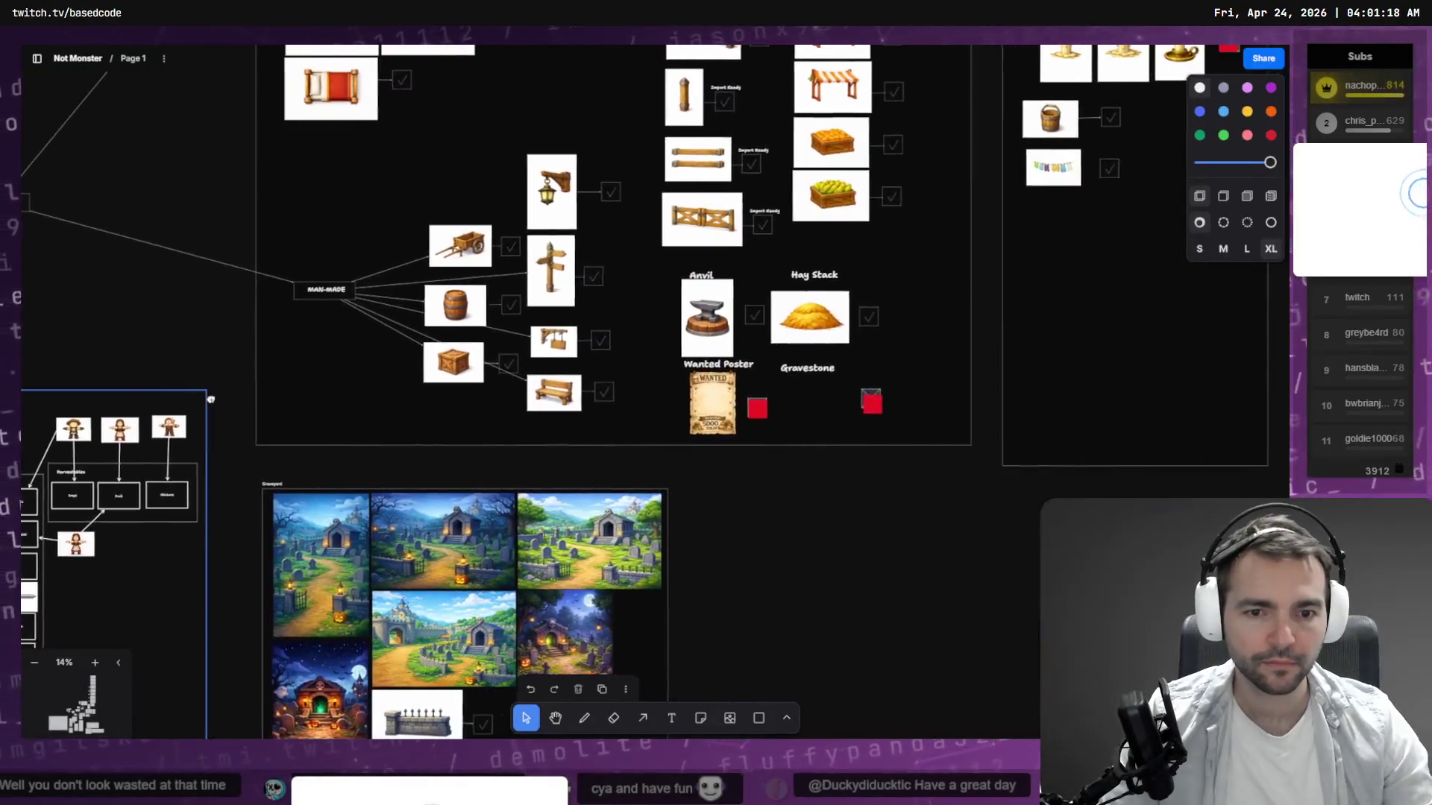
pyautogui.hscroll(-10, 728, 390)
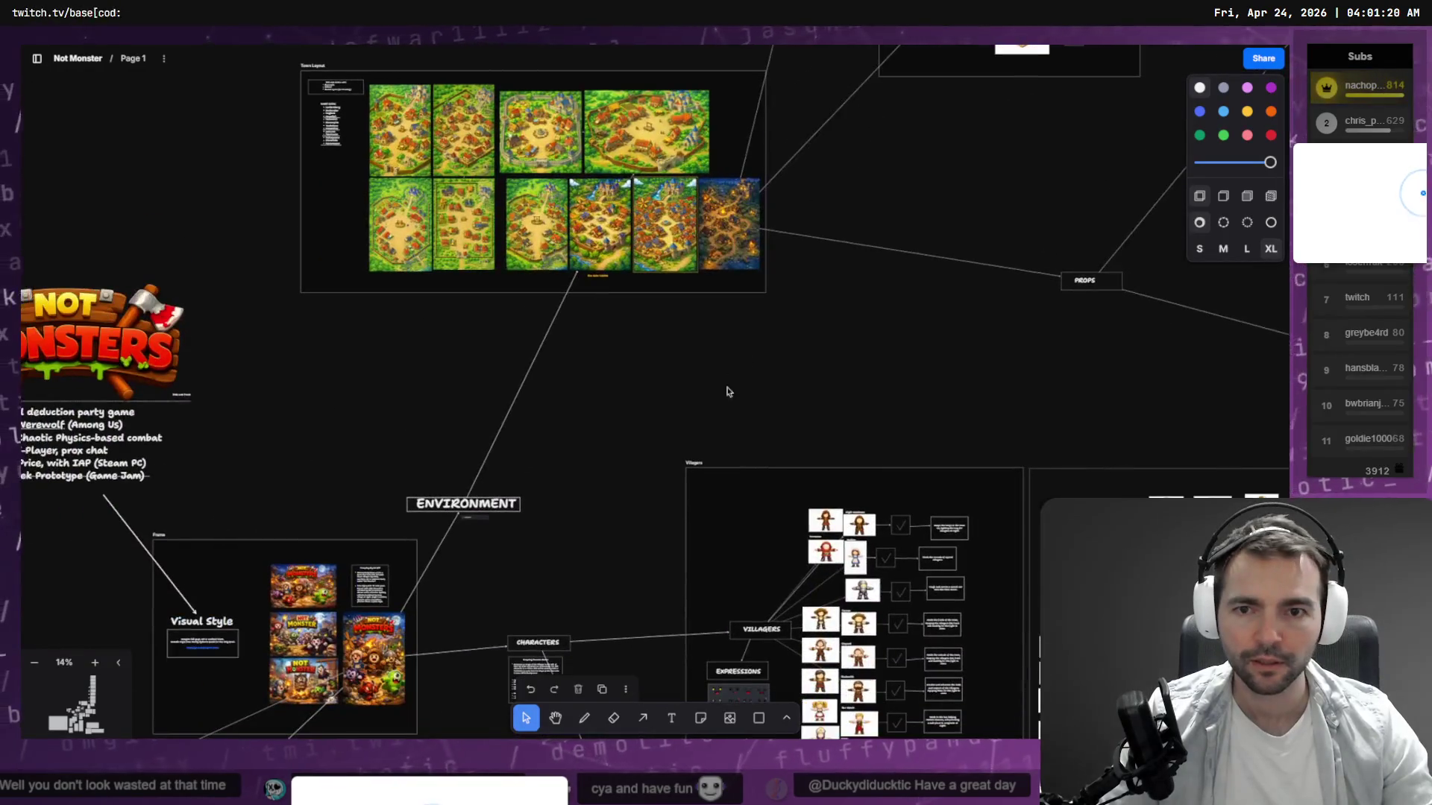
pyautogui.scroll(-8, 728, 390)
pyautogui.scroll(4, 652, 669)
pyautogui.scroll(7, 653, 669)
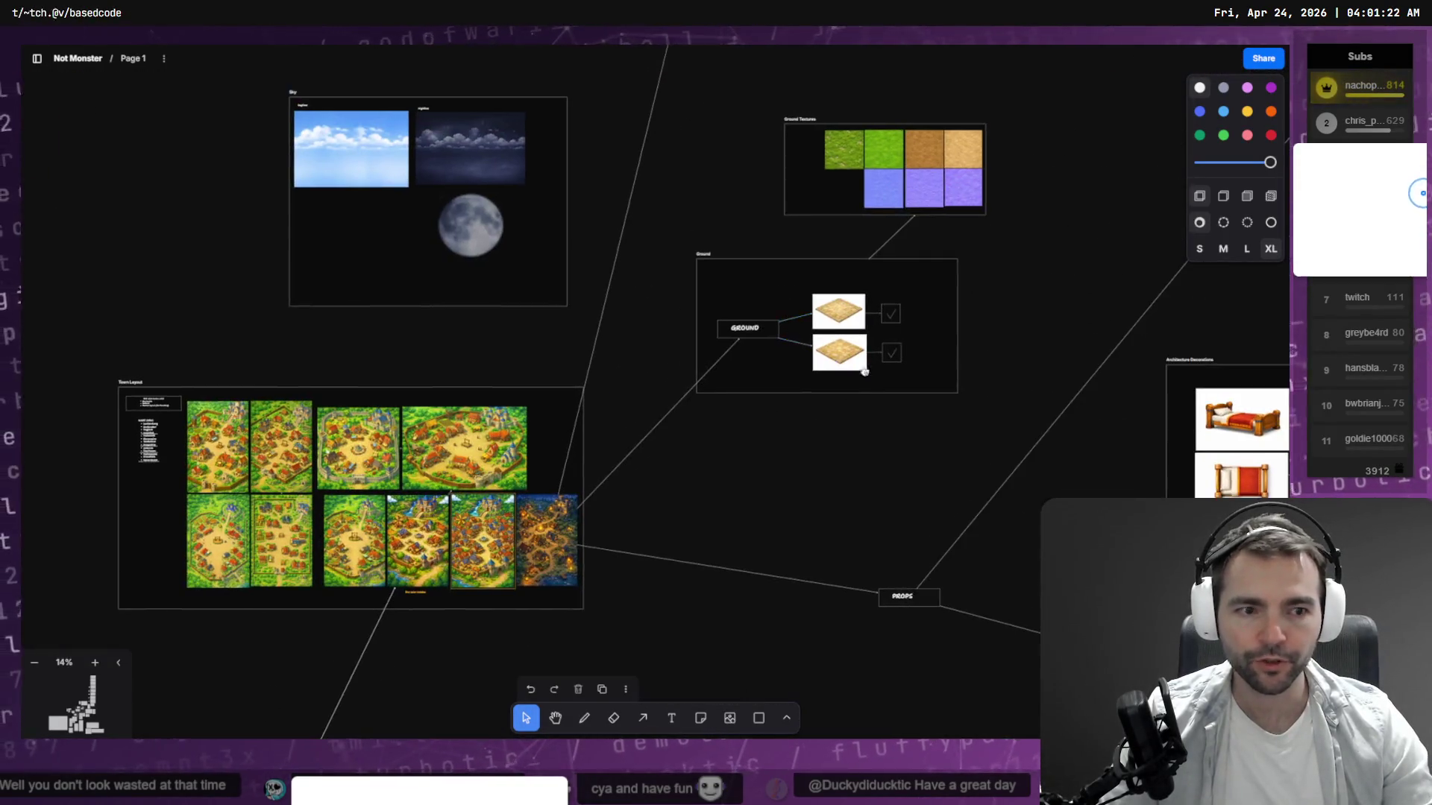
pyautogui.hscroll(6, 513, 392)
pyautogui.scroll(-2, 513, 393)
pyautogui.hscroll(7, 513, 392)
pyautogui.hscroll(5, 513, 392)
pyautogui.scroll(3, 513, 392)
pyautogui.hscroll(-10, 513, 393)
pyautogui.scroll(7, 513, 392)
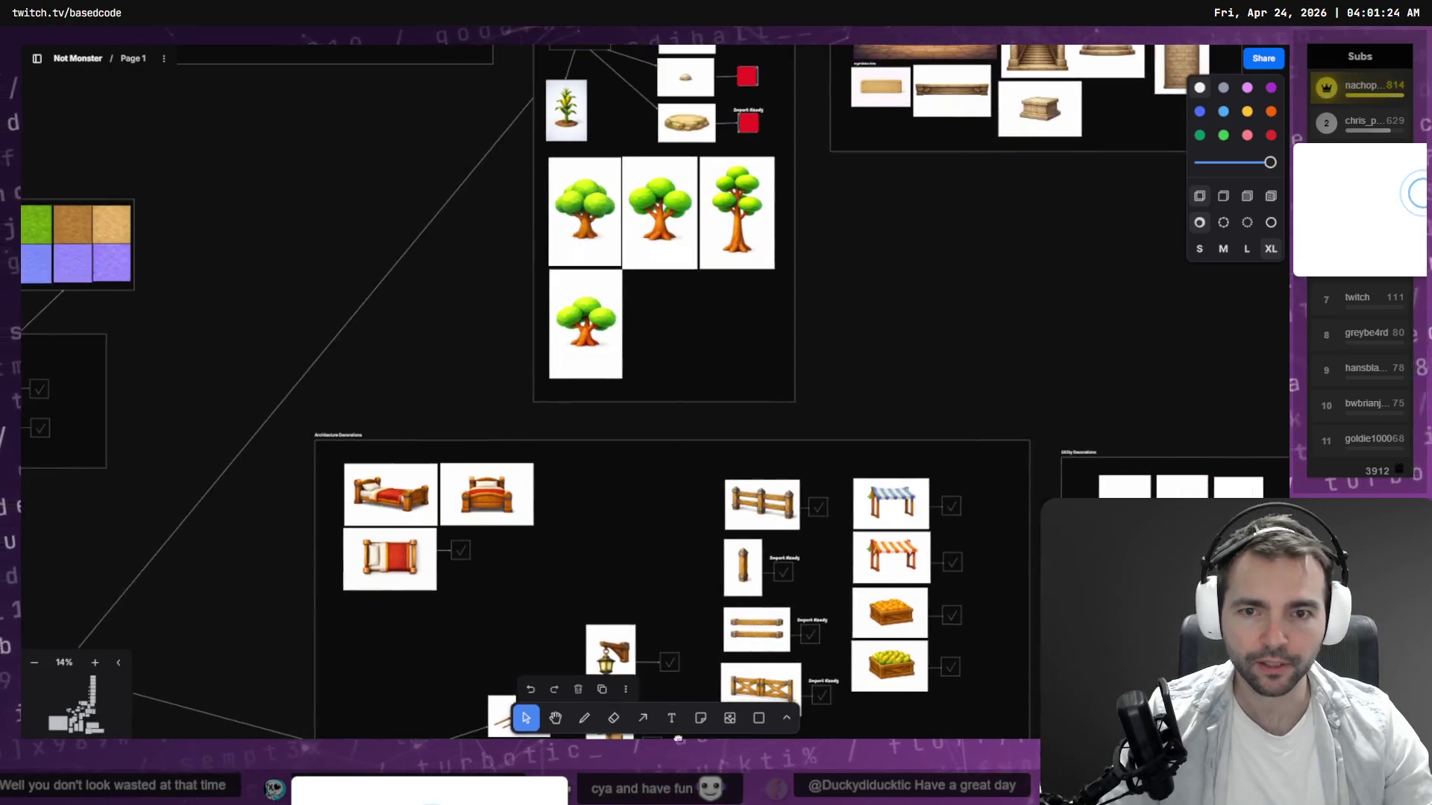
pyautogui.scroll(10, 684, 596)
pyautogui.scroll(10, 643, 452)
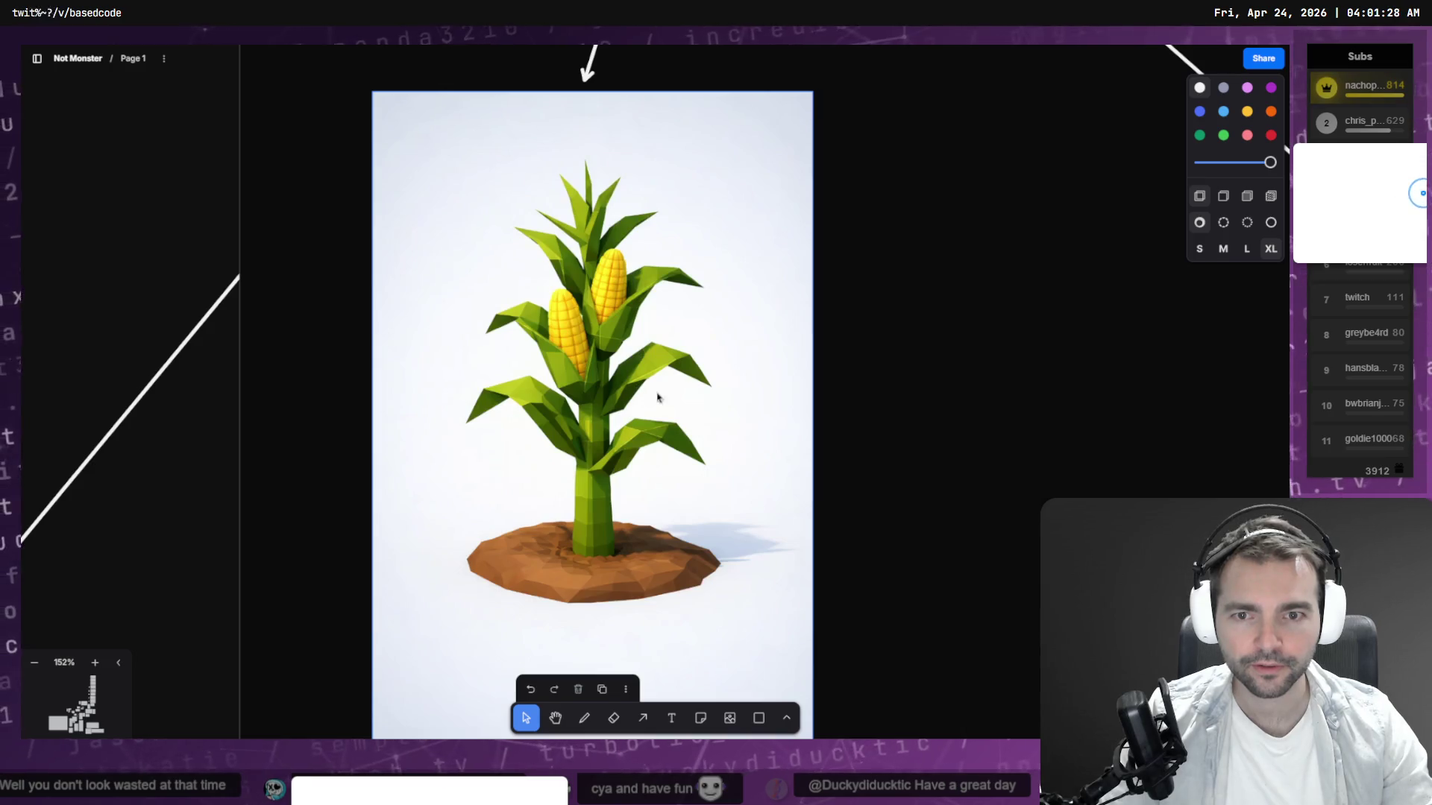
pyautogui.scroll(-4, 638, 385)
# Select the corn plant image and download it from its image toolbar.
pyautogui.click(638, 385)
pyautogui.rightClick(638, 385)
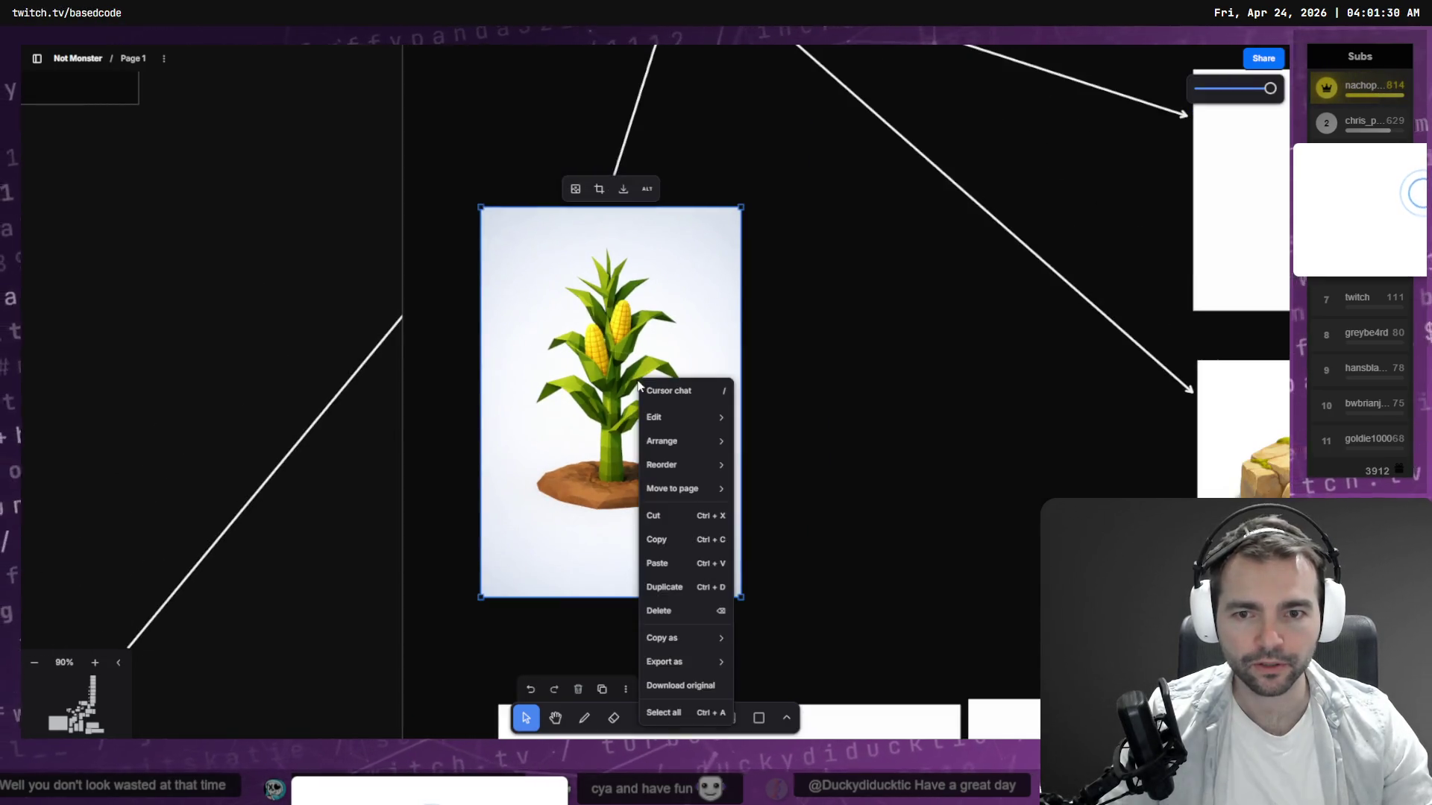
pyautogui.press('Escape')
pyautogui.click(623, 189)
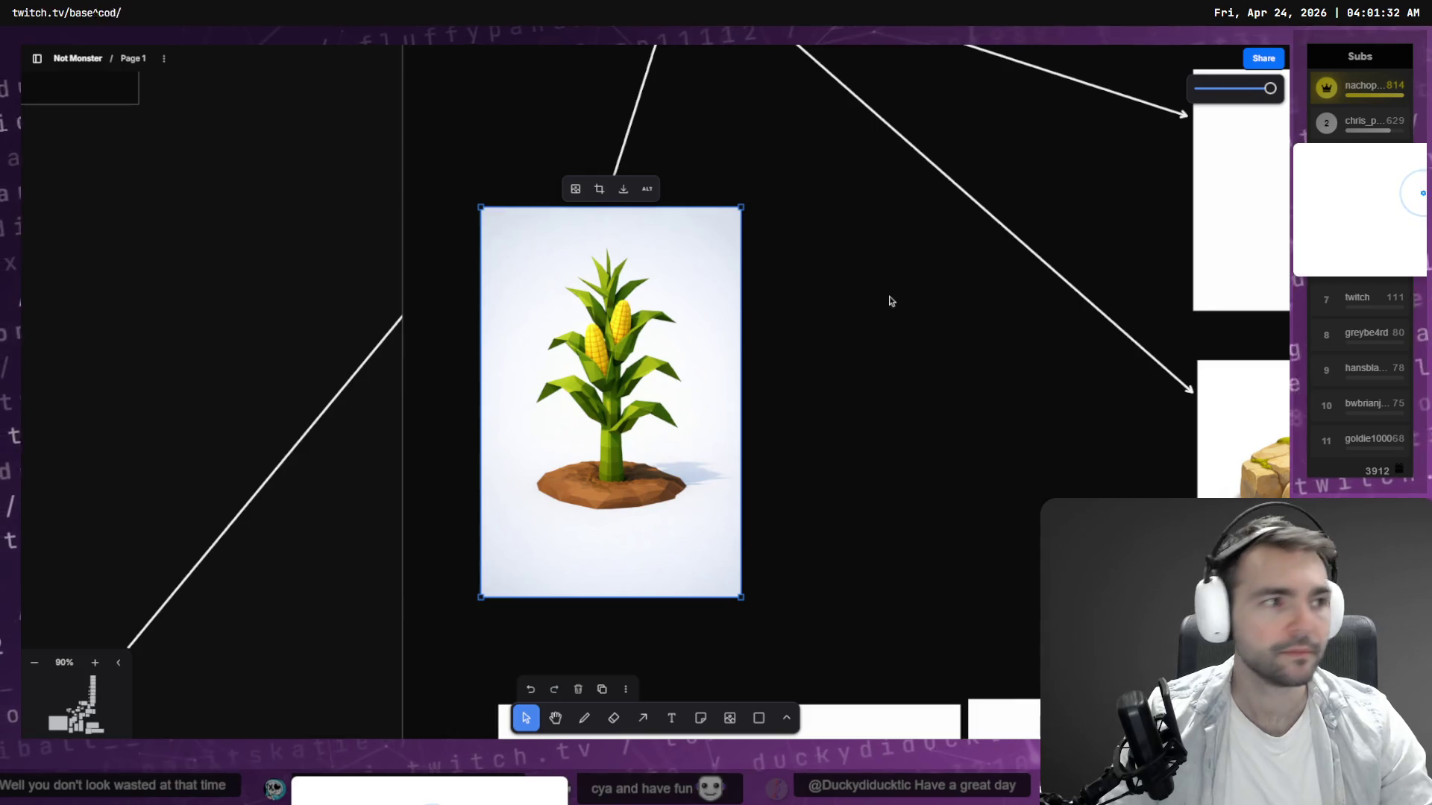
pyautogui.hotkey('alt', 'Tab')
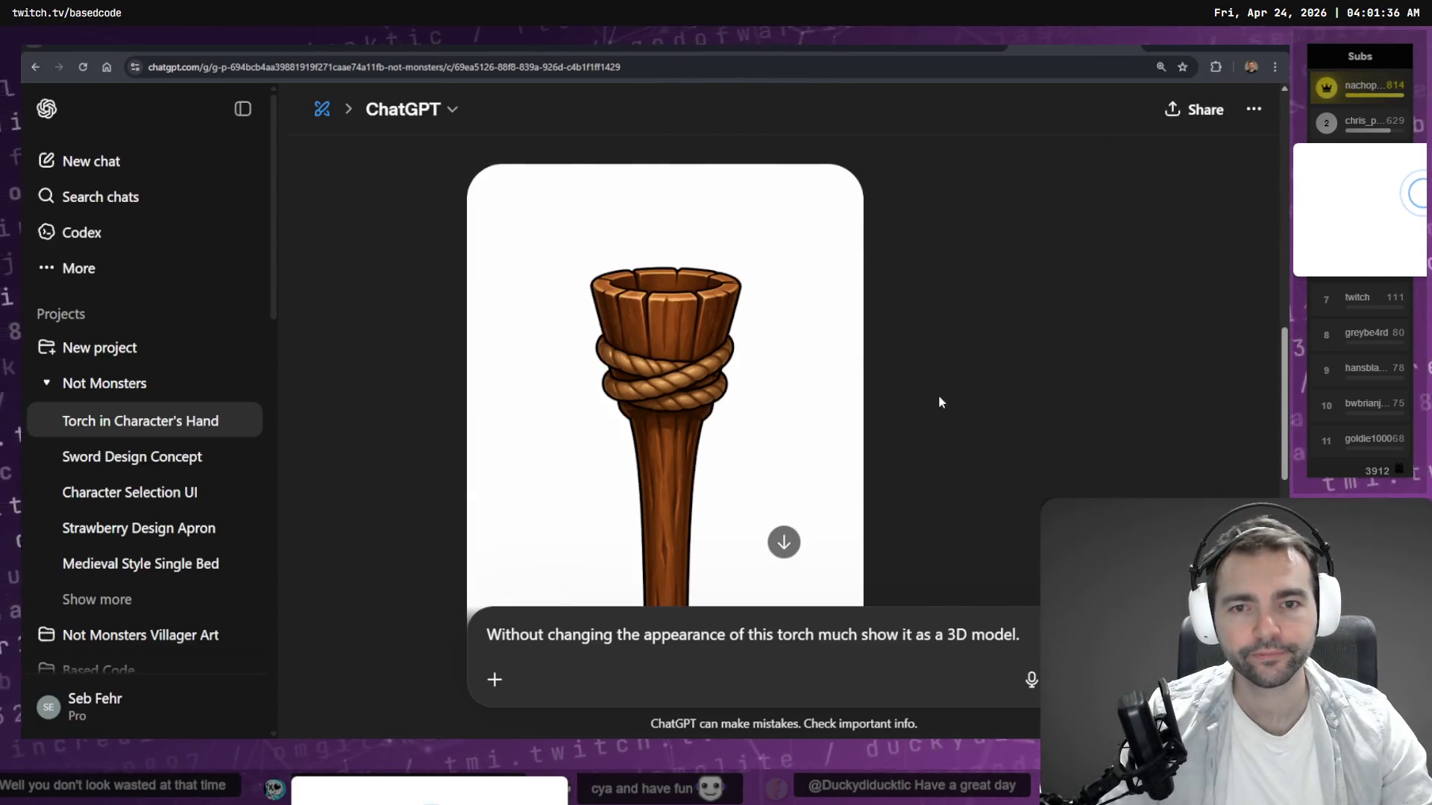
# Edit the cloth-torch prompt, replace it with the 3D-model request, and resubmit.
pyautogui.scroll(4, 586, 318)
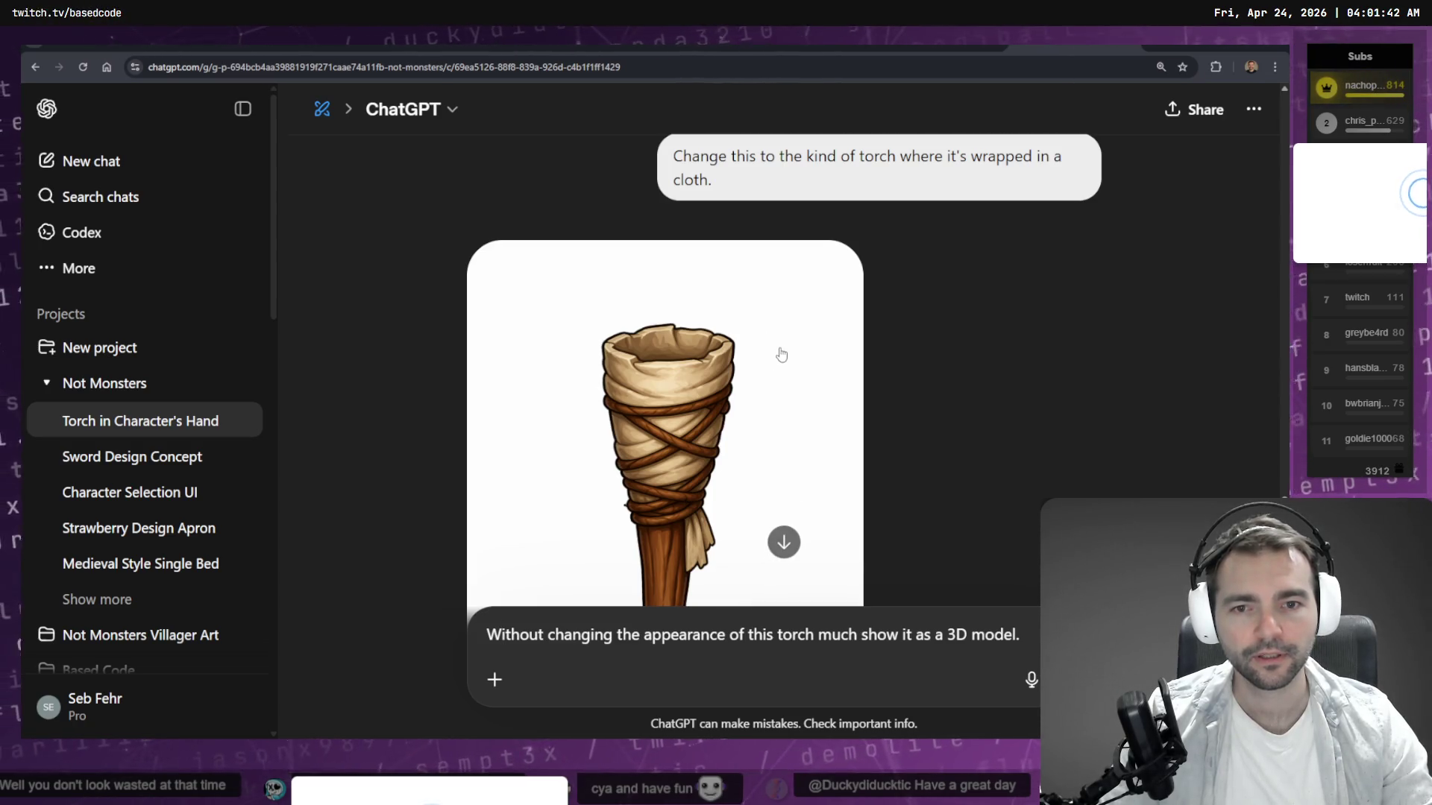
pyautogui.scroll(7, 776, 355)
pyautogui.scroll(-5, 830, 389)
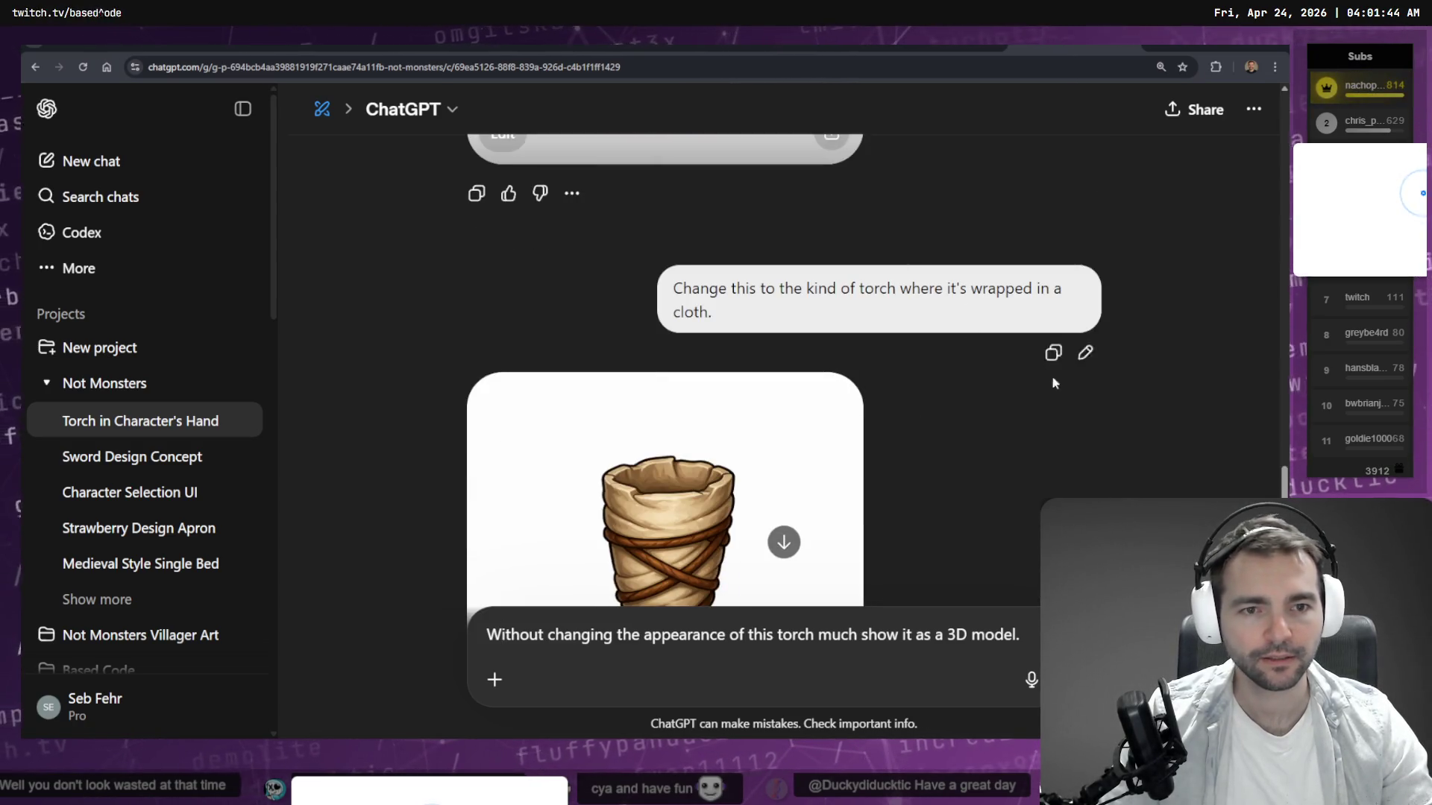
pyautogui.click(1085, 353)
pyautogui.hotkey('ctrl', 'a')
pyautogui.write('Without changing the appearance of this torch much show it as a 3D model.')
pyautogui.press('Return')
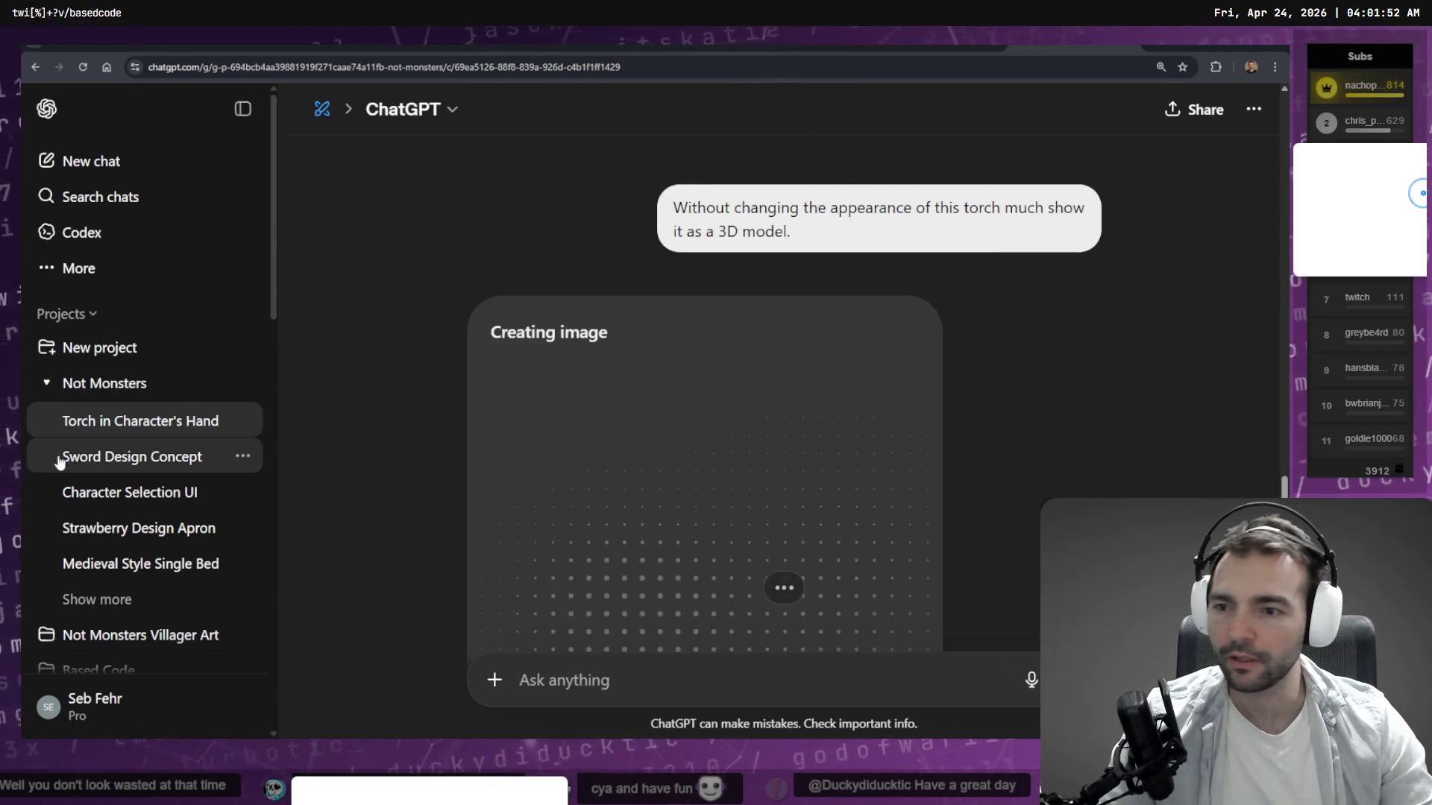
# Open the Not Monsters project page and paste the 3D-model prompt into a new chat.
pyautogui.click(93, 383)
pyautogui.click(495, 309)
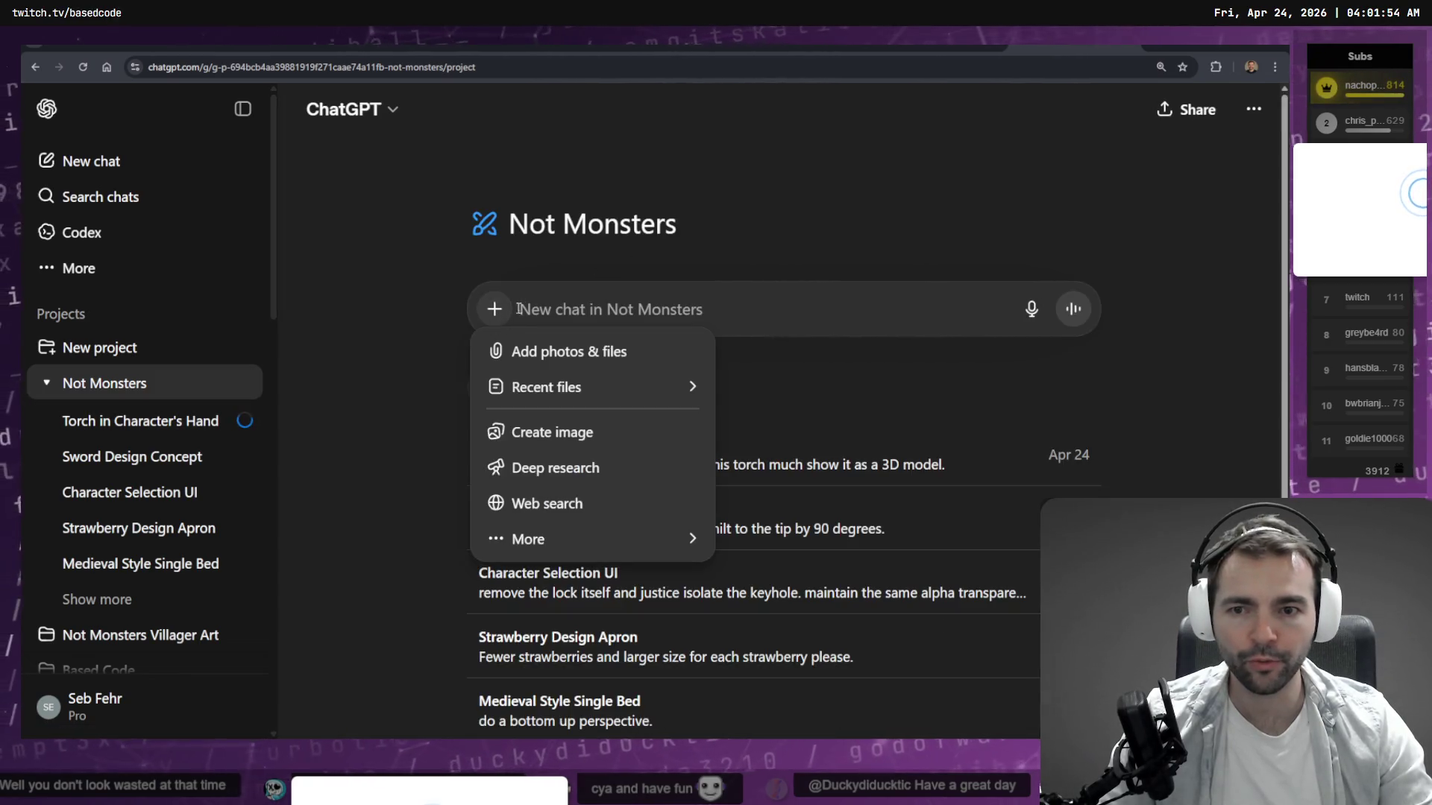
pyautogui.click(933, 47)
pyautogui.click(933, 48)
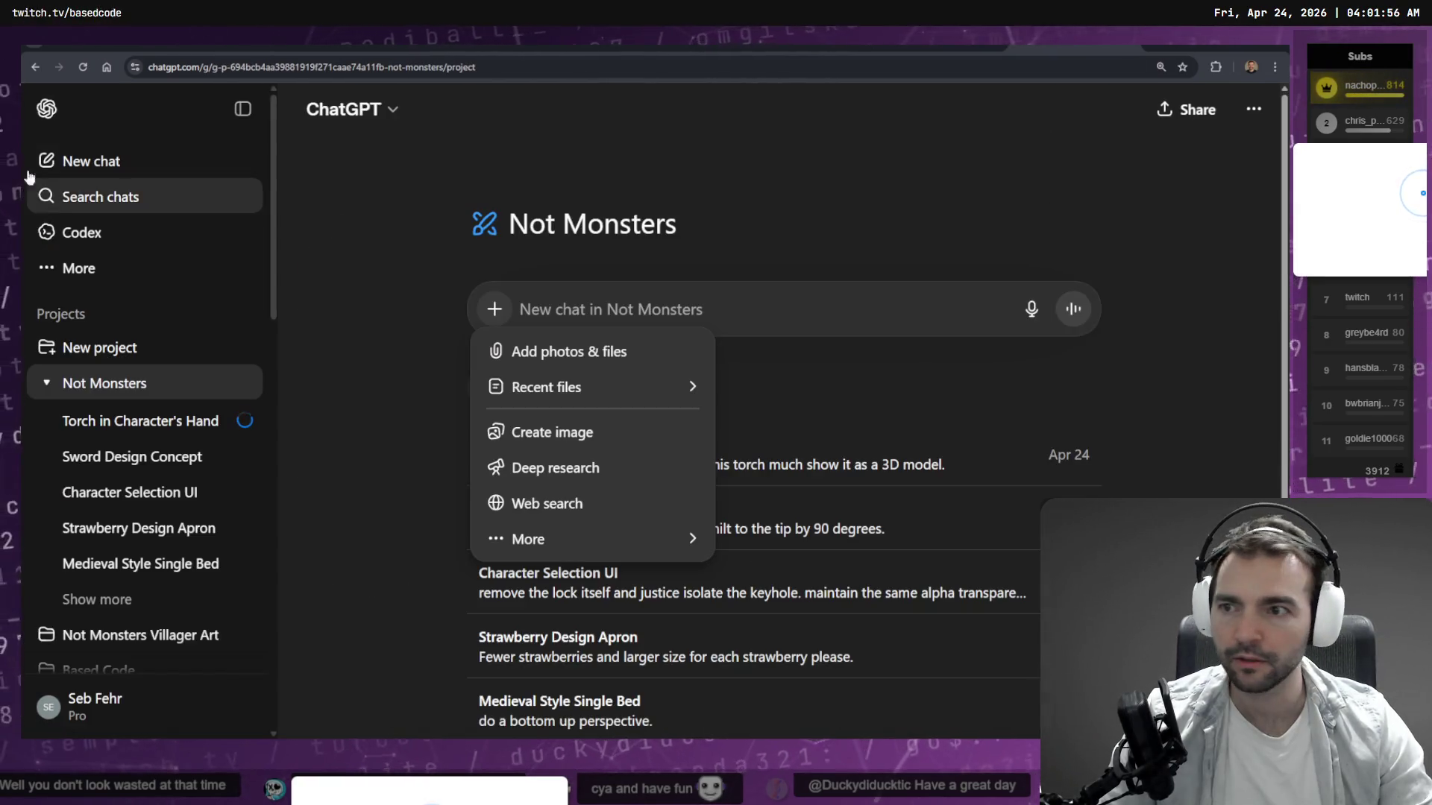
pyautogui.click(1081, 37)
pyautogui.click(1036, 37)
pyautogui.click(601, 310)
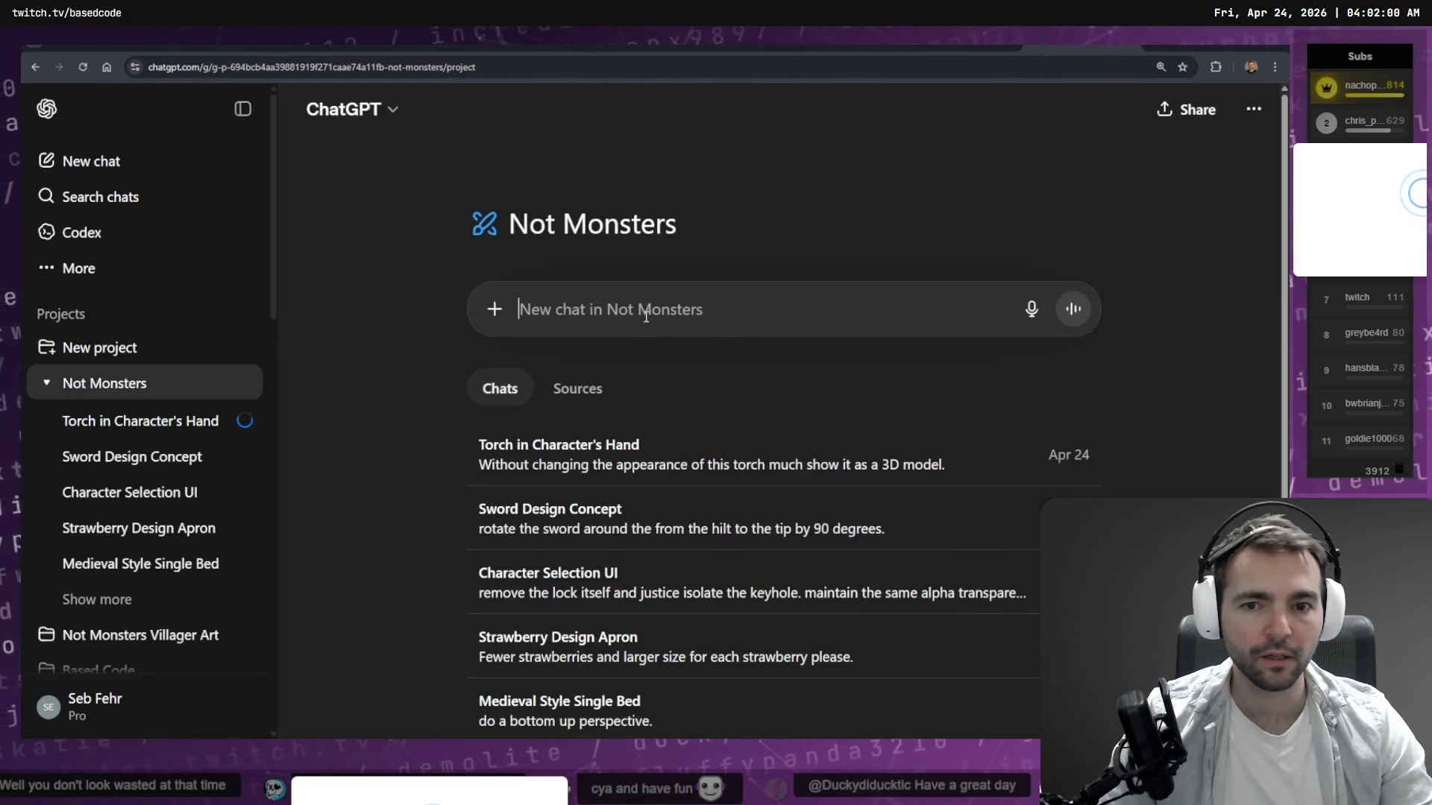
pyautogui.write('Without changing the appearance of this torch much show it as a 3D model.')
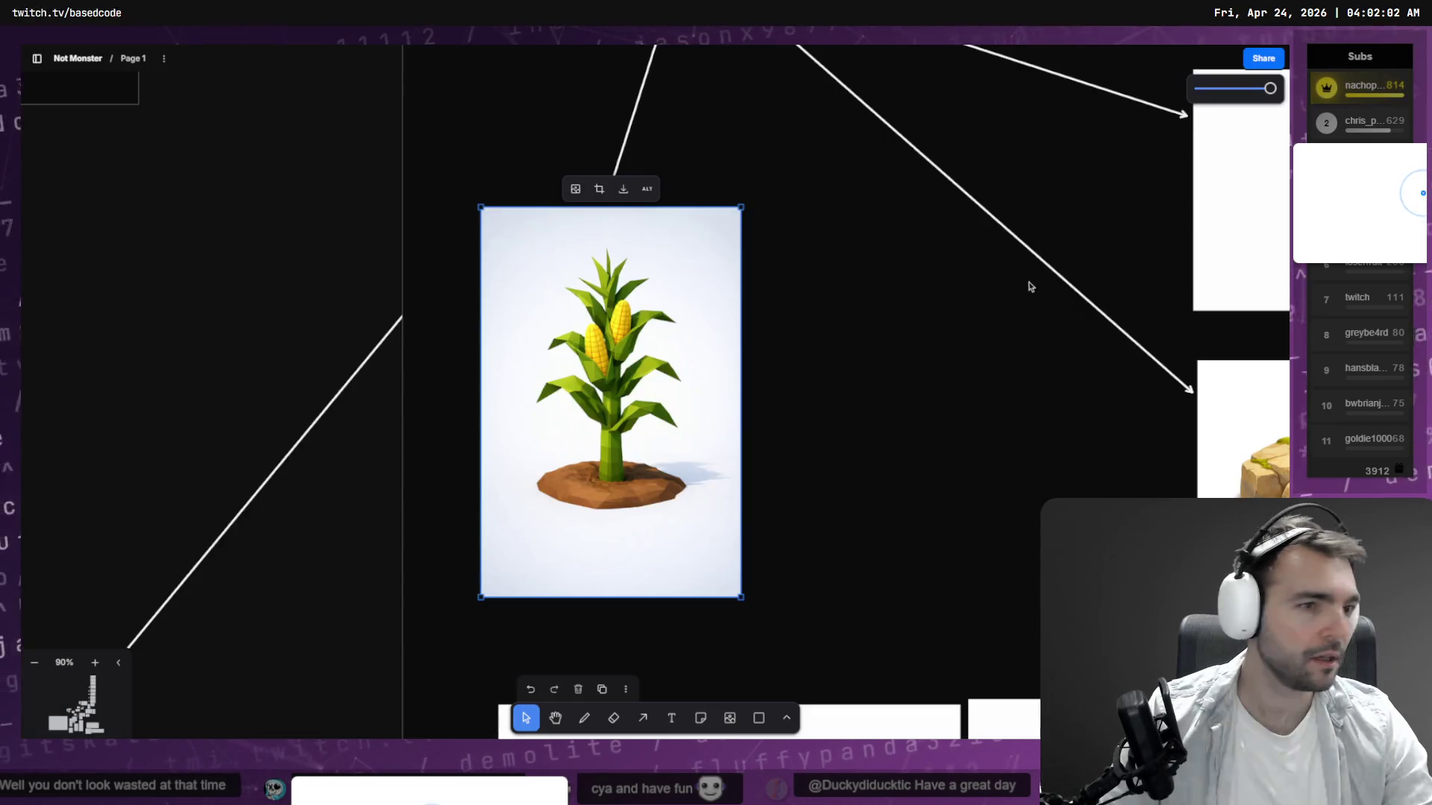
# Use Copy as > PNG on the tldraw corn image and paste it into the new chat input.
pyautogui.hotkey('alt', 'Tab')
pyautogui.rightClick(671, 276)
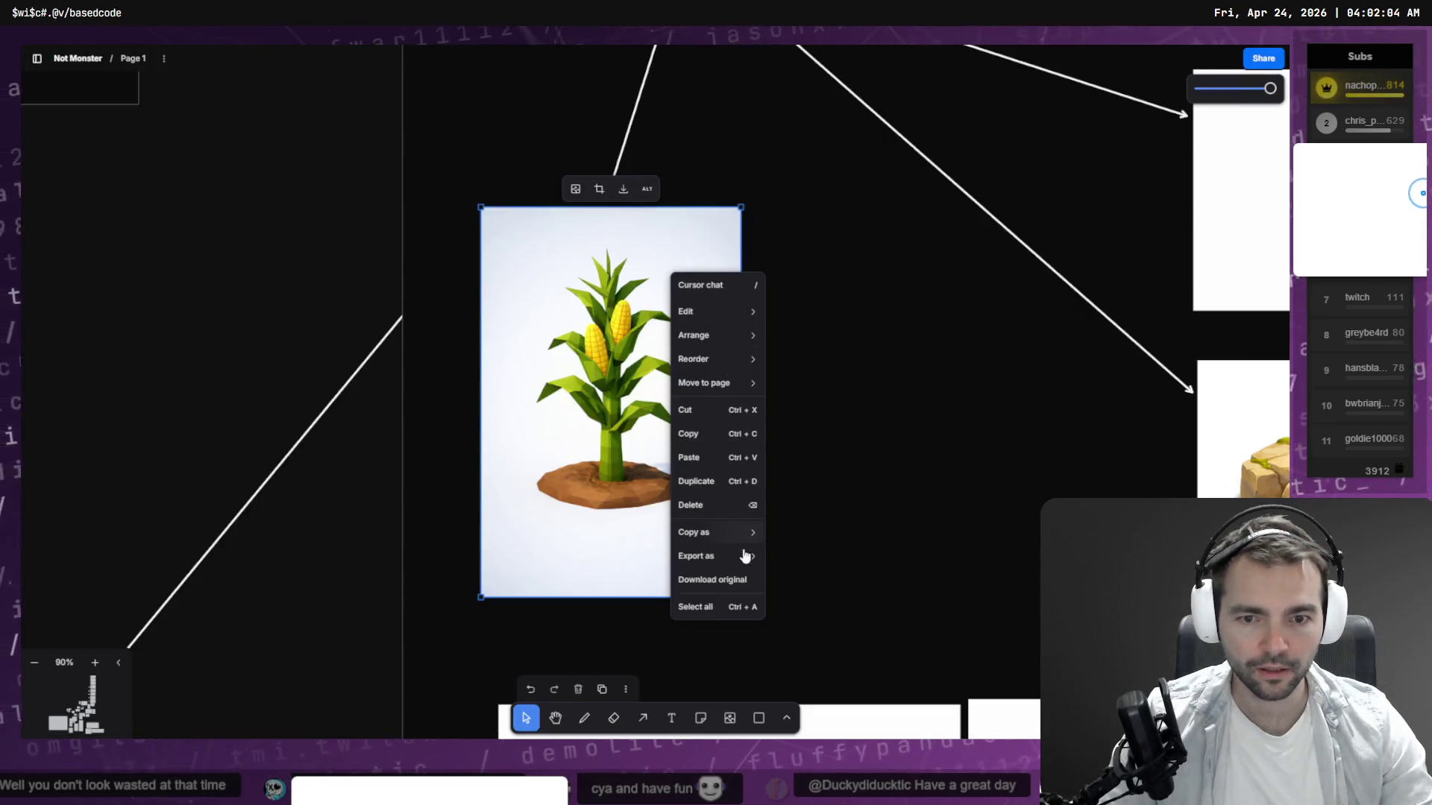
pyautogui.moveTo(734, 533)
pyautogui.click(824, 553)
pyautogui.hotkey('alt', 'Tab')
pyautogui.hotkey('ctrl', 'v')
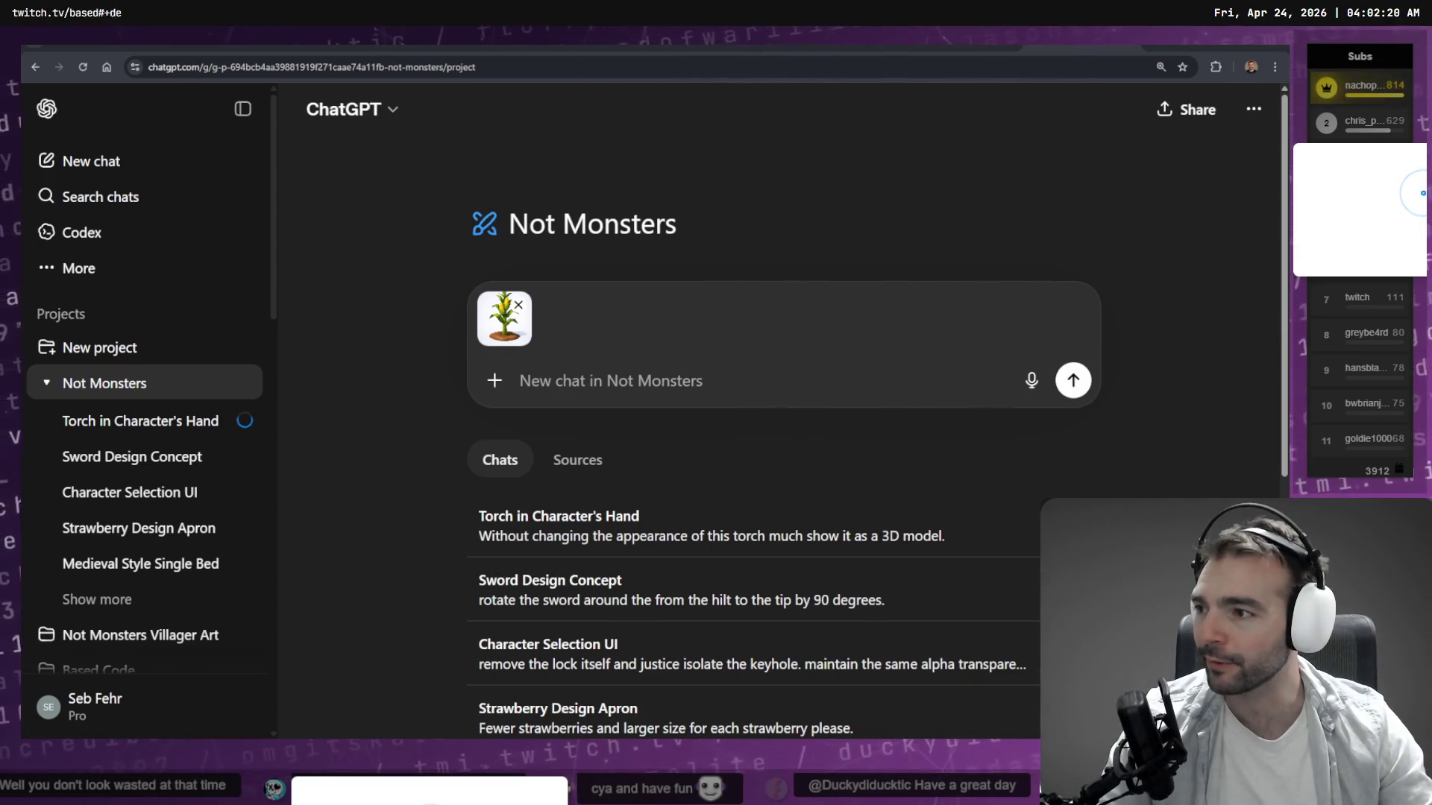
# Dictate and send a request to render only the corn from the plant image.
pyautogui.click(601, 392)
pyautogui.press('super+h')
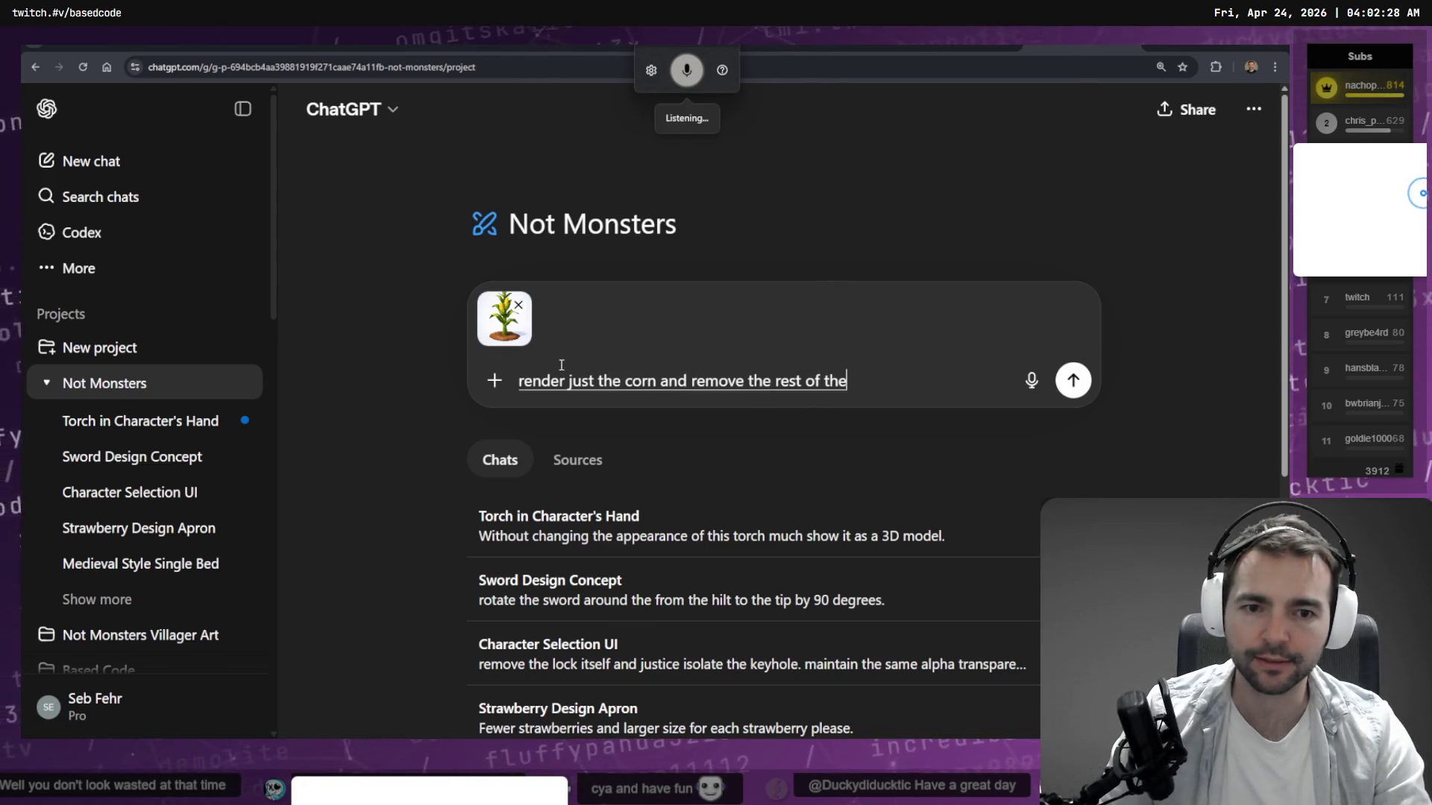
pyautogui.press('Return')
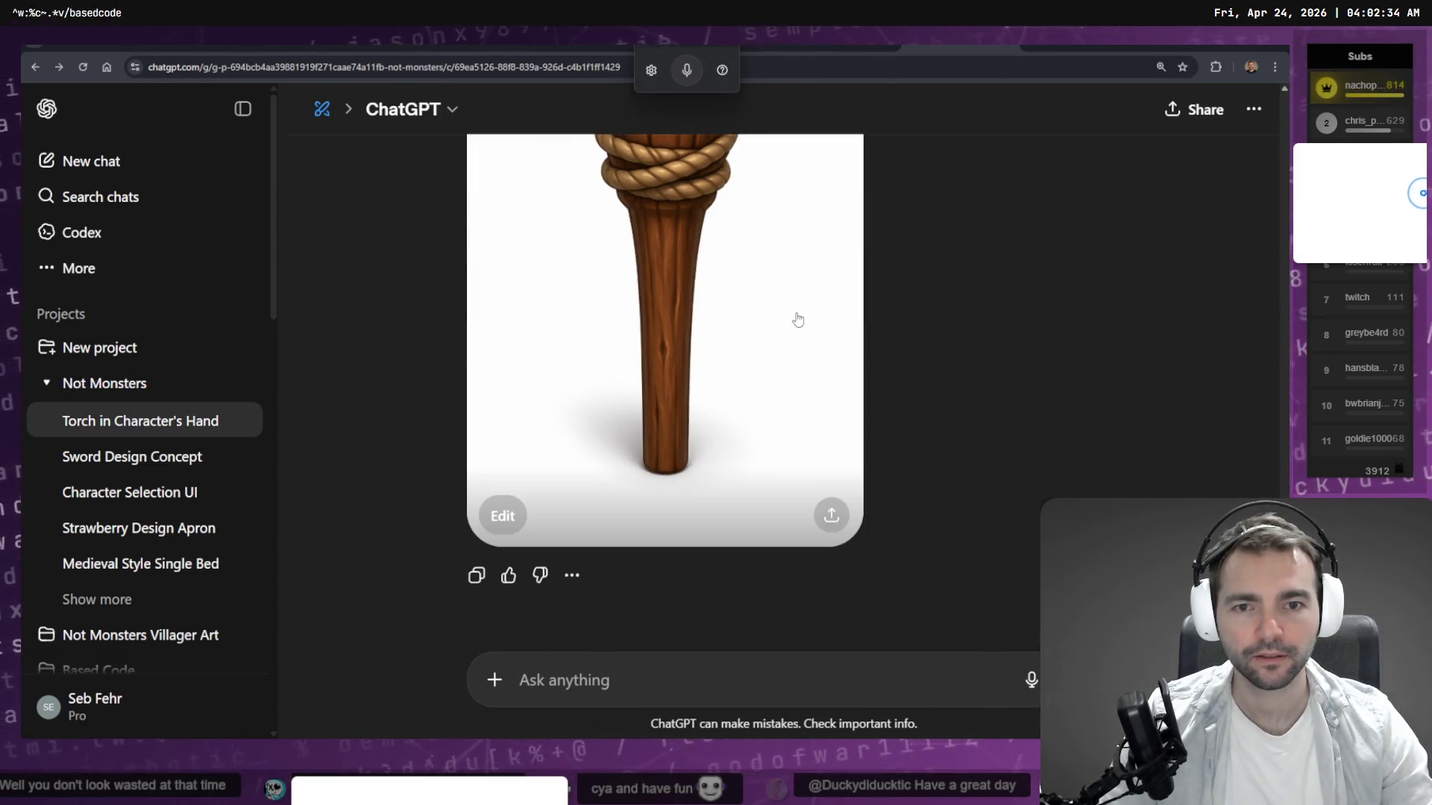
# Ask for the wooden torch image redone from a top-down perspective.
pyautogui.click(797, 320)
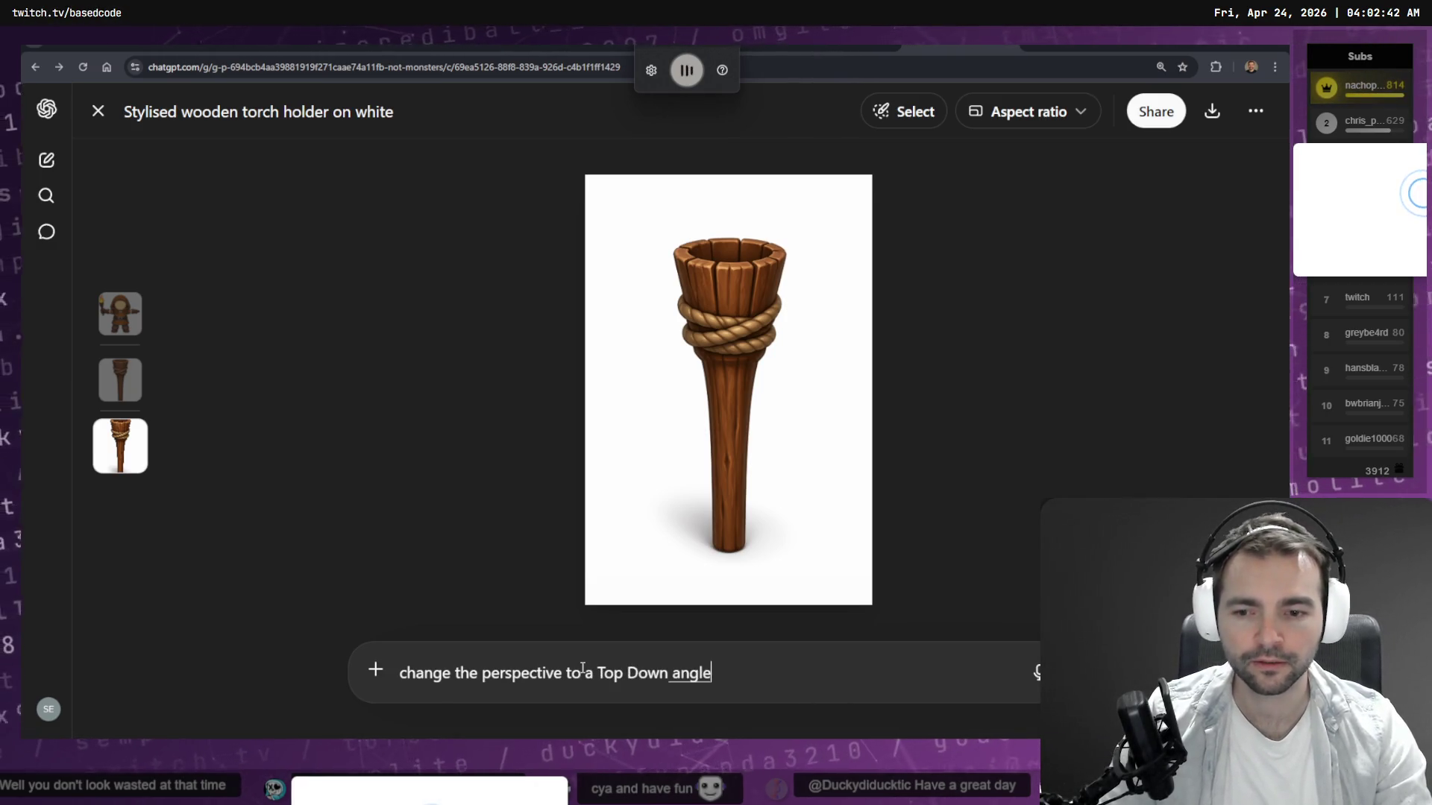
pyautogui.press('Return')
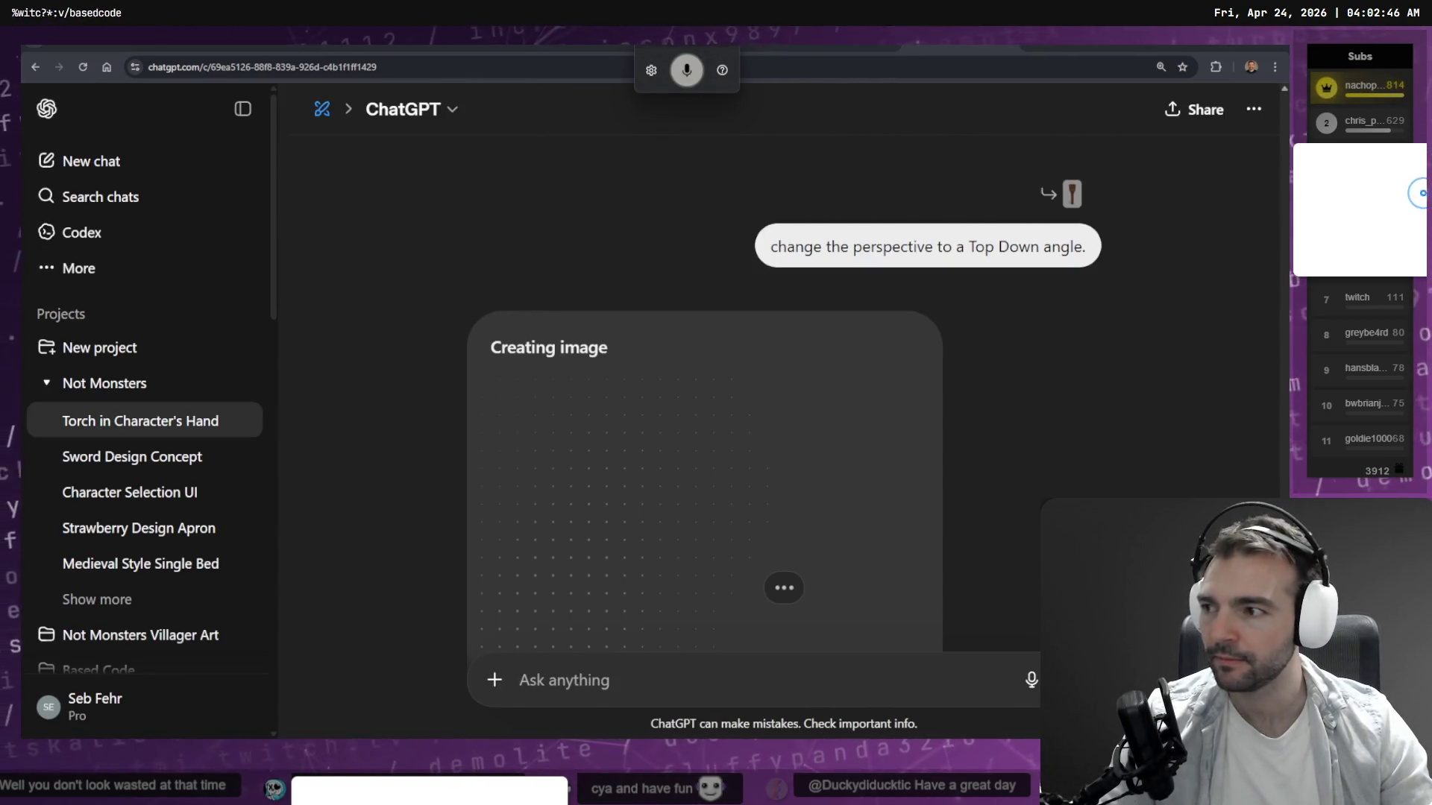
pyautogui.hotkey('alt', 'Left')
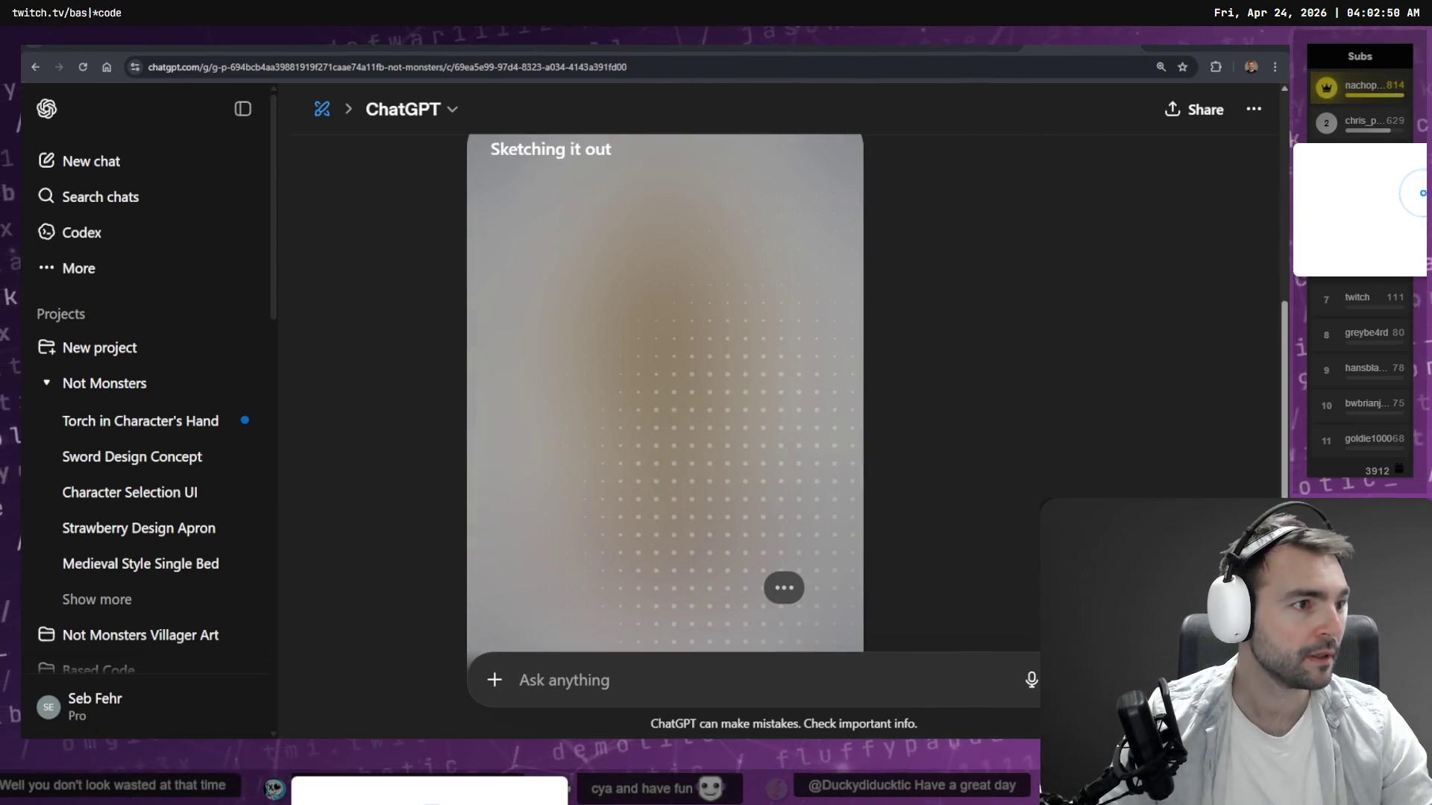
pyautogui.hotkey('alt', 'Tab')
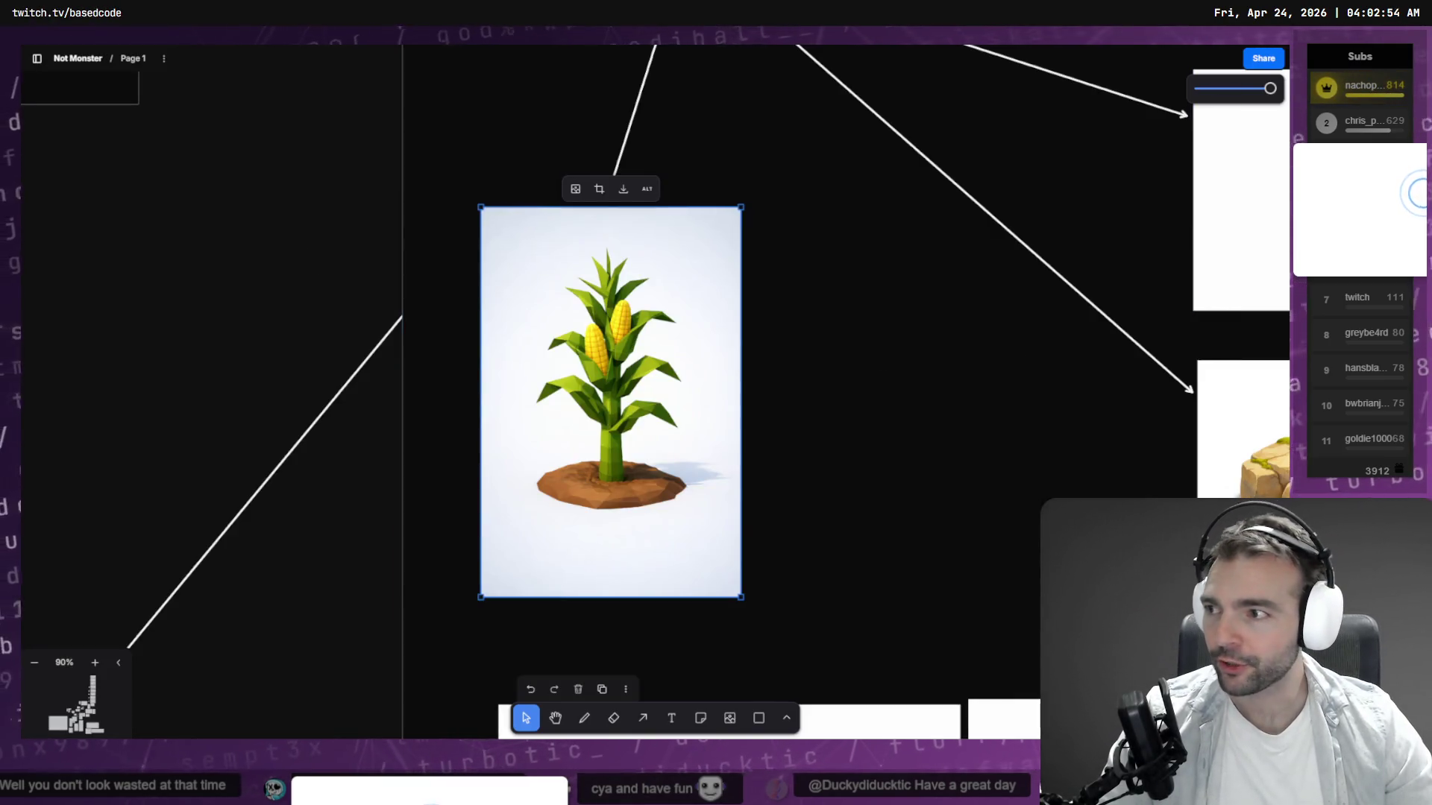
# Deselect the corn image and zoom out to 13% to browse the board's asset groups.
pyautogui.click(897, 258)
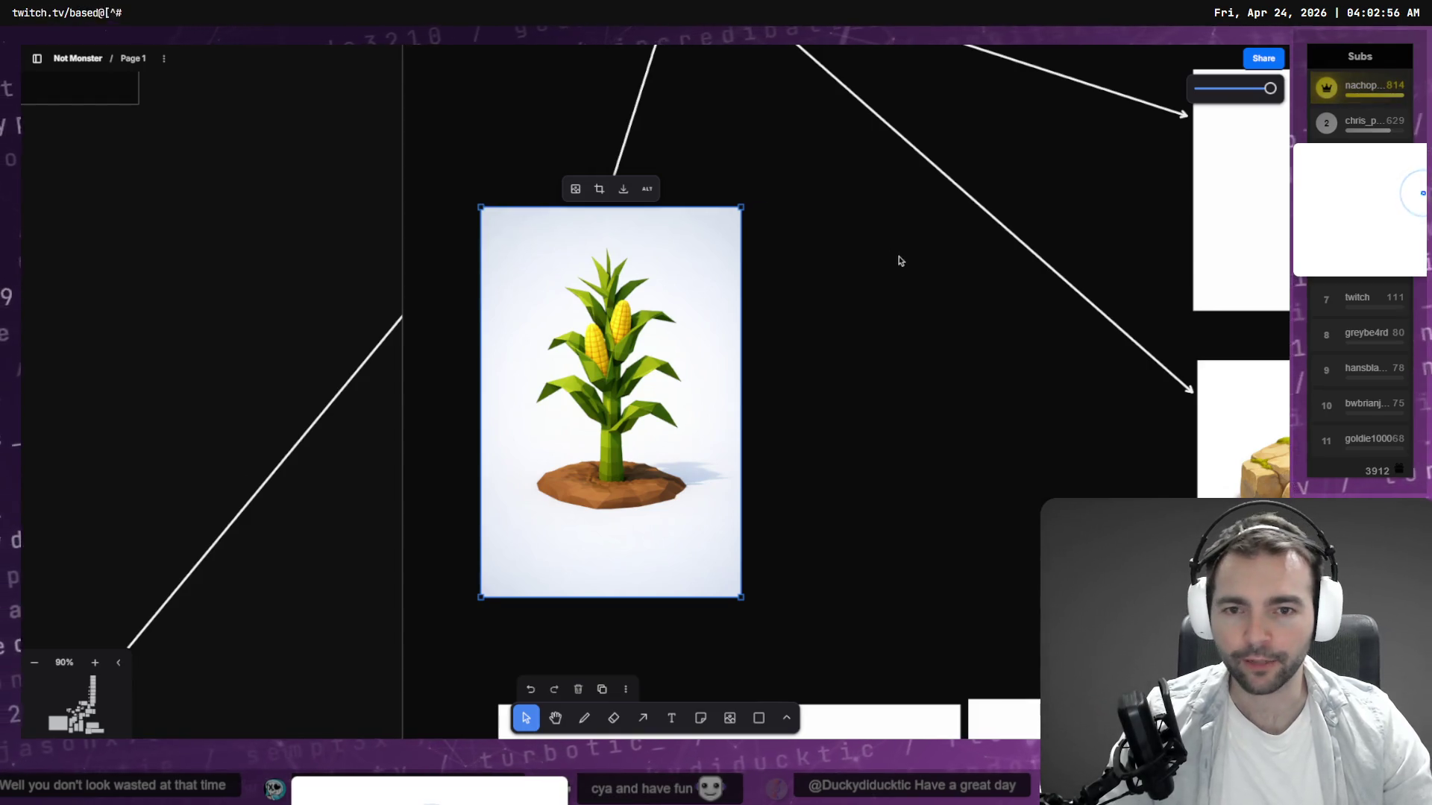
pyautogui.scroll(-3, 884, 272)
pyautogui.scroll(-5, 888, 277)
pyautogui.scroll(-10, 882, 377)
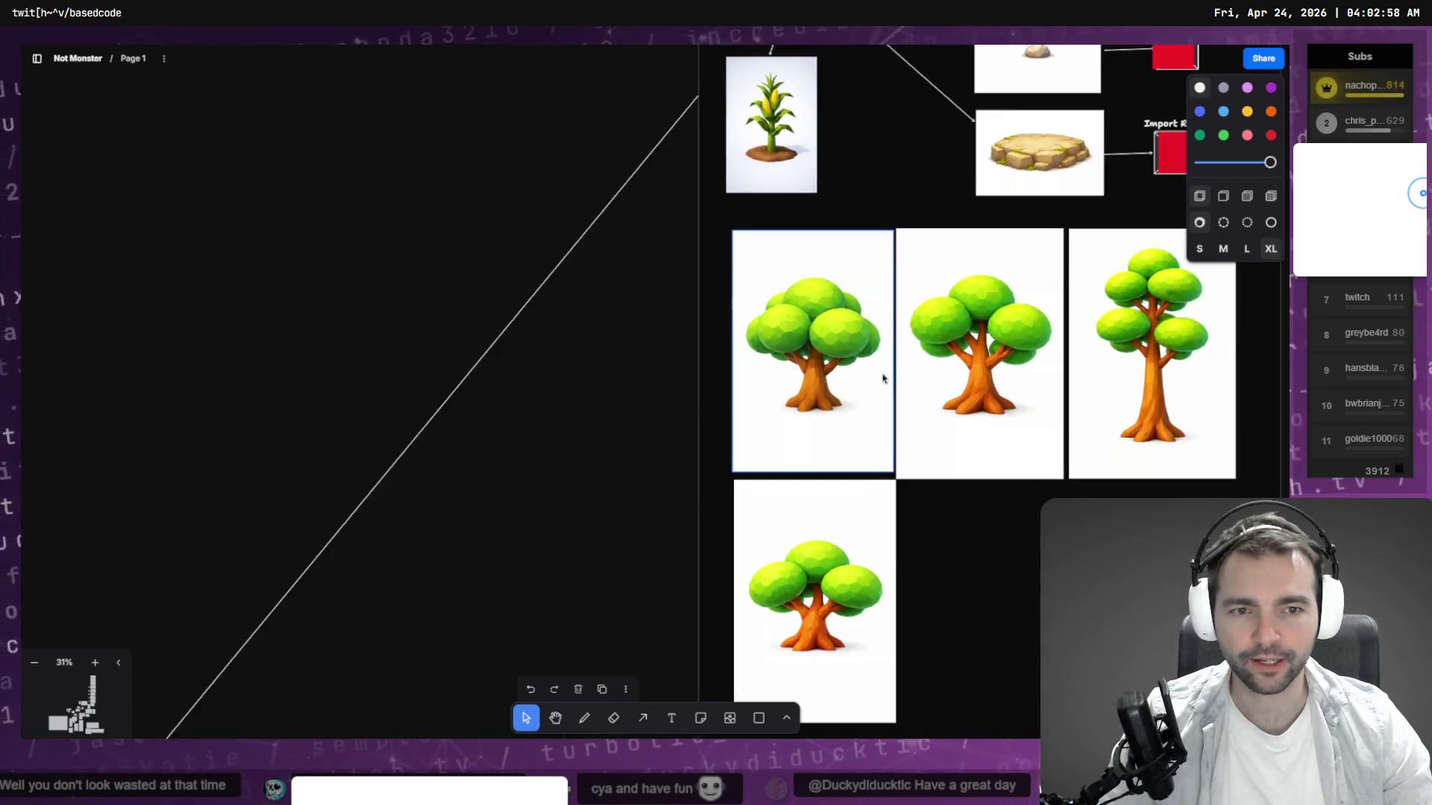
pyautogui.scroll(3, 572, 295)
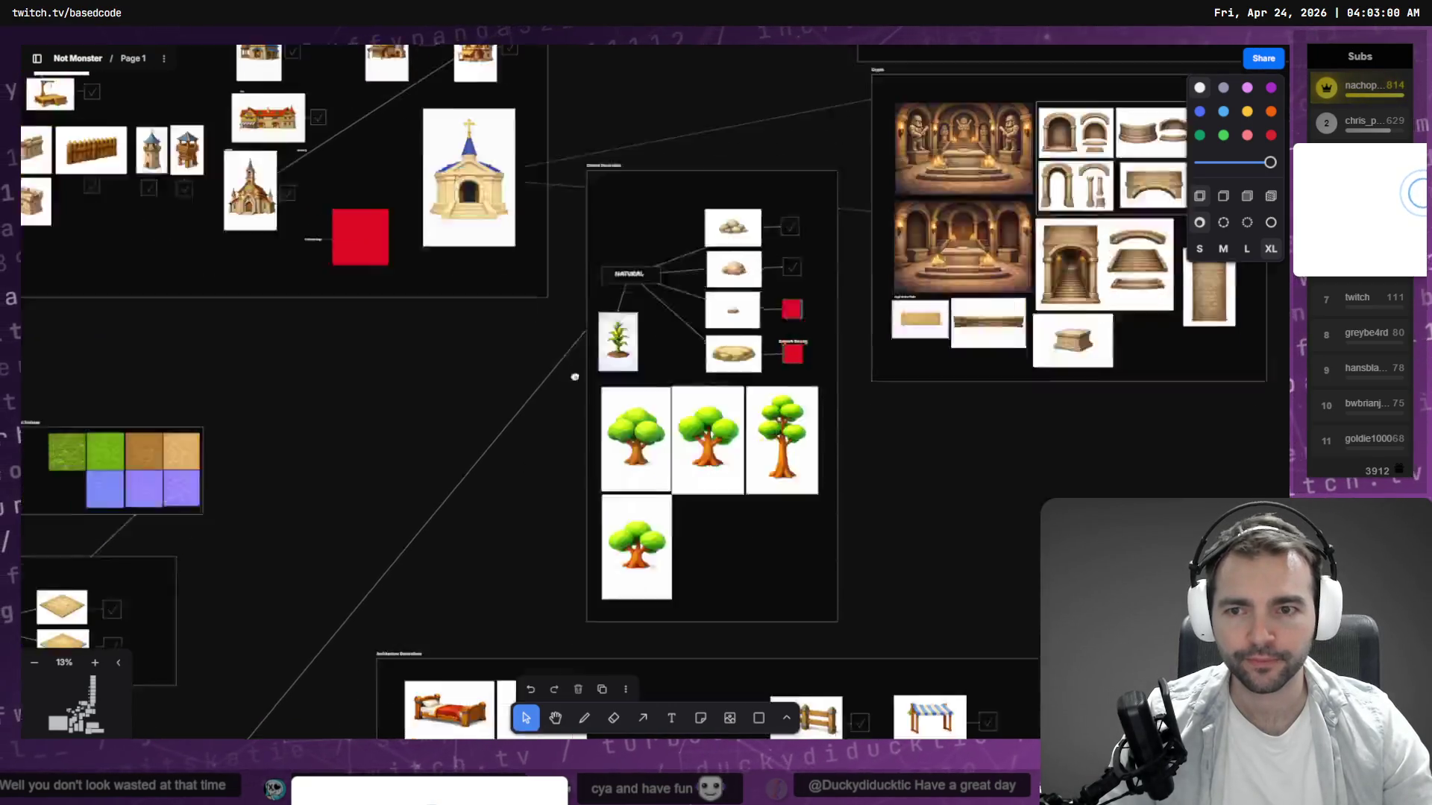
pyautogui.hscroll(-4, 671, 343)
pyautogui.scroll(-4, 671, 343)
pyautogui.scroll(-5, 766, 392)
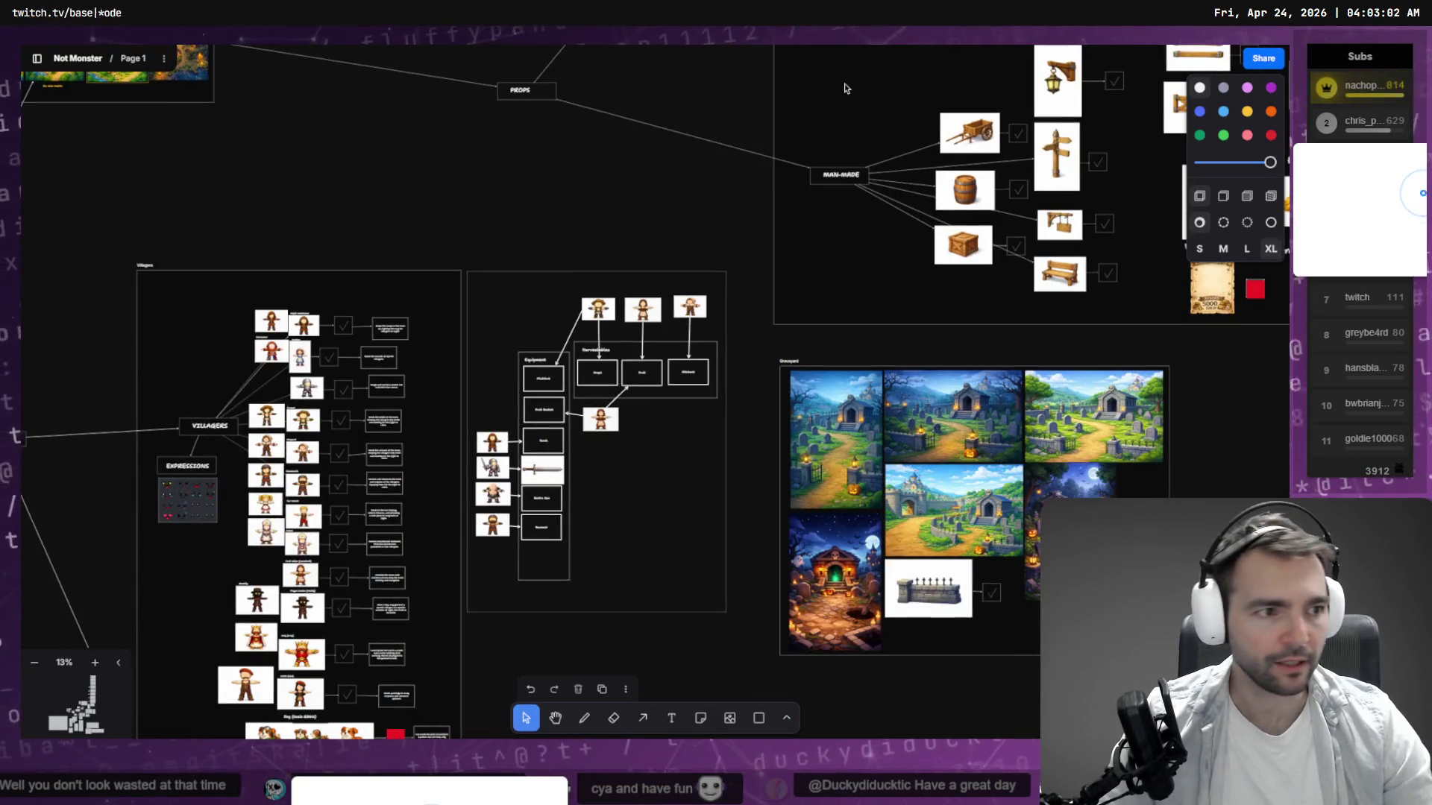
# Glance over the ChatGPT image chat, then move on to the Codex plan in the terminal.
pyautogui.hotkey('alt', 'Tab')
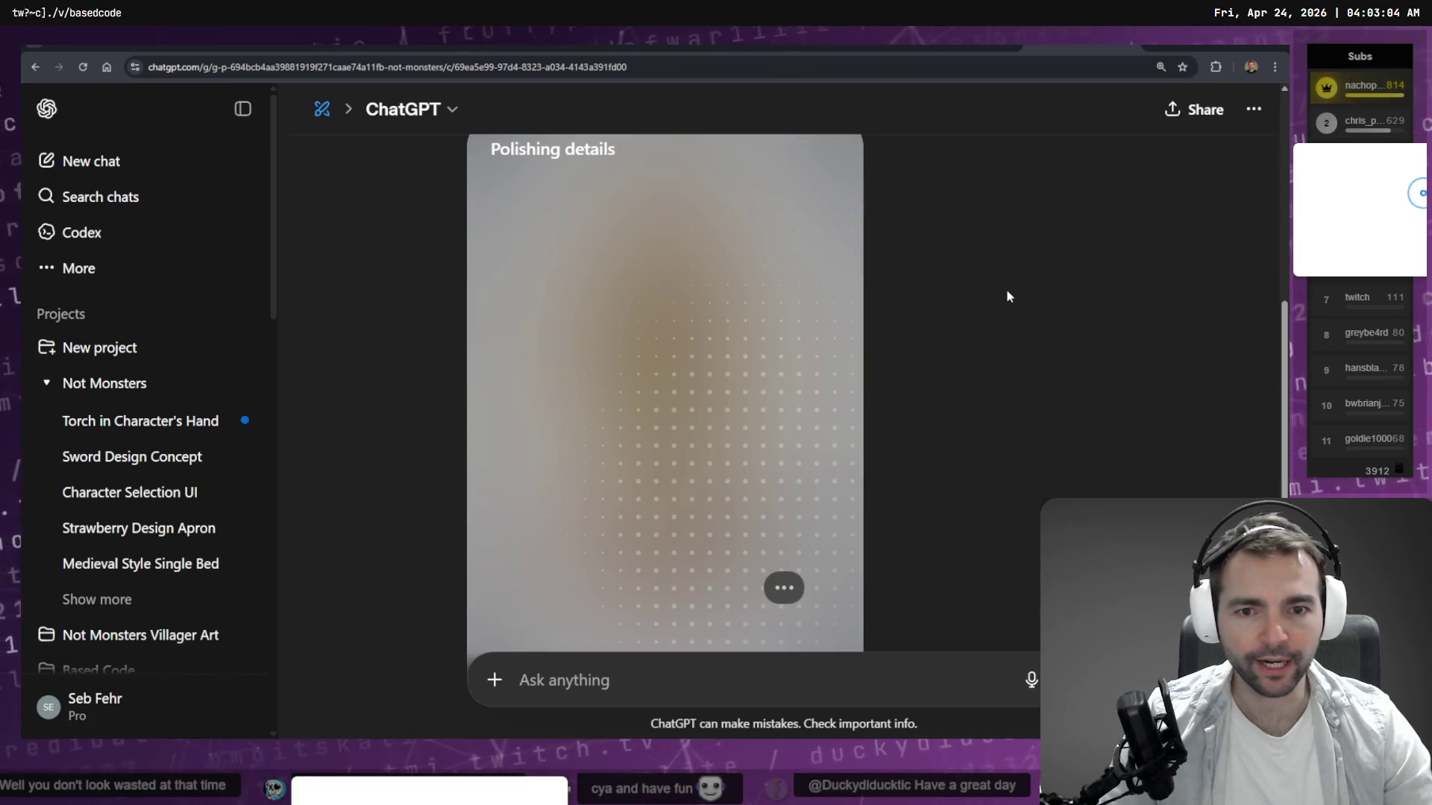
pyautogui.scroll(-4, 1005, 289)
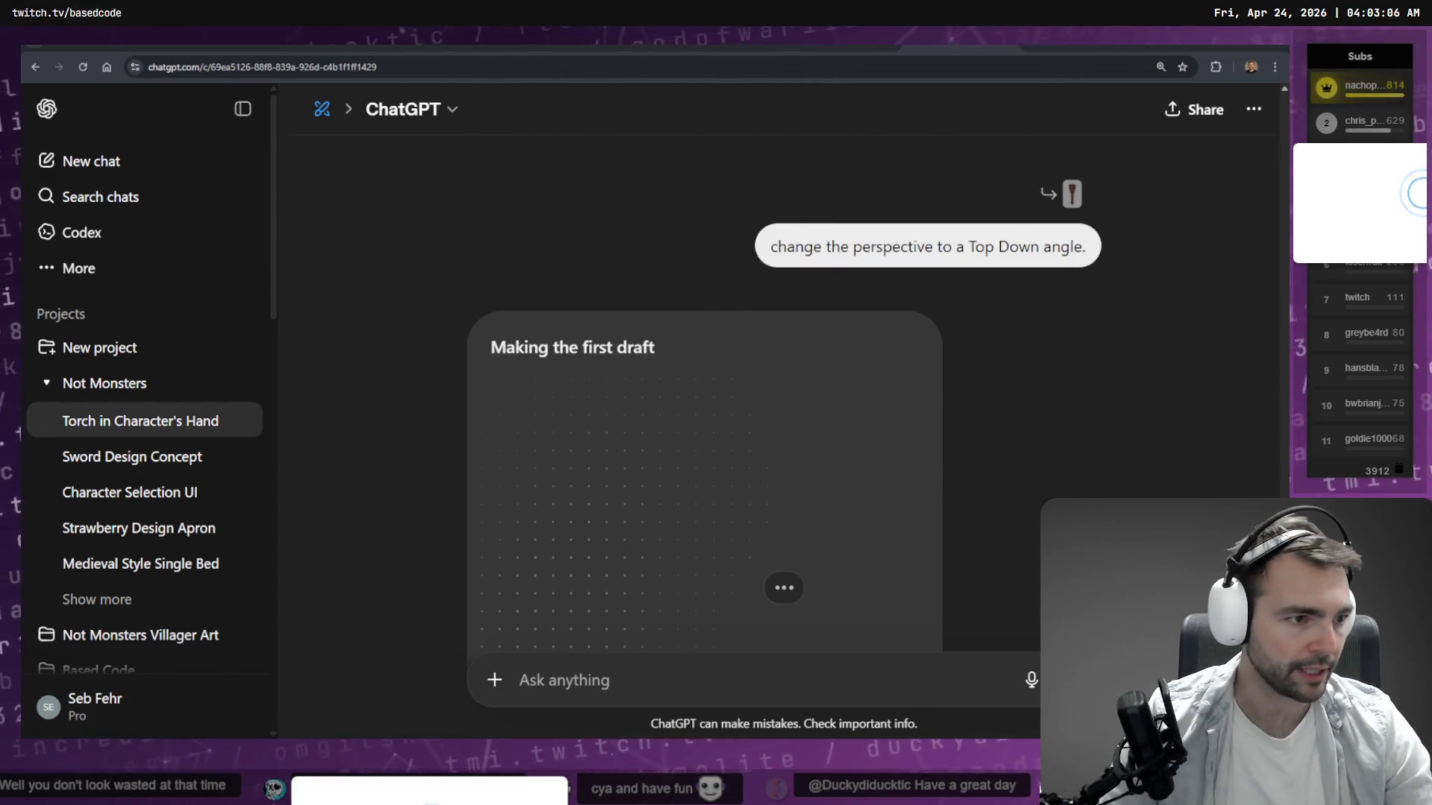
pyautogui.hotkey('alt', 'Tab')
pyautogui.scroll(10, 234, 473)
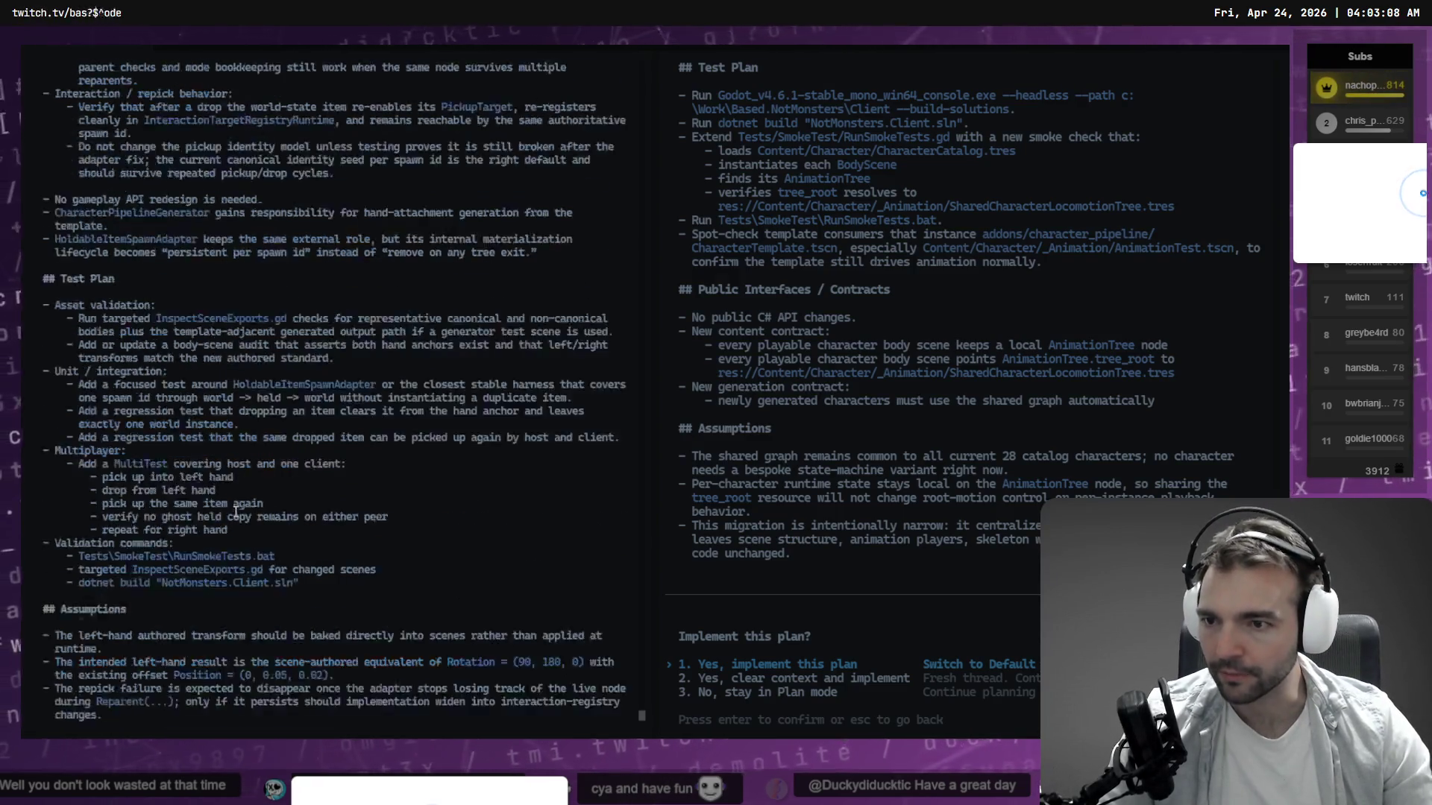
# Read the Left-Hand Anchor Fix plan's Summary, Key Changes, Test Plan and Assumptions.
pyautogui.scroll(10, 234, 473)
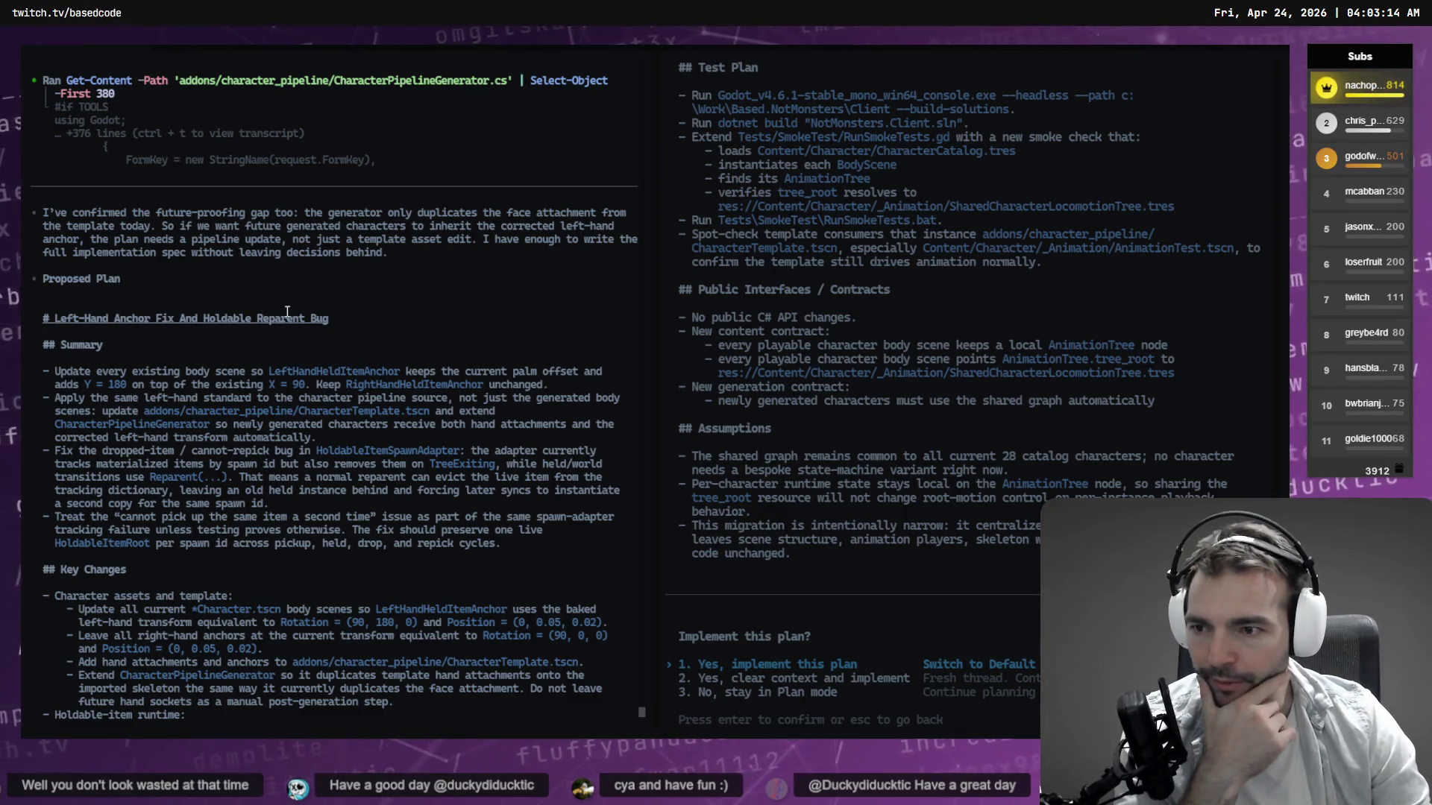
pyautogui.scroll(-2, 106, 389)
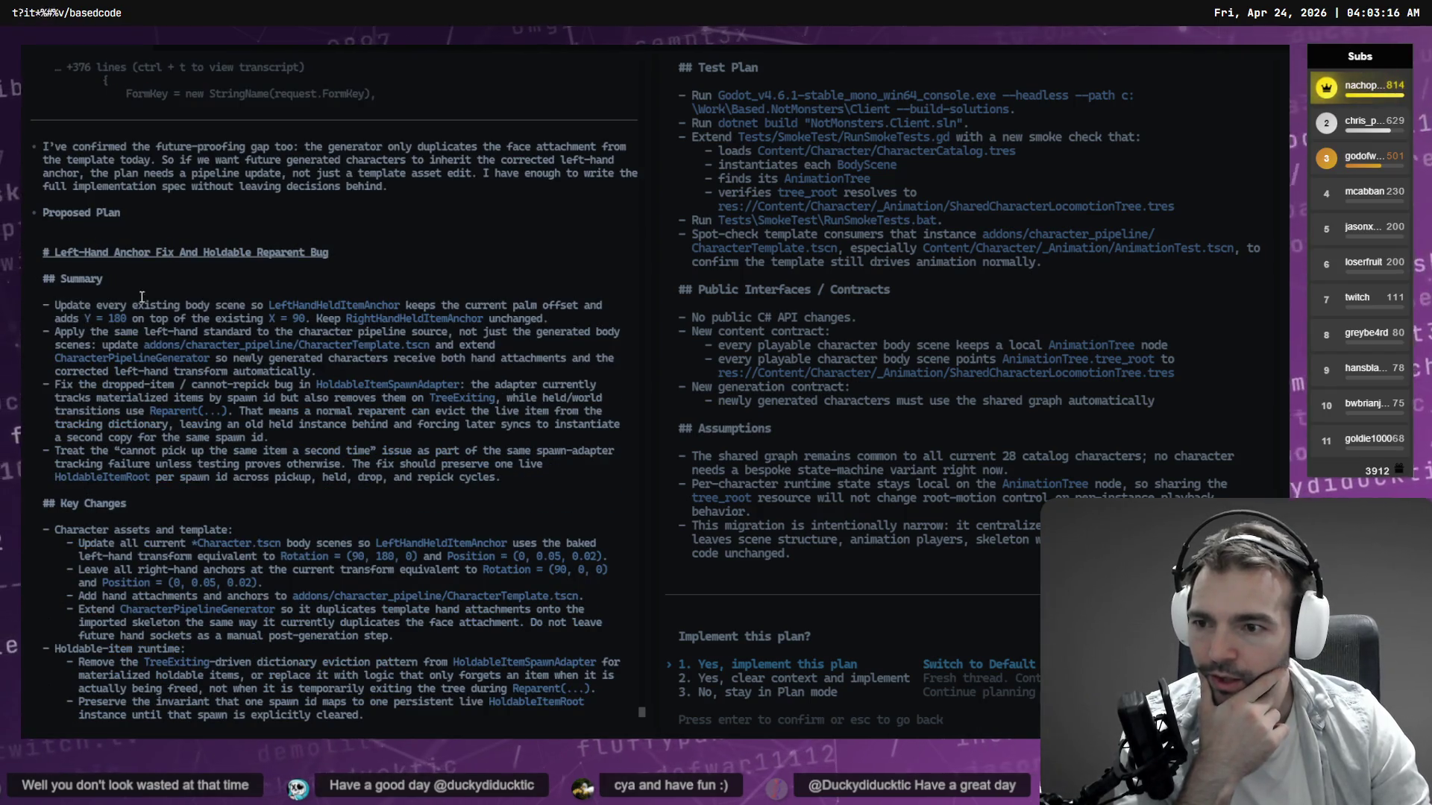
pyautogui.scroll(-2, 229, 393)
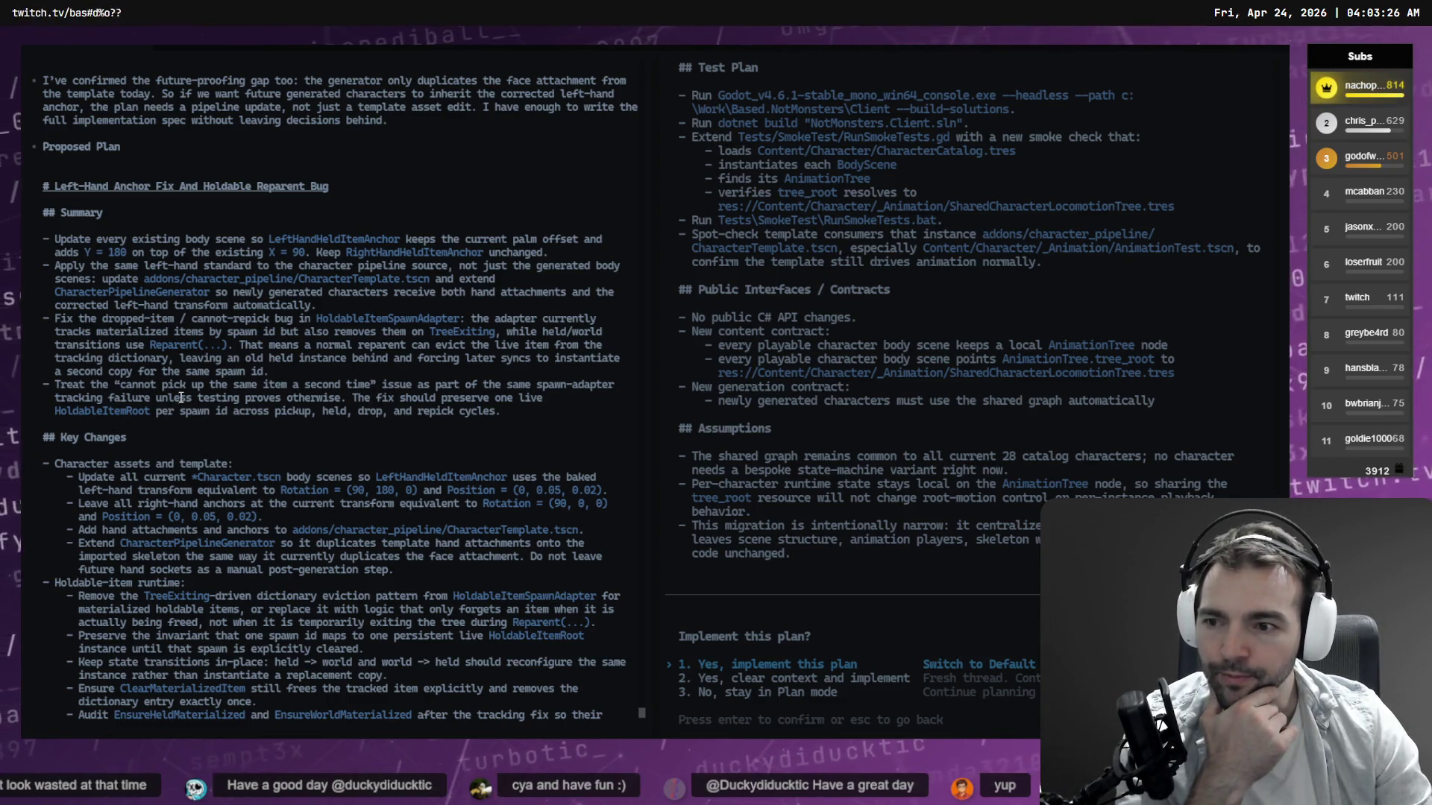
pyautogui.scroll(-10, 181, 398)
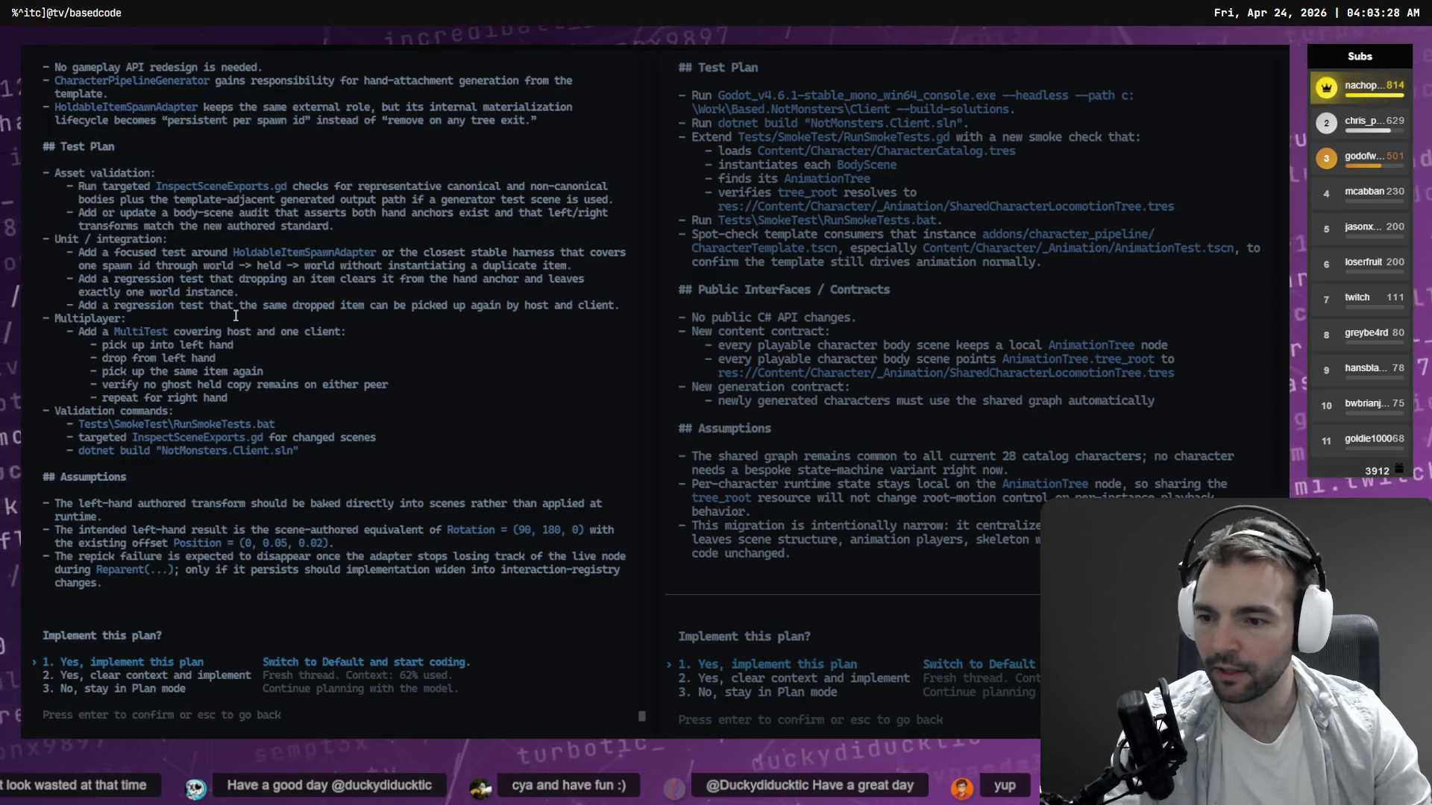
pyautogui.scroll(10, 50, 115)
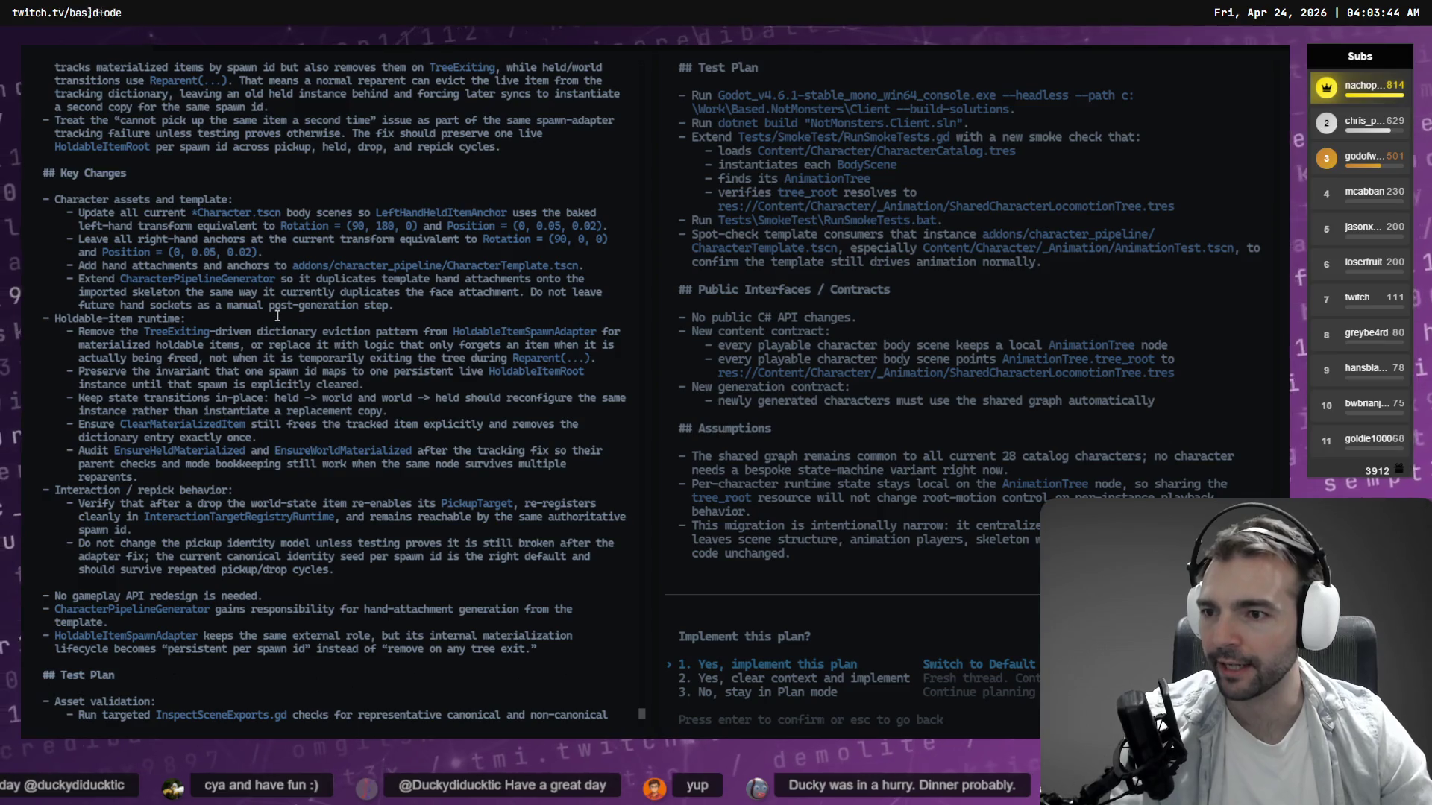
pyautogui.scroll(-2, 277, 322)
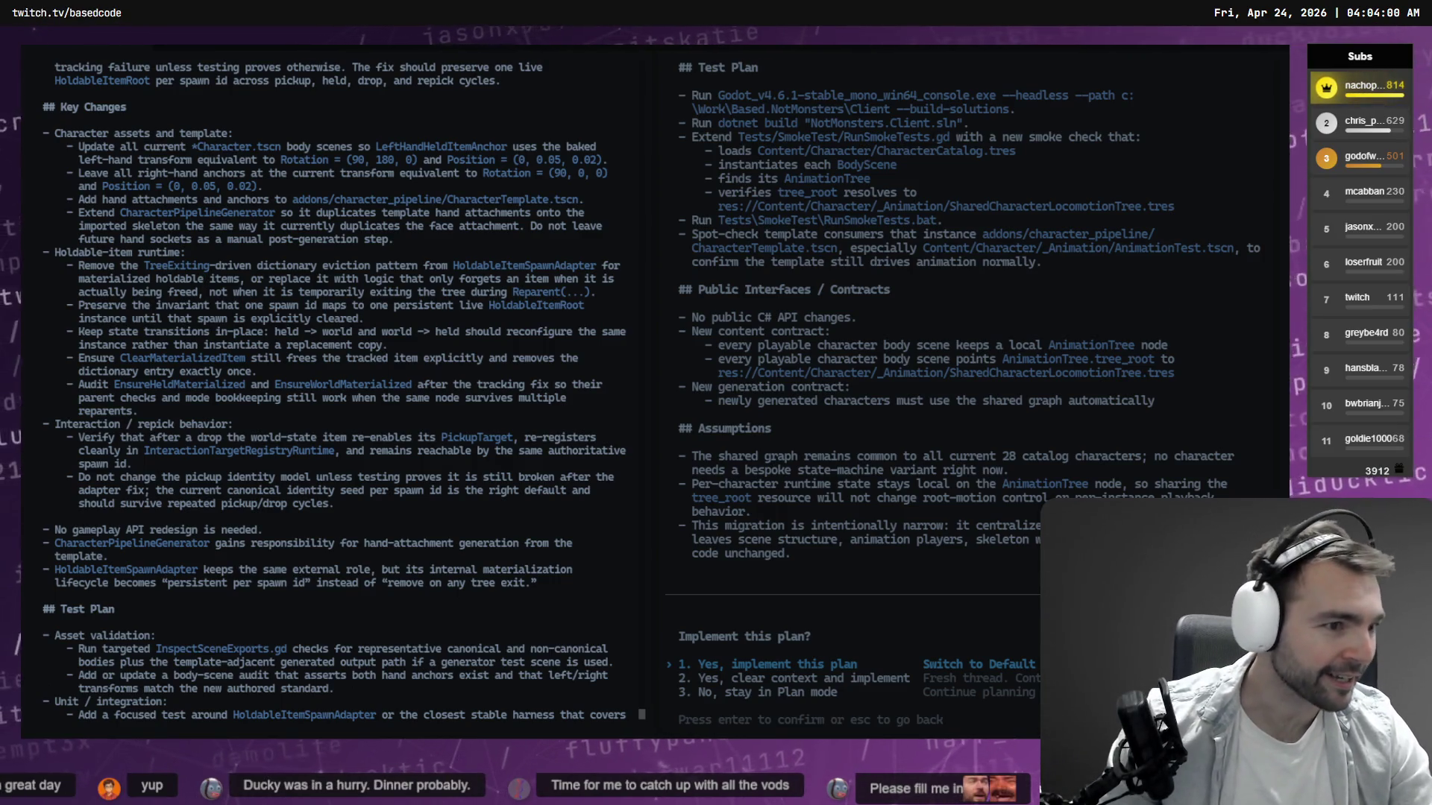
pyautogui.hotkey('alt', 'Tab')
pyautogui.hscroll(-10, 1146, 345)
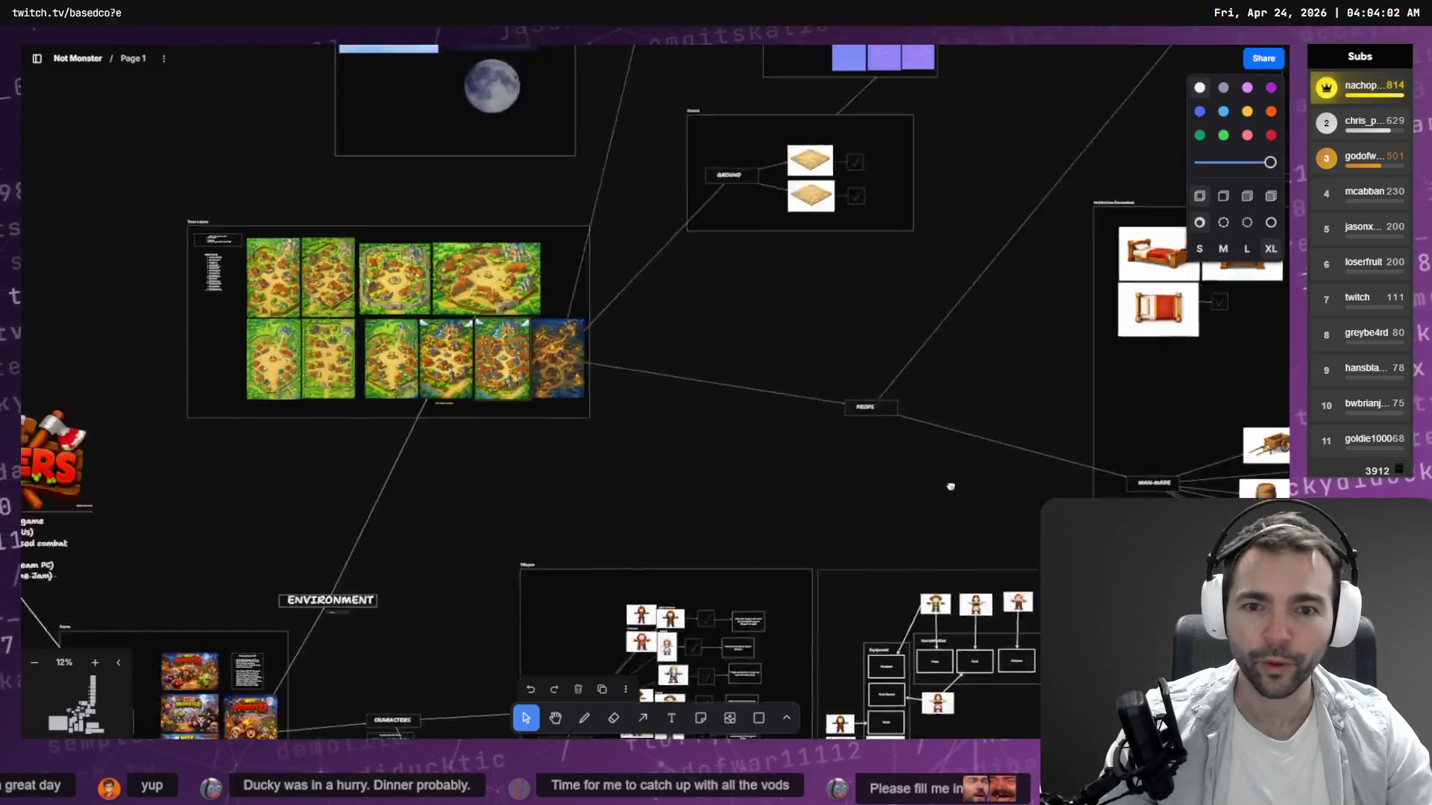
# Pan the board to review the Visual Style frame, poster thumbnails and Not Monsters logo with pitch list.
pyautogui.scroll(-10, 1146, 344)
pyautogui.scroll(10, 853, 313)
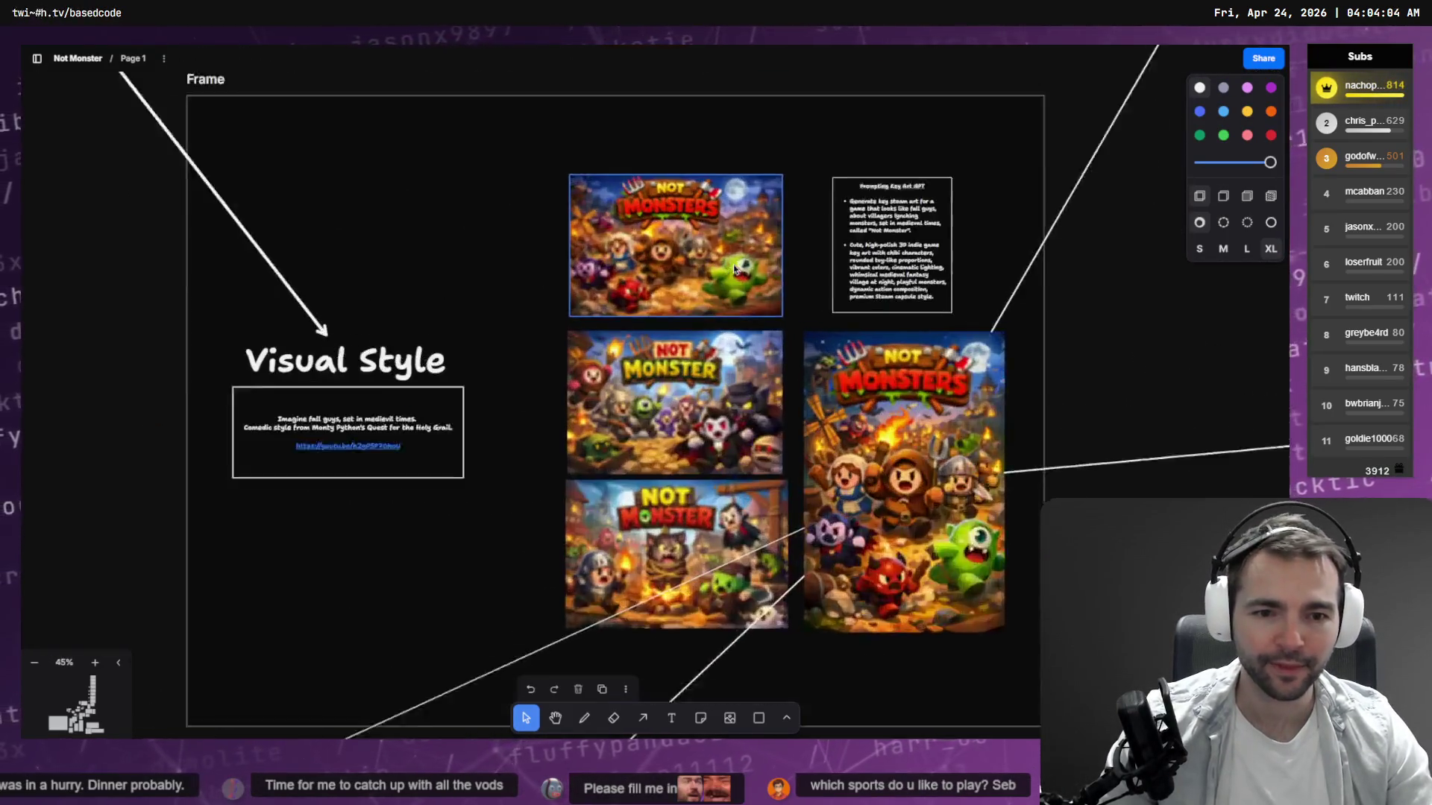
pyautogui.scroll(2, 687, 300)
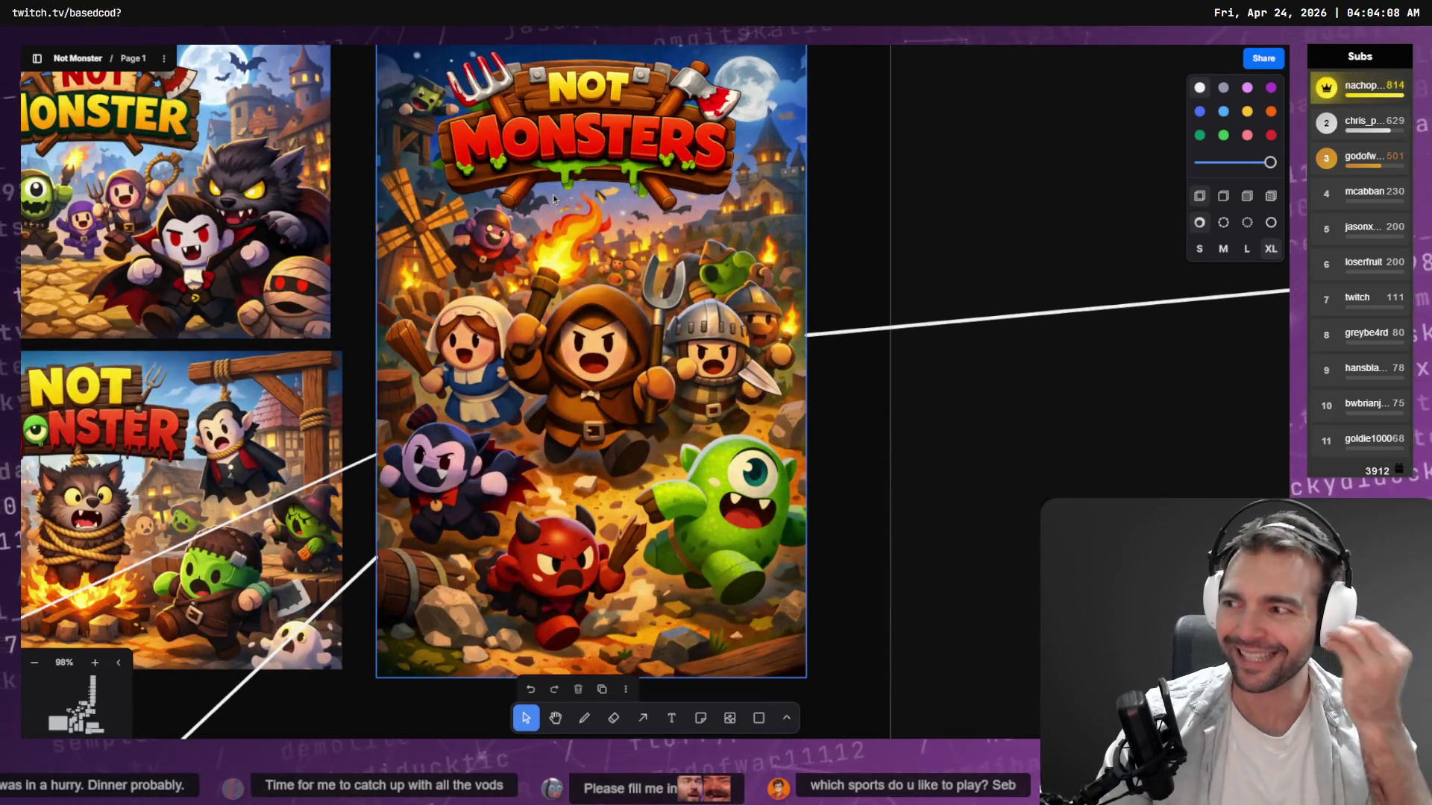
pyautogui.scroll(-8, 553, 198)
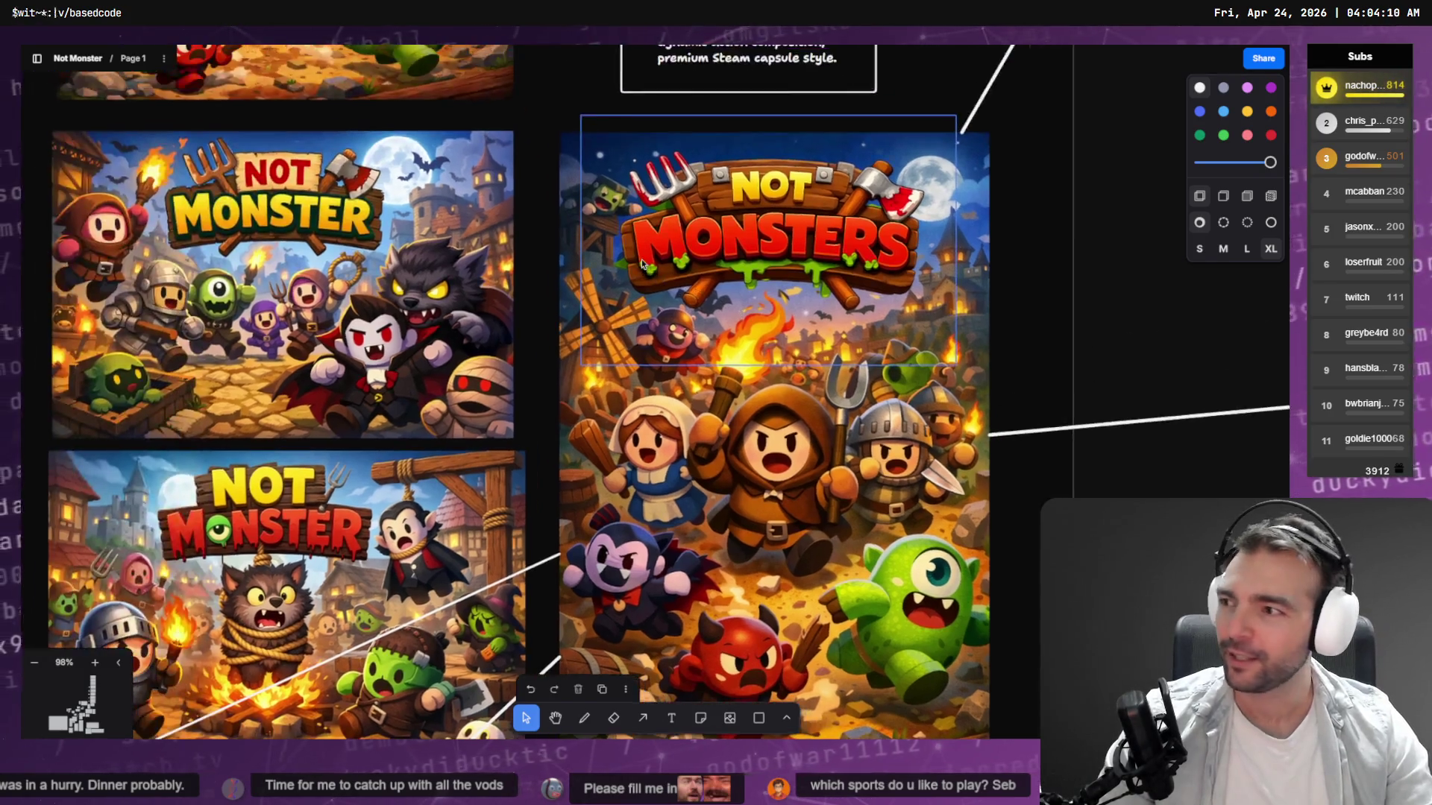
pyautogui.moveTo(332, 103)
pyautogui.mouseDown()
pyautogui.moveTo(620, 431)
pyautogui.moveTo(1054, 615)
pyautogui.moveTo(1164, 769)
pyautogui.mouseUp()
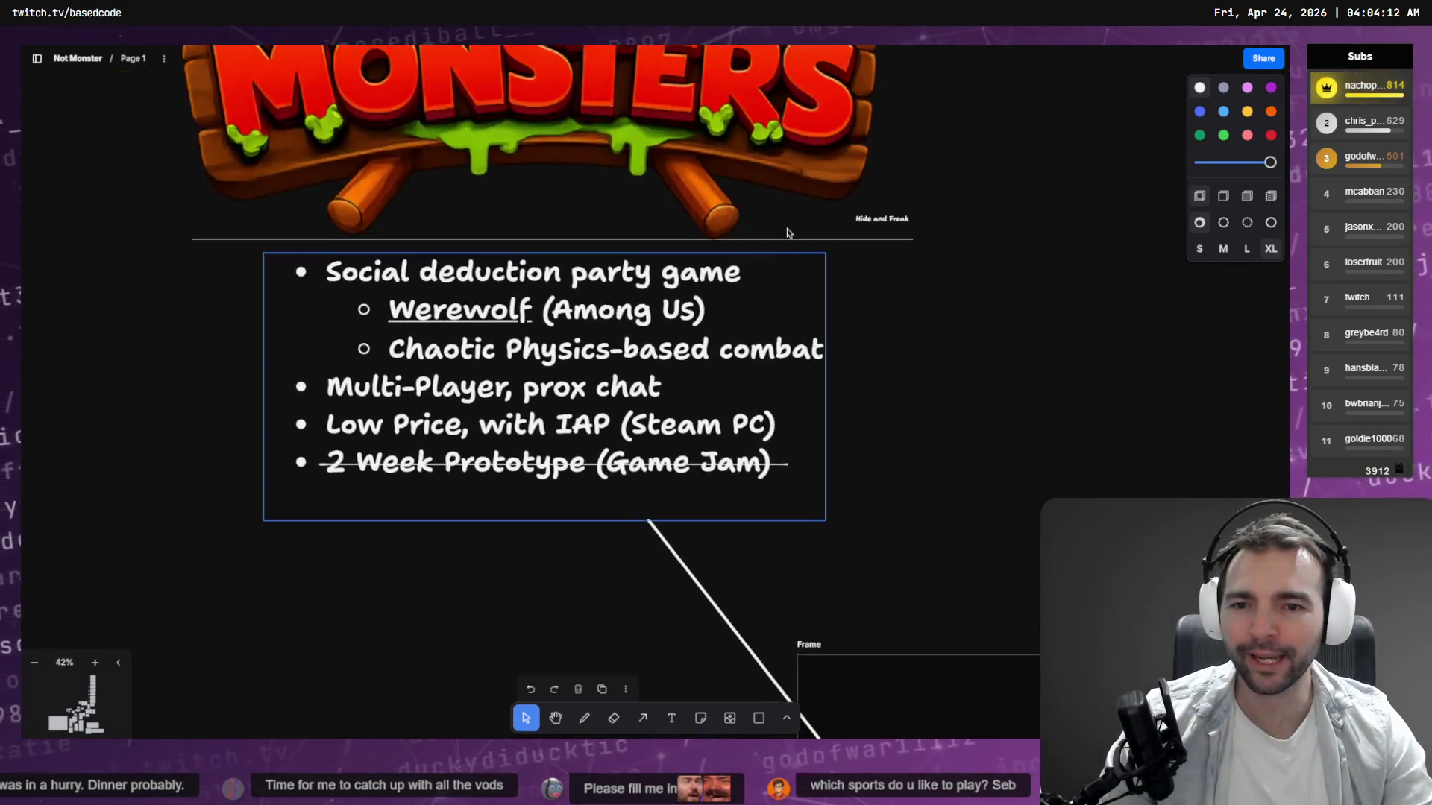
pyautogui.scroll(-3, 844, 337)
pyautogui.scroll(2, 850, 347)
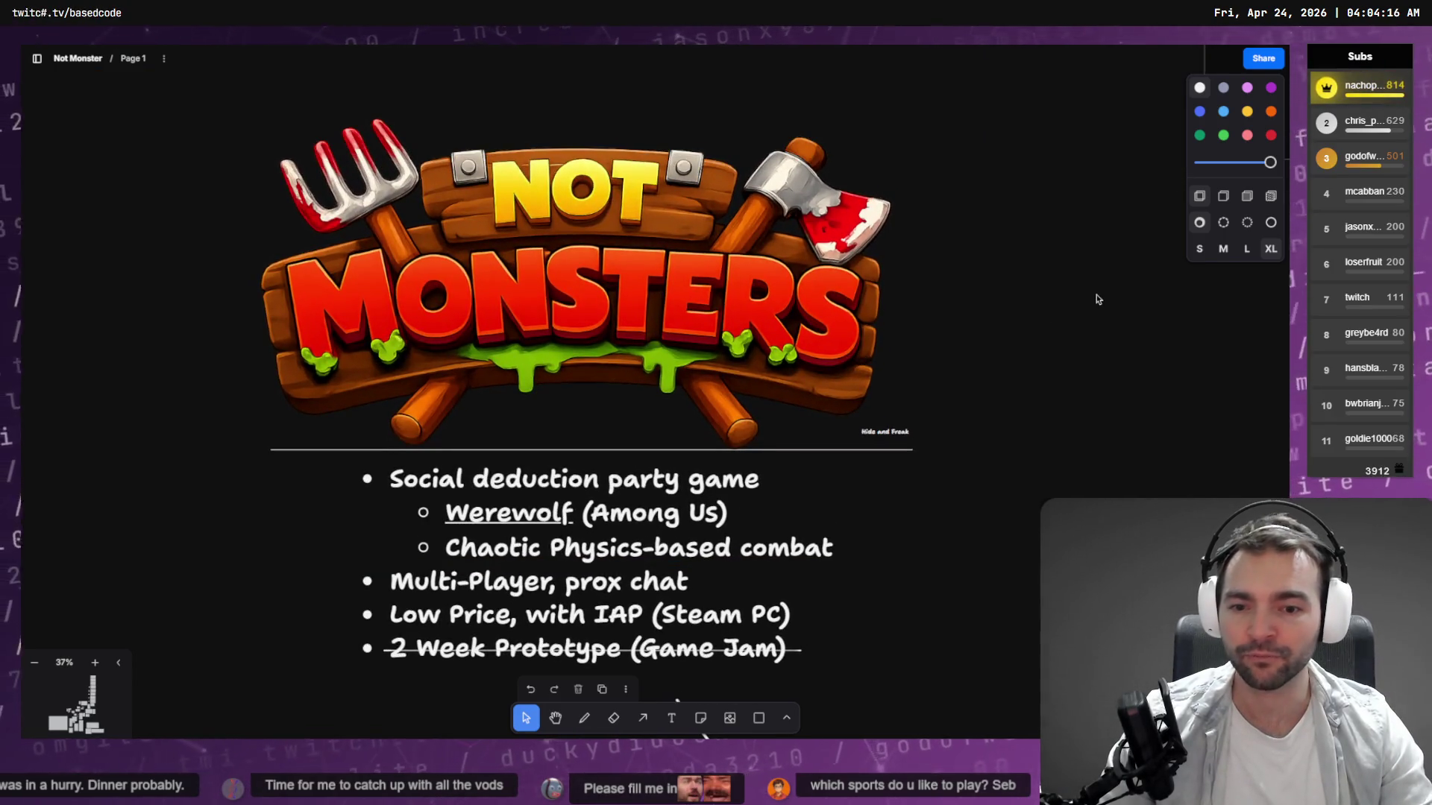
pyautogui.moveTo(1055, 352); pyautogui.dragTo(1034, 319)
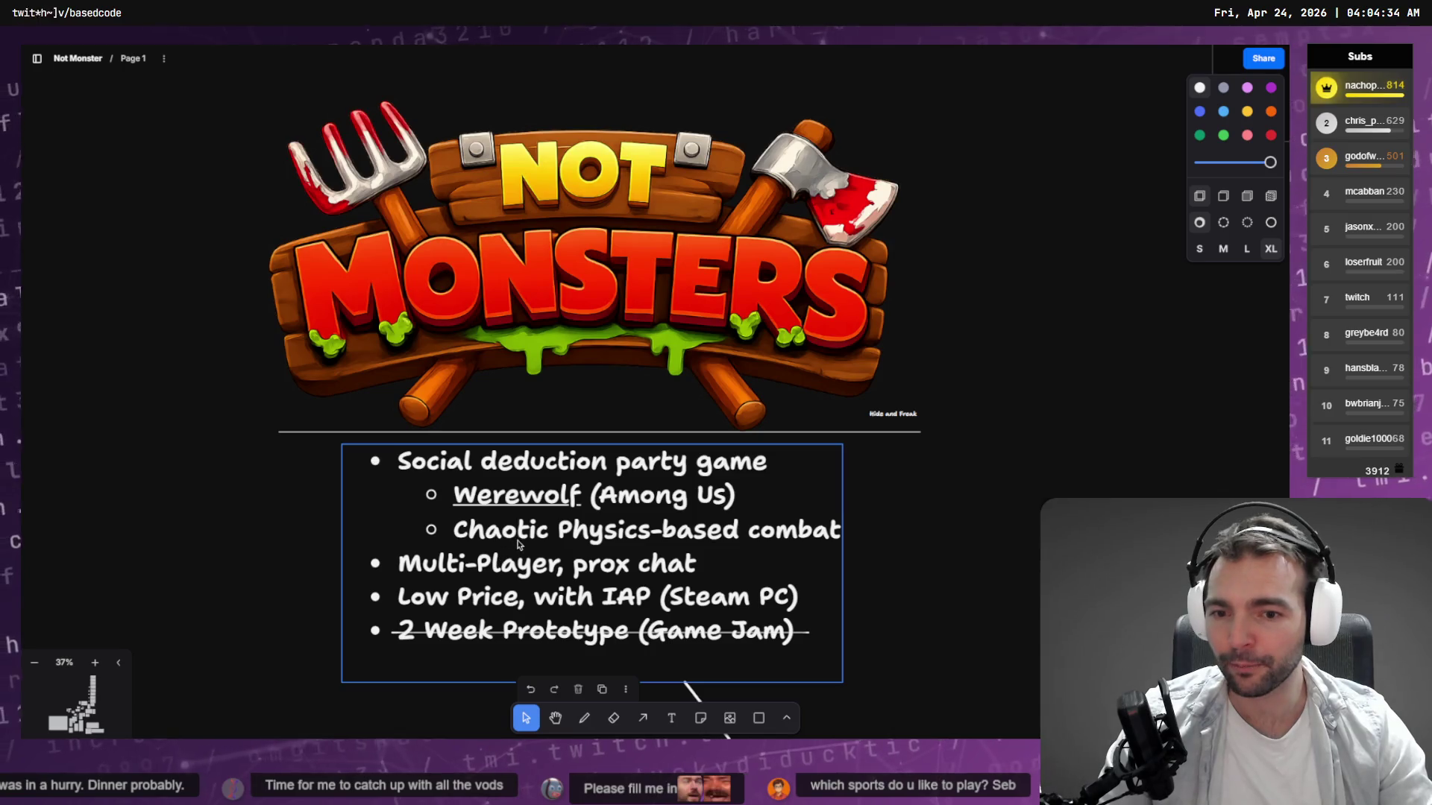
# Bring the Environment, Characters and Visual Style frames into view and deselect the central Not Monsters poster.
pyautogui.scroll(4, 497, 564)
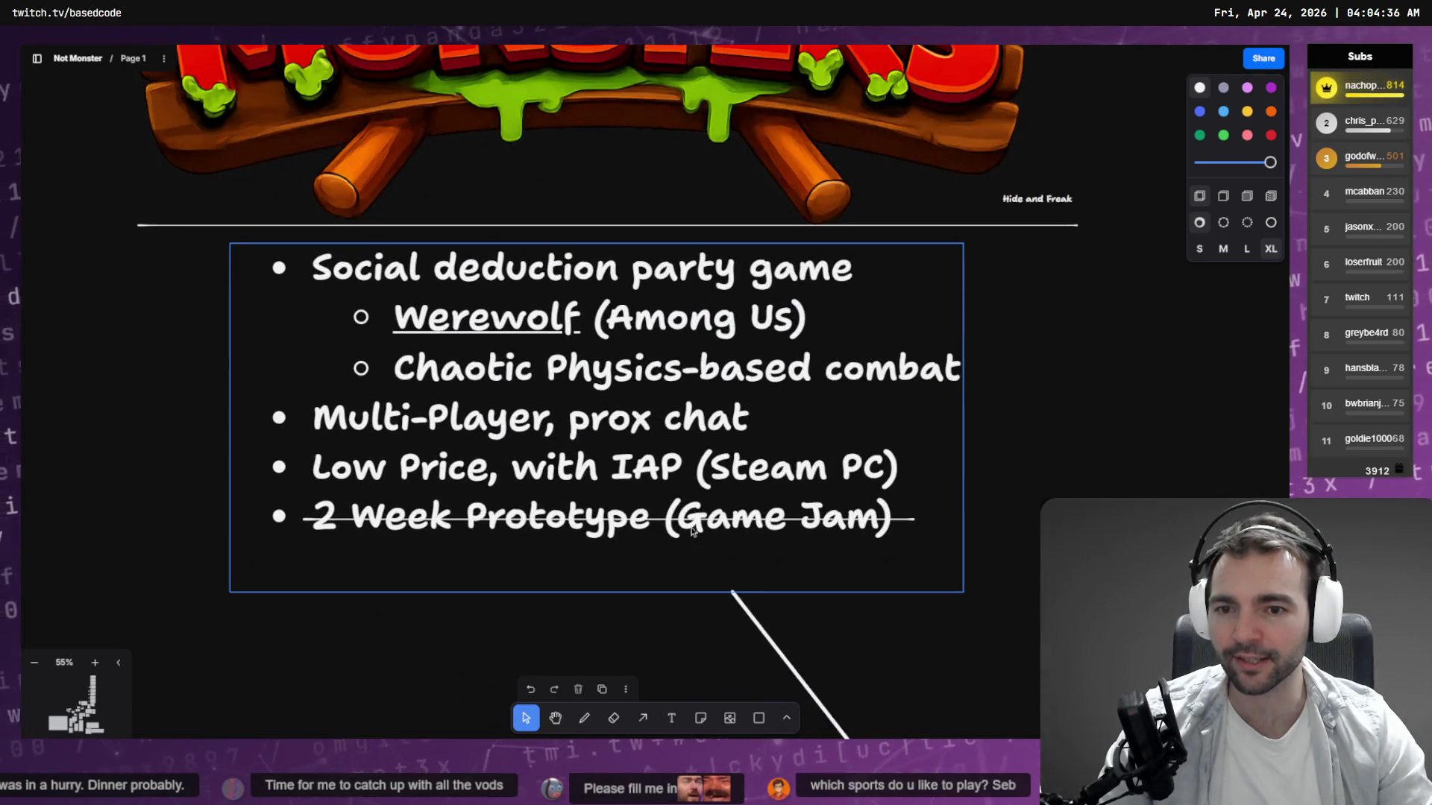
pyautogui.scroll(-2, 888, 513)
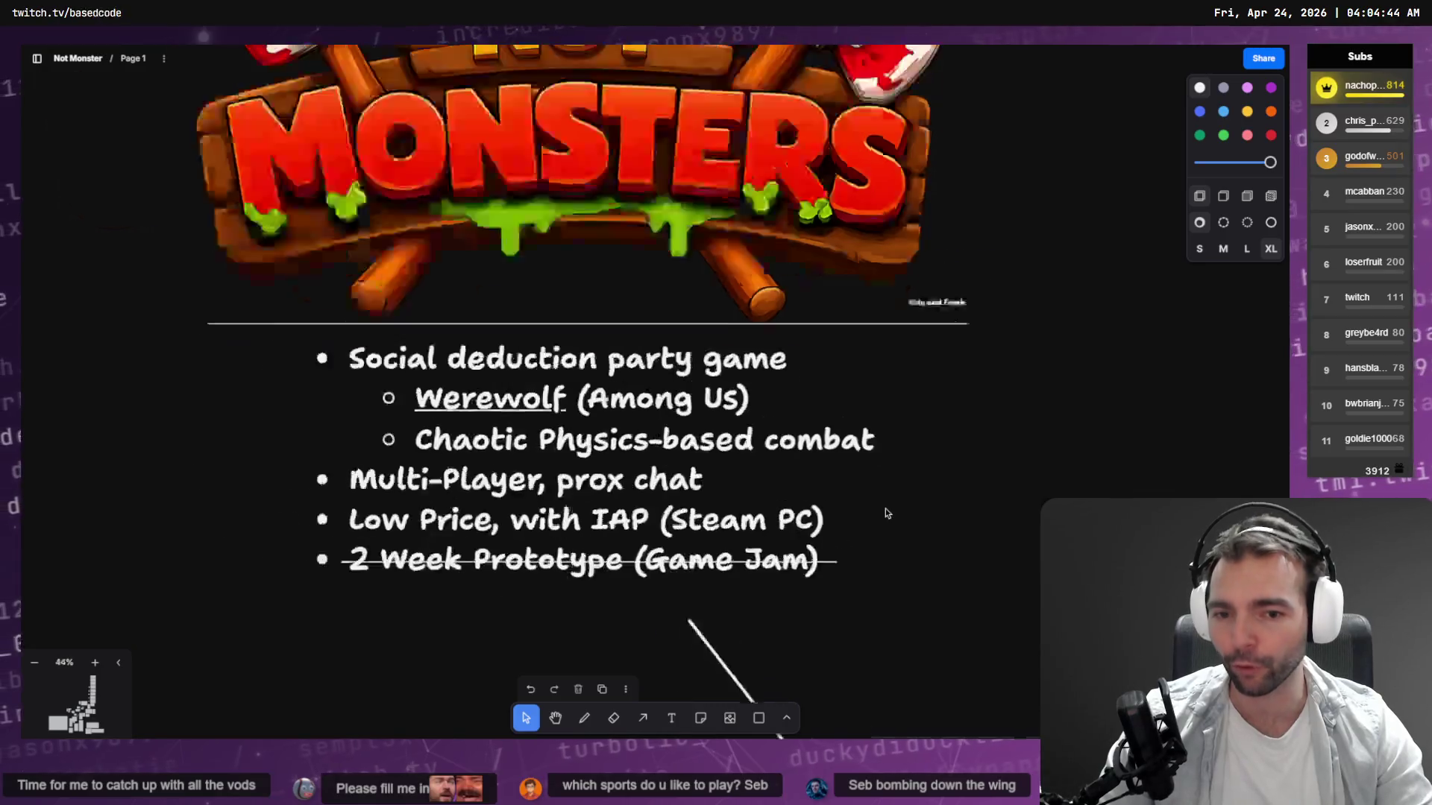
pyautogui.scroll(-3, 885, 508)
pyautogui.moveTo(1032, 495)
pyautogui.mouseDown()
pyautogui.moveTo(540, 425)
pyautogui.moveTo(556, 167)
pyautogui.moveTo(582, 160)
pyautogui.mouseUp()
pyautogui.scroll(10, 671, 395)
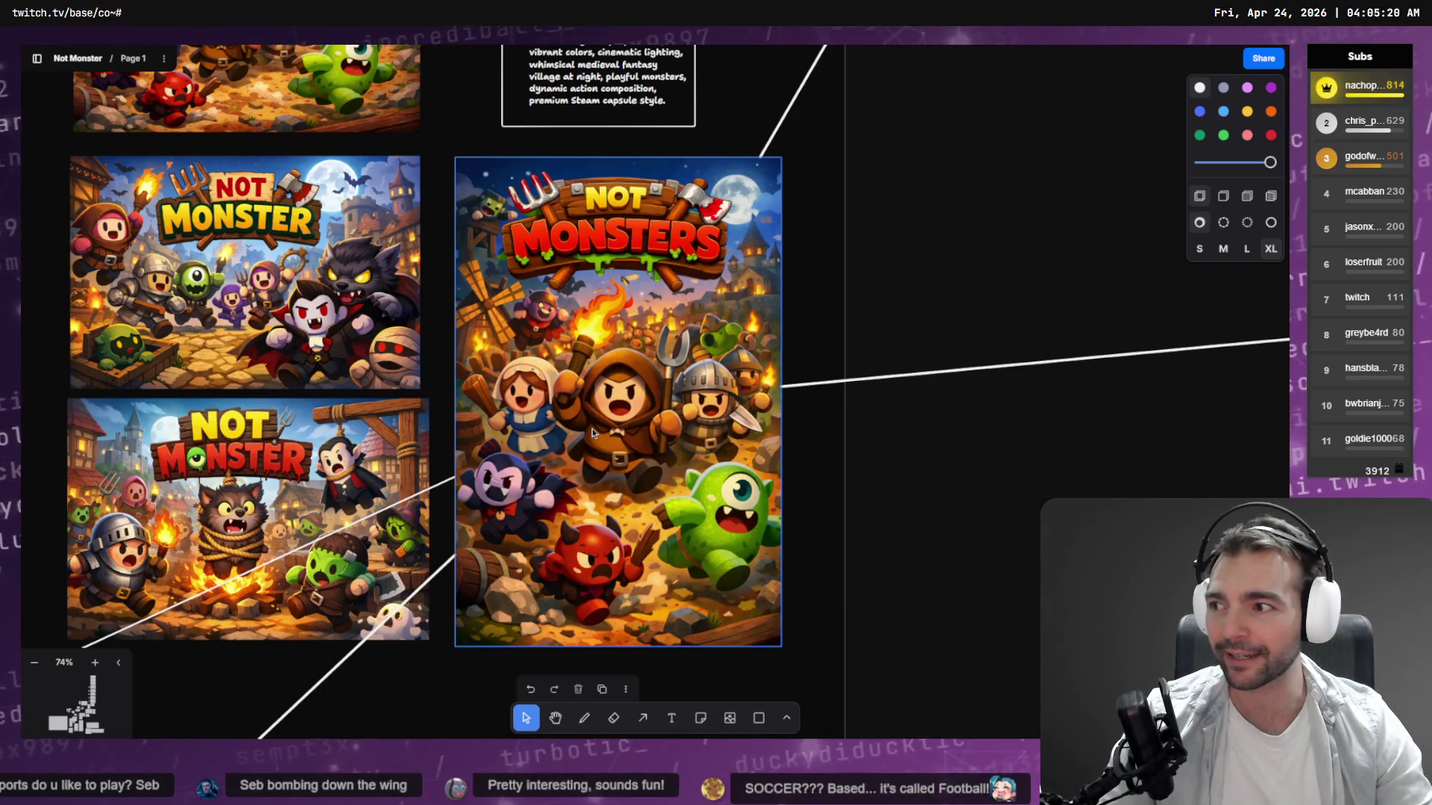
pyautogui.click(941, 575)
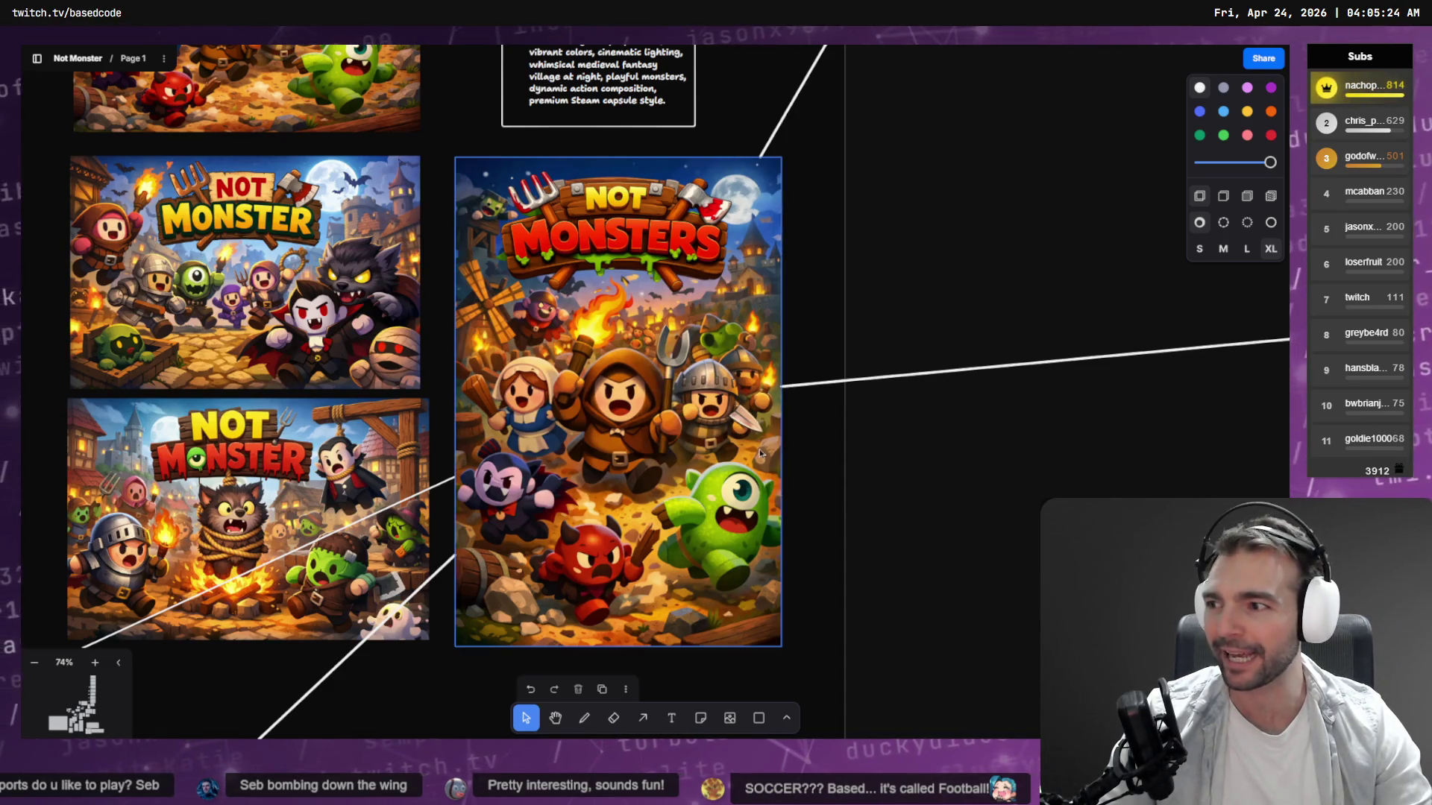
pyautogui.scroll(-5, 760, 453)
pyautogui.scroll(-5, 671, 336)
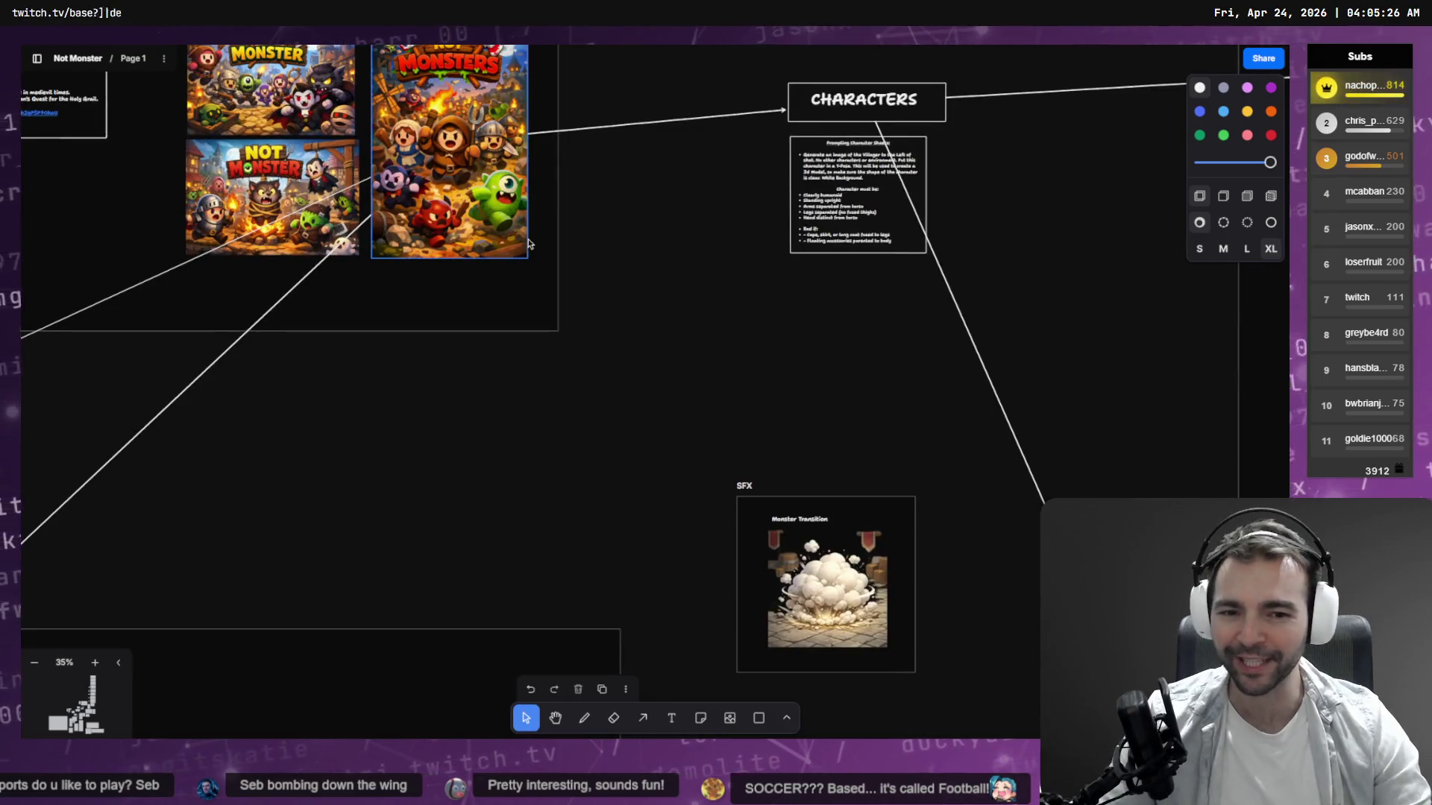
pyautogui.scroll(5, 528, 243)
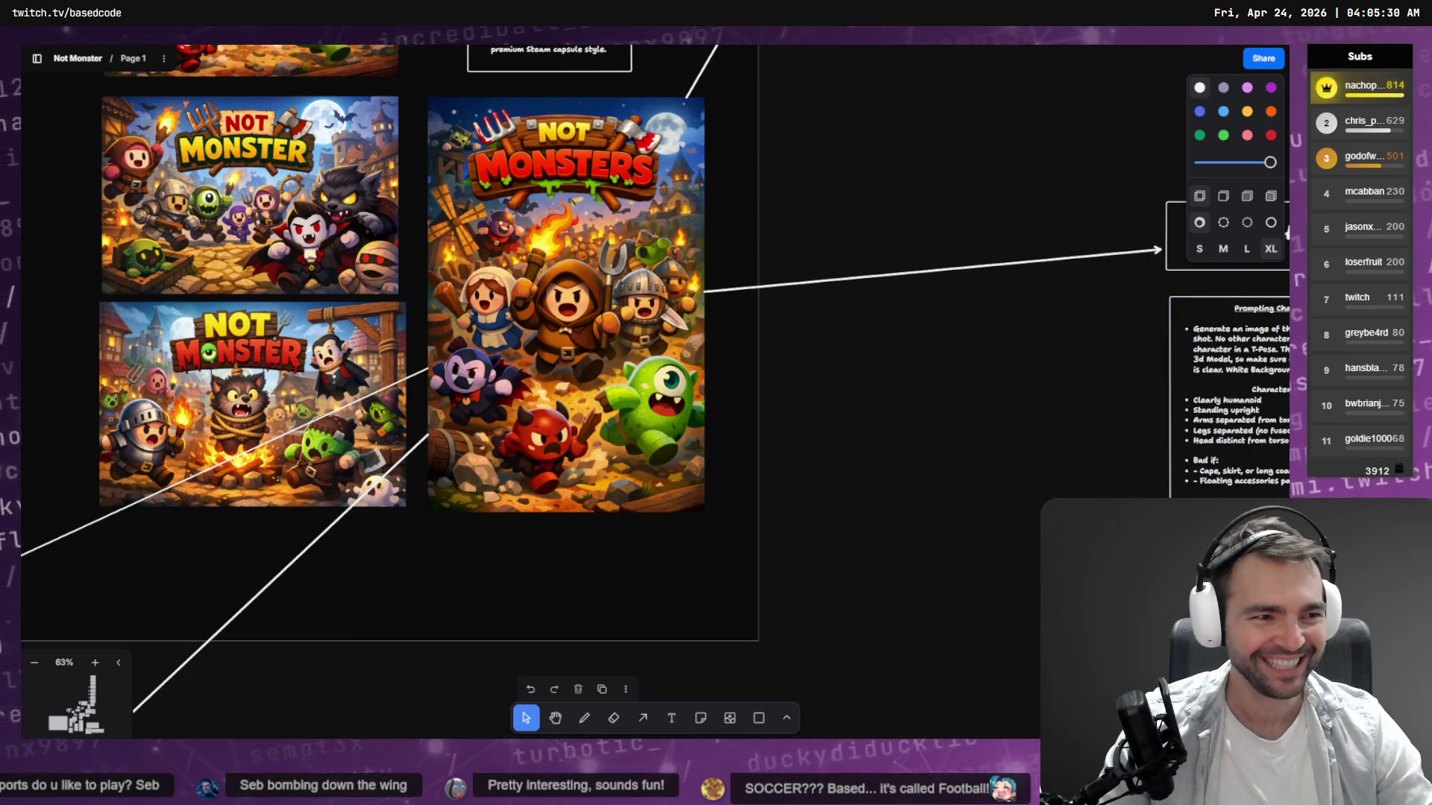
pyautogui.hotkey('alt', 'Tab')
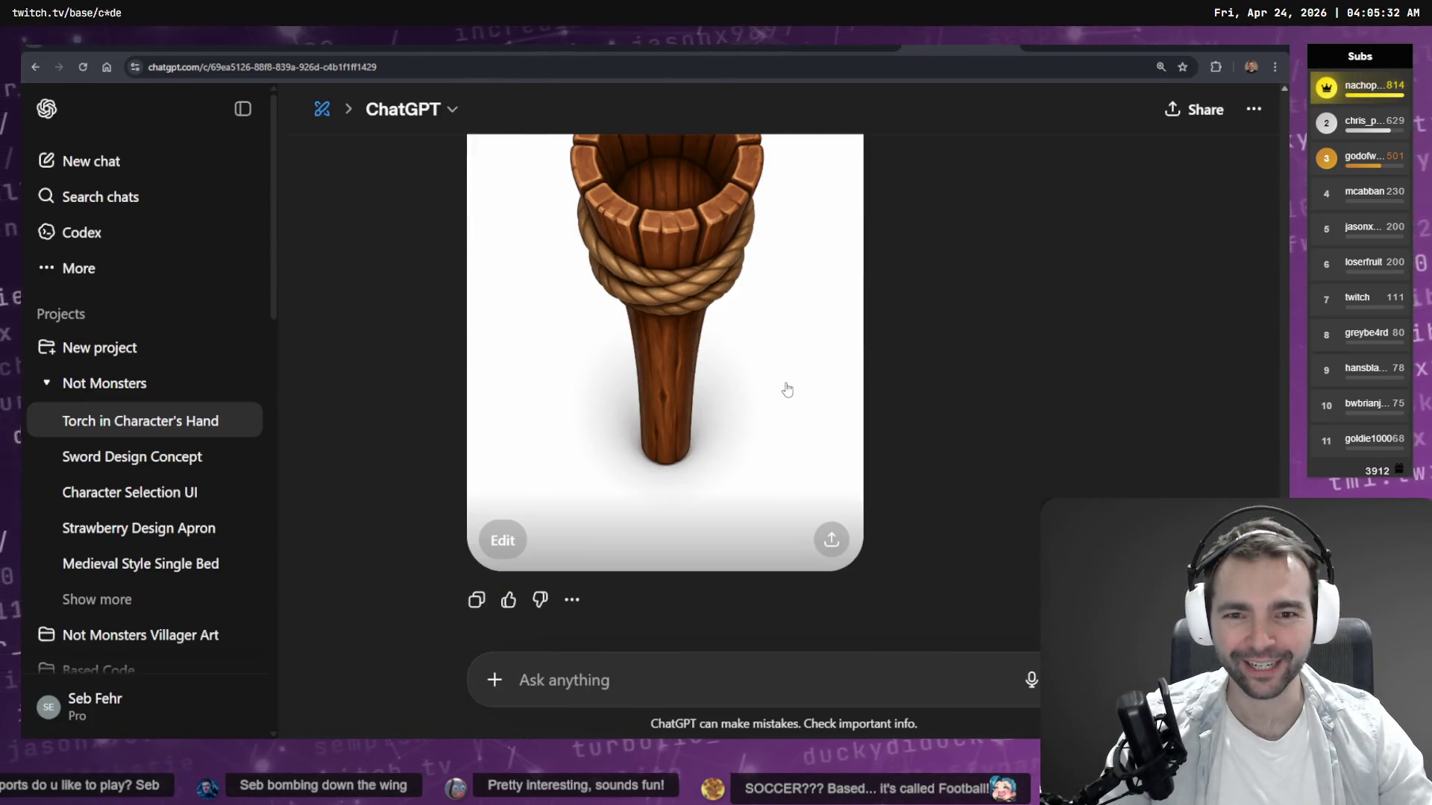
# Under the torch image, dictate and send 'show a bottom up perspective of this'.
pyautogui.scroll(5, 787, 389)
pyautogui.scroll(-5, 786, 389)
pyautogui.scroll(4, 786, 395)
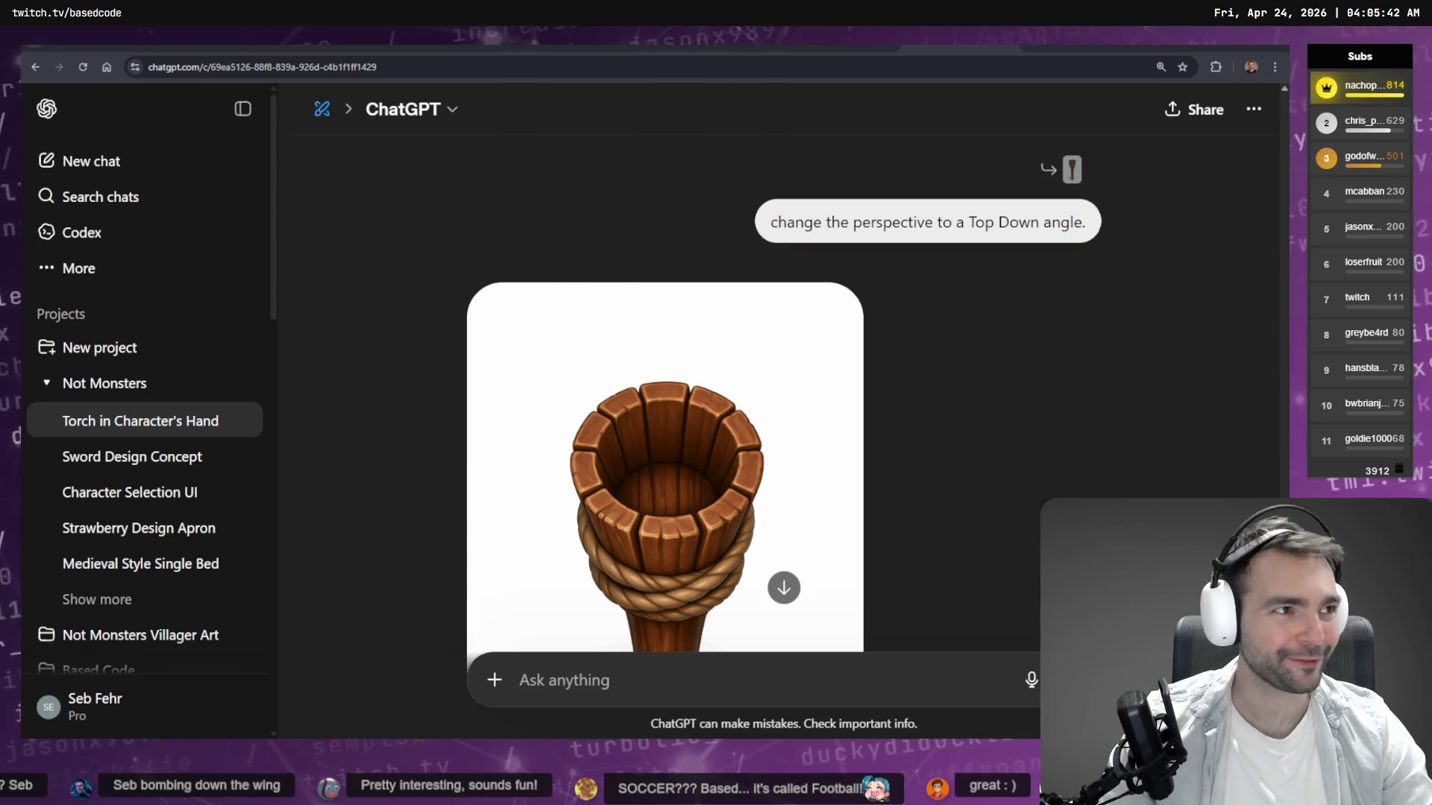
pyautogui.scroll(-1, 974, 348)
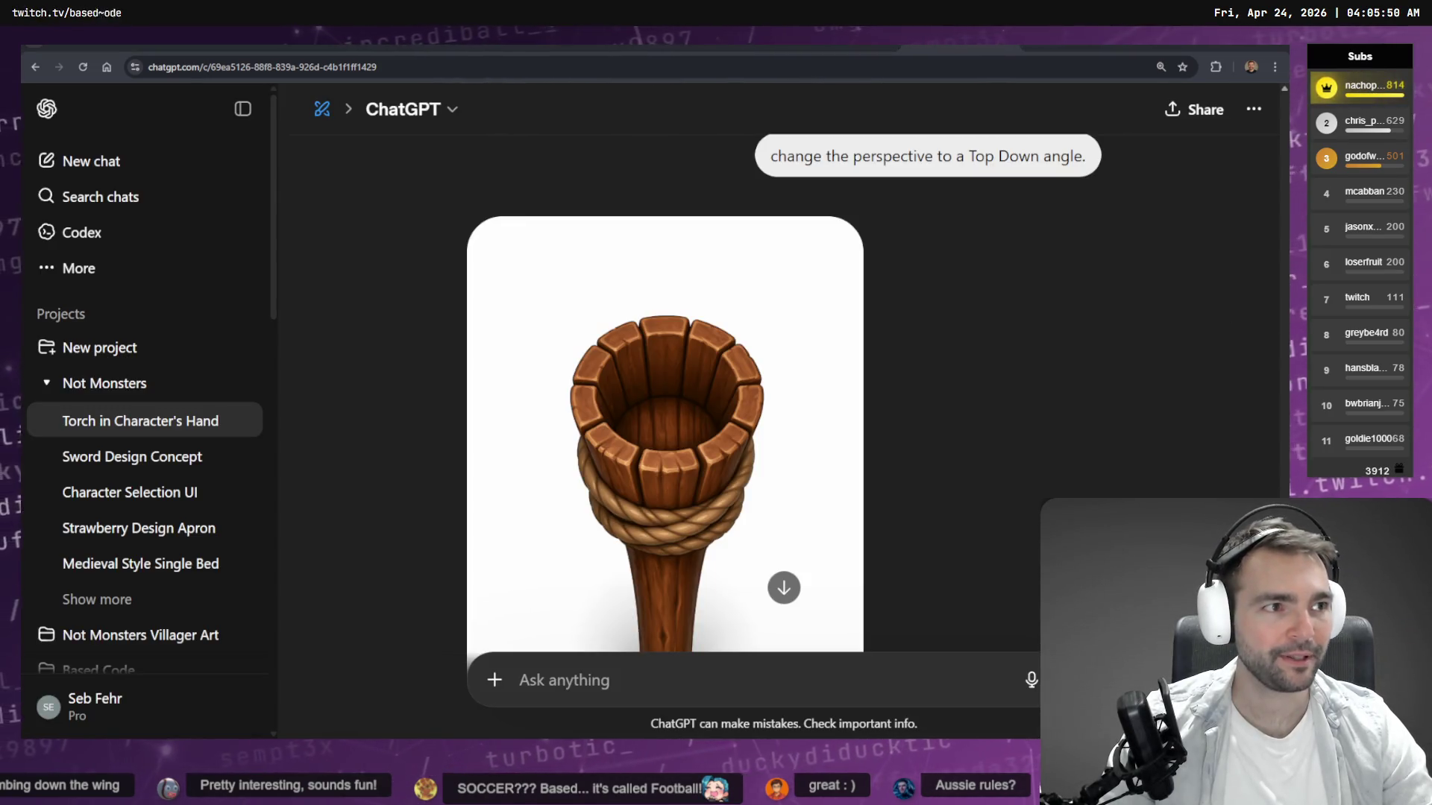
pyautogui.scroll(-10, 999, 270)
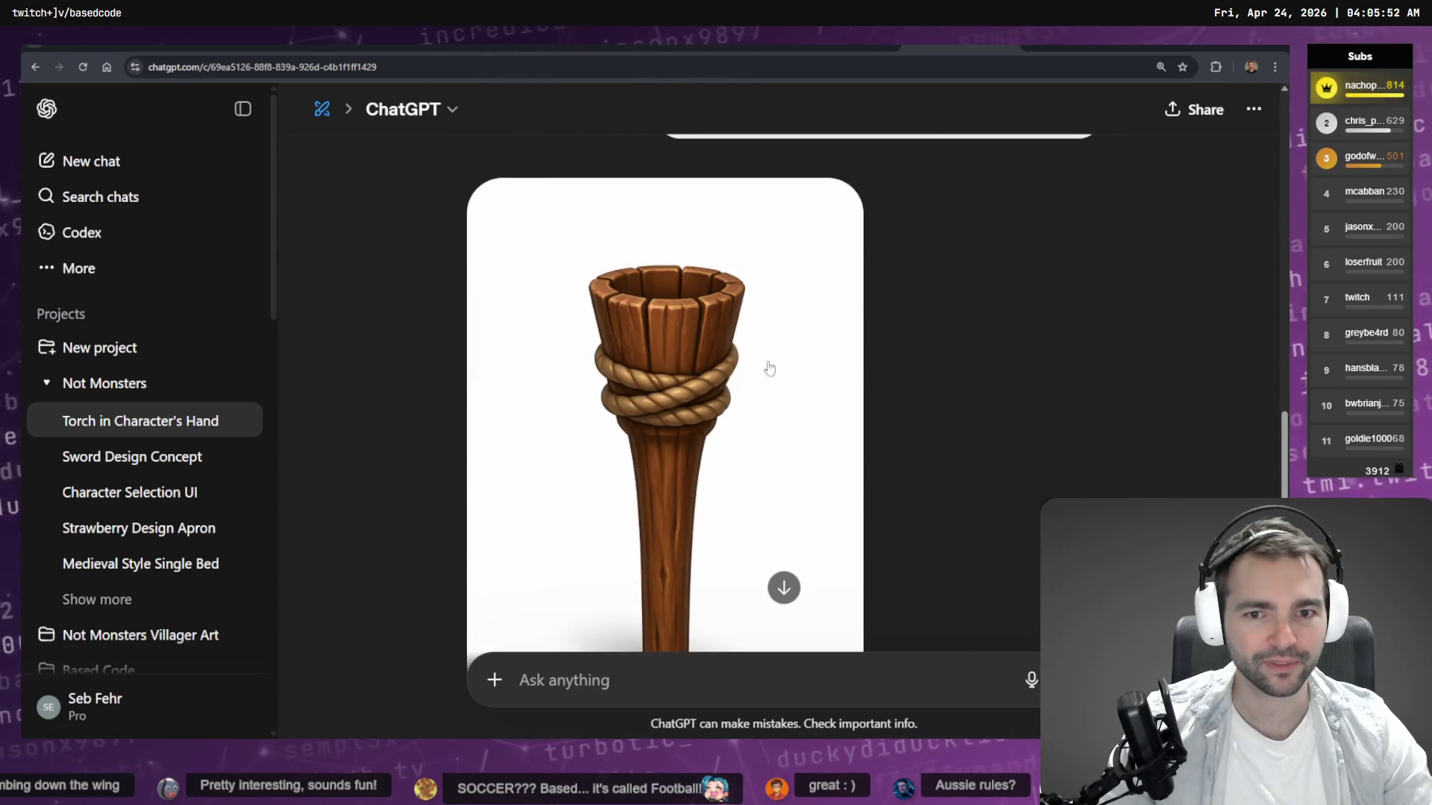
pyautogui.moveTo(701, 384); pyautogui.dragTo(1118, 597)
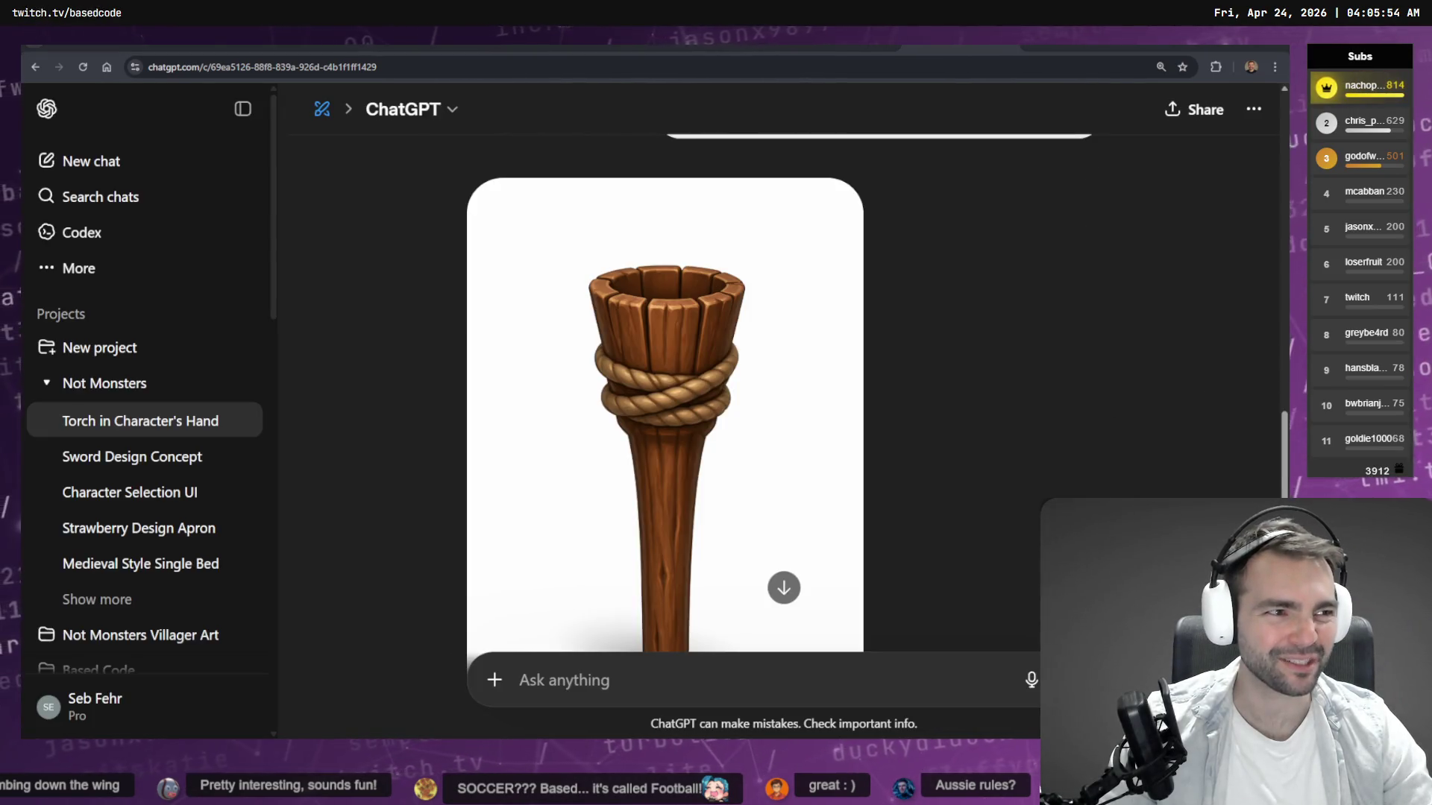
pyautogui.scroll(4, 982, 265)
pyautogui.click(781, 586)
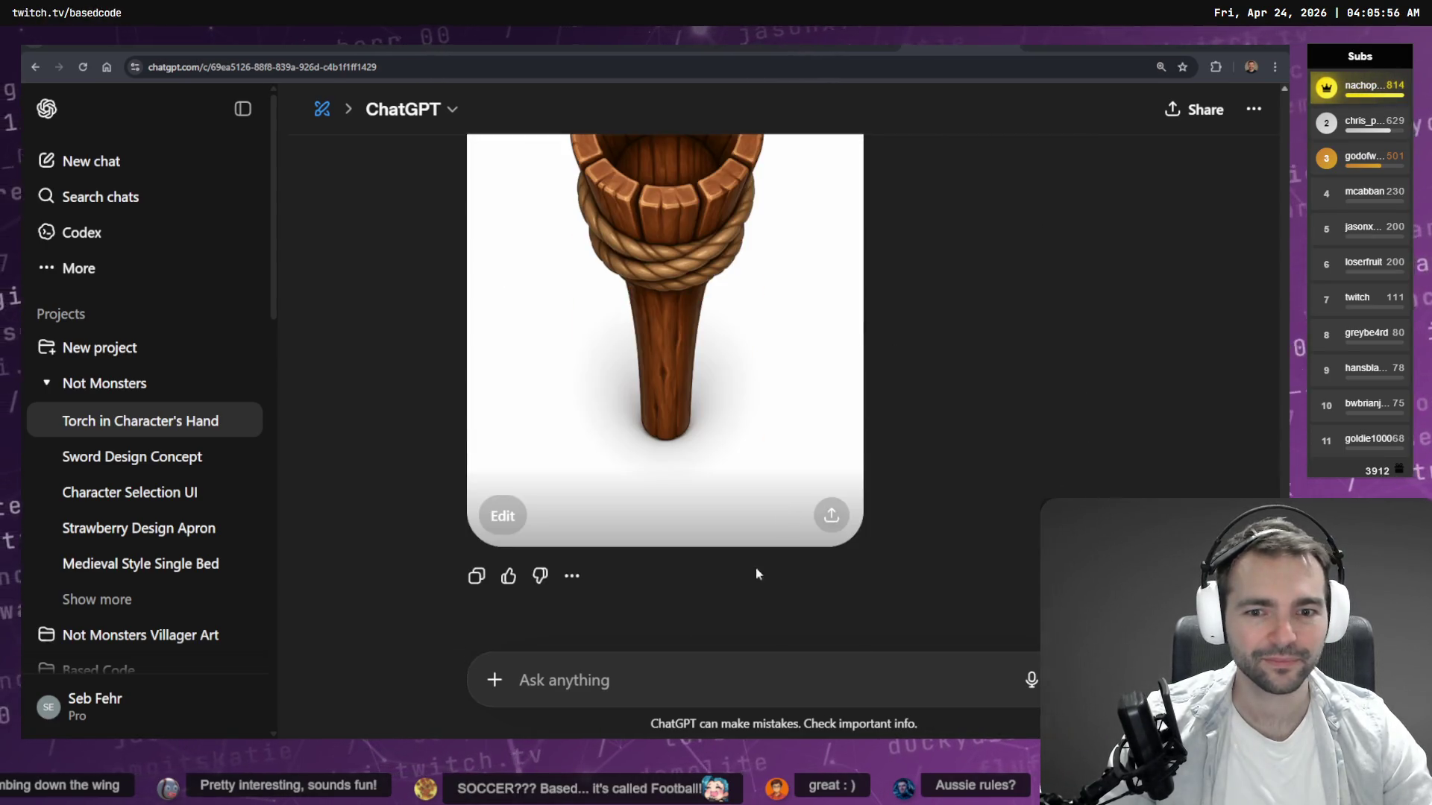
pyautogui.press('super+h')
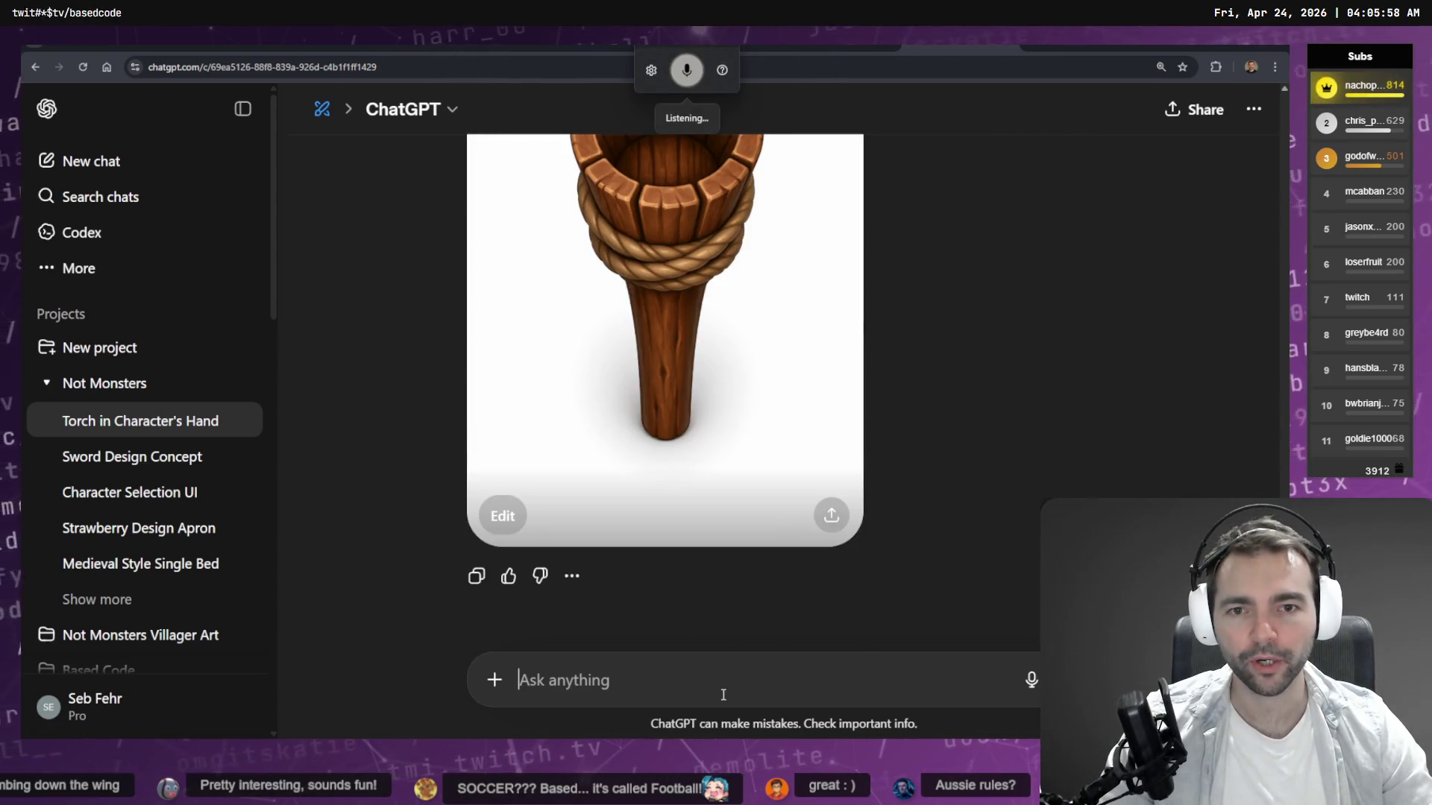
pyautogui.write('show a bottom up perspective of this')
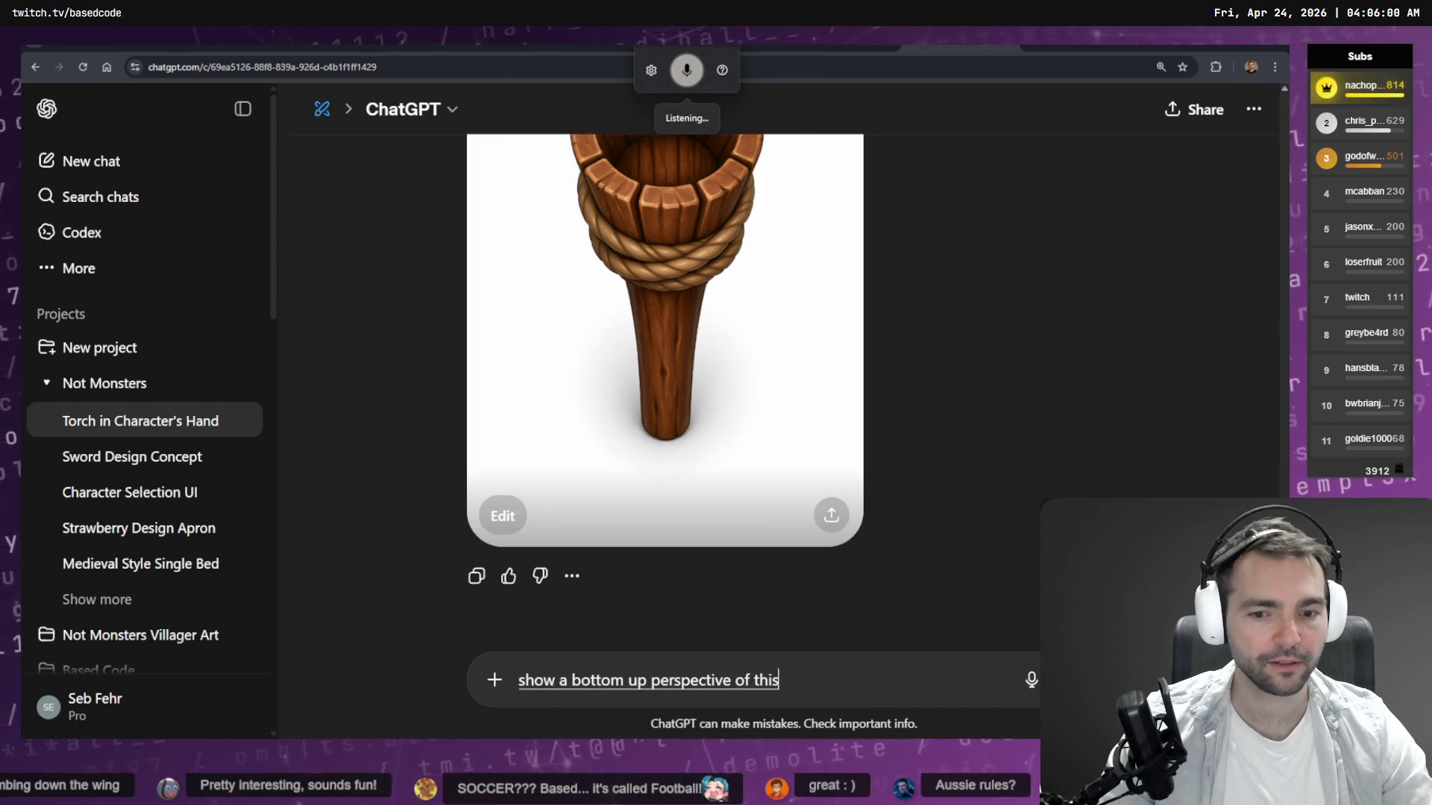
pyautogui.press('Return')
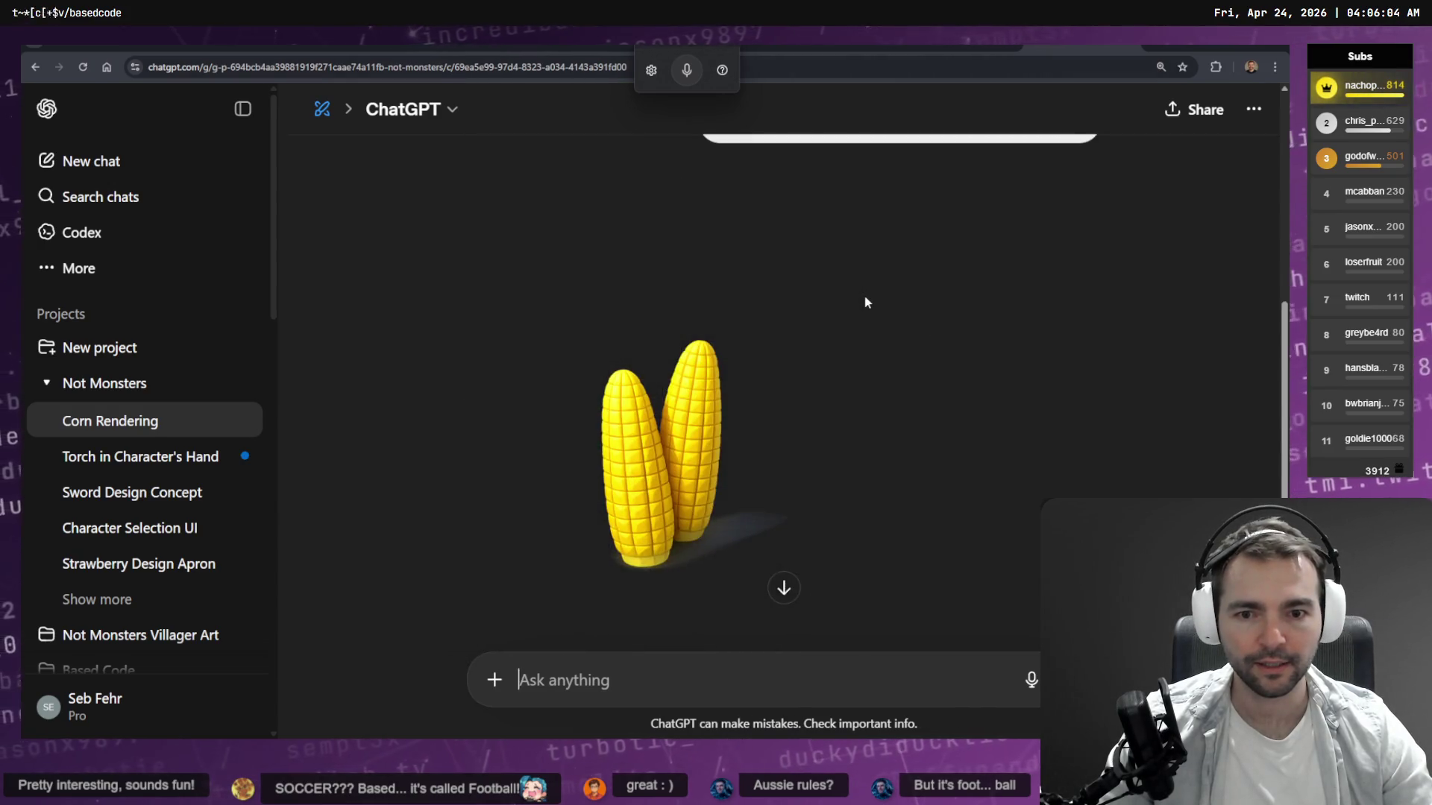
# Dictate and send 'show just one coin cob' to get a single corn cob.
pyautogui.scroll(5, 869, 300)
pyautogui.scroll(-5, 876, 302)
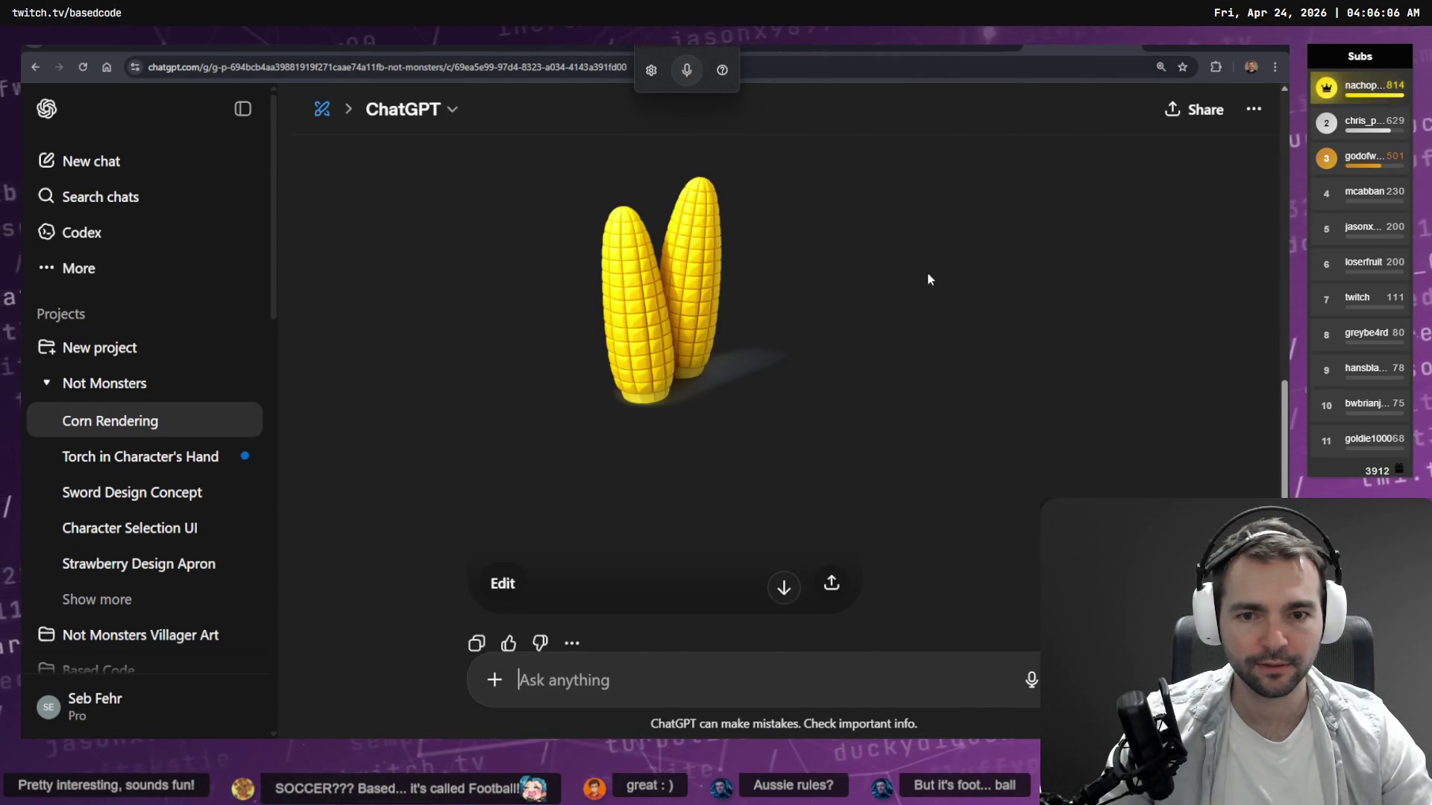
pyautogui.scroll(5, 898, 310)
pyautogui.scroll(-5, 896, 321)
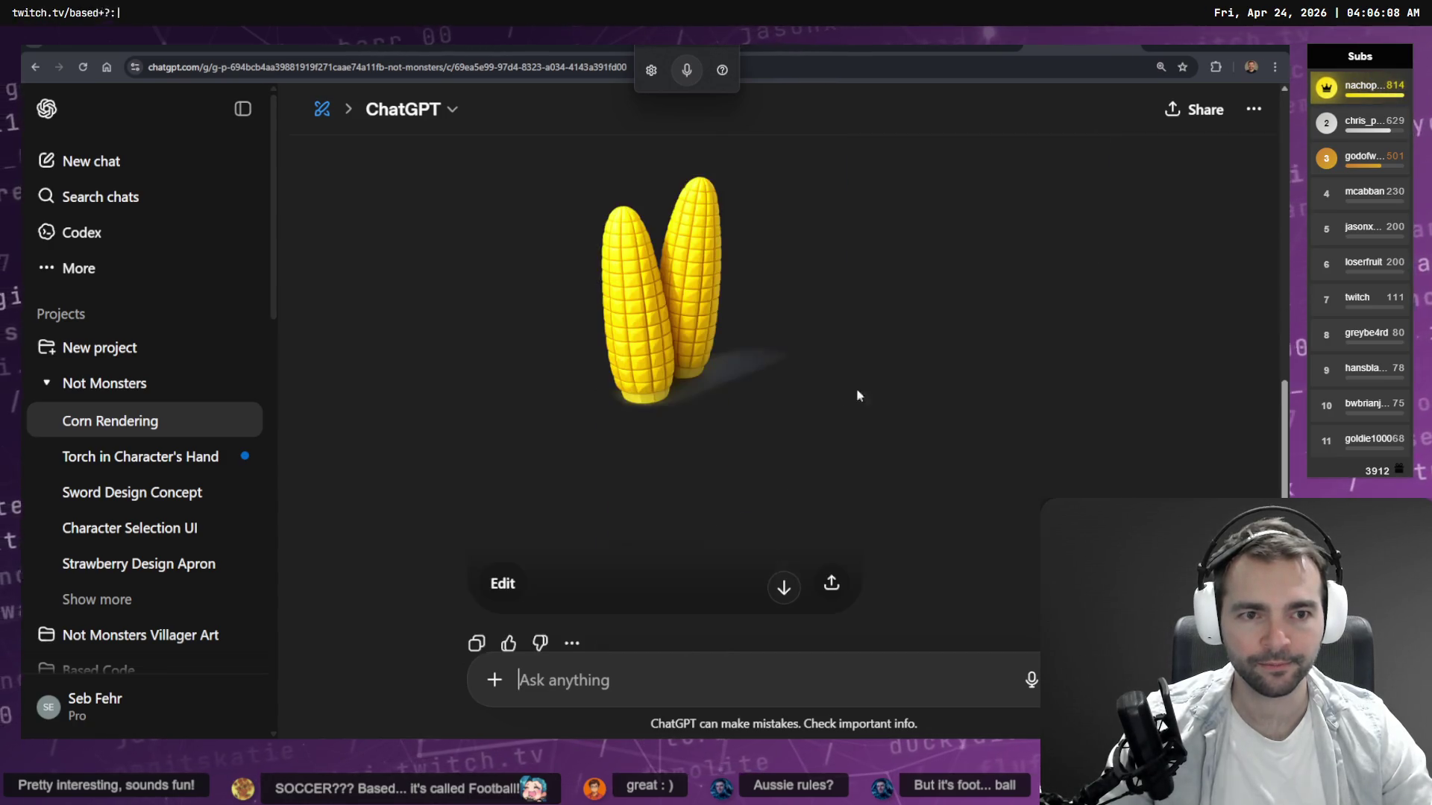
pyautogui.hotkey('ctrl', 'shift', 'space')
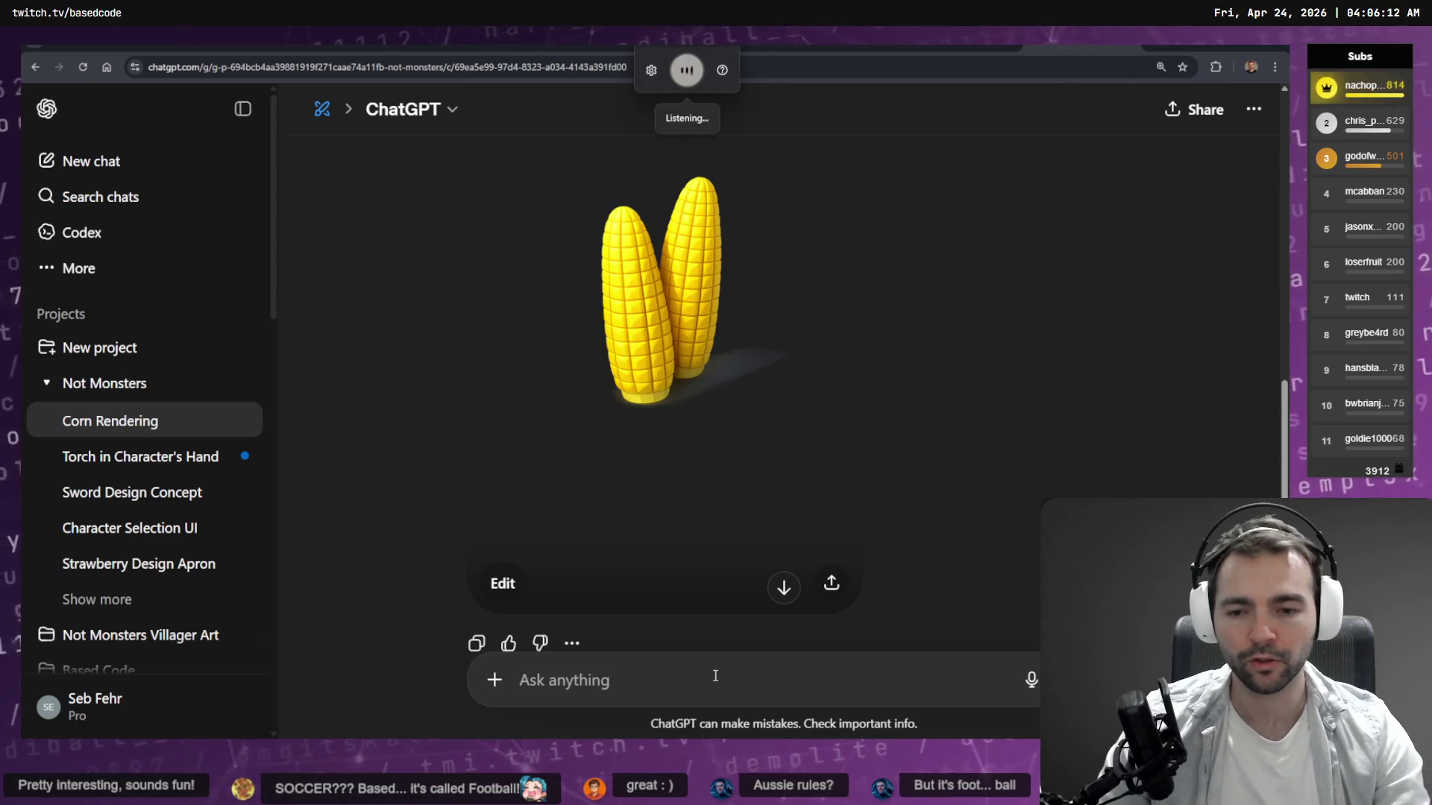
pyautogui.write('show just one coin')
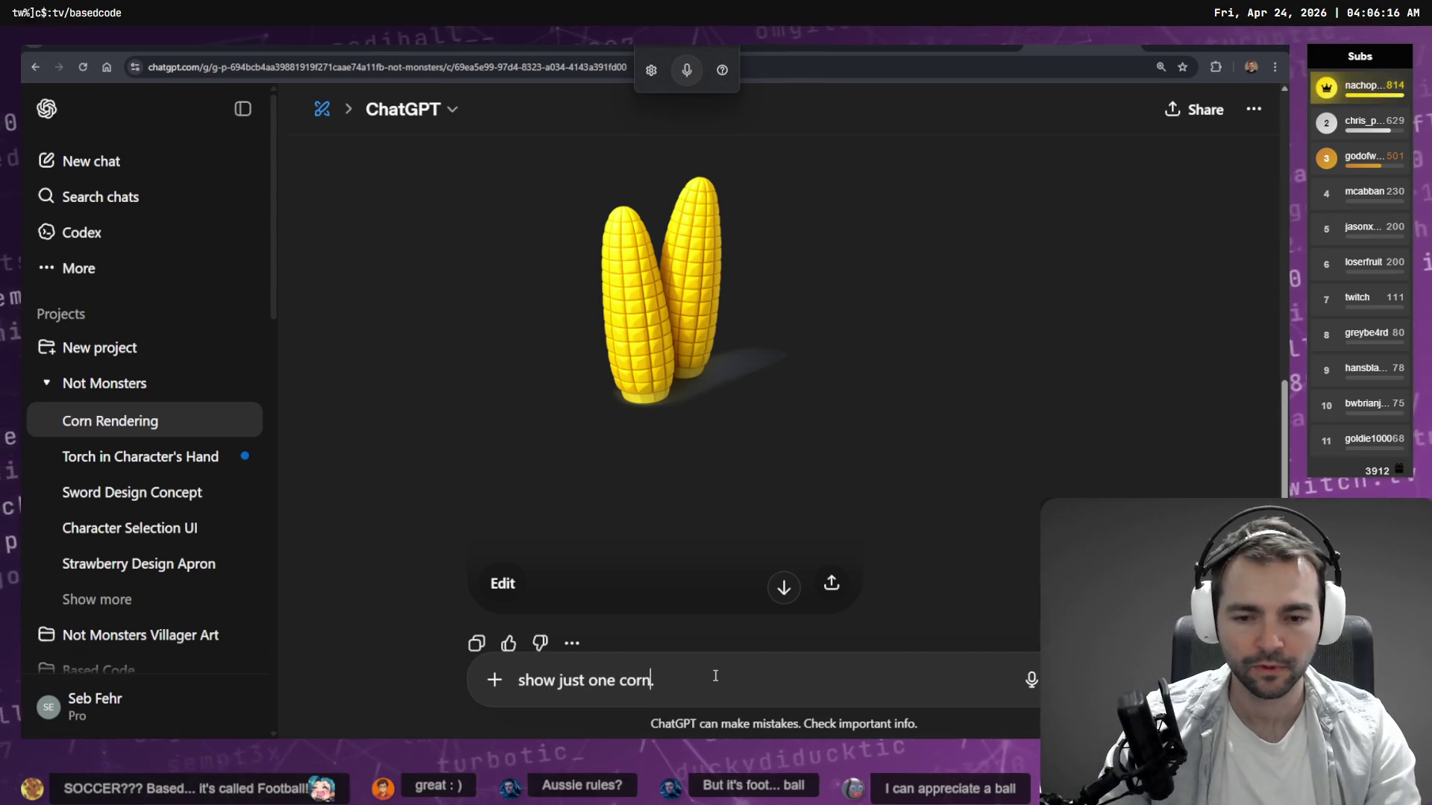
pyautogui.write(' cob')
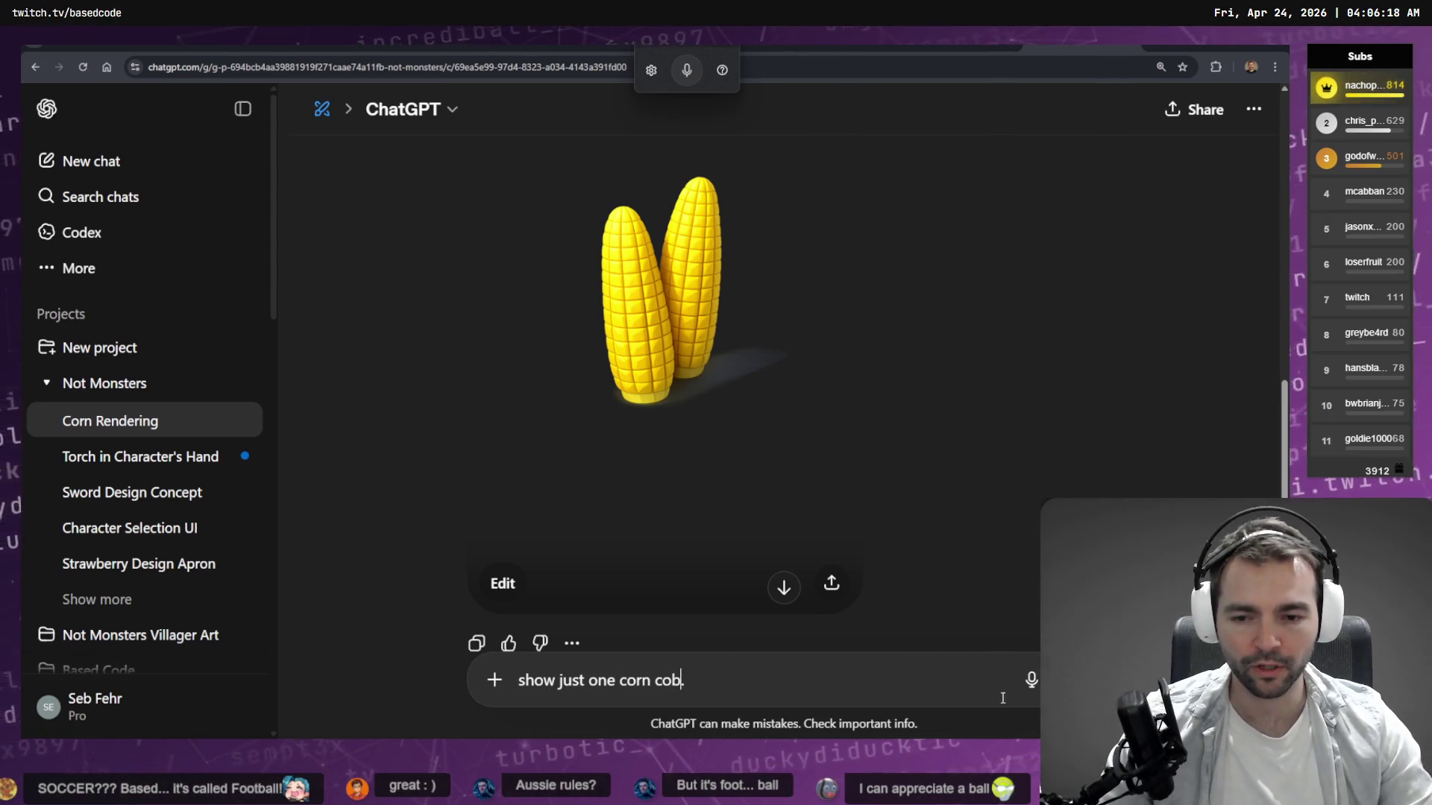
pyautogui.press('Return')
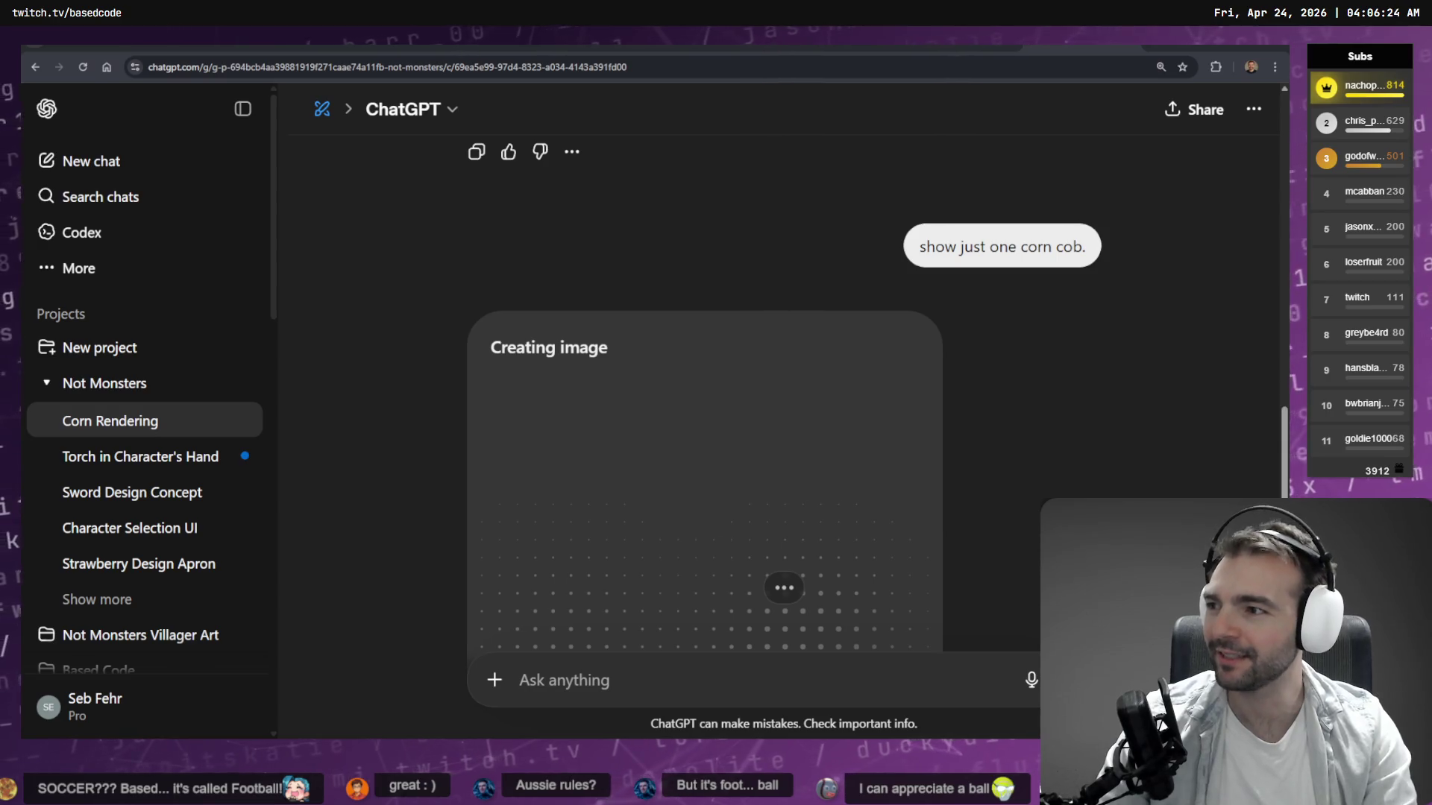
# Check the Corn Rendering chat, then return to the torch chat while both images generate.
pyautogui.scroll(-5, 1017, 279)
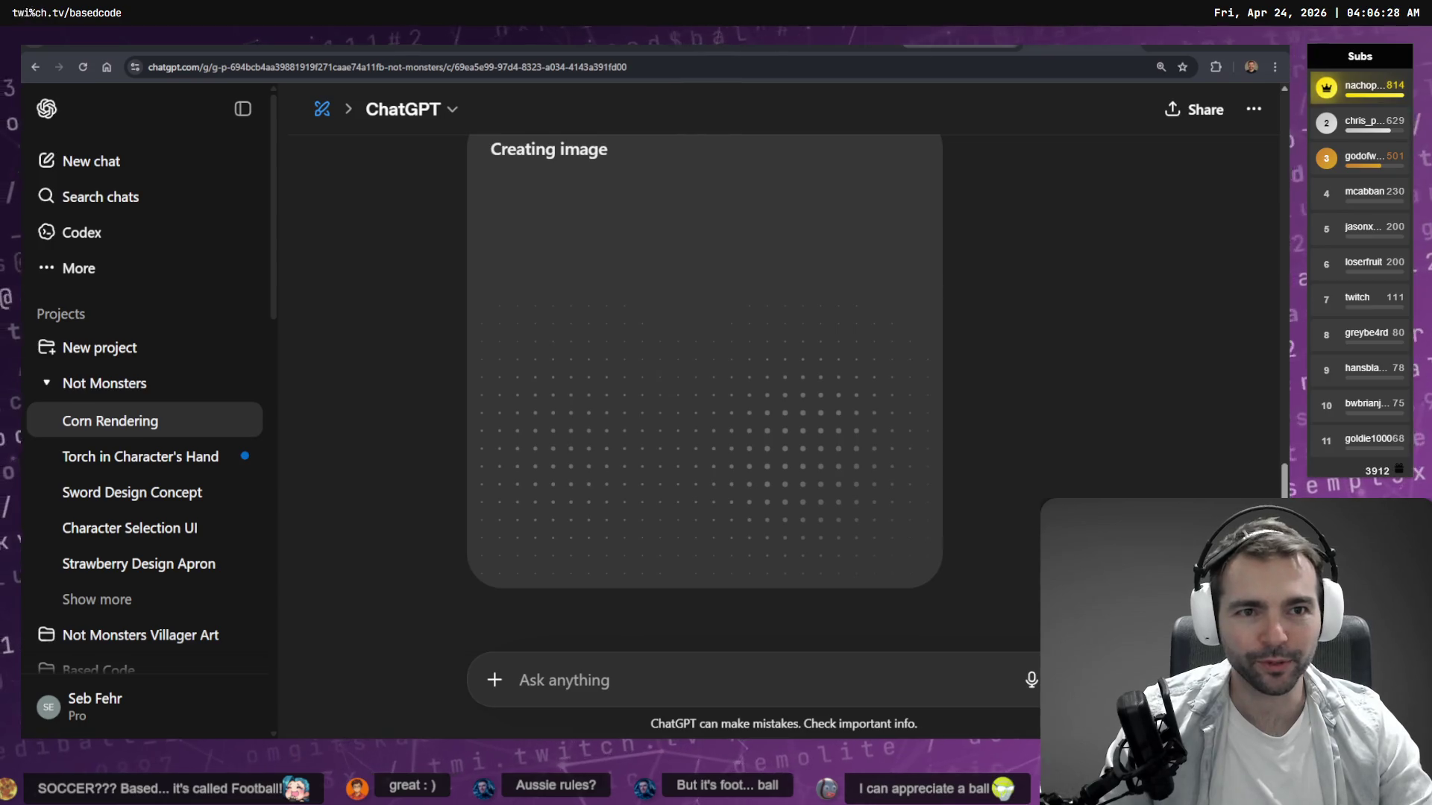
pyautogui.scroll(-6, 969, 376)
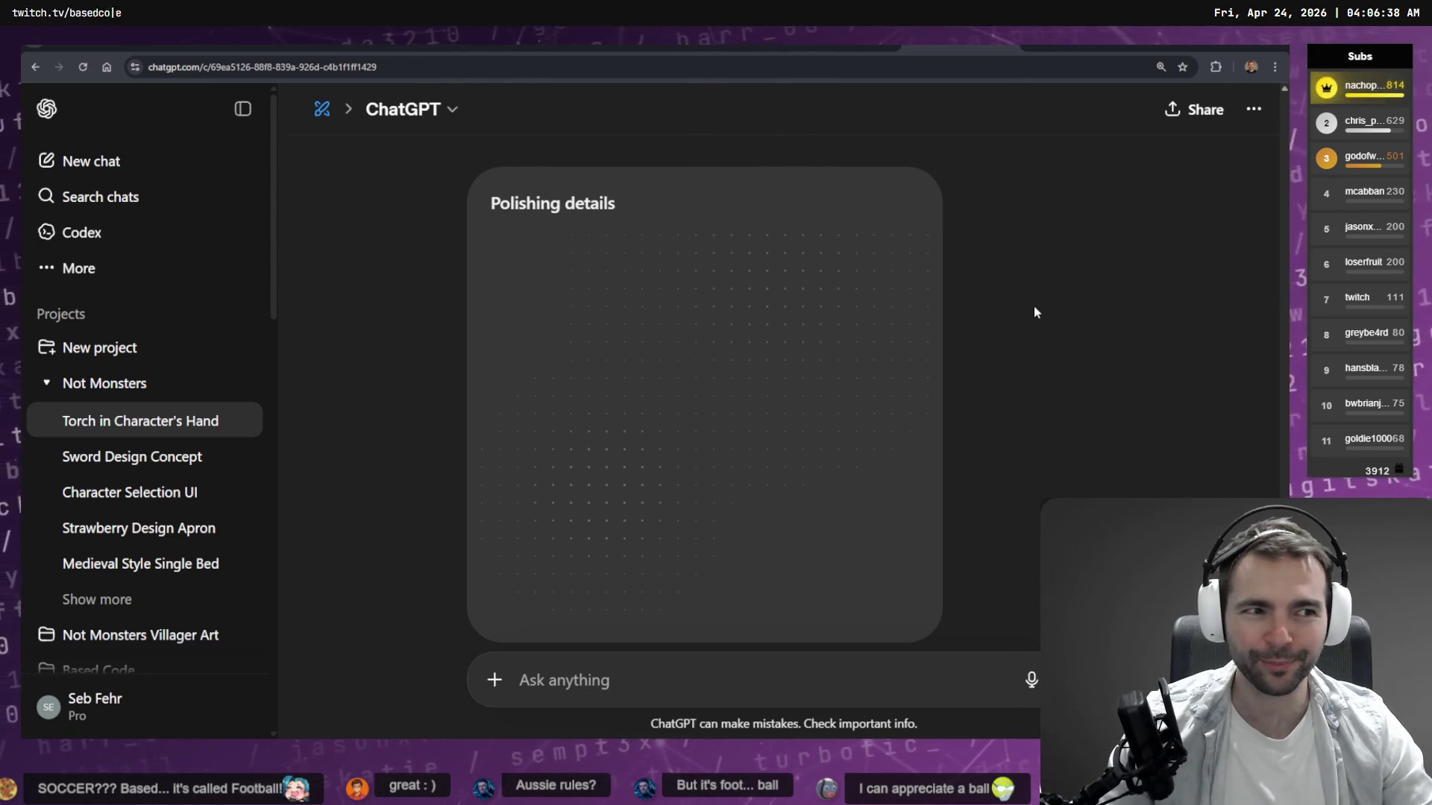
pyautogui.click(1081, 43)
pyautogui.hotkey('ctrl', 'shift', 'Tab')
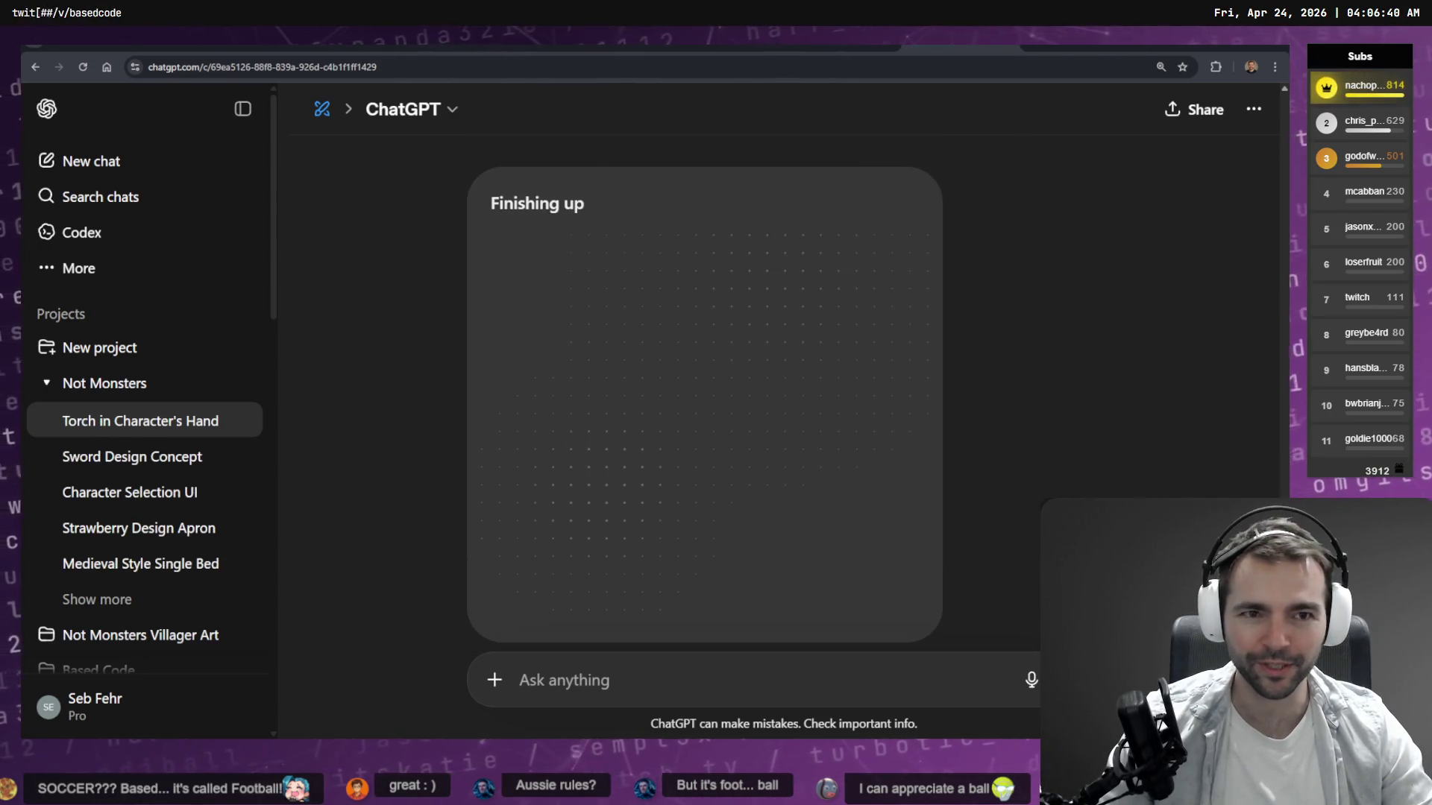
pyautogui.hotkey('alt', 'Tab')
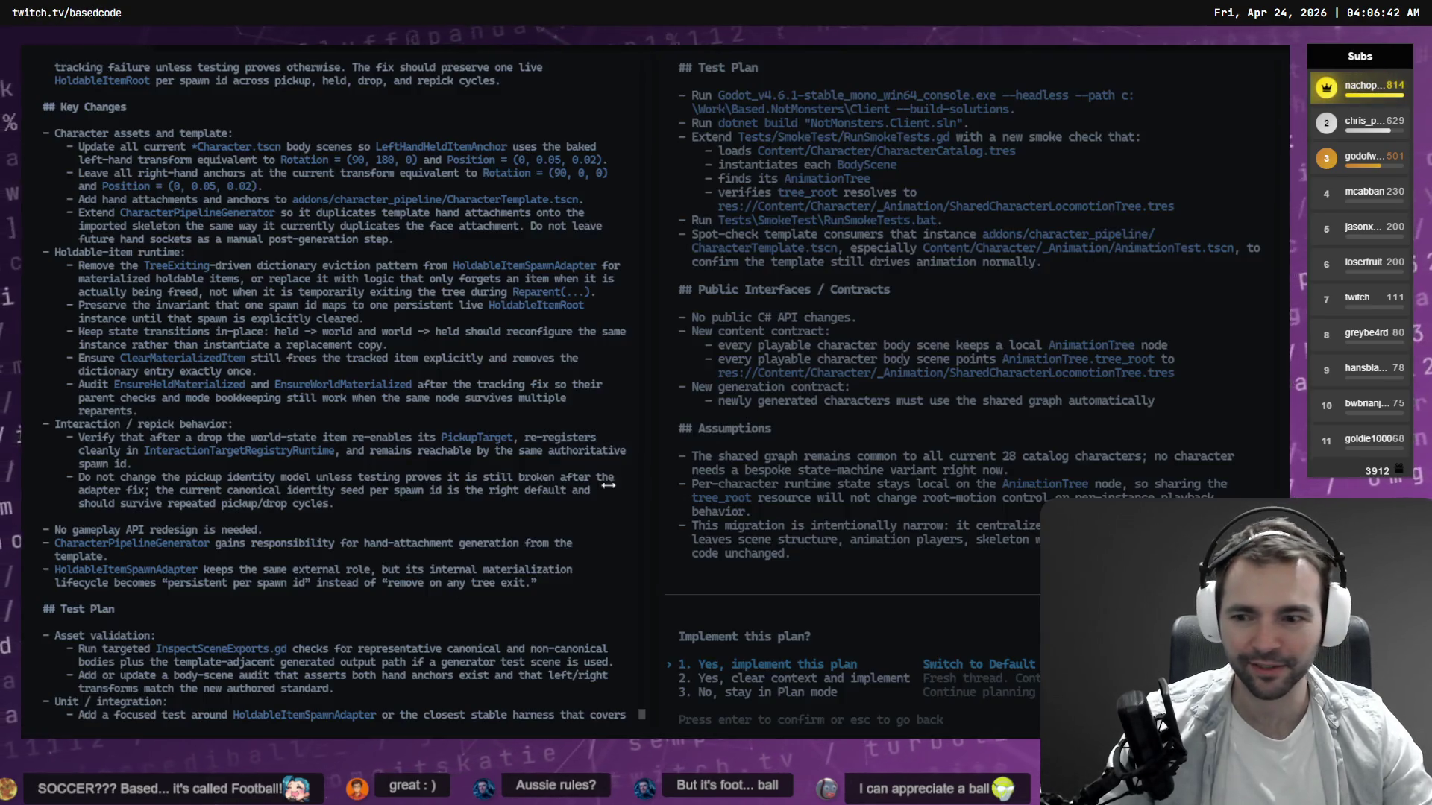
# Read through Codex's left-hand anchor and held-item tracking plan and approve implementing it.
pyautogui.scroll(-5, 302, 538)
pyautogui.scroll(10, 302, 538)
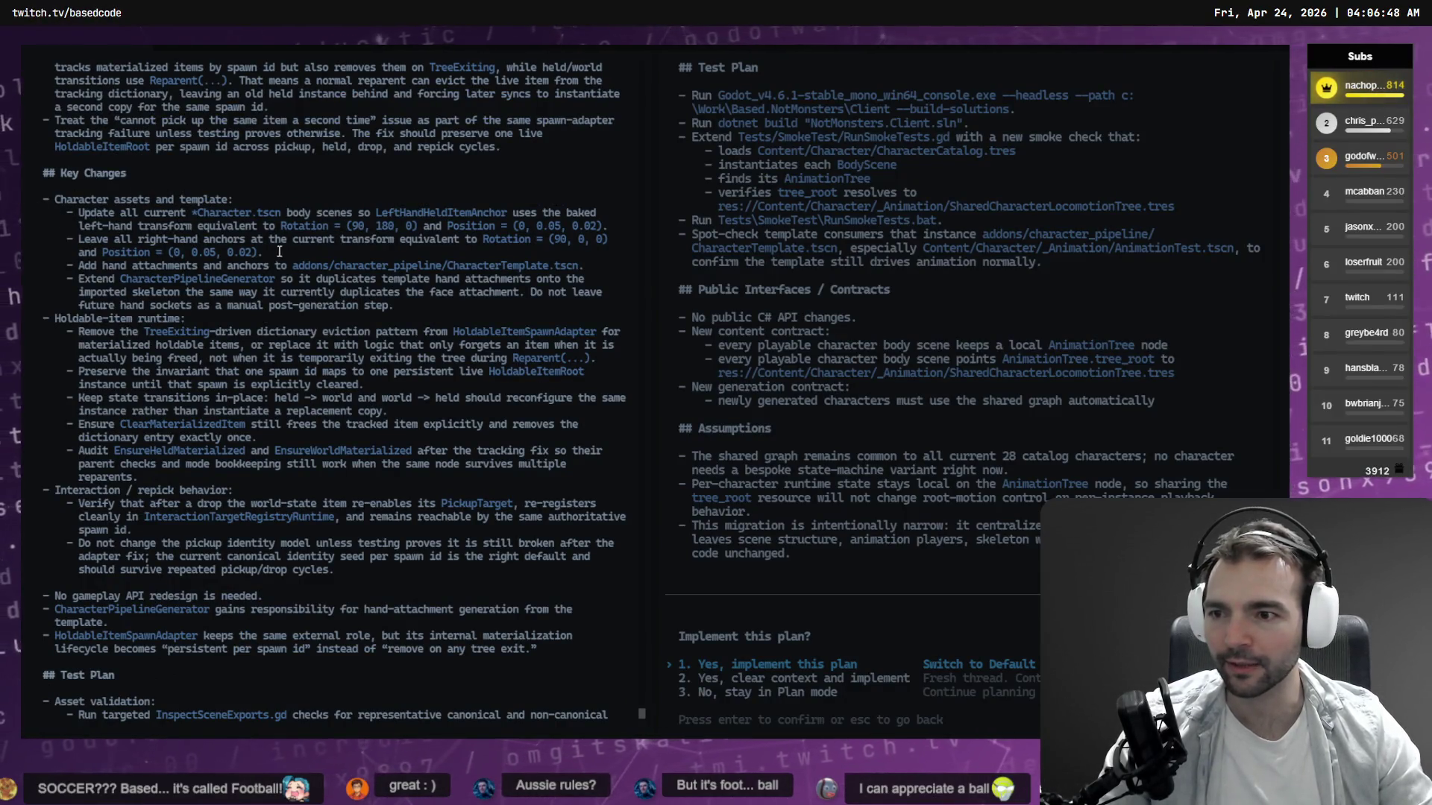
pyautogui.scroll(-2, 172, 351)
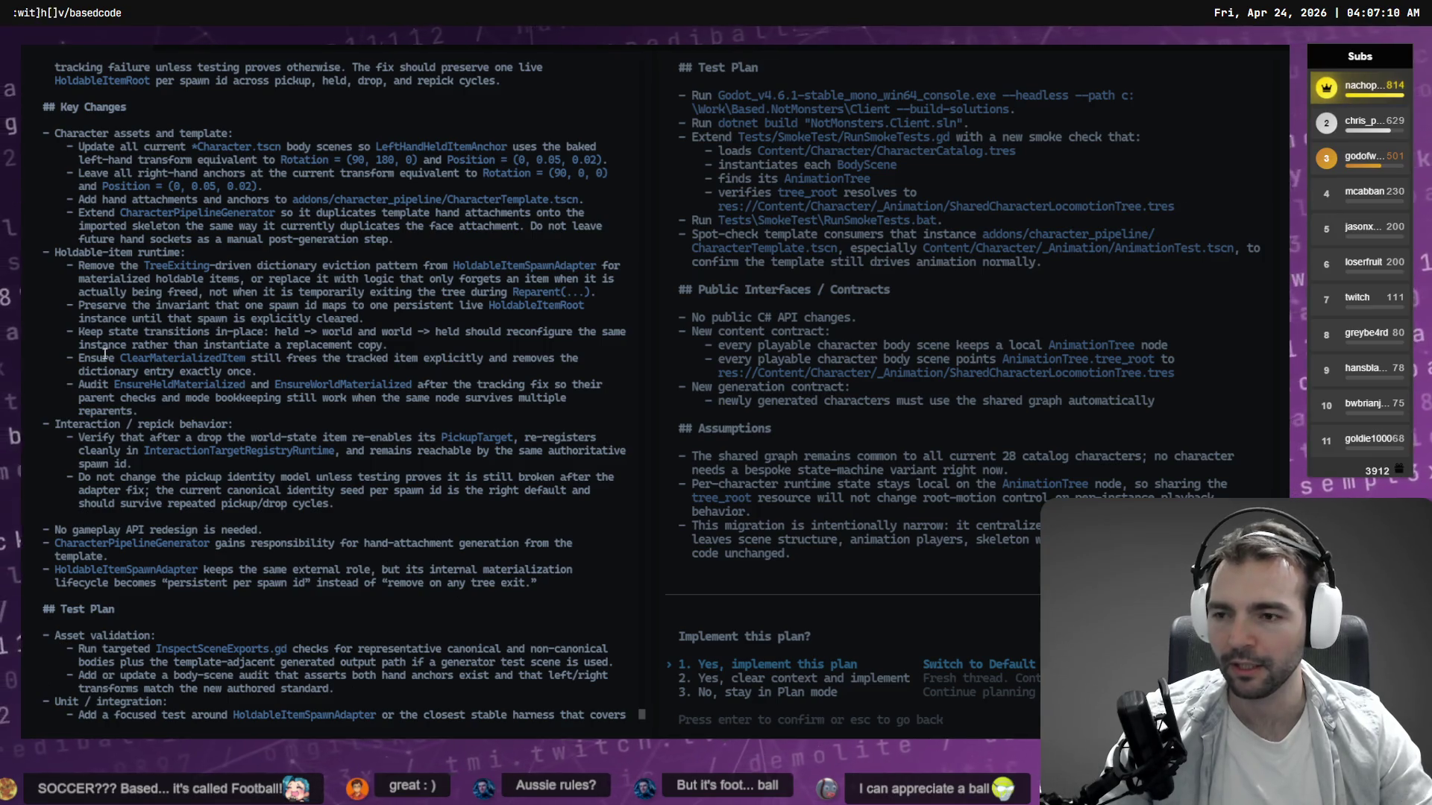
pyautogui.scroll(-2, 89, 329)
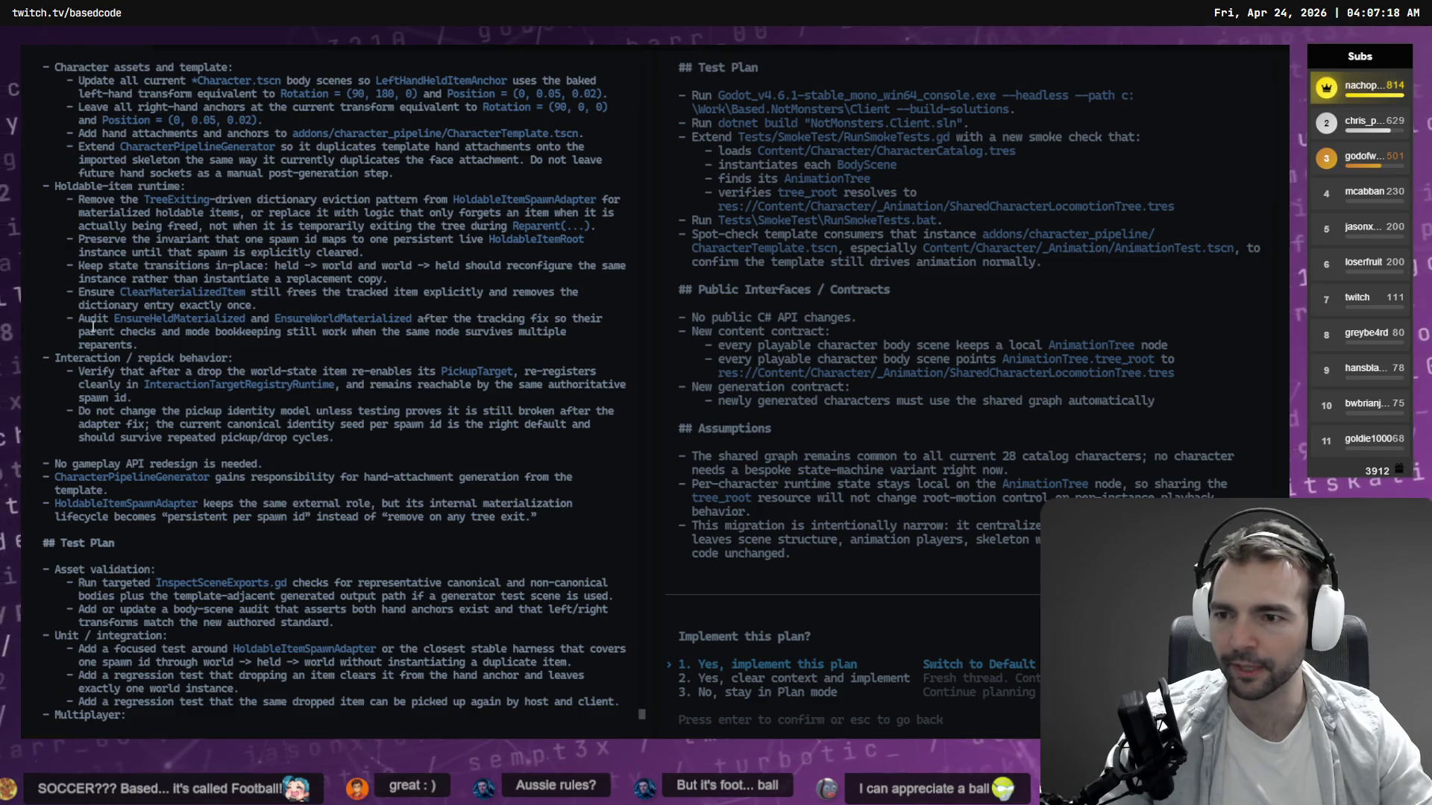
pyautogui.scroll(-10, 257, 409)
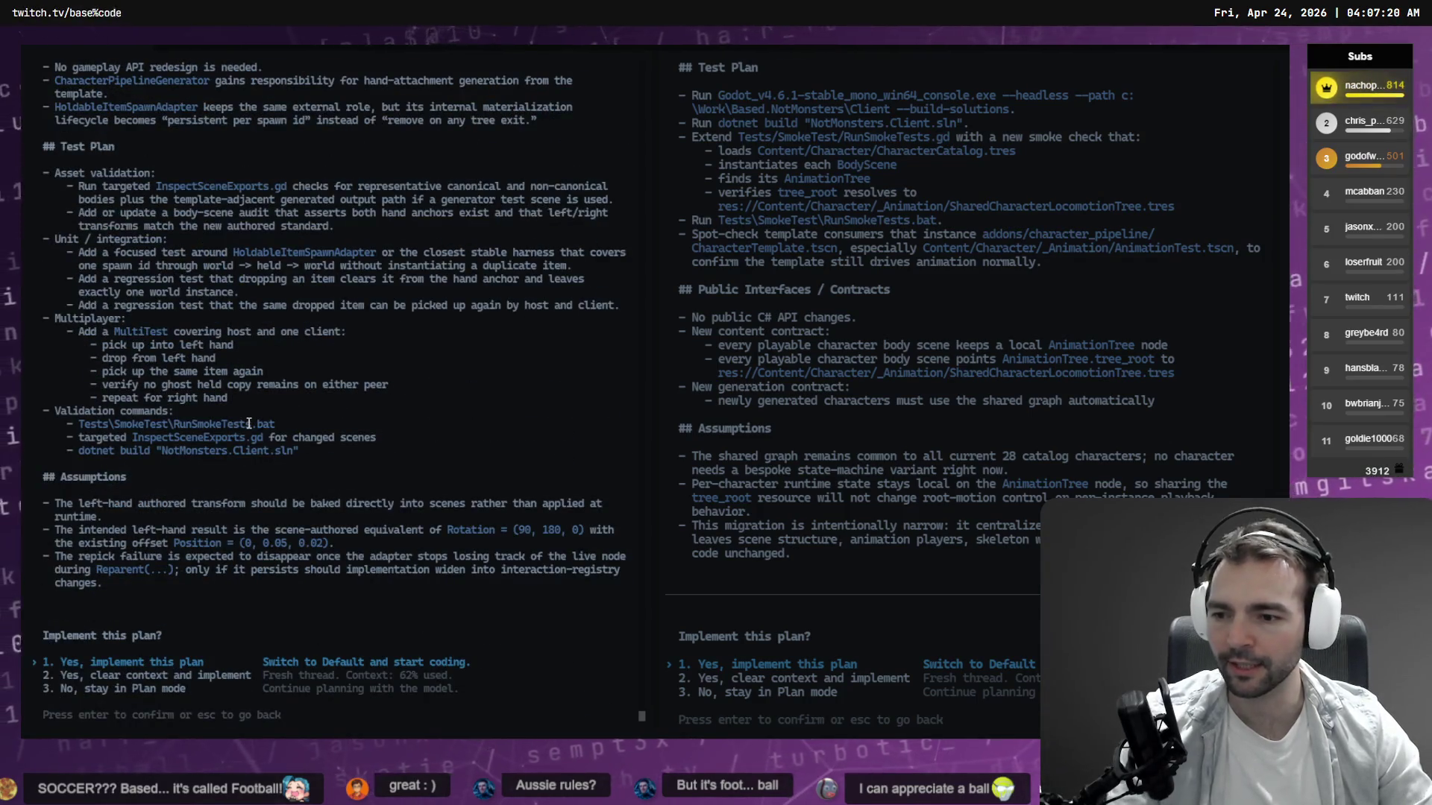
pyautogui.press('Return')
pyautogui.scroll(6, 249, 423)
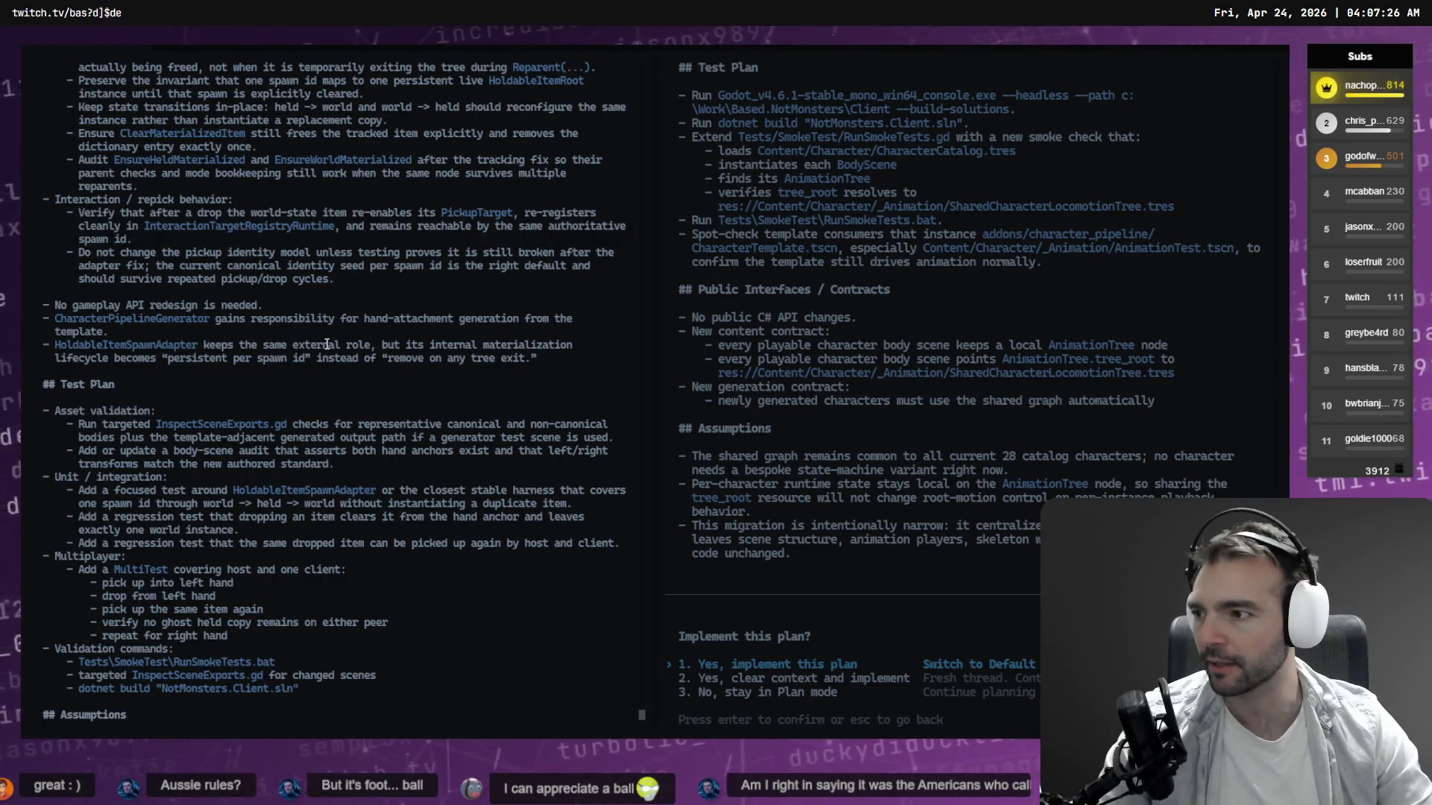
pyautogui.scroll(-7, 335, 269)
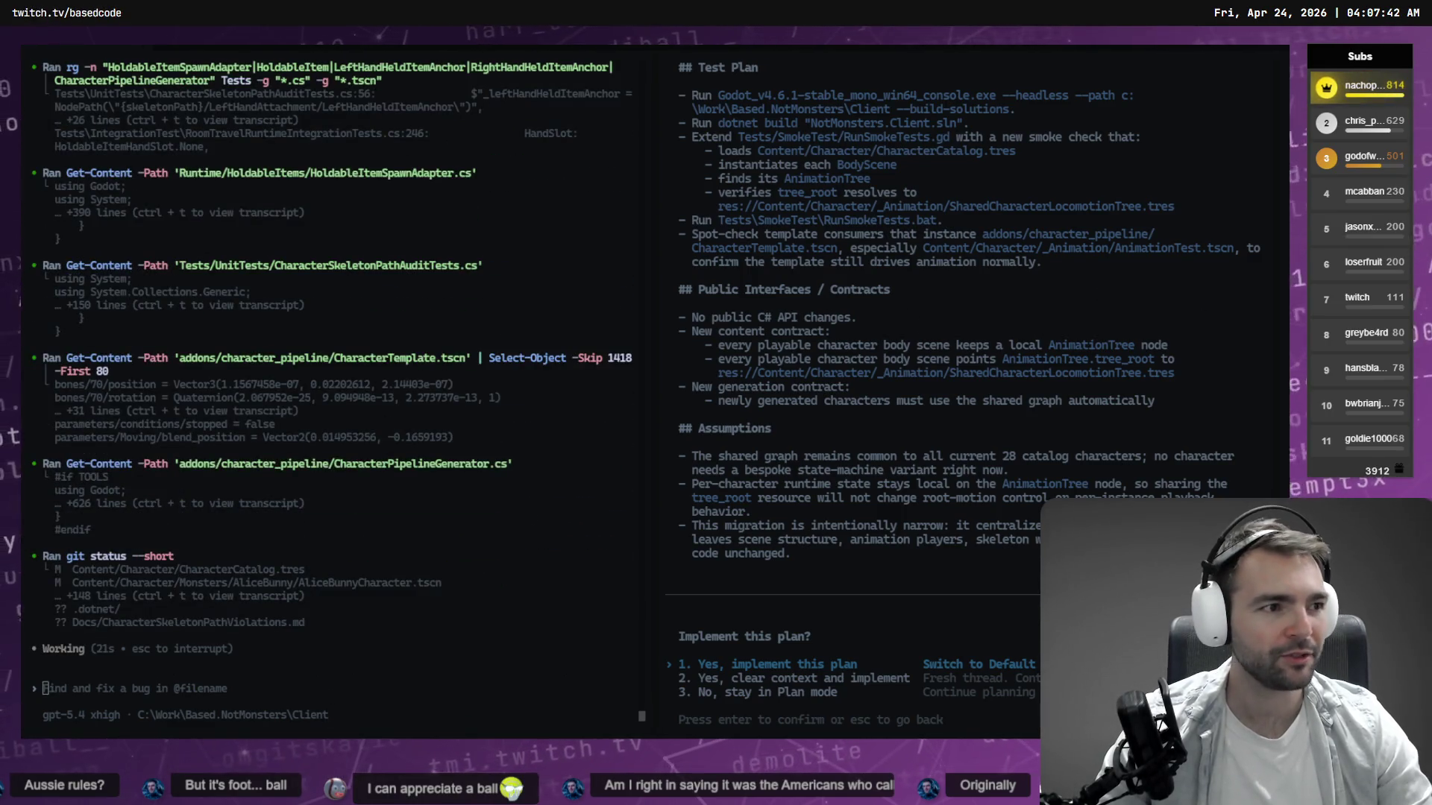
pyautogui.hotkey('alt', 'Tab')
pyautogui.scroll(-5, 910, 345)
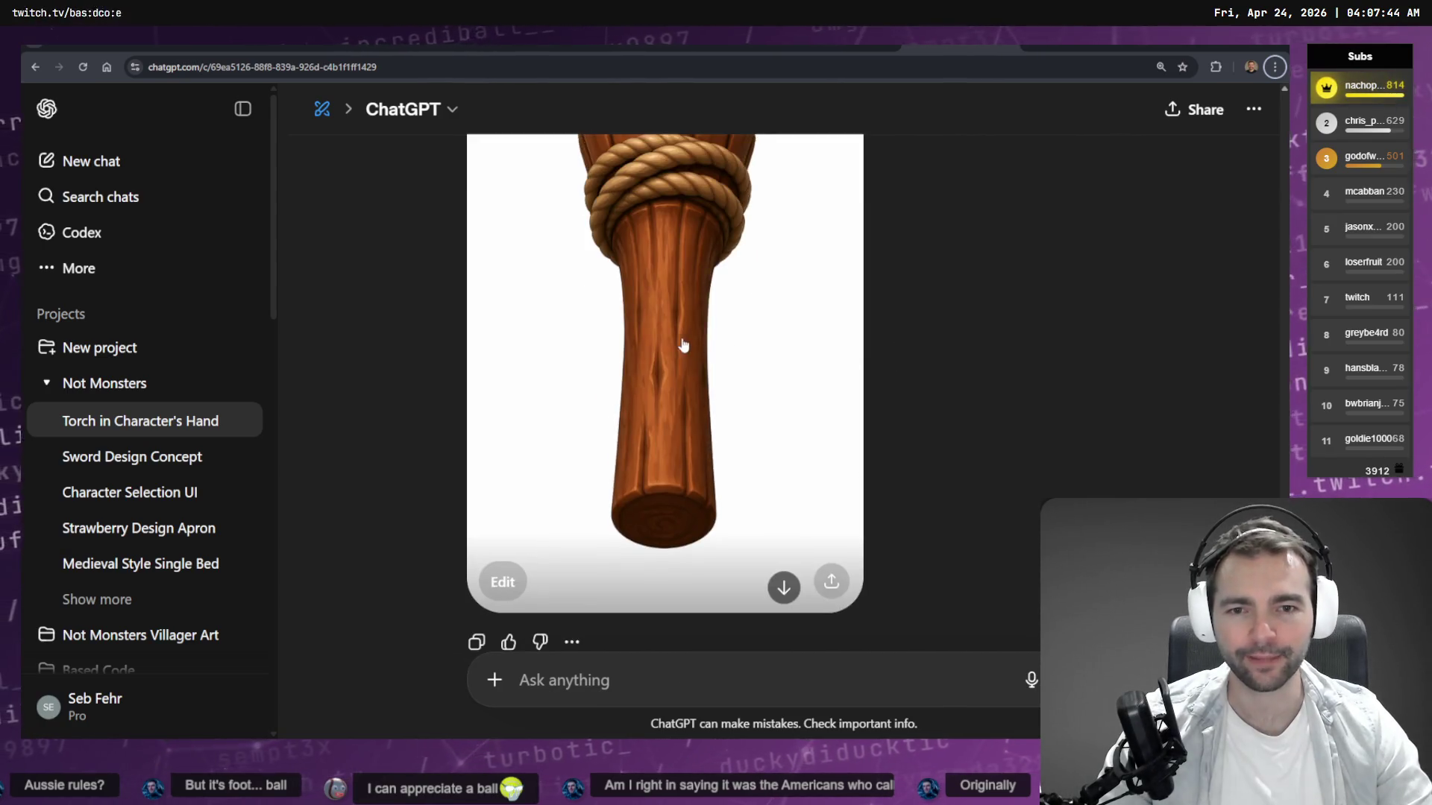
# View the bottom-up torch image full size, comparing it with the hooded figure with torch.
pyautogui.click(683, 345)
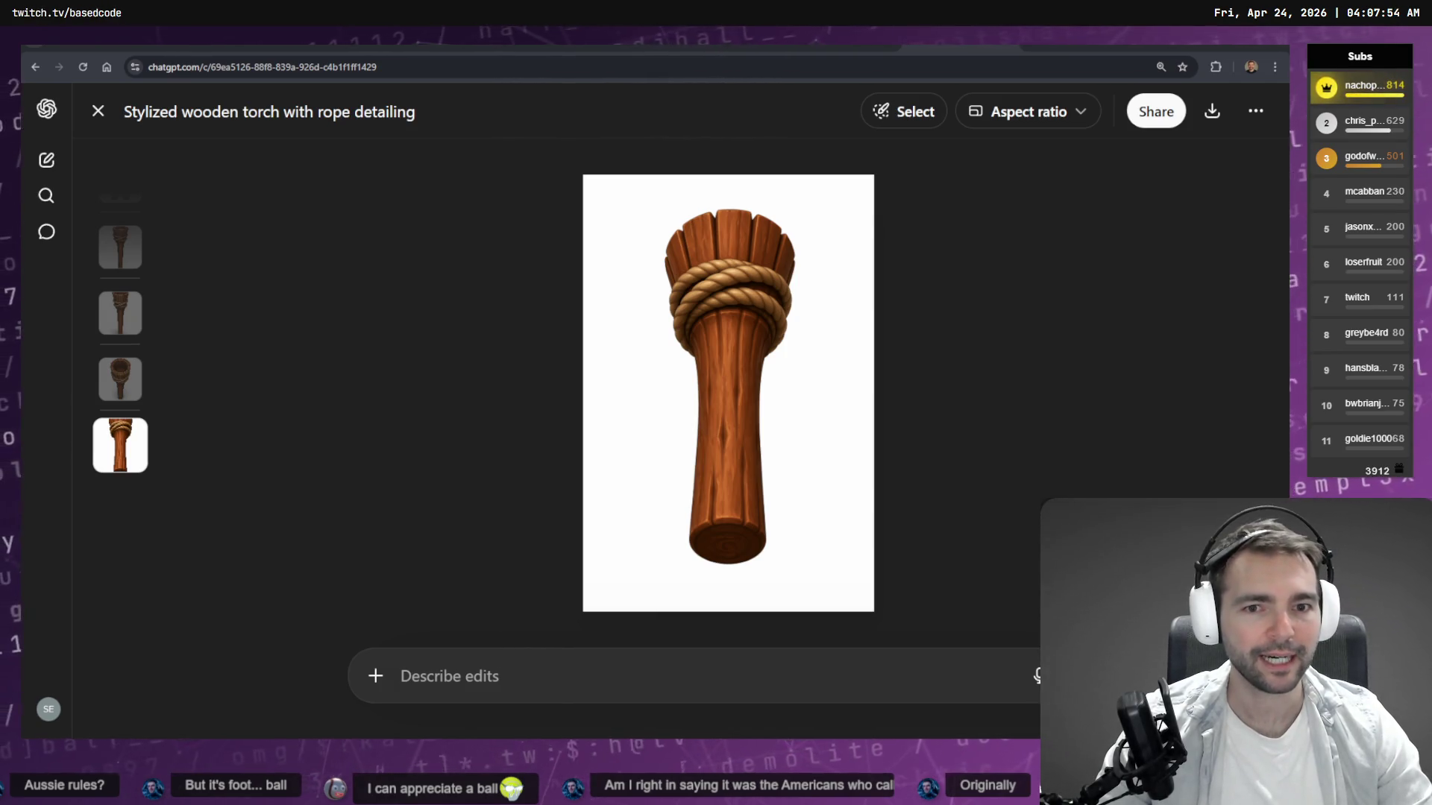
pyautogui.press('Up')
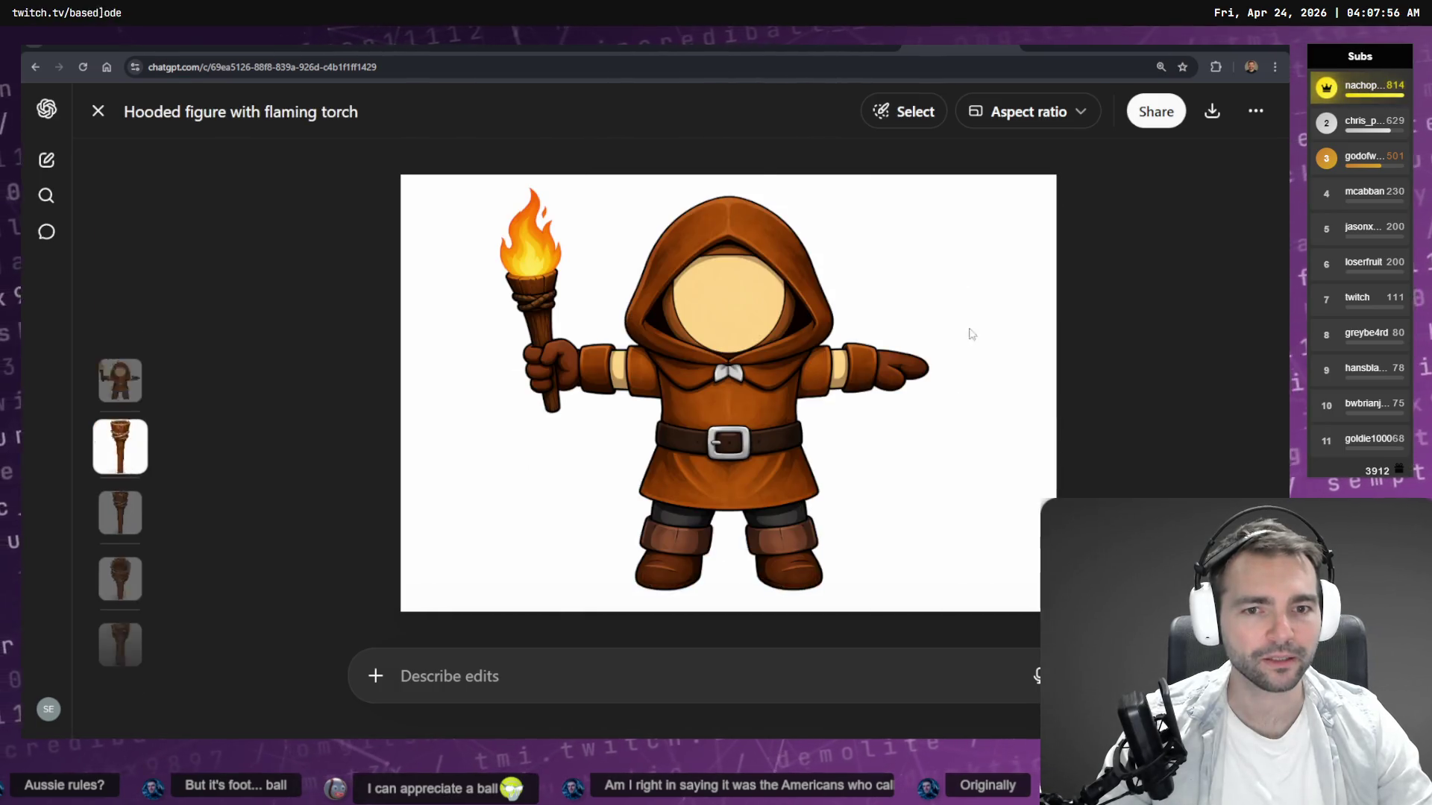
pyautogui.press('Down')
pyautogui.press('Escape')
# Scroll through the torch chat, then move to the Corn Rendering chat's single corn cob.
pyautogui.scroll(15, 979, 335)
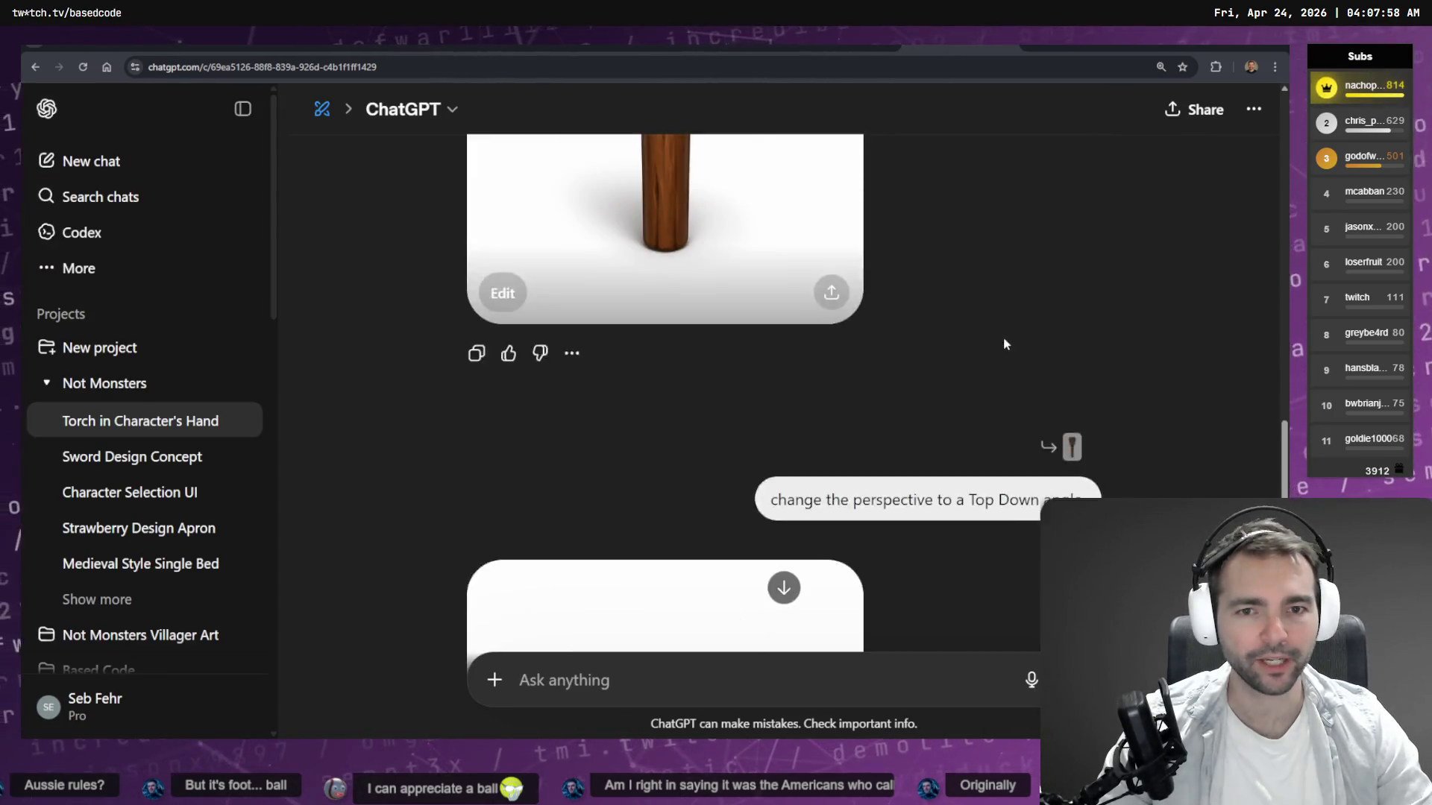
pyautogui.scroll(5, 1022, 333)
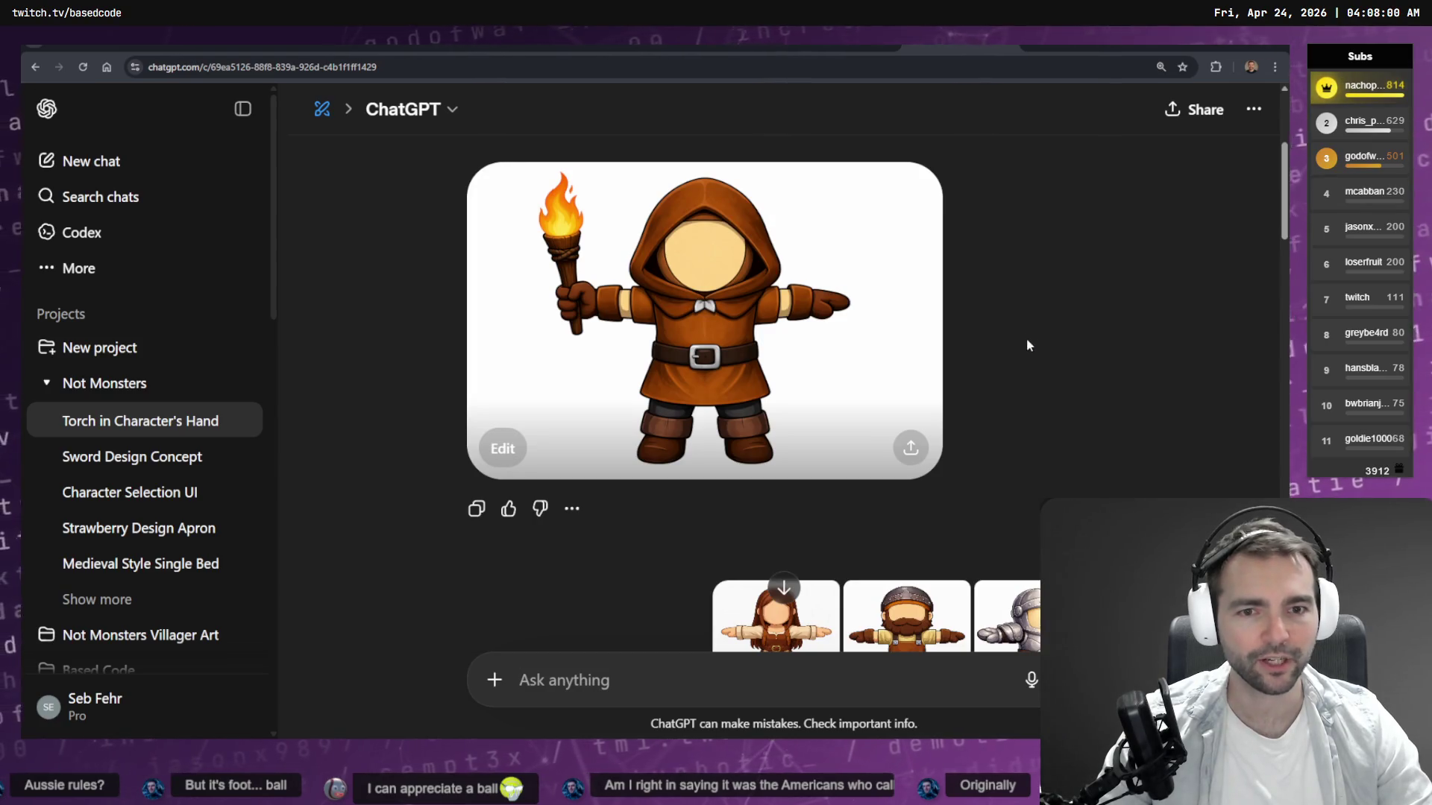
pyautogui.scroll(-10, 1026, 338)
pyautogui.scroll(-10, 626, 238)
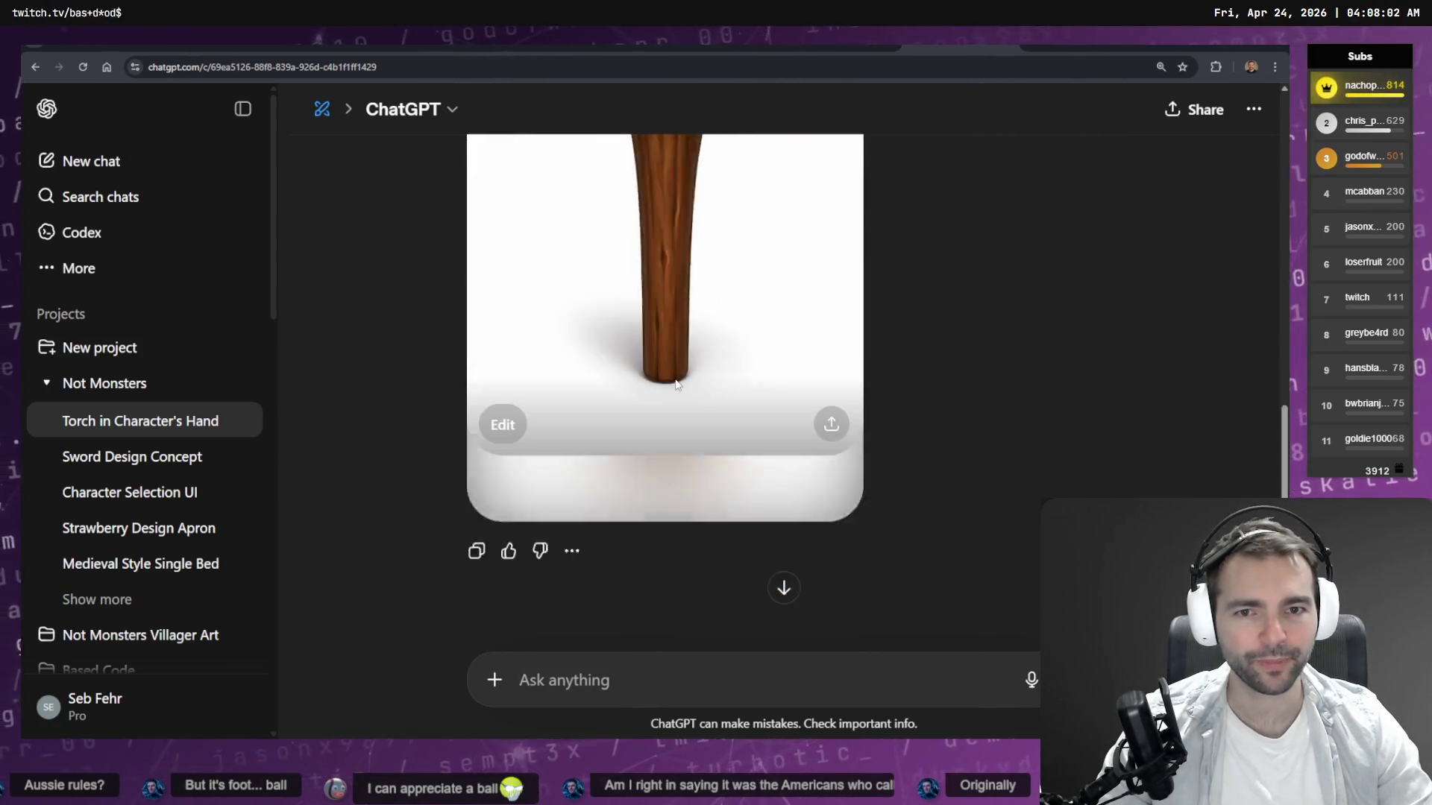
pyautogui.scroll(-6, 649, 287)
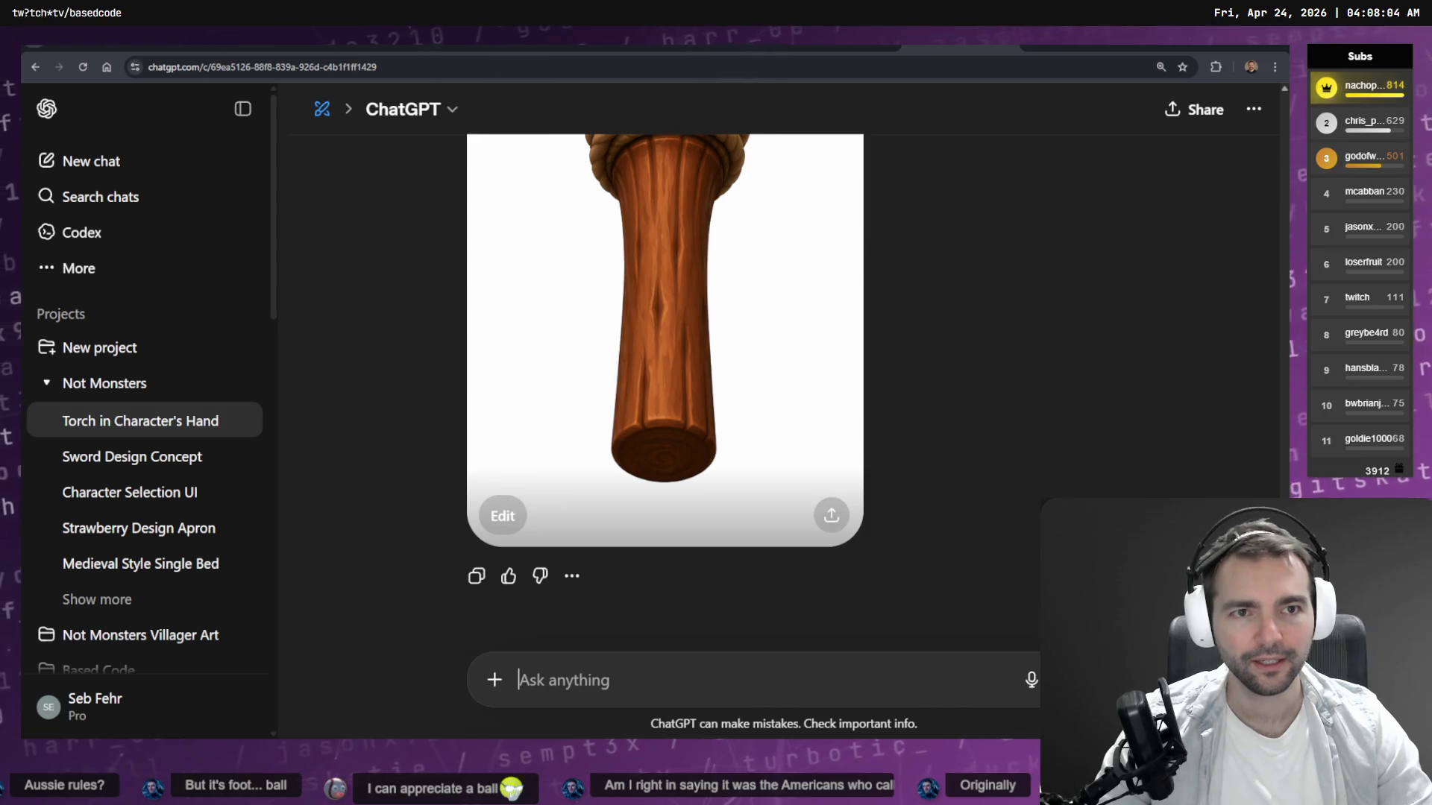
pyautogui.hotkey('ctrl', 'Tab')
pyautogui.scroll(-10, 899, 348)
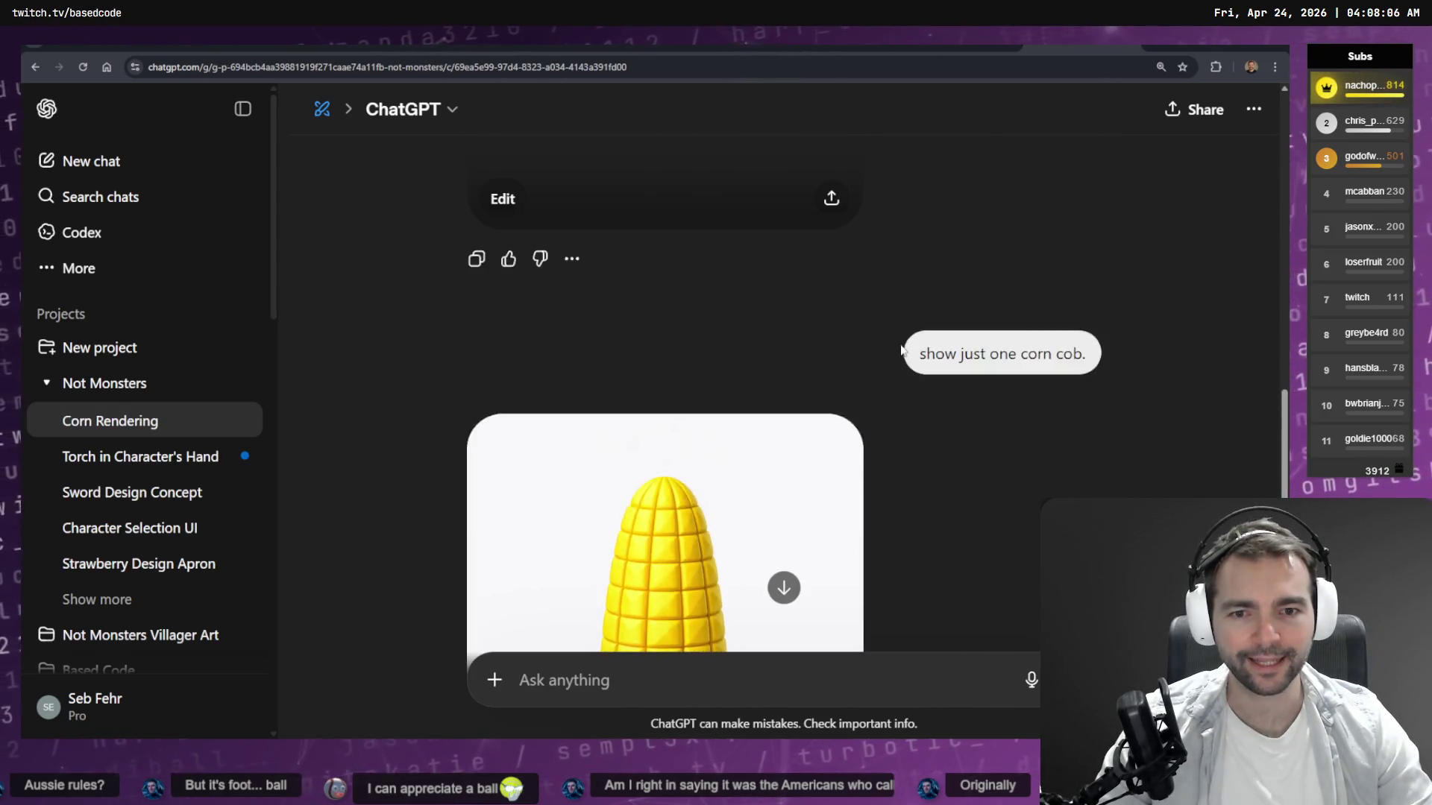
# Dictate and send a request to show leaves wrapped around the corn.
pyautogui.scroll(-5, 901, 350)
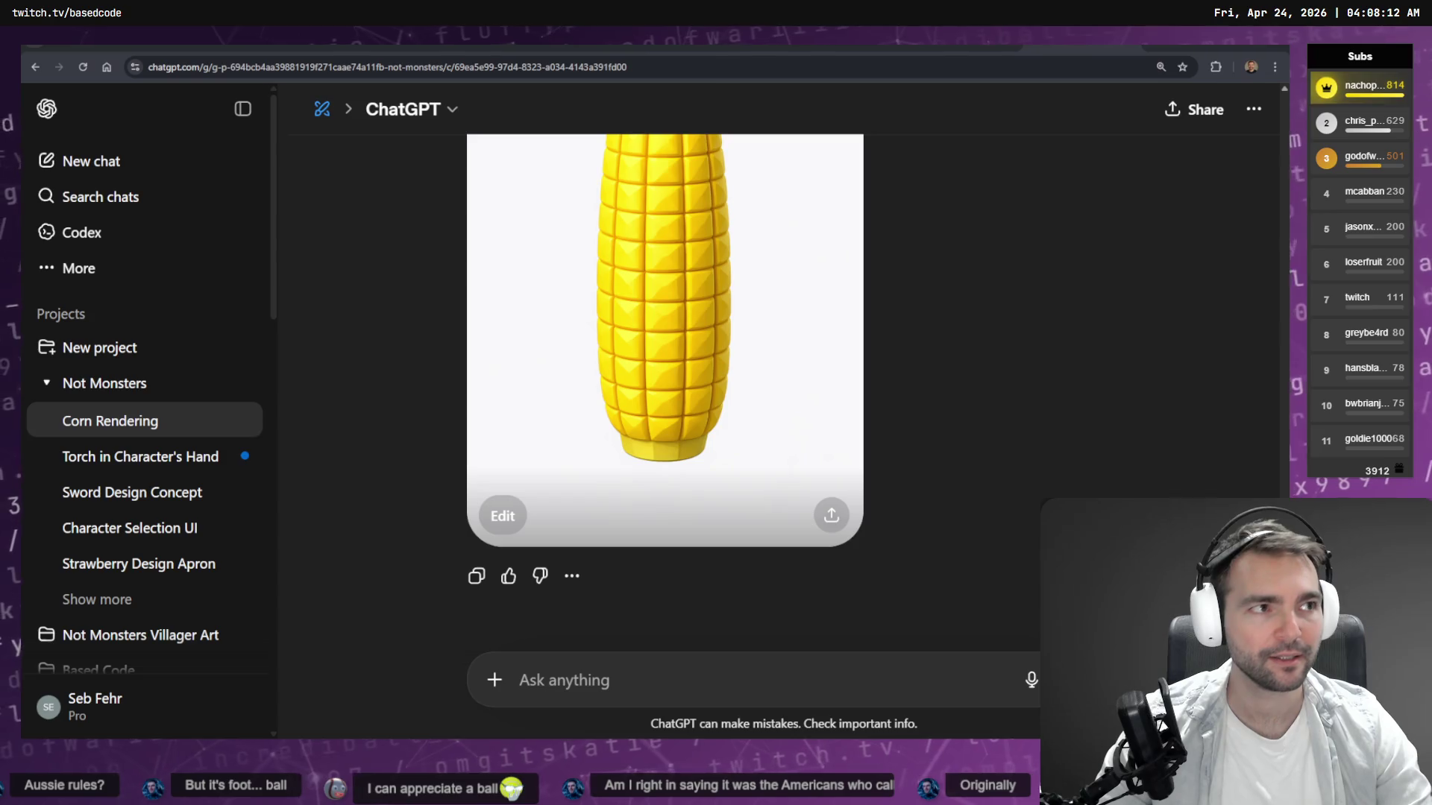
pyautogui.scroll(5, 739, 373)
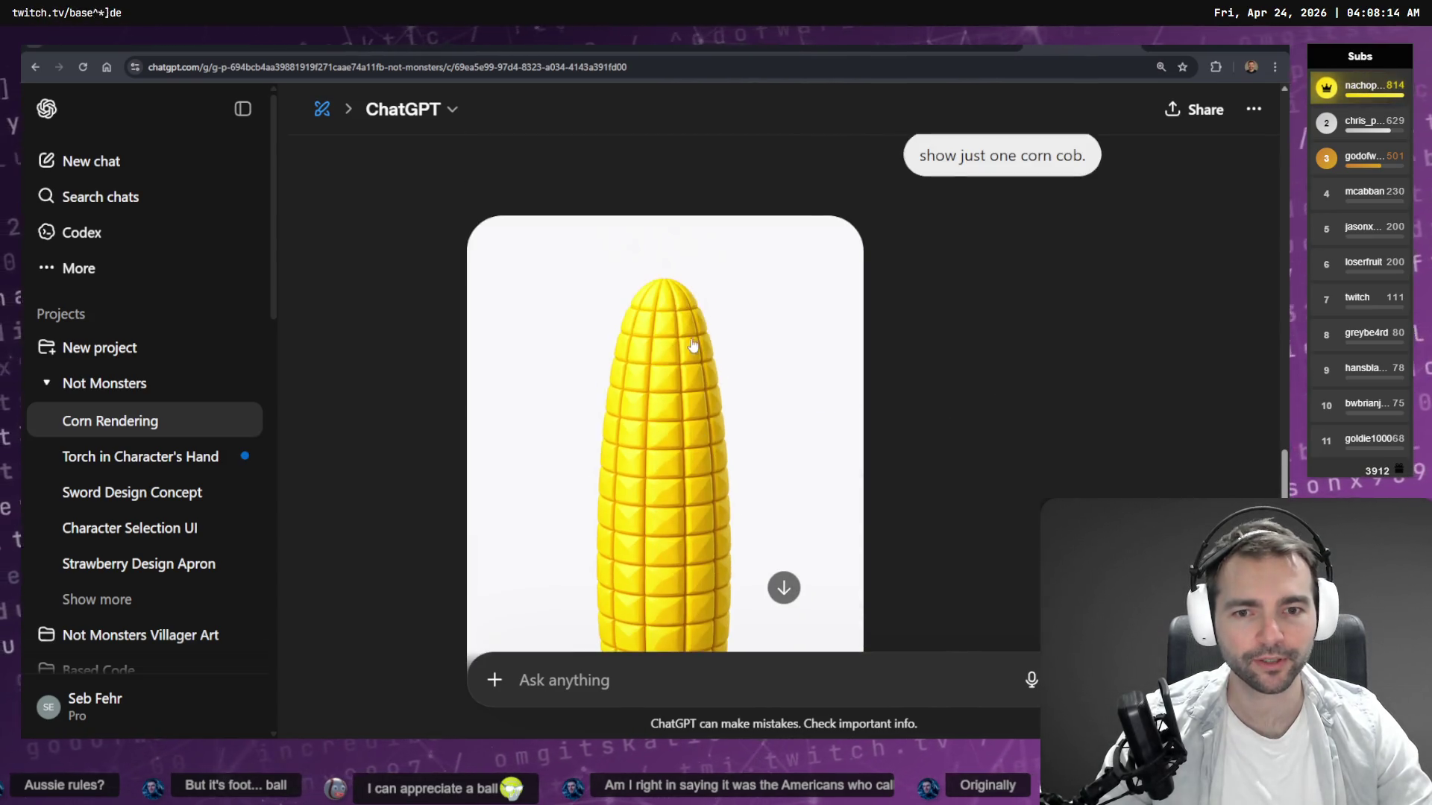
pyautogui.scroll(-3, 716, 381)
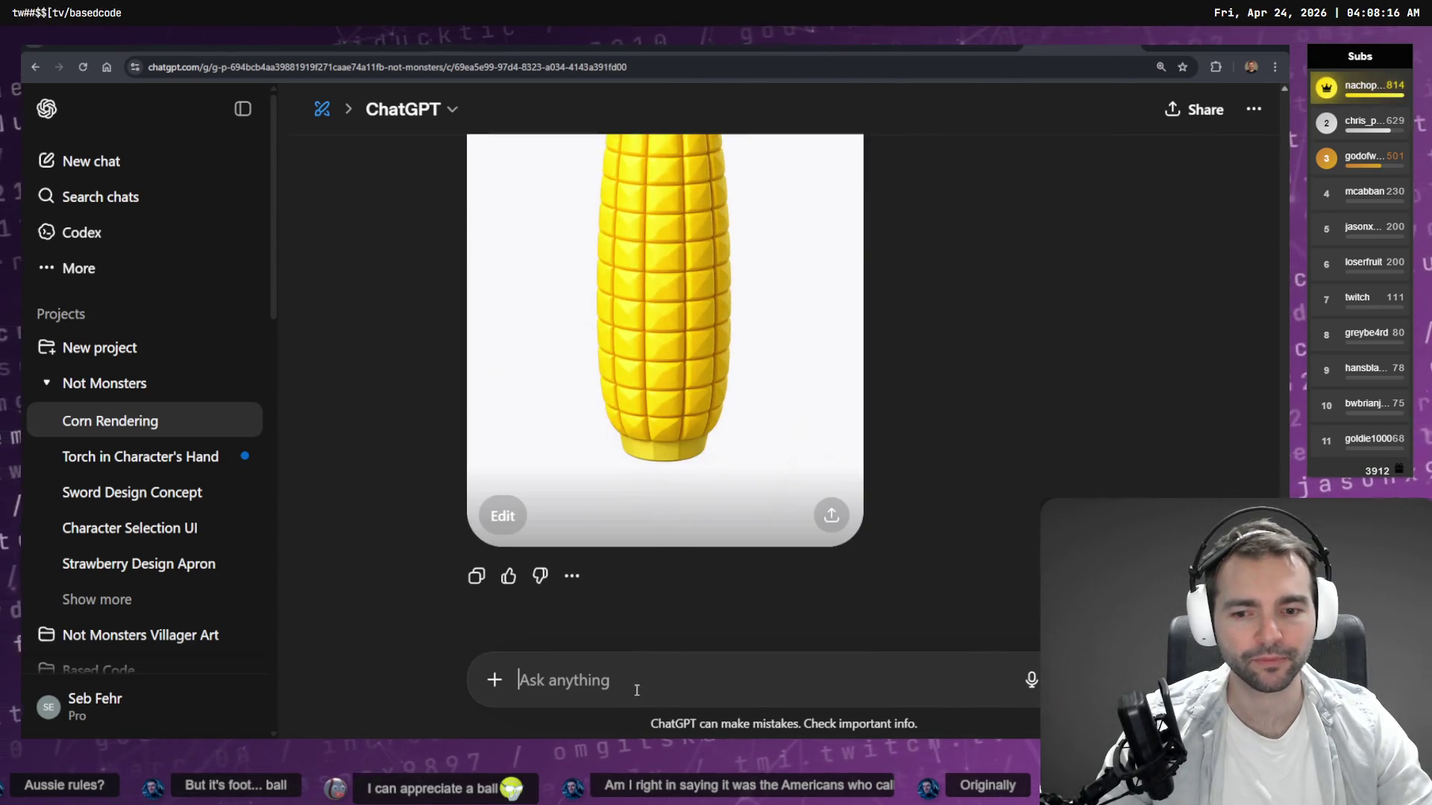
pyautogui.scroll(4, 696, 430)
pyautogui.scroll(-5, 696, 430)
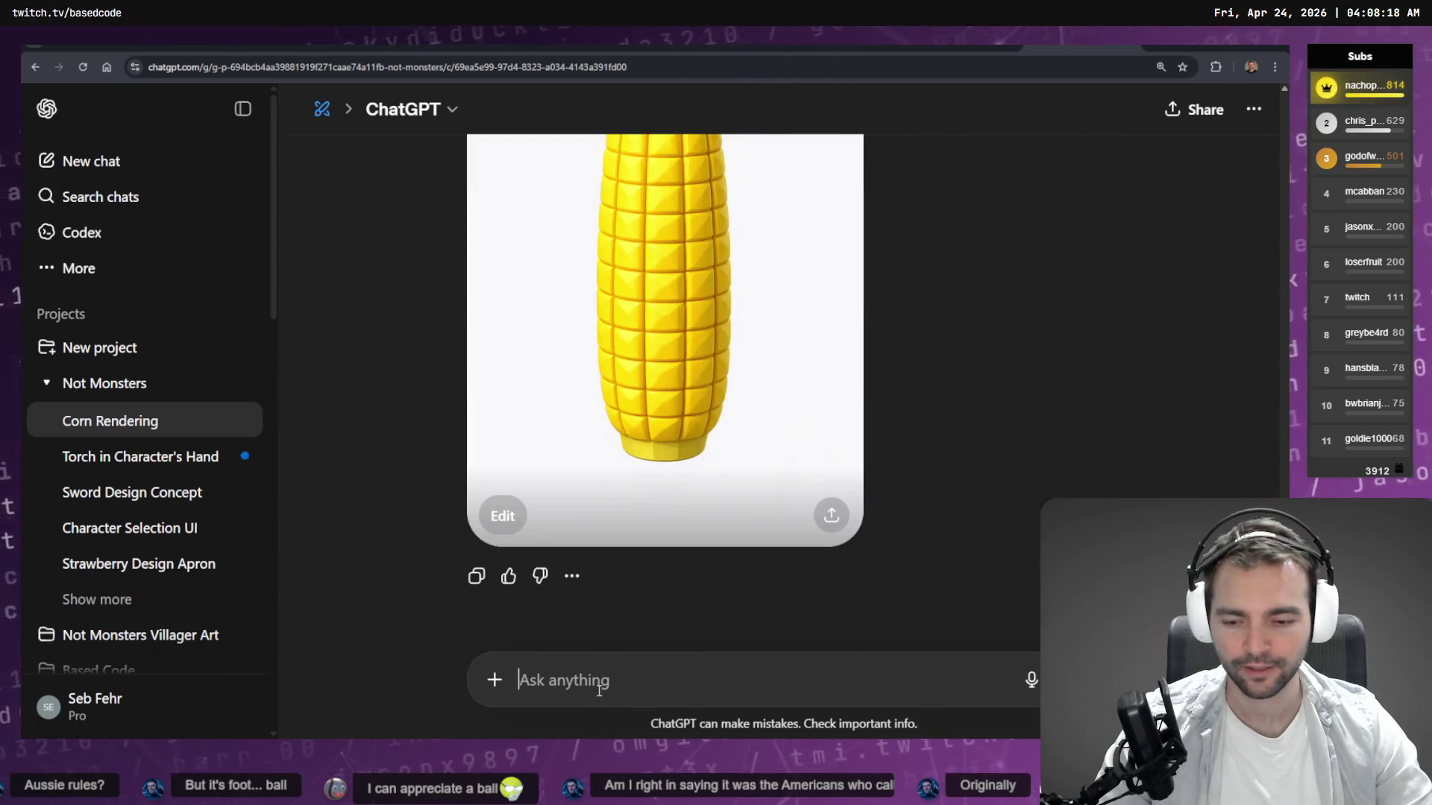
pyautogui.press('super+h')
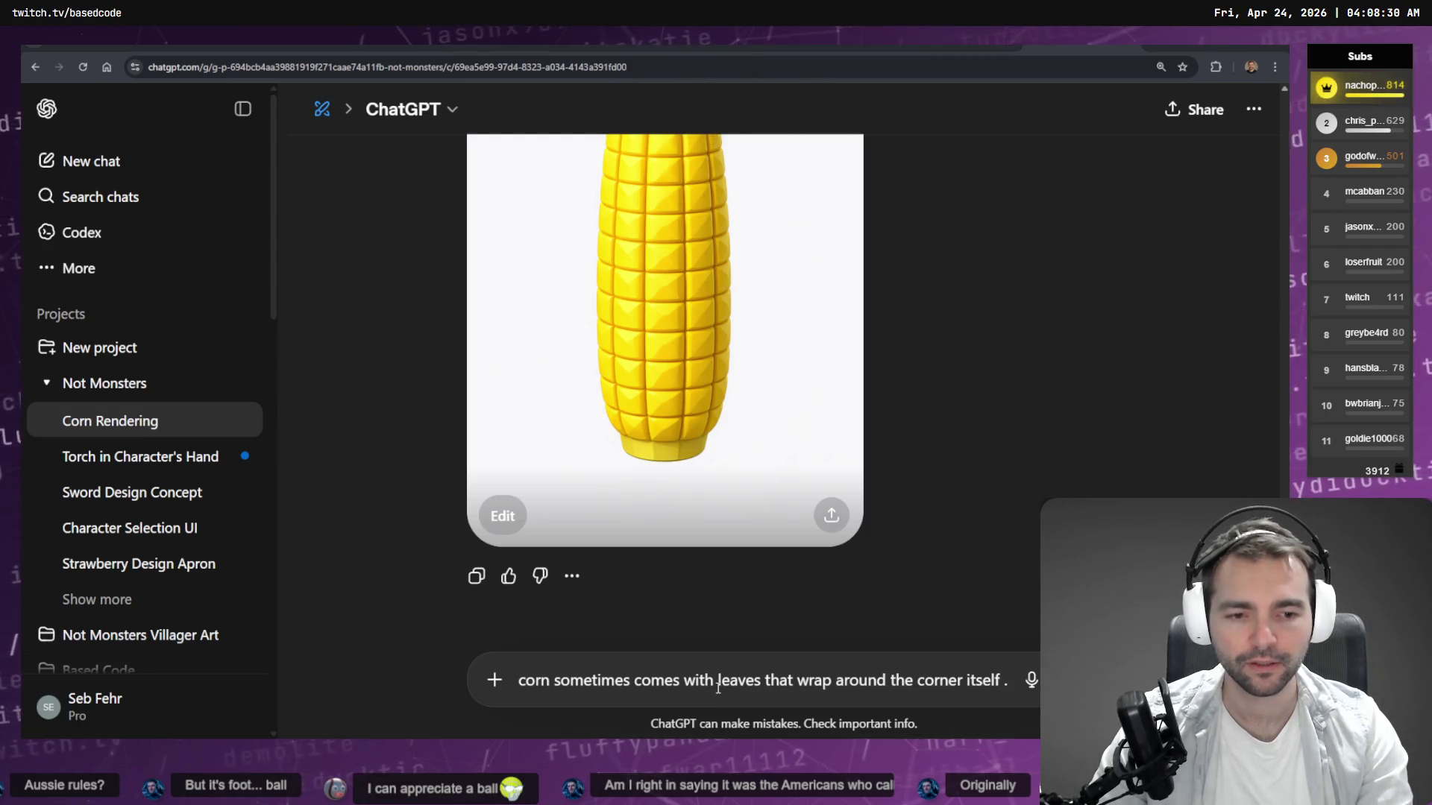
pyautogui.press('super+h')
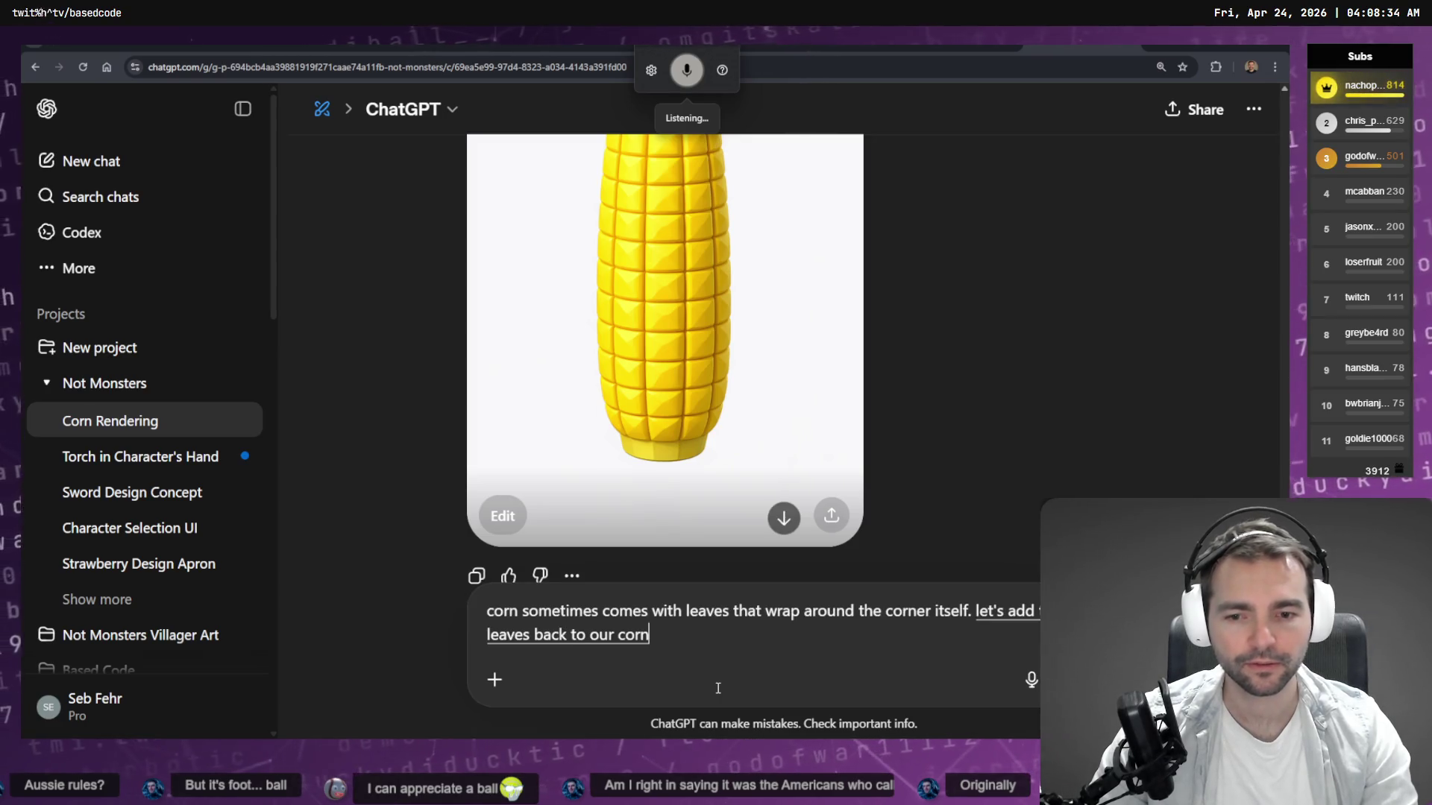
pyautogui.press('Return')
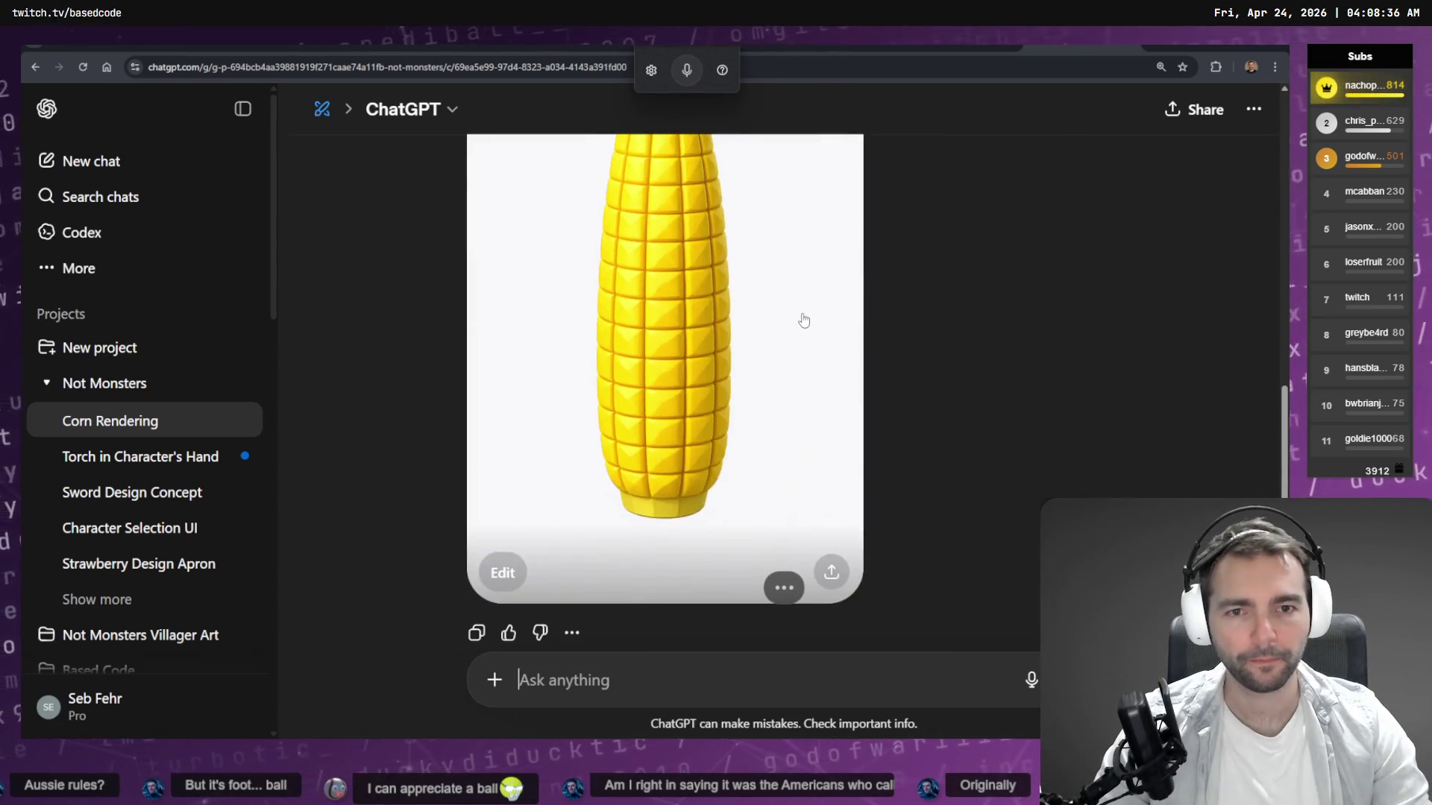
# Enlarge the single corn cob image and copy it to the clipboard.
pyautogui.click(807, 339)
pyautogui.rightClick(809, 345)
pyautogui.click(844, 393)
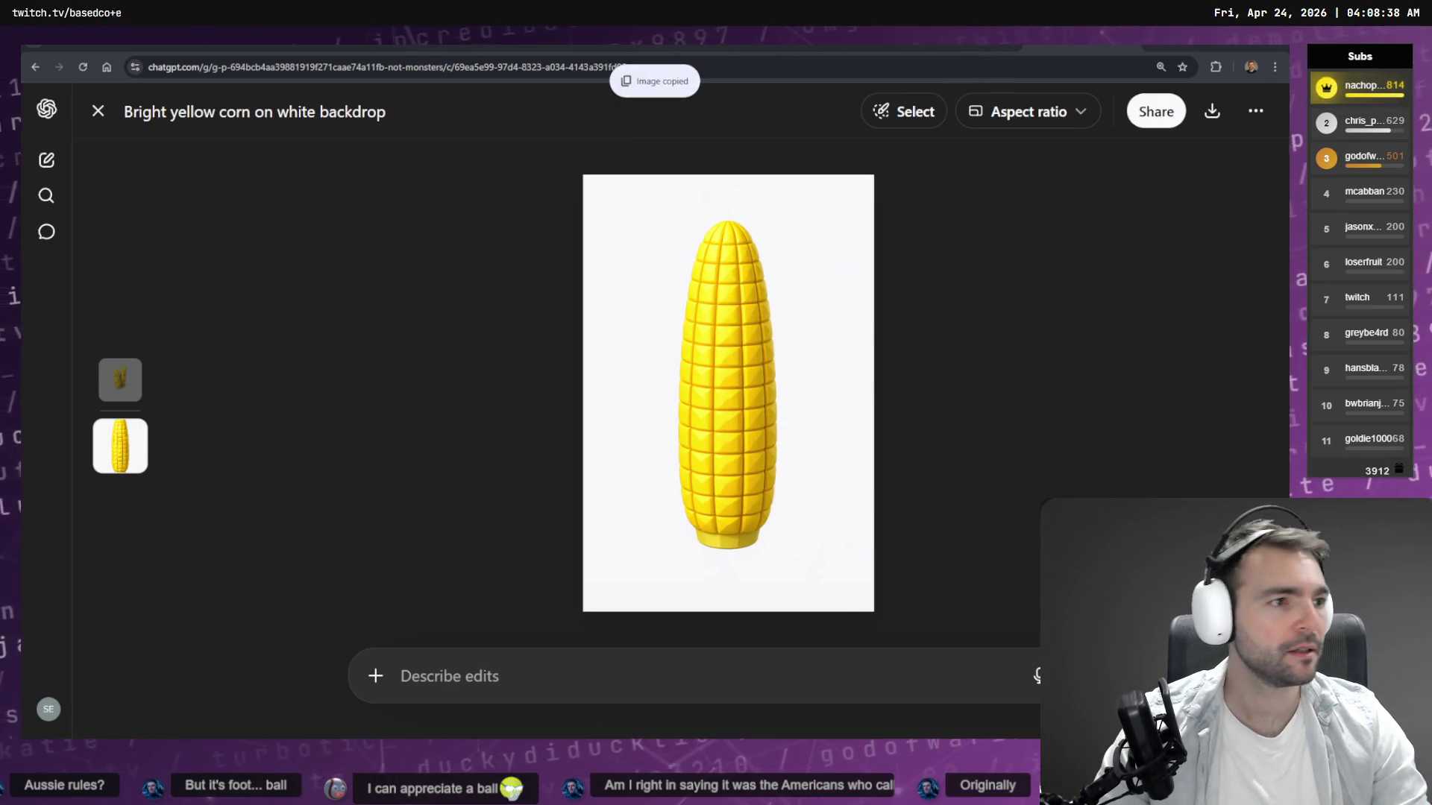
pyautogui.hotkey('alt', 'Tab')
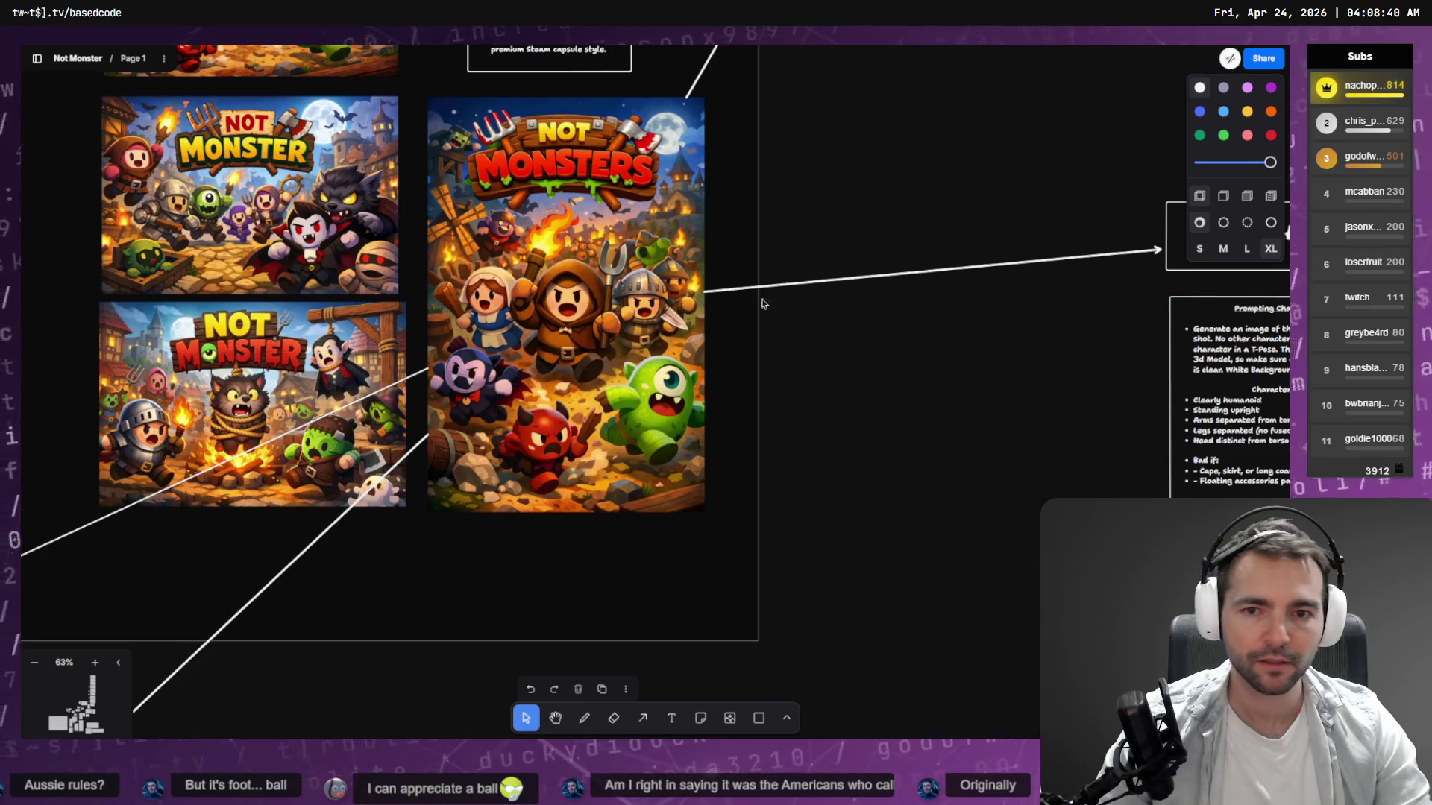
# Paste the corn image, shrink it and place it over the Crops box in Harvestables.
pyautogui.scroll(-5, 865, 269)
pyautogui.hscroll(15, 787, 381)
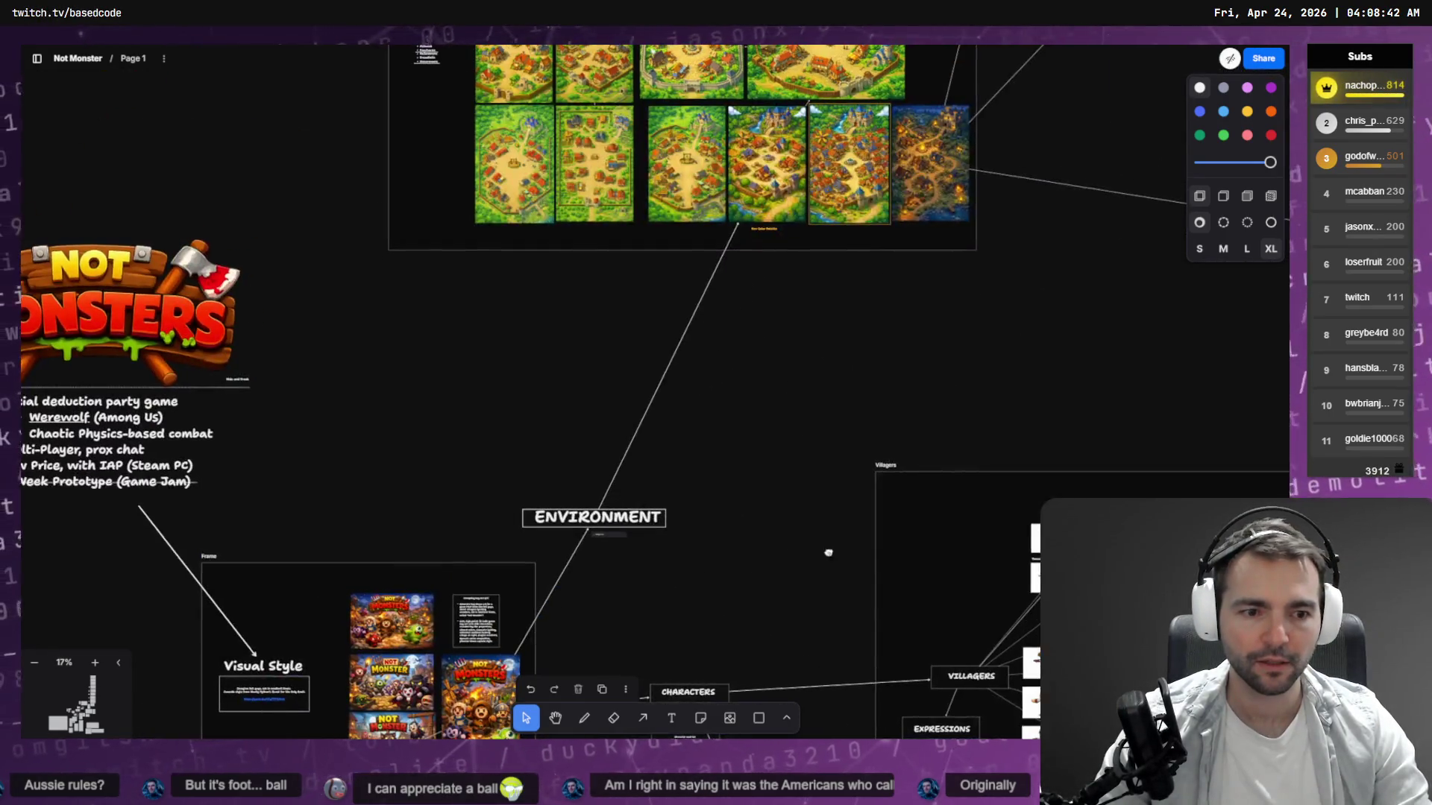
pyautogui.scroll(5, 561, 308)
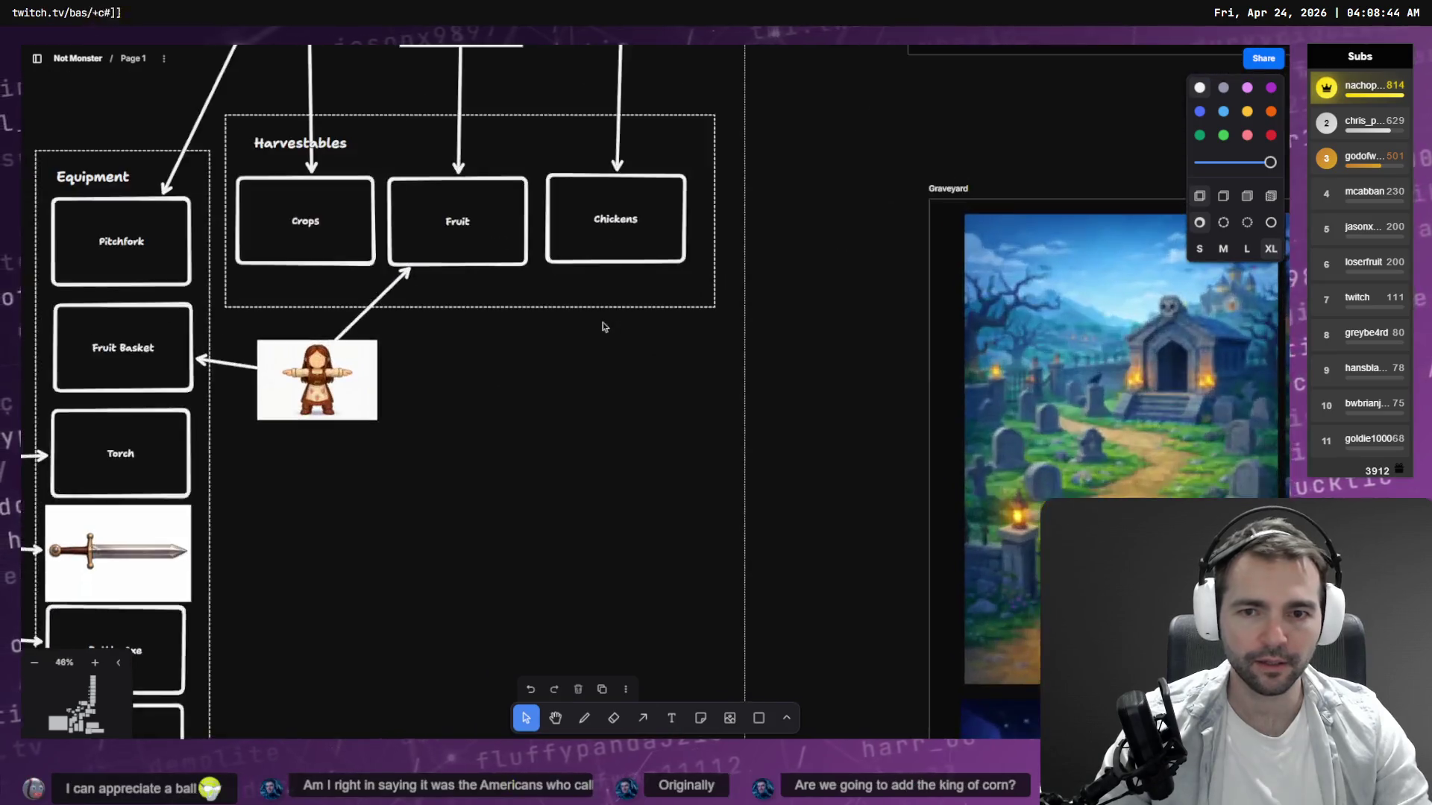
pyautogui.hotkey('ctrl', 'v')
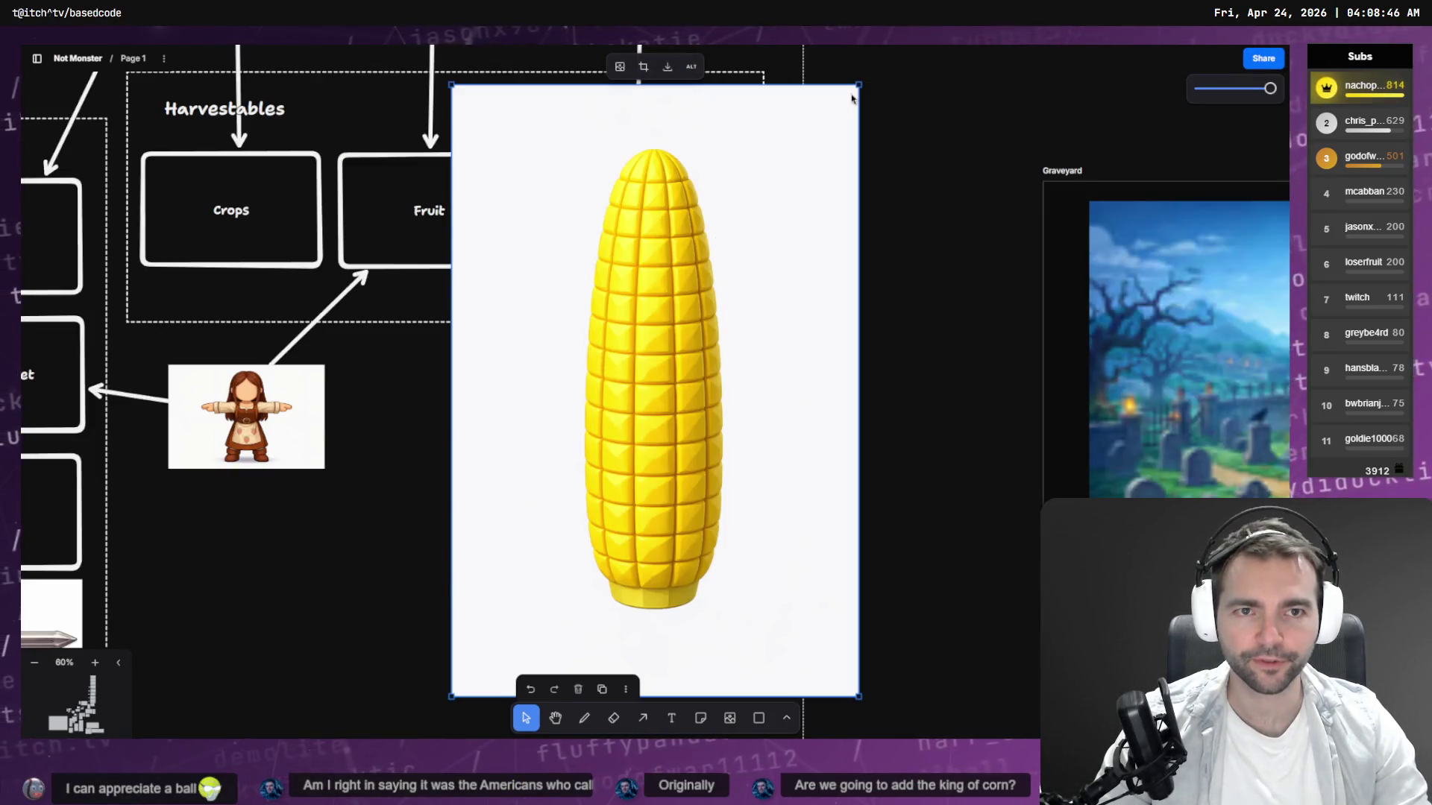
pyautogui.moveTo(852, 98)
pyautogui.mouseDown()
pyautogui.moveTo(569, 518)
pyautogui.moveTo(632, 452)
pyautogui.moveTo(706, 233)
pyautogui.moveTo(639, 186)
pyautogui.moveTo(512, 161)
pyautogui.moveTo(487, 184)
pyautogui.moveTo(249, 188)
pyautogui.mouseUp()
pyautogui.moveTo(293, 326); pyautogui.dragTo(246, 271)
pyautogui.moveTo(202, 205); pyautogui.dragTo(203, 238)
pyautogui.hscroll(-5, 718, 374)
pyautogui.scroll(3, 719, 375)
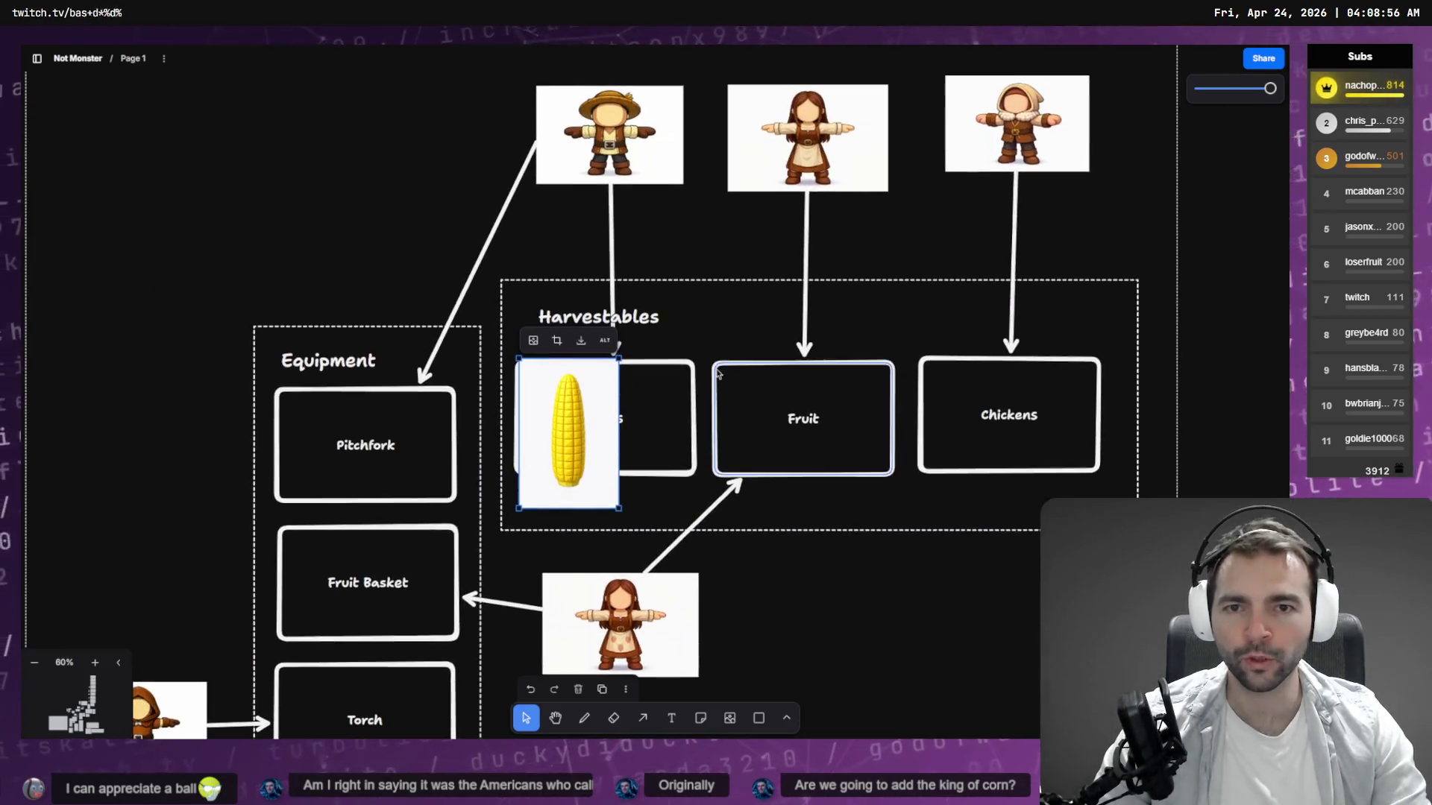
pyautogui.click(552, 179)
# Delete the Crops box behind the corn and point the Crops arrow at the corn image.
pyautogui.click(654, 380)
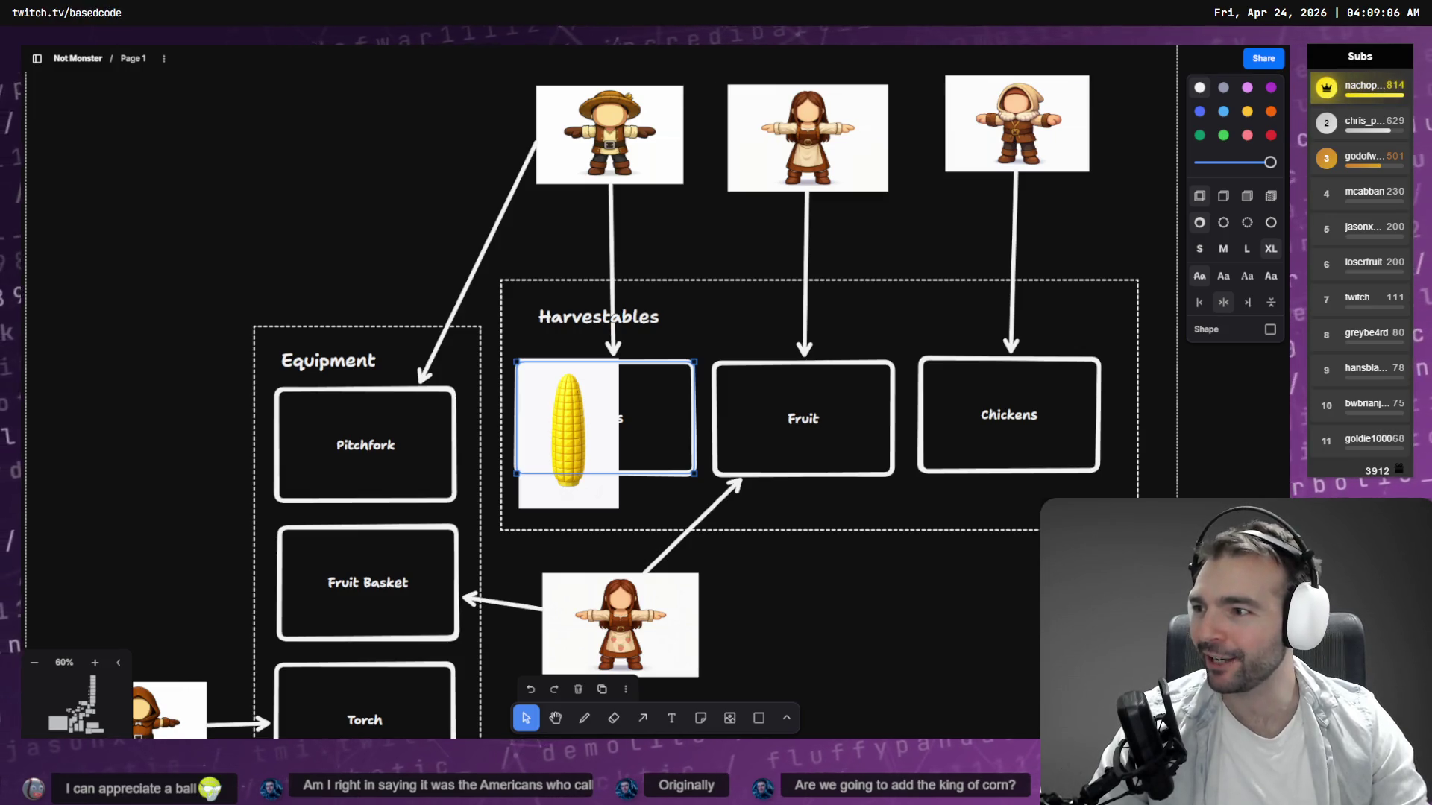
pyautogui.scroll(-5, 351, 358)
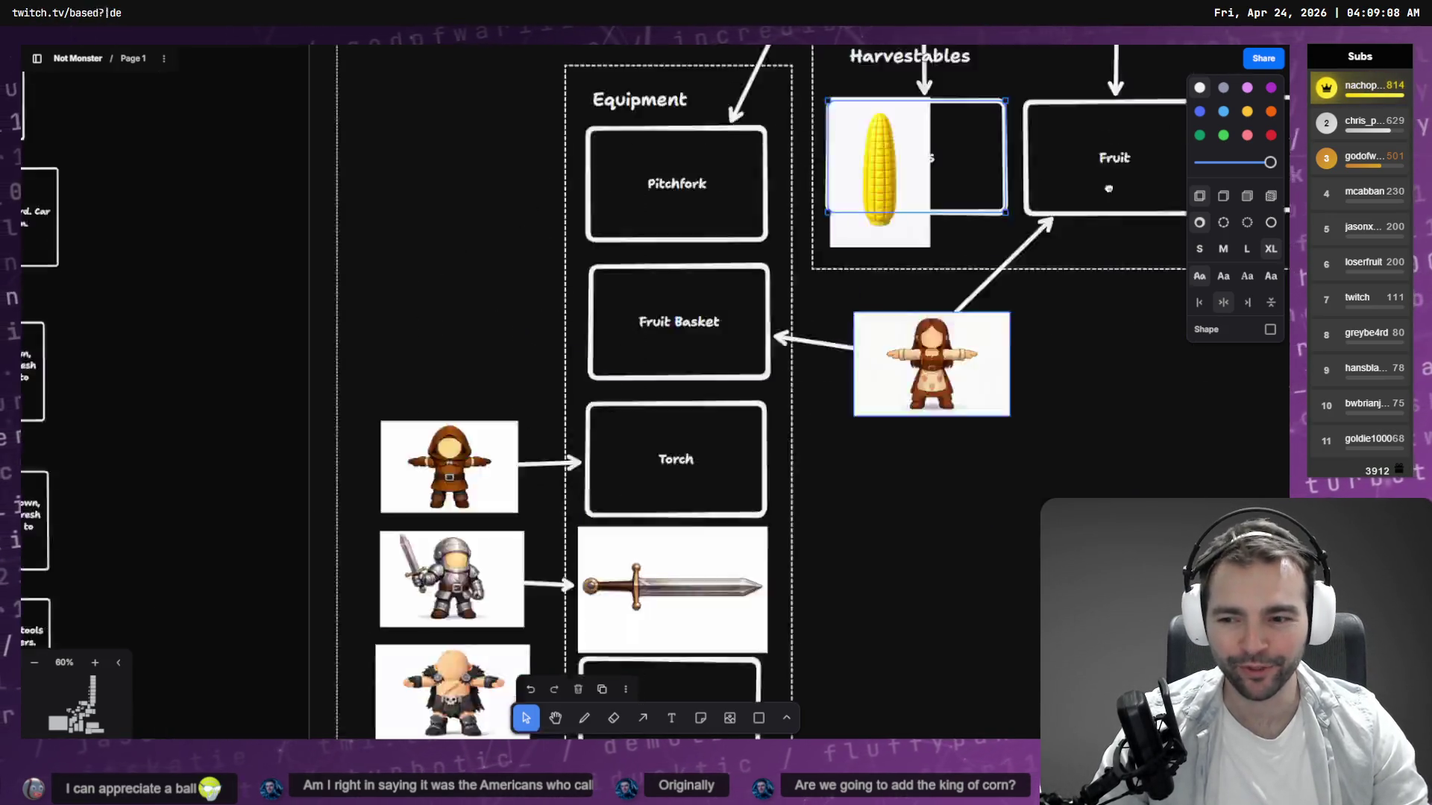
pyautogui.scroll(10, 287, 680)
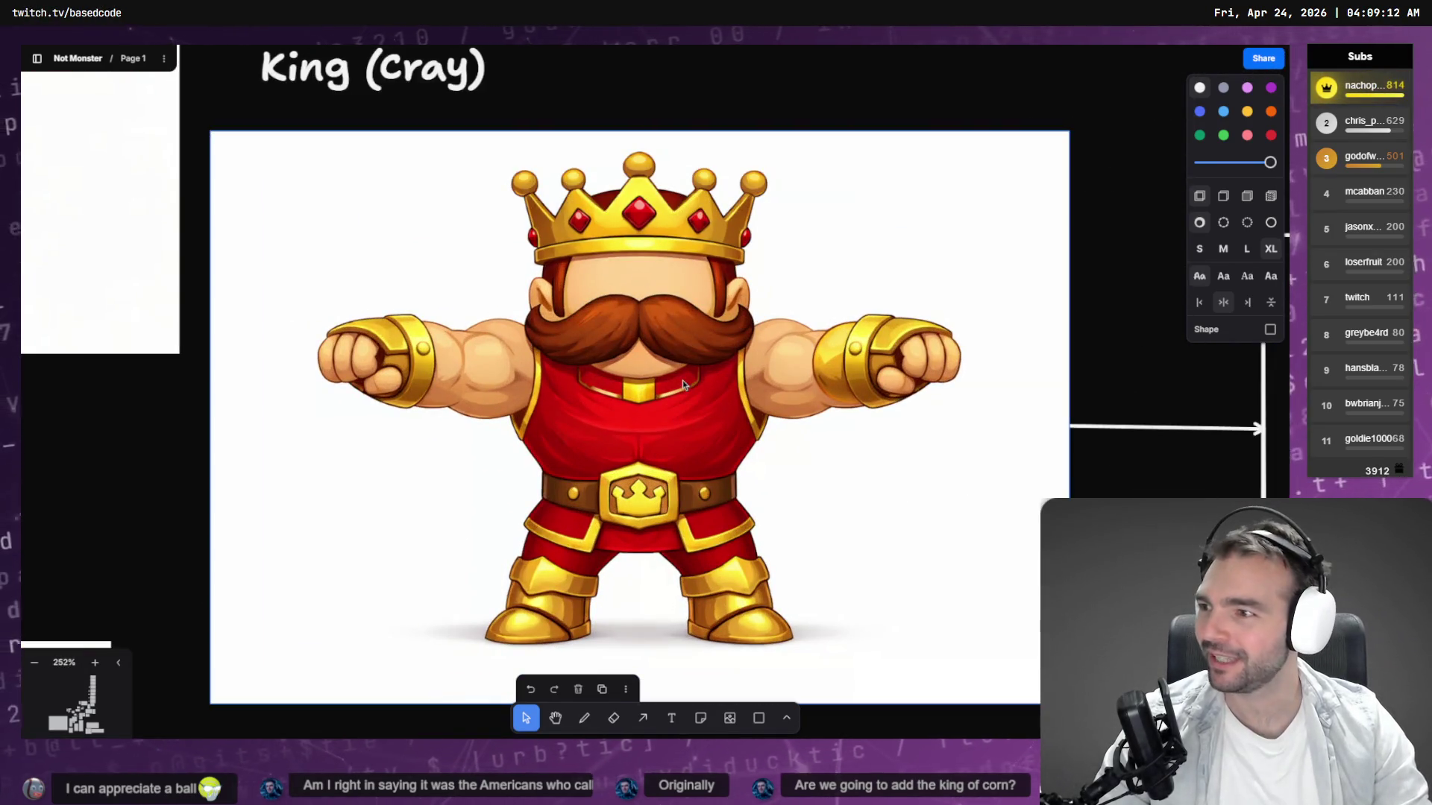
pyautogui.scroll(-10, 616, 368)
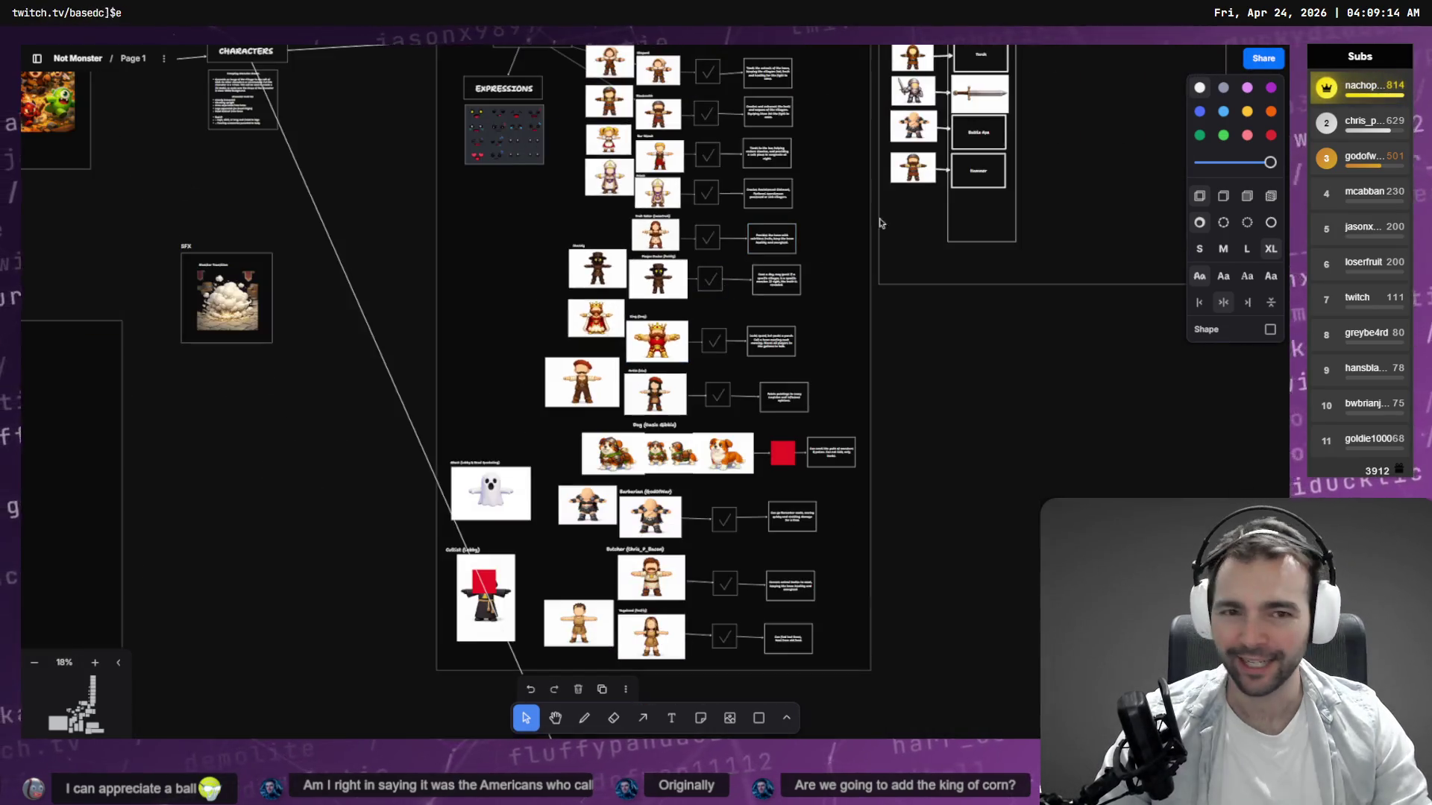
pyautogui.scroll(5, 660, 298)
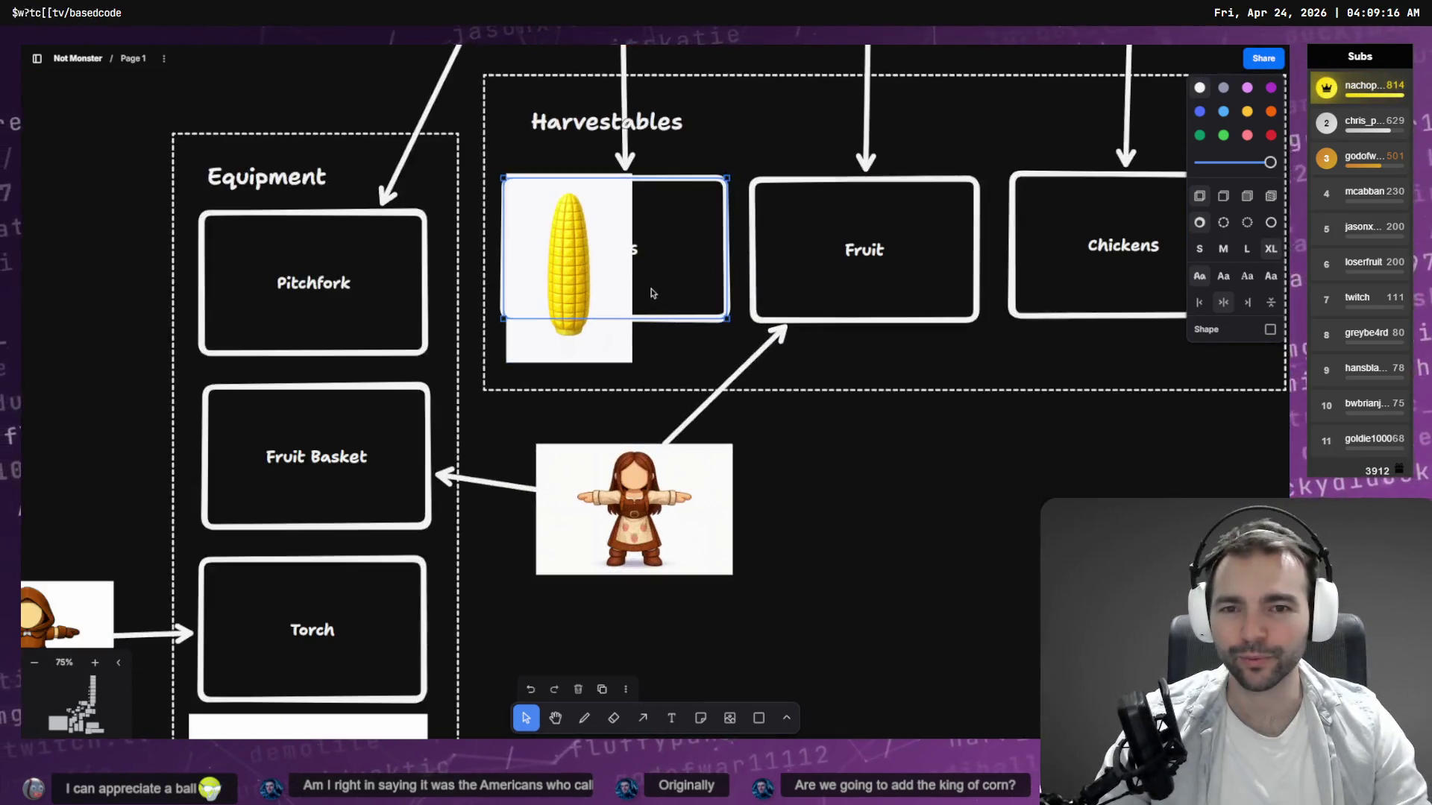
pyautogui.click(681, 351)
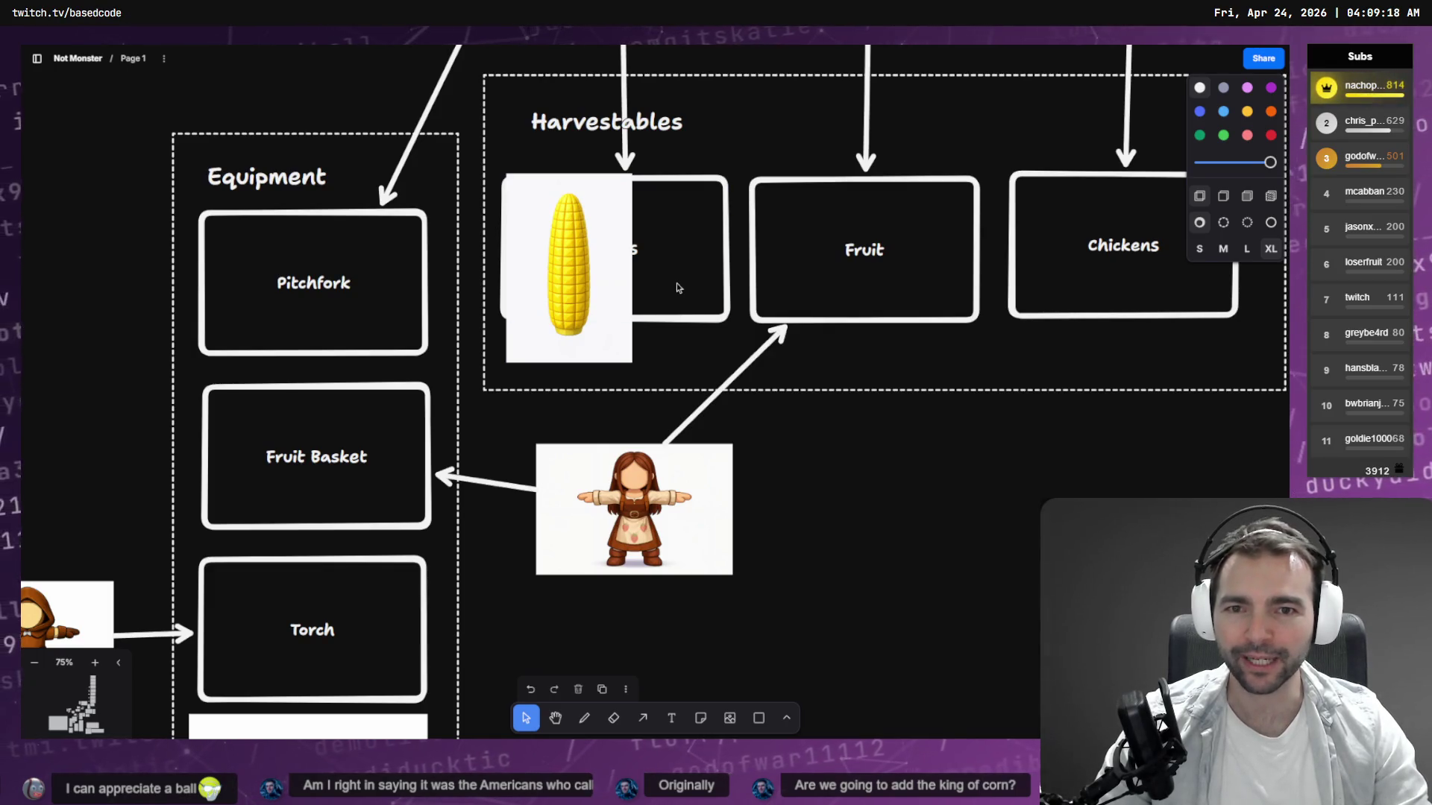
pyautogui.click(714, 186)
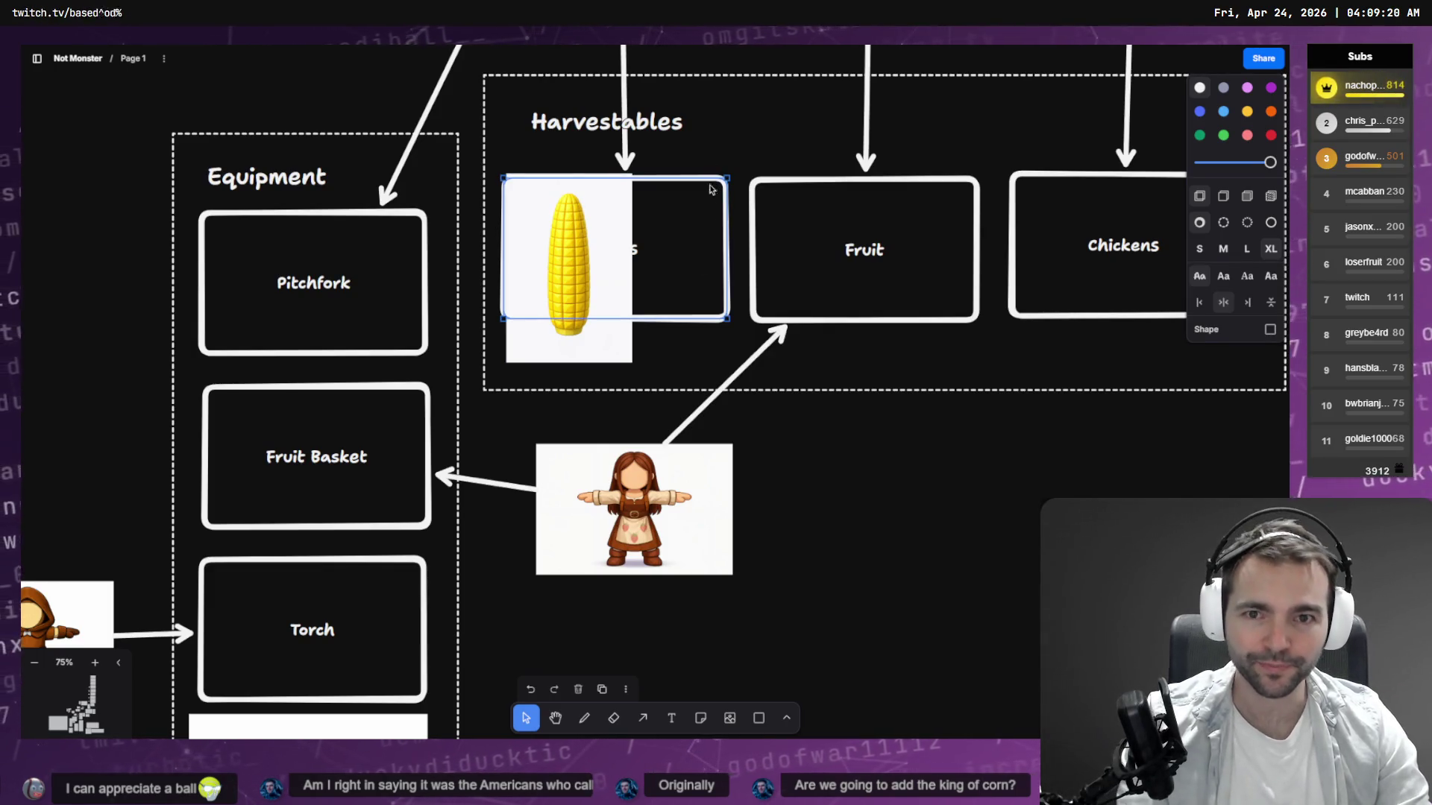
pyautogui.moveTo(714, 185); pyautogui.dragTo(703, 125)
pyautogui.hotkey('ctrl', 'z')
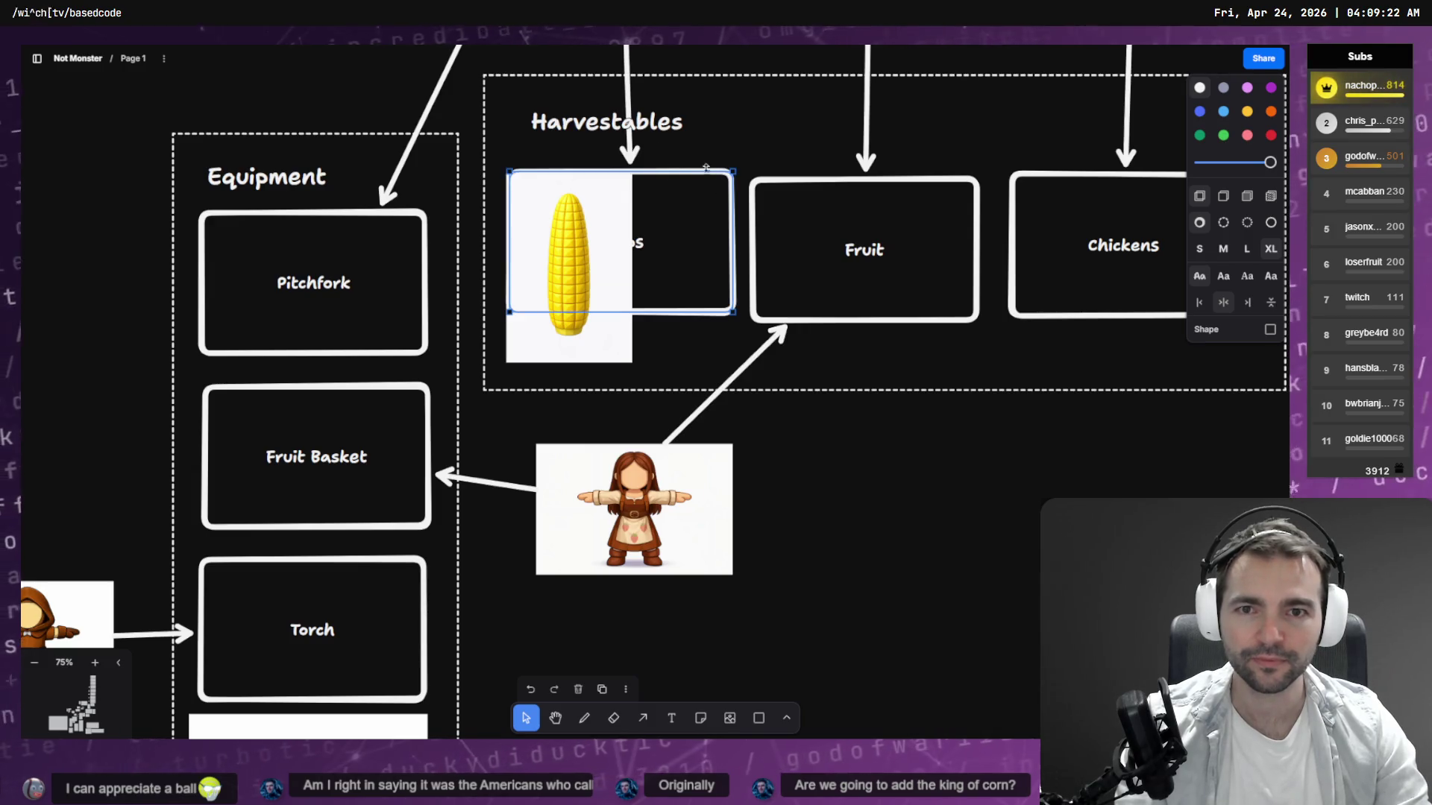
pyautogui.press('Delete')
pyautogui.moveTo(629, 158); pyautogui.dragTo(589, 161)
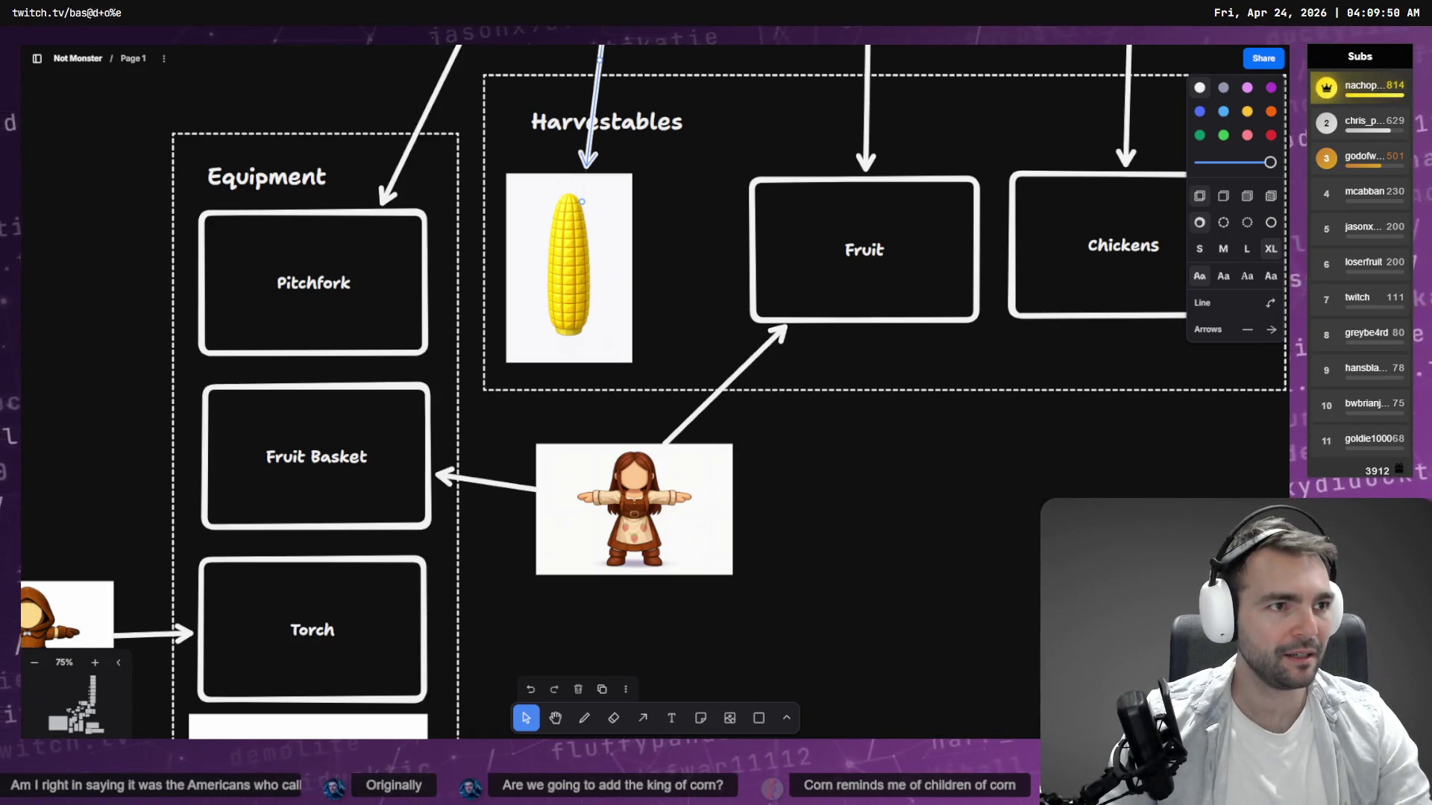
# Close the enlarged corn and open the stylised wooden torch holder image full size.
pyautogui.hotkey('alt', 'Tab')
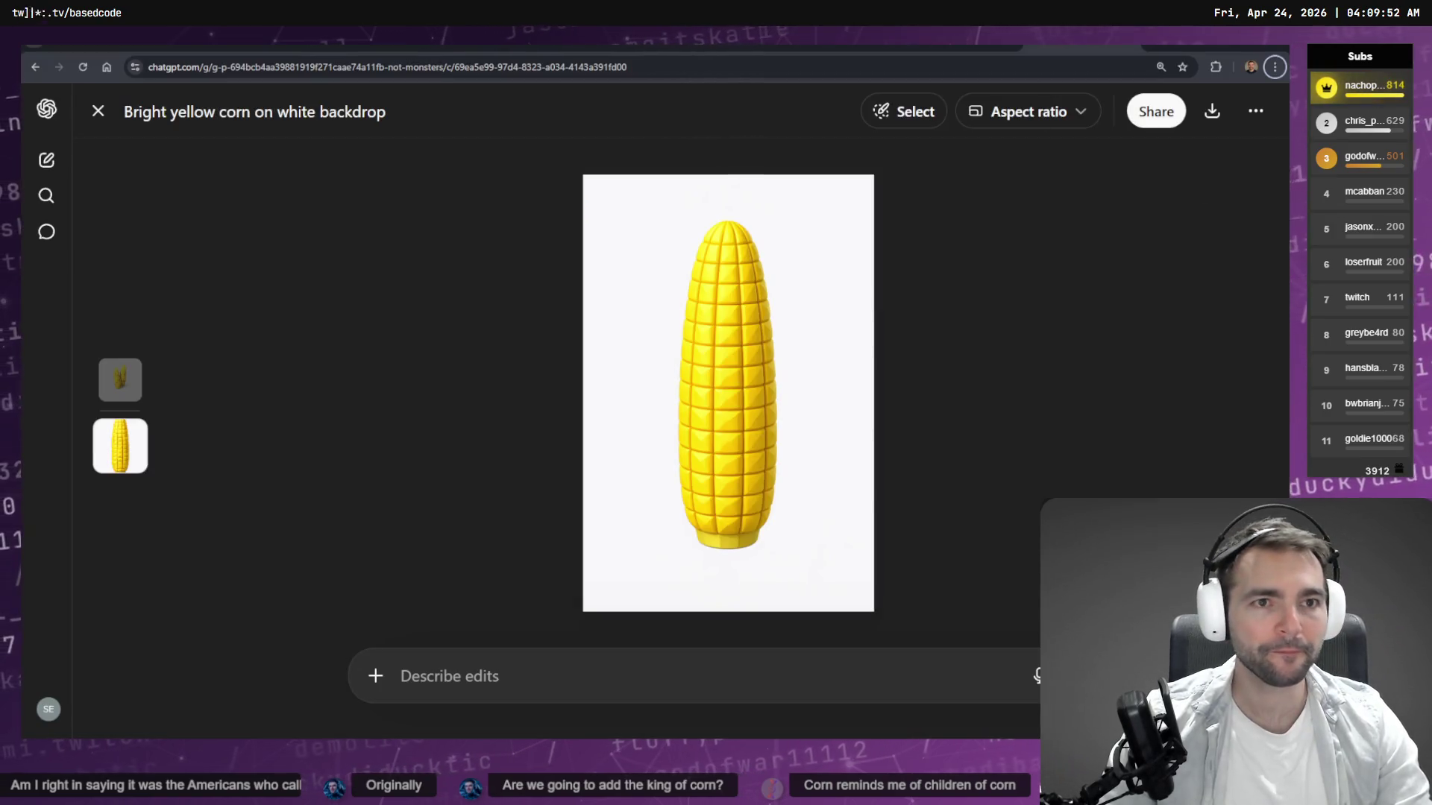
pyautogui.press('Escape')
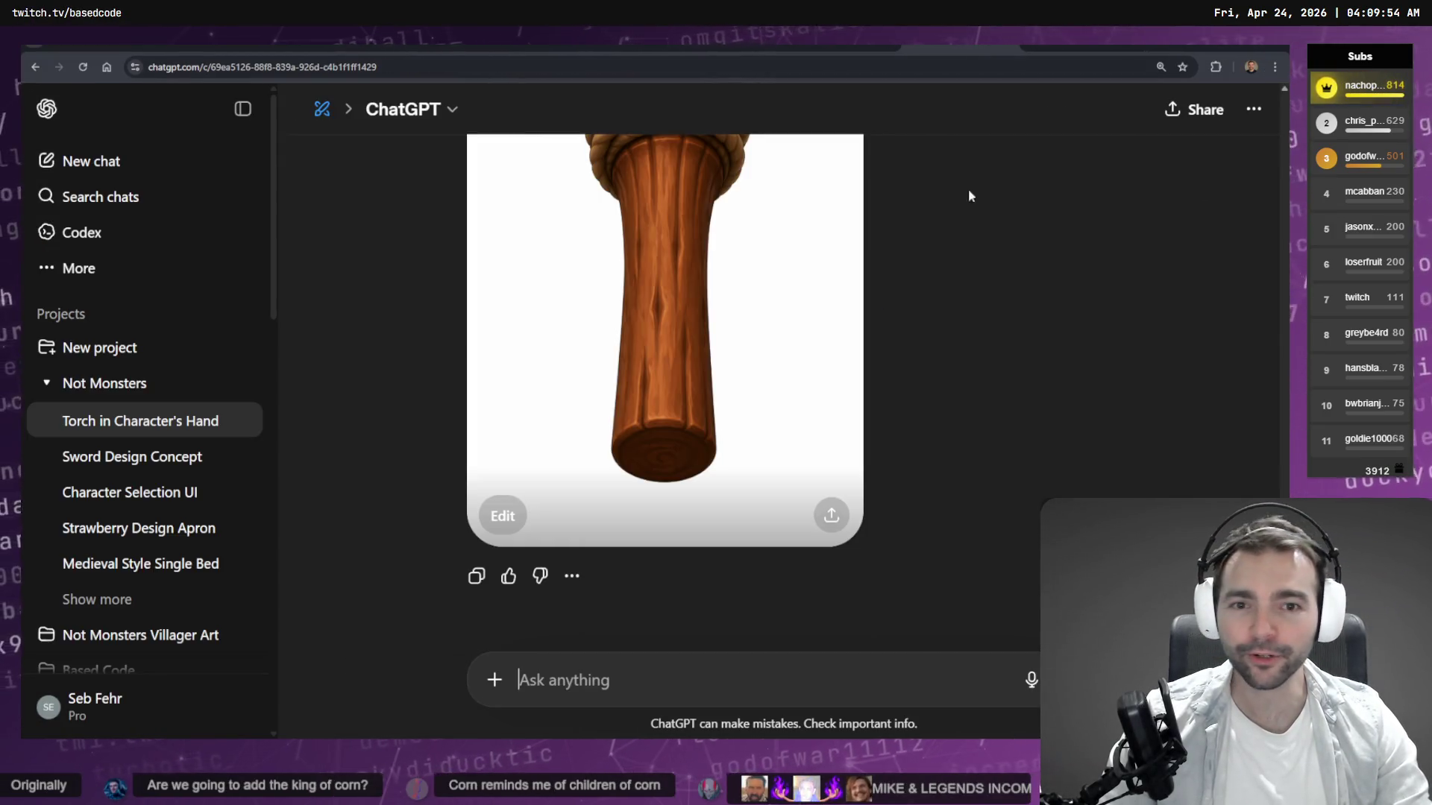
pyautogui.scroll(20, 842, 314)
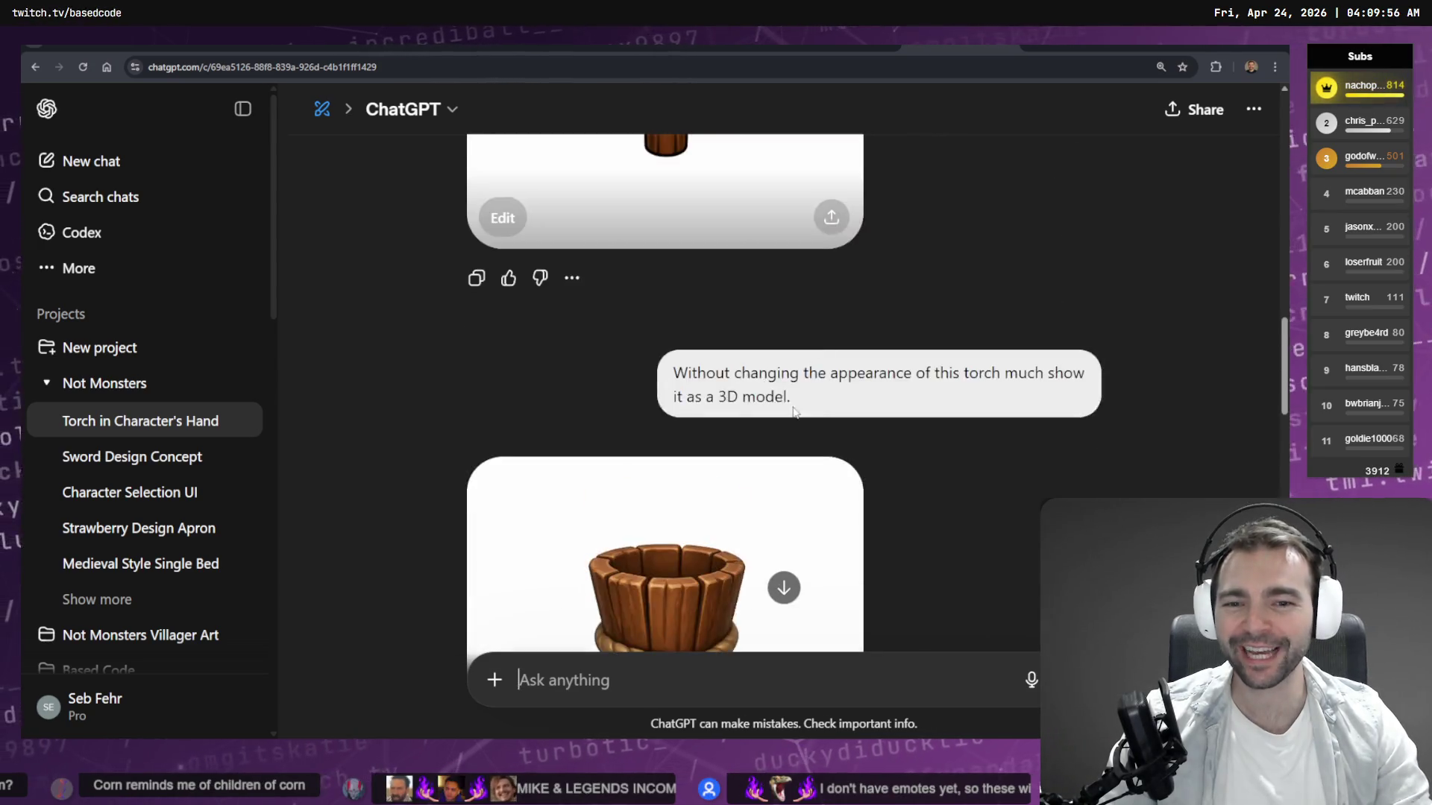
pyautogui.scroll(5, 794, 412)
pyautogui.click(745, 344)
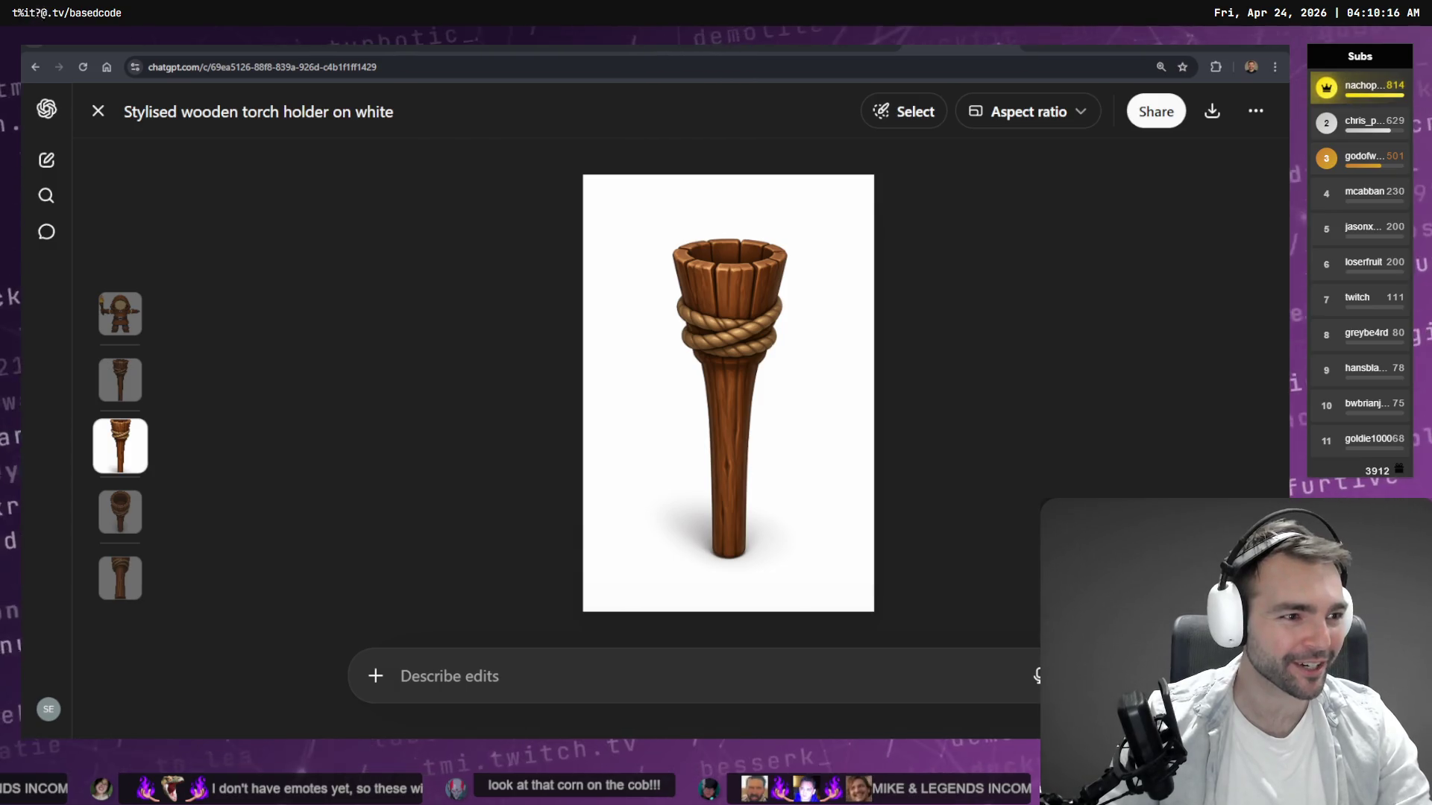
pyautogui.hotkey('alt', 'Tab')
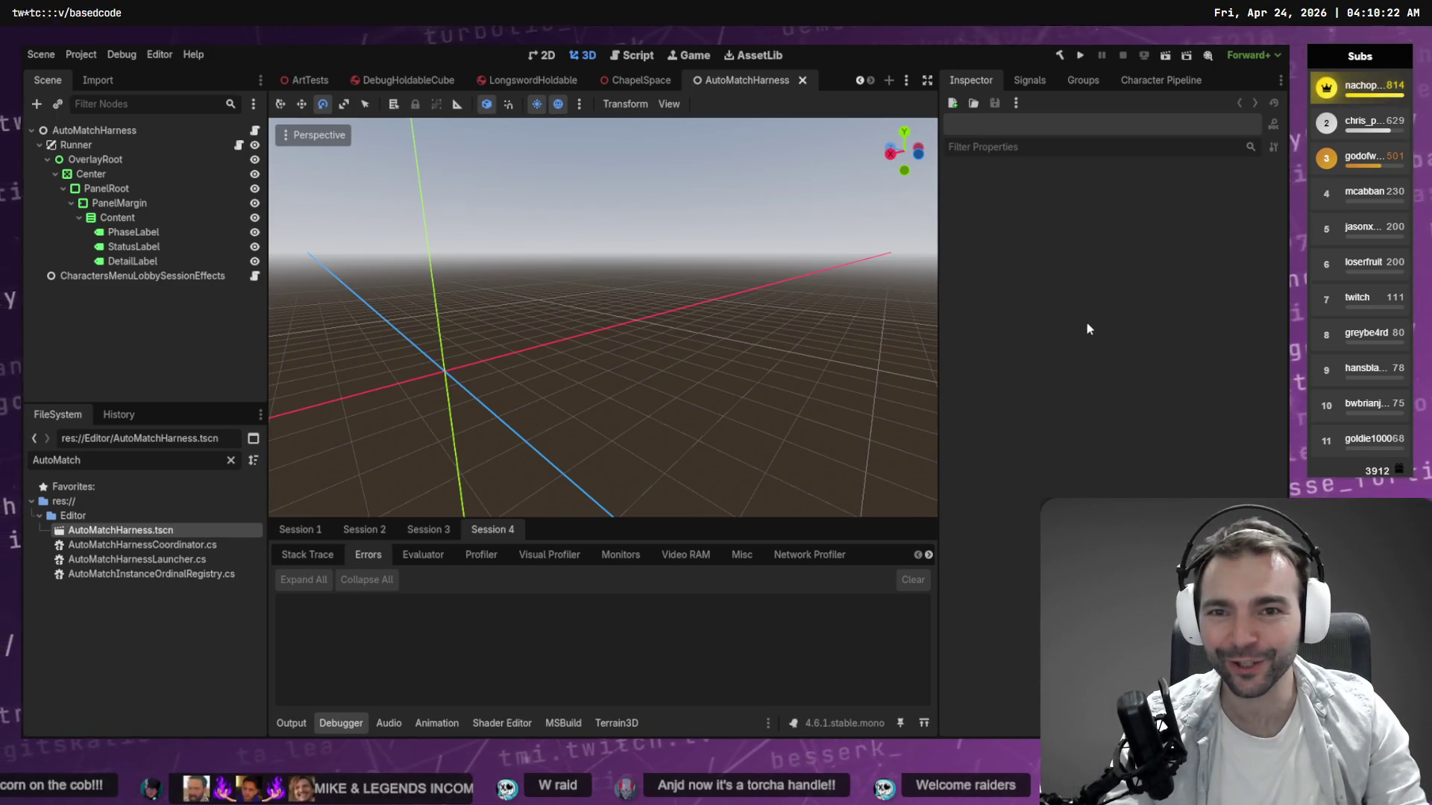
# Uncheck Enable Multiple Instances in Debug > Customize Run Instances, then run the project with F5.
pyautogui.click(157, 56)
pyautogui.moveTo(121, 55)
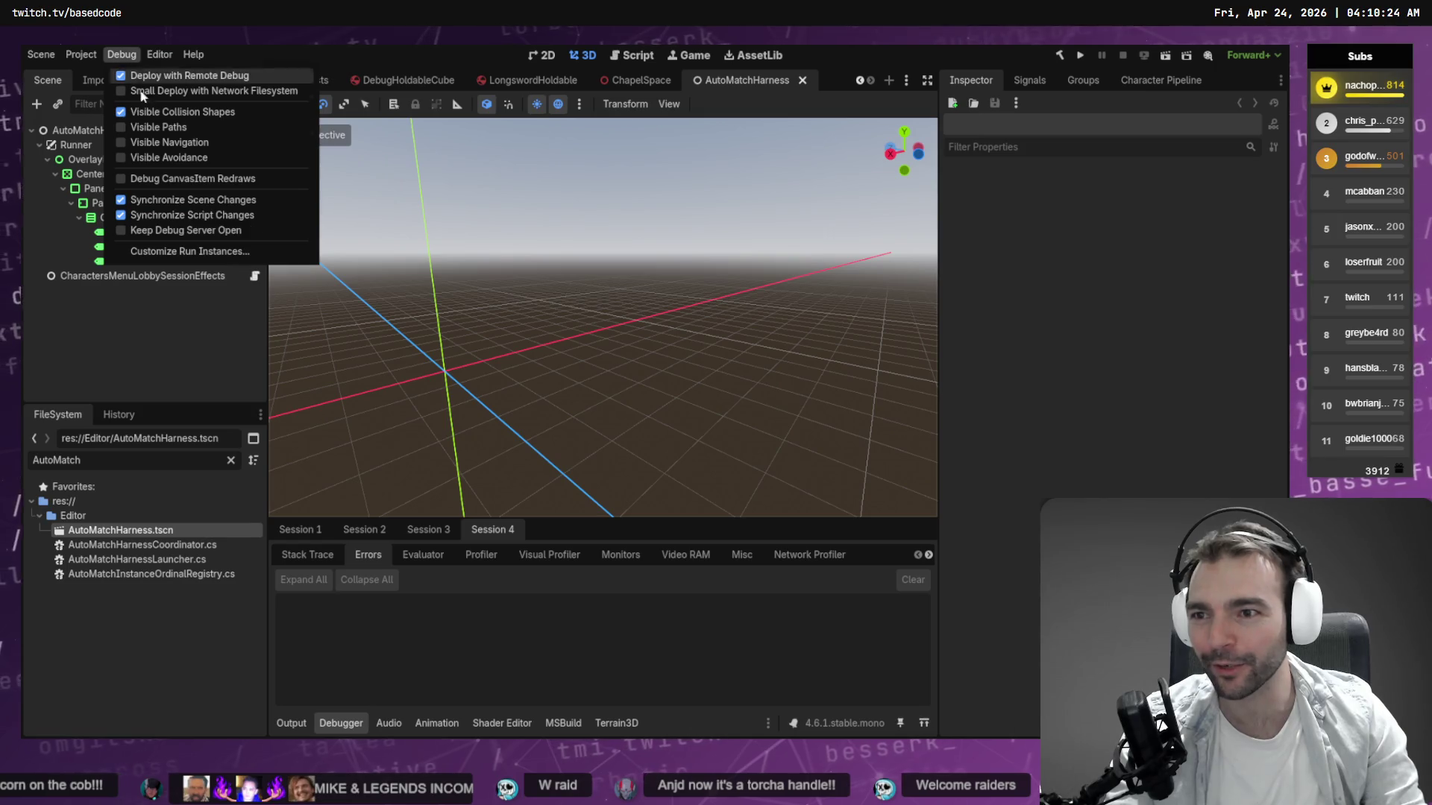
pyautogui.click(188, 252)
pyautogui.click(565, 251)
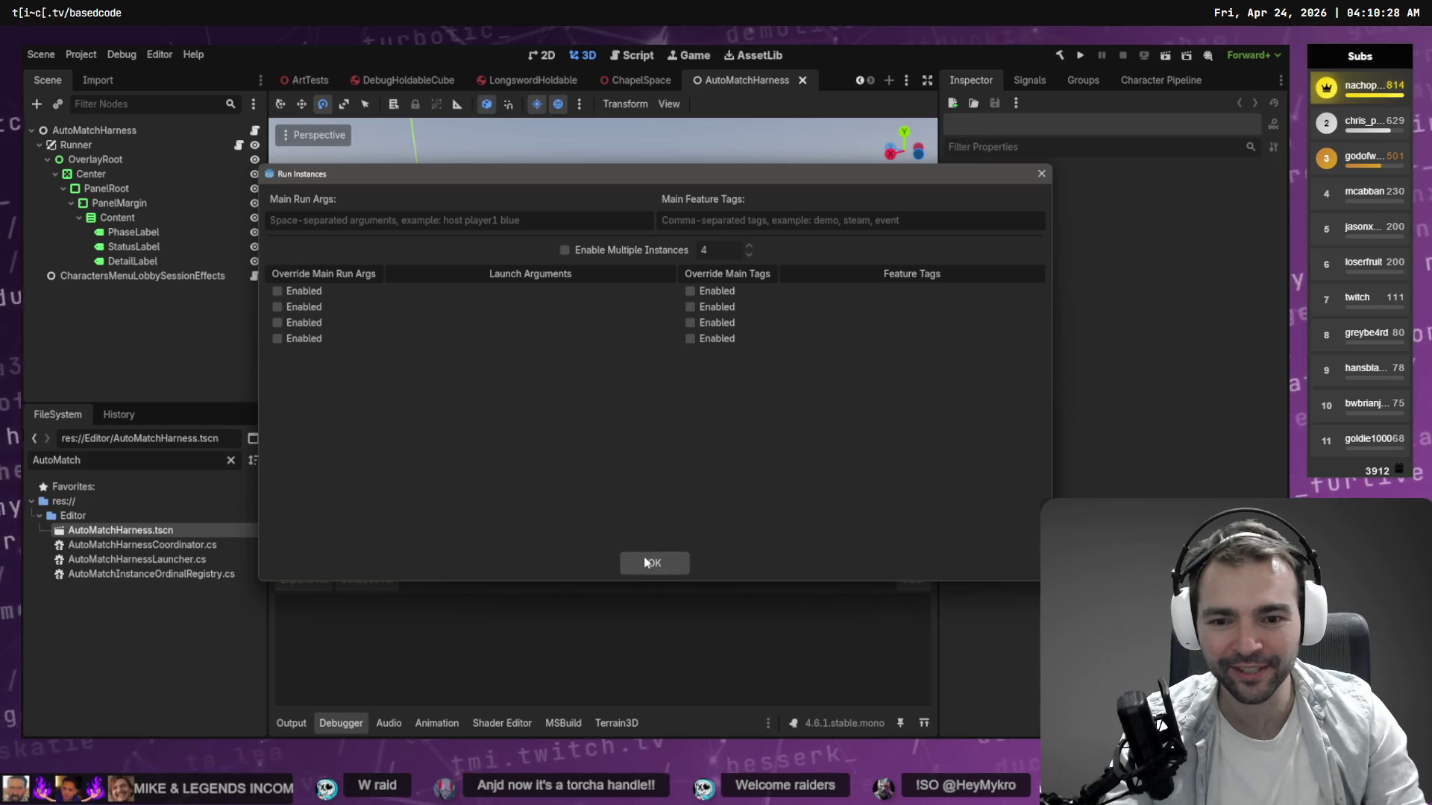
pyautogui.click(645, 561)
pyautogui.press('F5')
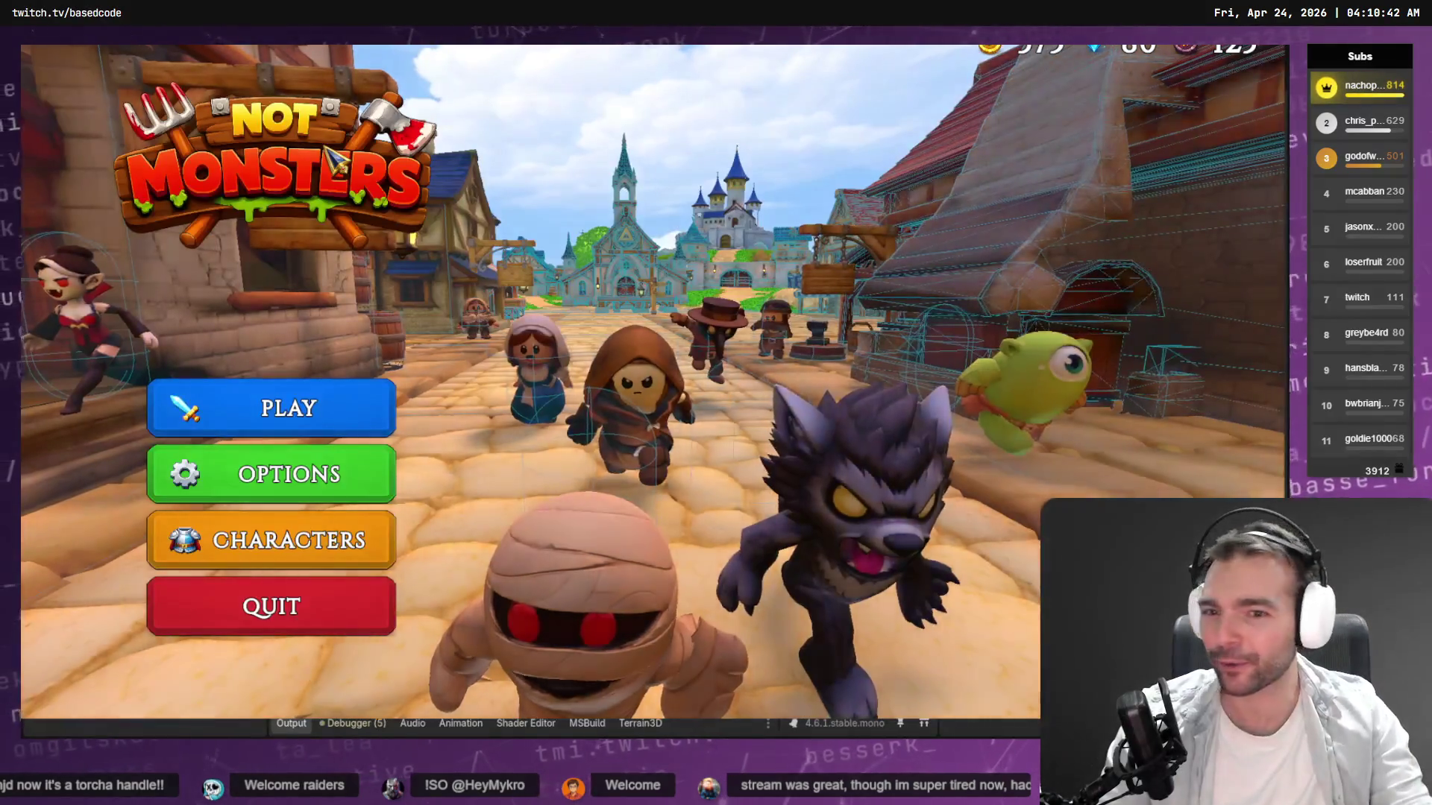
# Host a public online game, preview the Blacksmith, and select the Butcher villager.
pyautogui.click(281, 409)
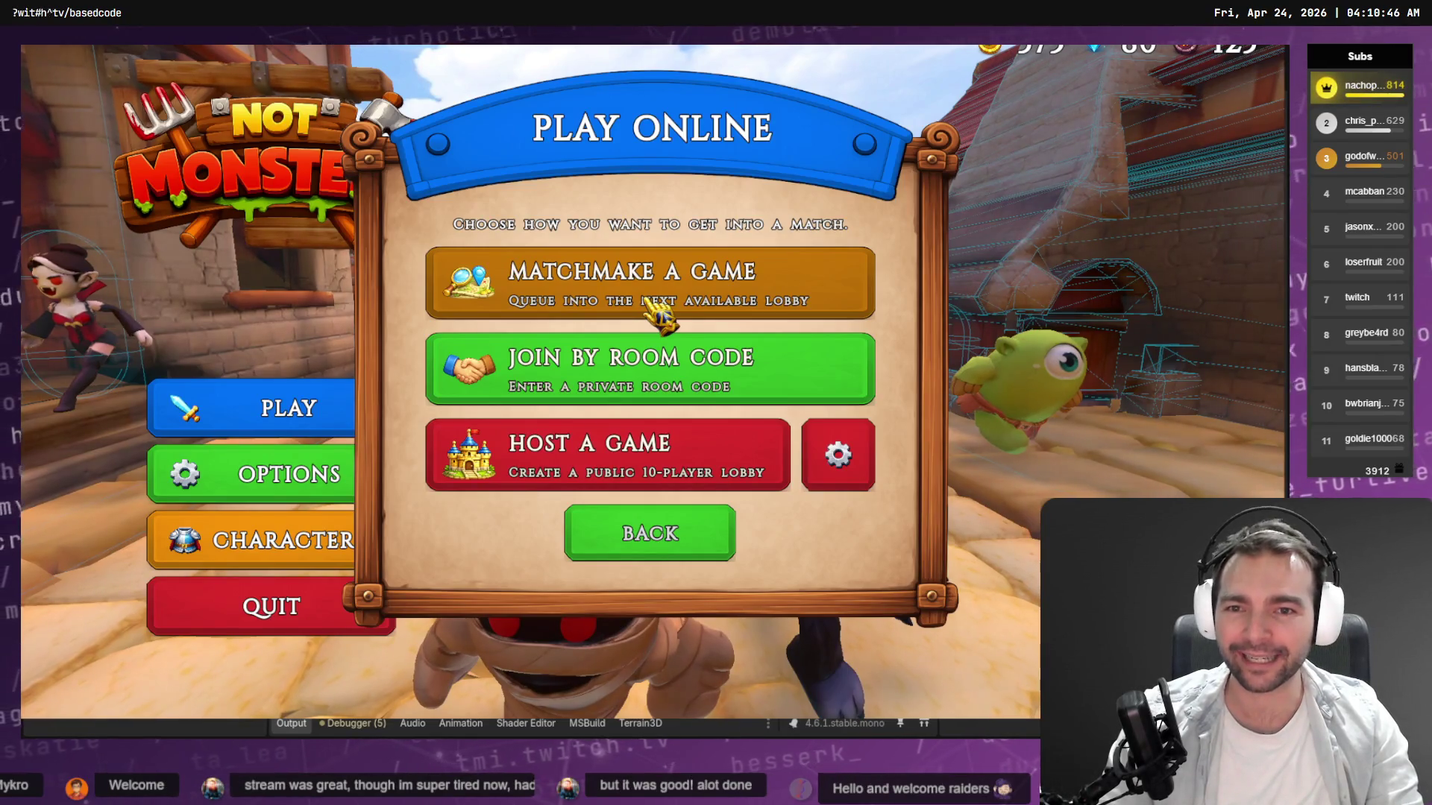
pyautogui.click(661, 464)
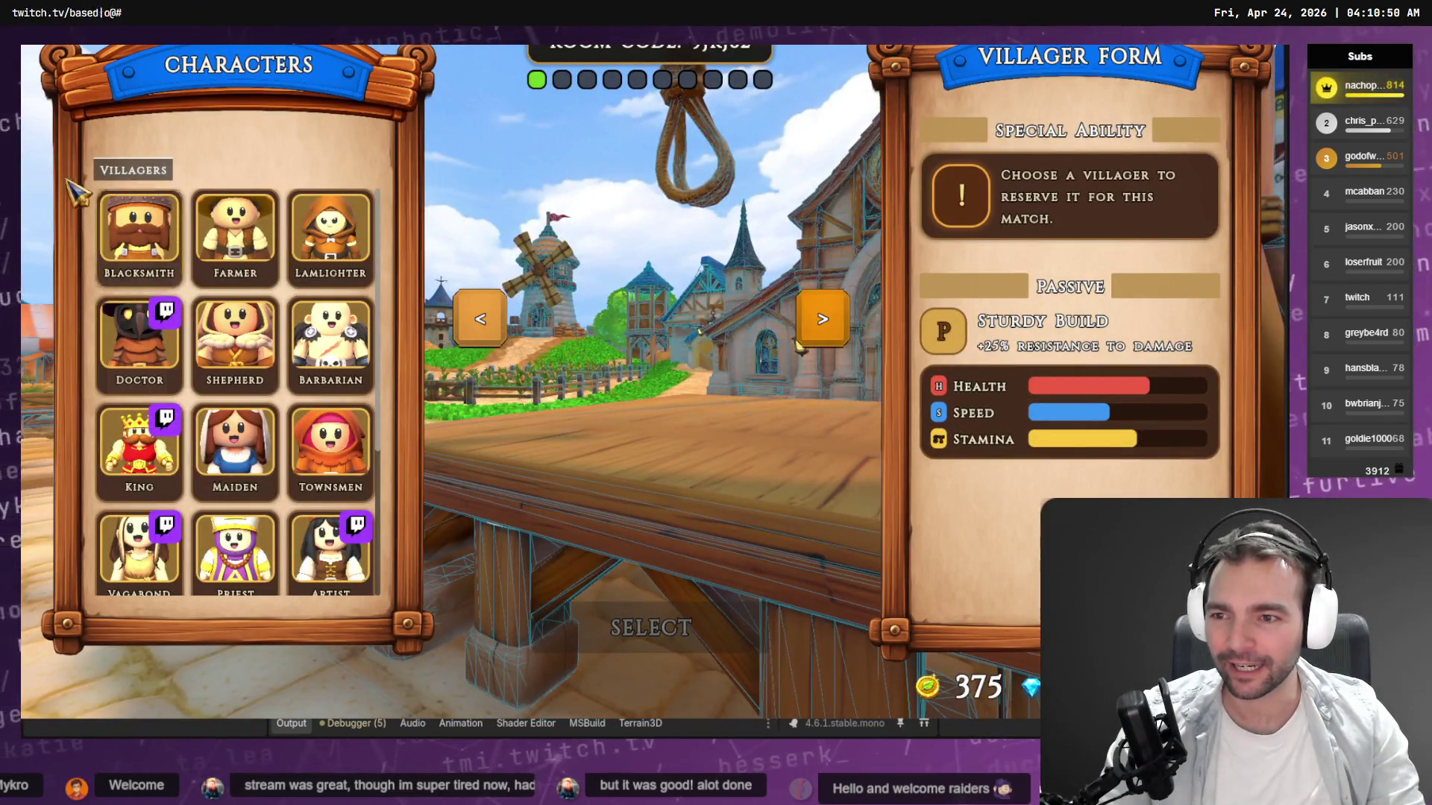
pyautogui.click(139, 223)
pyautogui.scroll(-3, 313, 358)
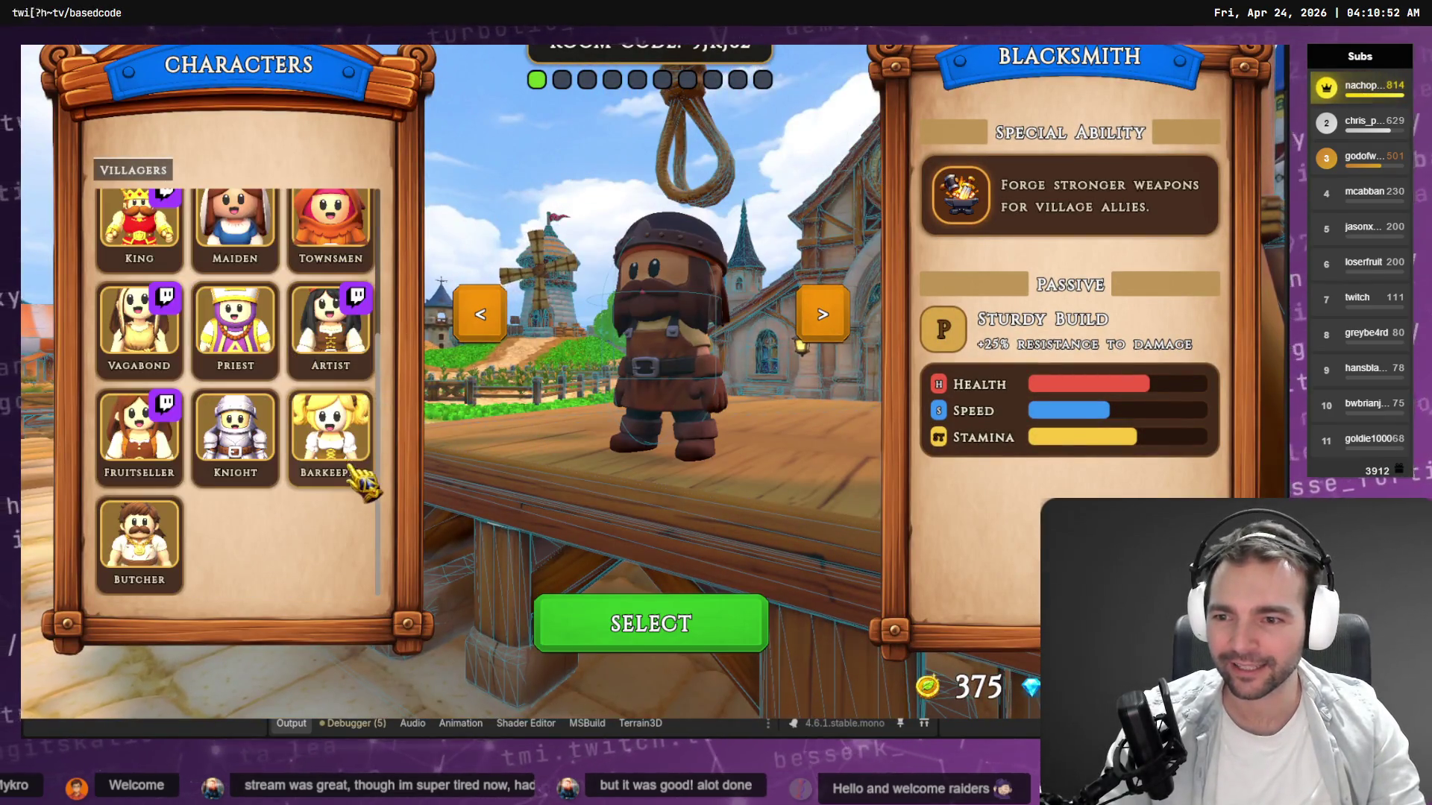
pyautogui.click(139, 540)
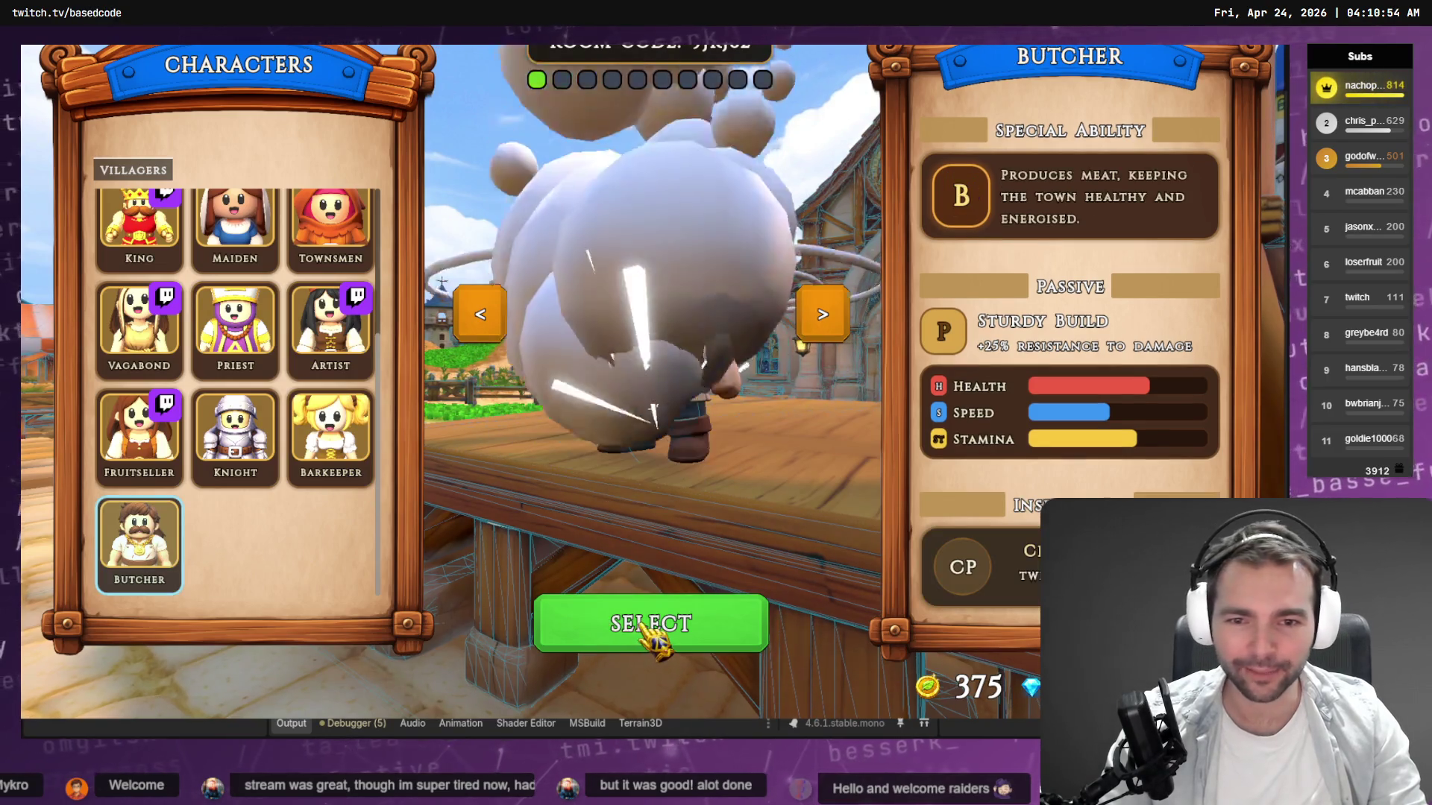
pyautogui.click(653, 628)
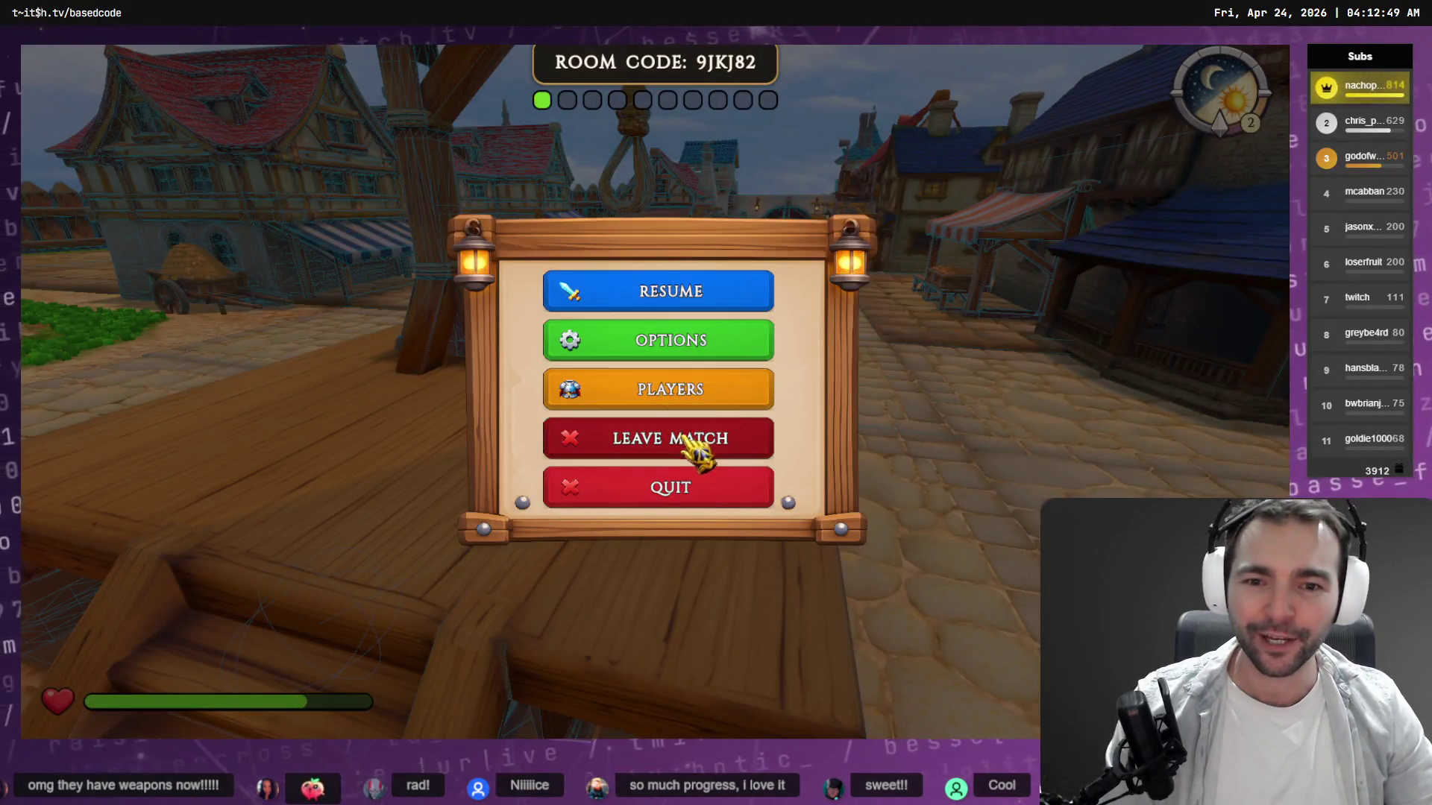
# Leave the Butcher's match and return to the Not Monsters main menu.
pyautogui.click(684, 440)
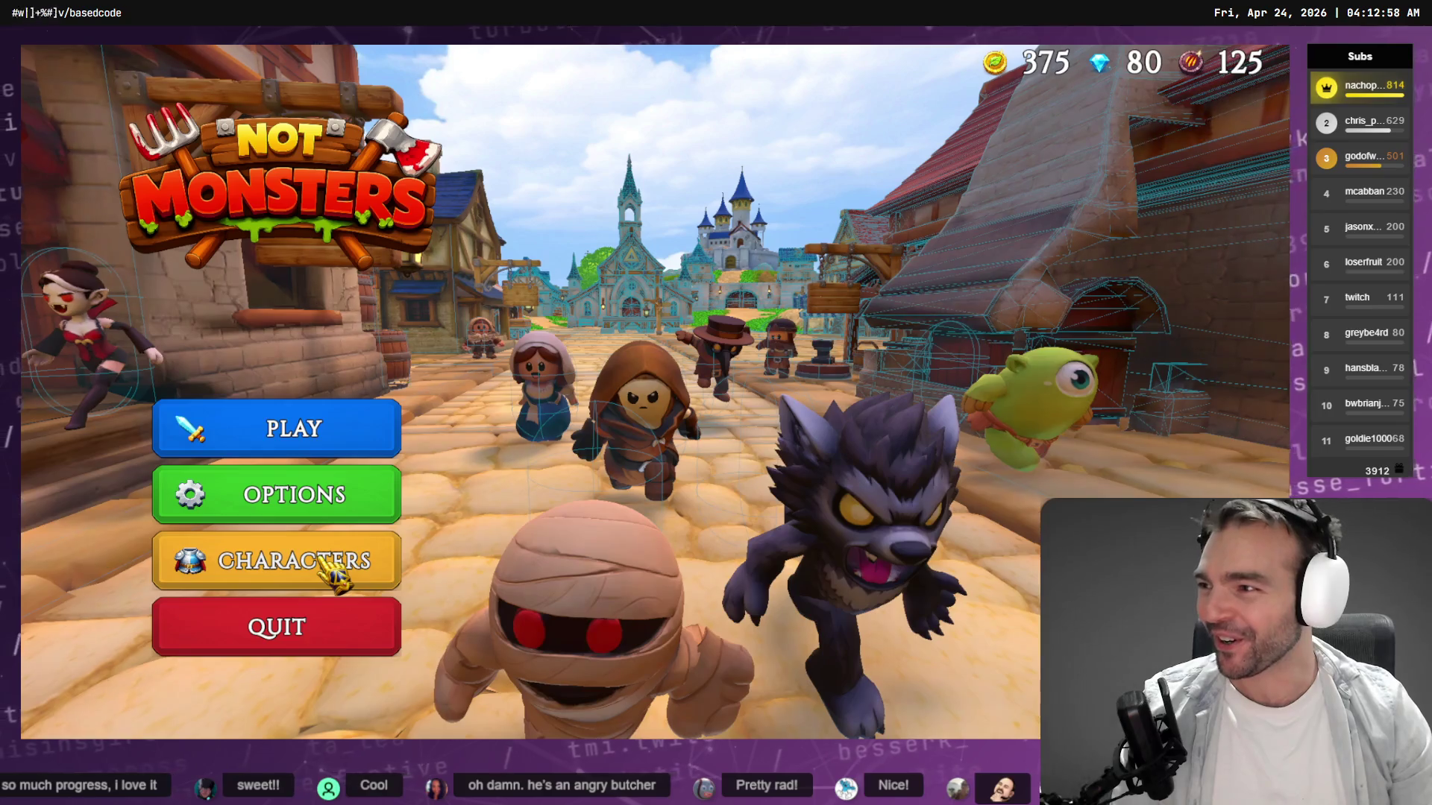
# Open the character gallery and preview the Knight, Barkeeper, Priest and Townsmen villagers.
pyautogui.click(337, 573)
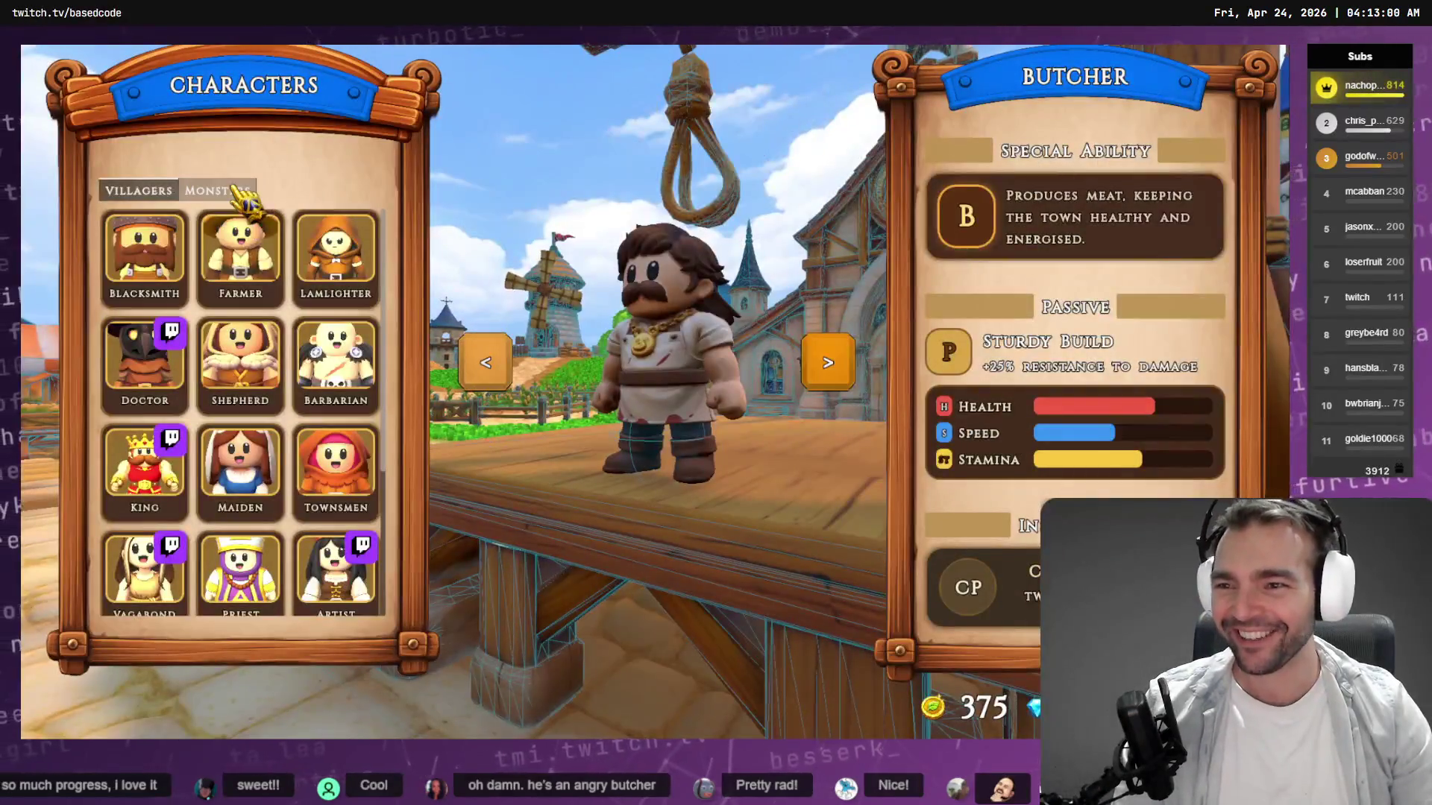
pyautogui.click(220, 191)
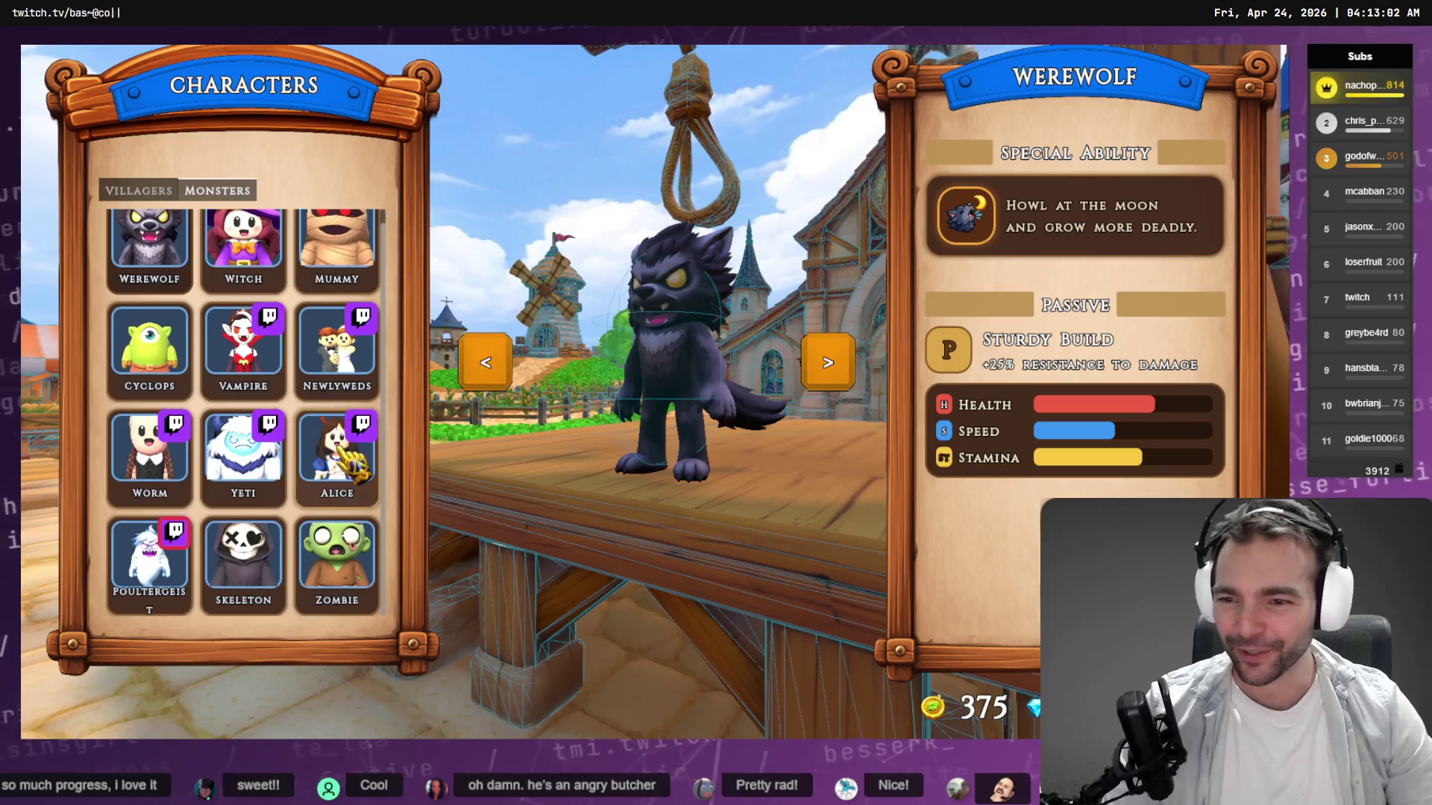
pyautogui.click(158, 191)
pyautogui.scroll(-3, 240, 410)
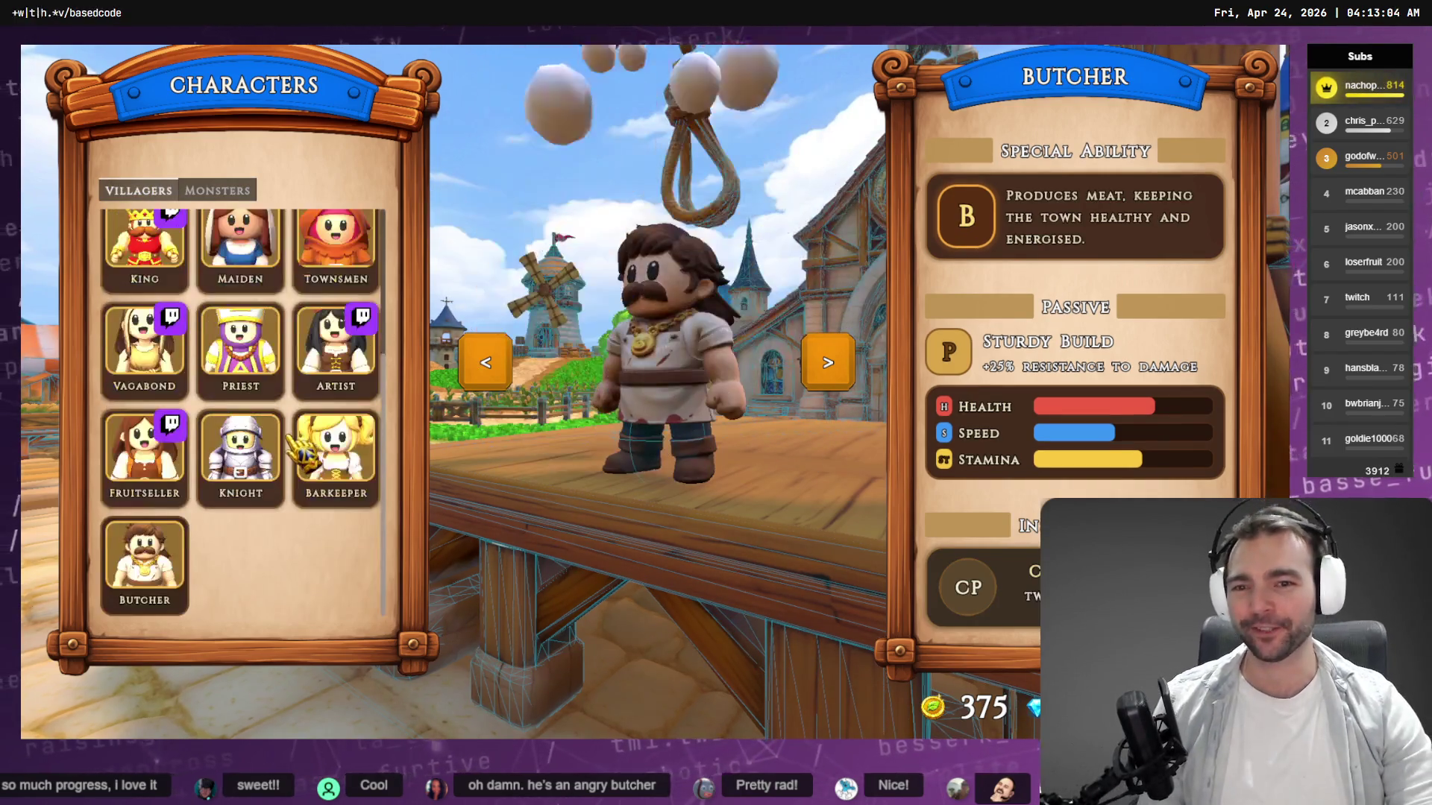
pyautogui.click(241, 455)
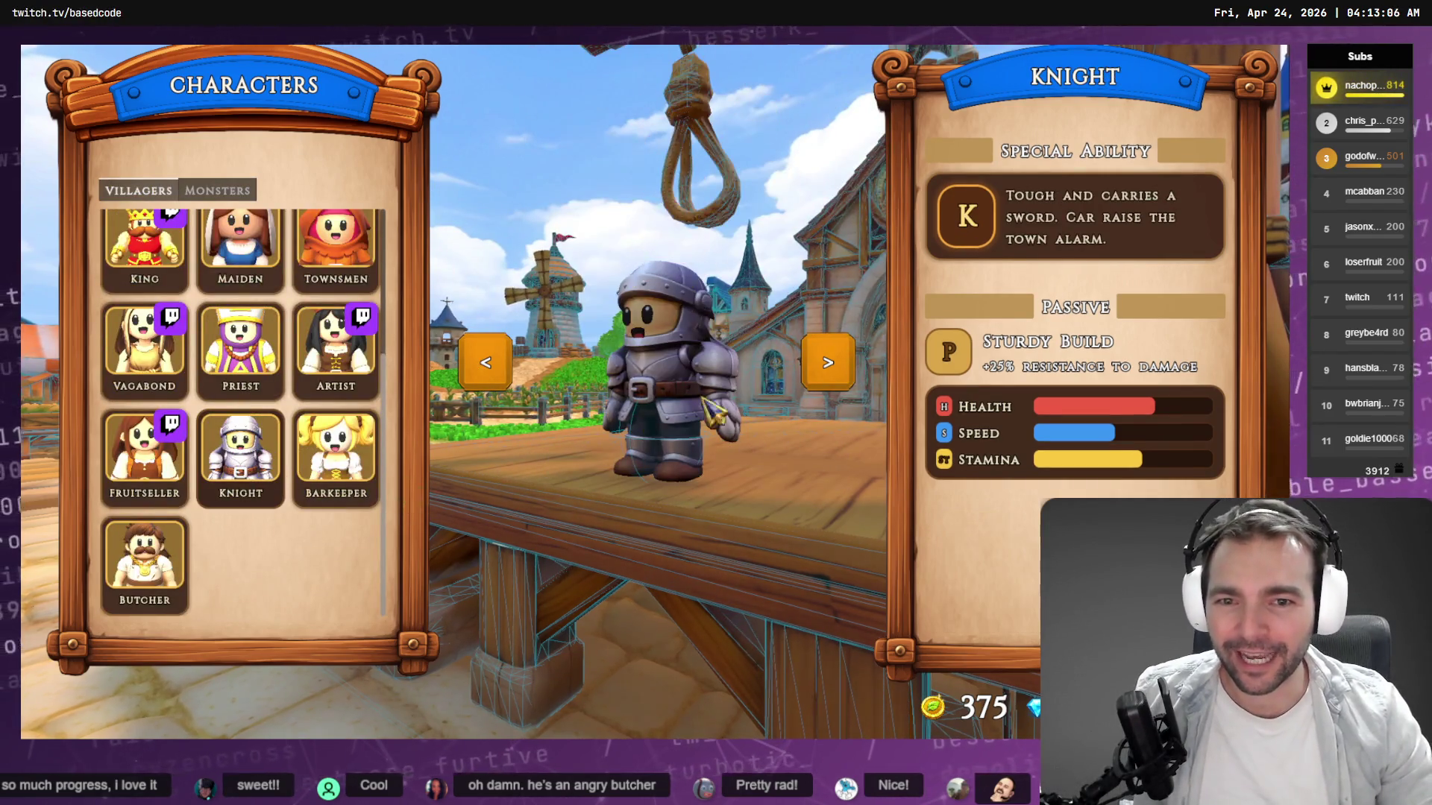
pyautogui.click(341, 481)
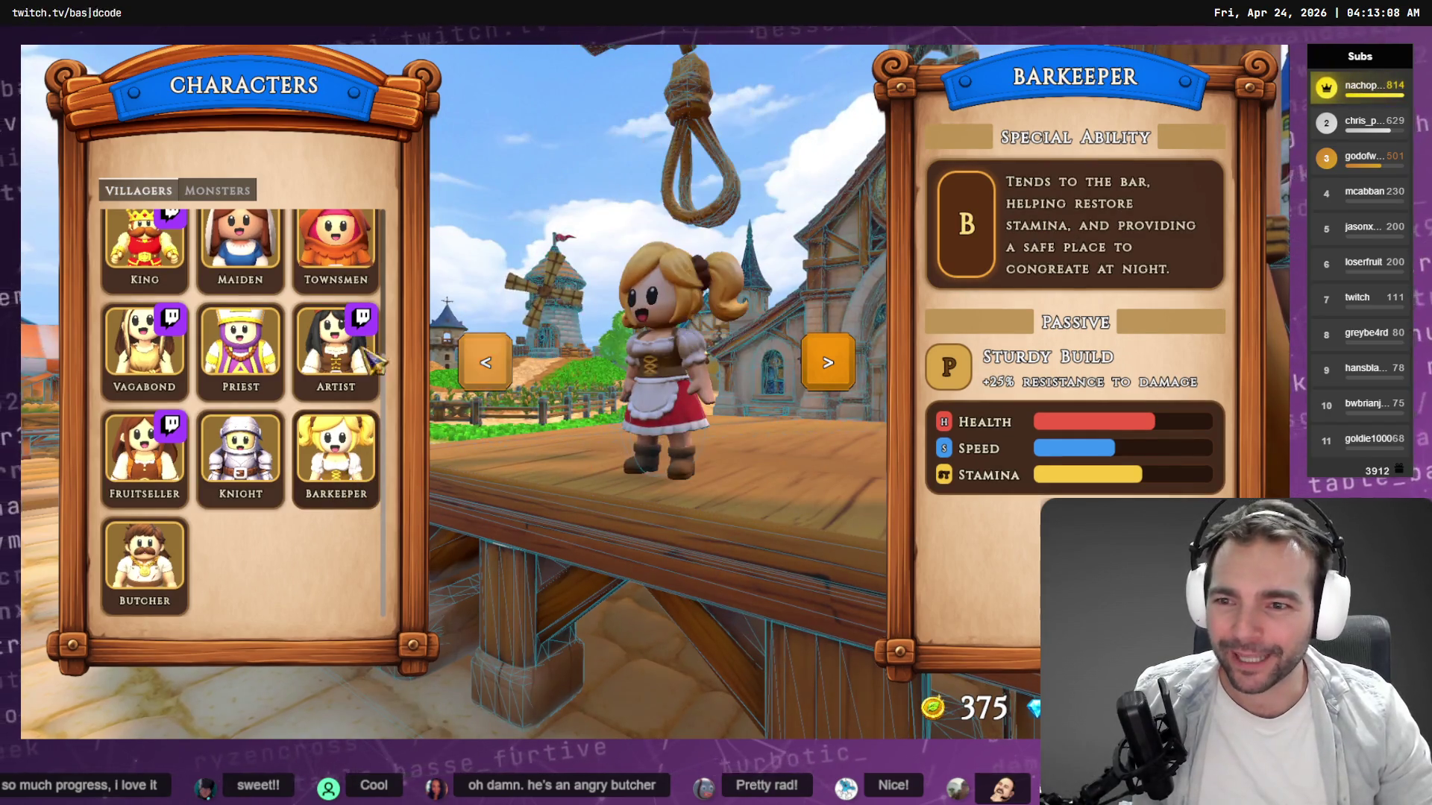
pyautogui.click(241, 350)
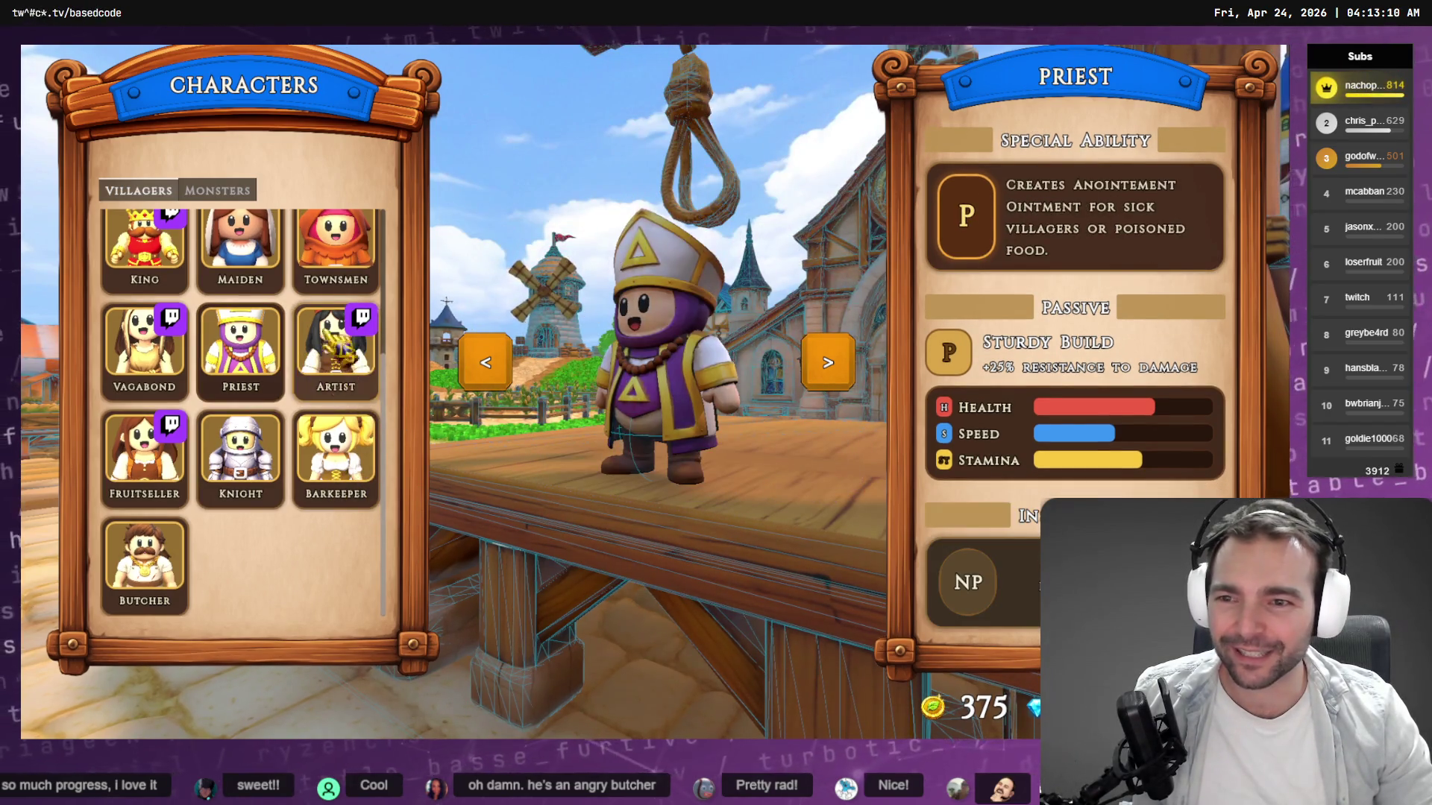
pyautogui.click(335, 246)
pyautogui.scroll(3, 290, 365)
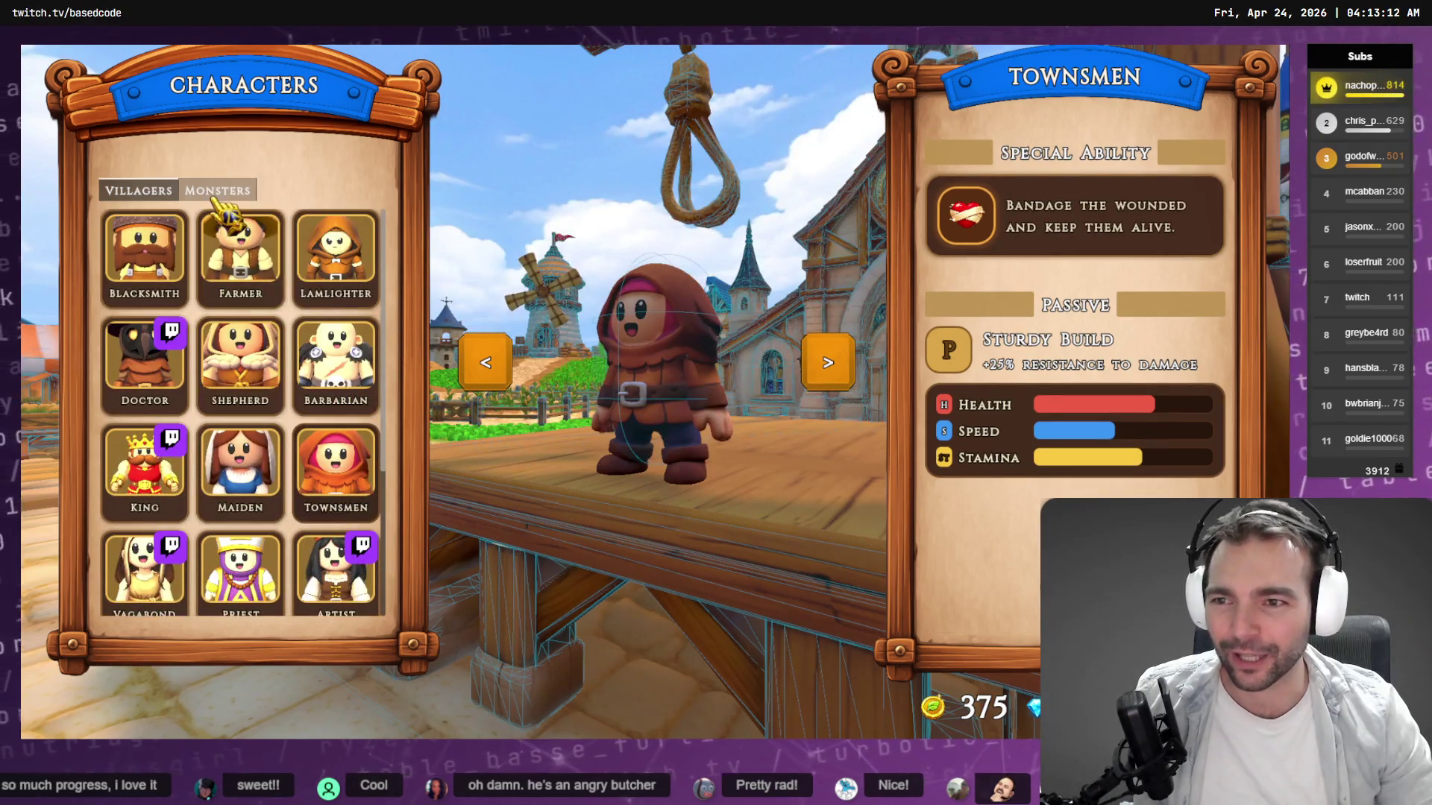
# Switch to the monsters and preview the Witch, Mummy and Skeleton, then the Witch again.
pyautogui.click(217, 190)
pyautogui.scroll(1, 246, 496)
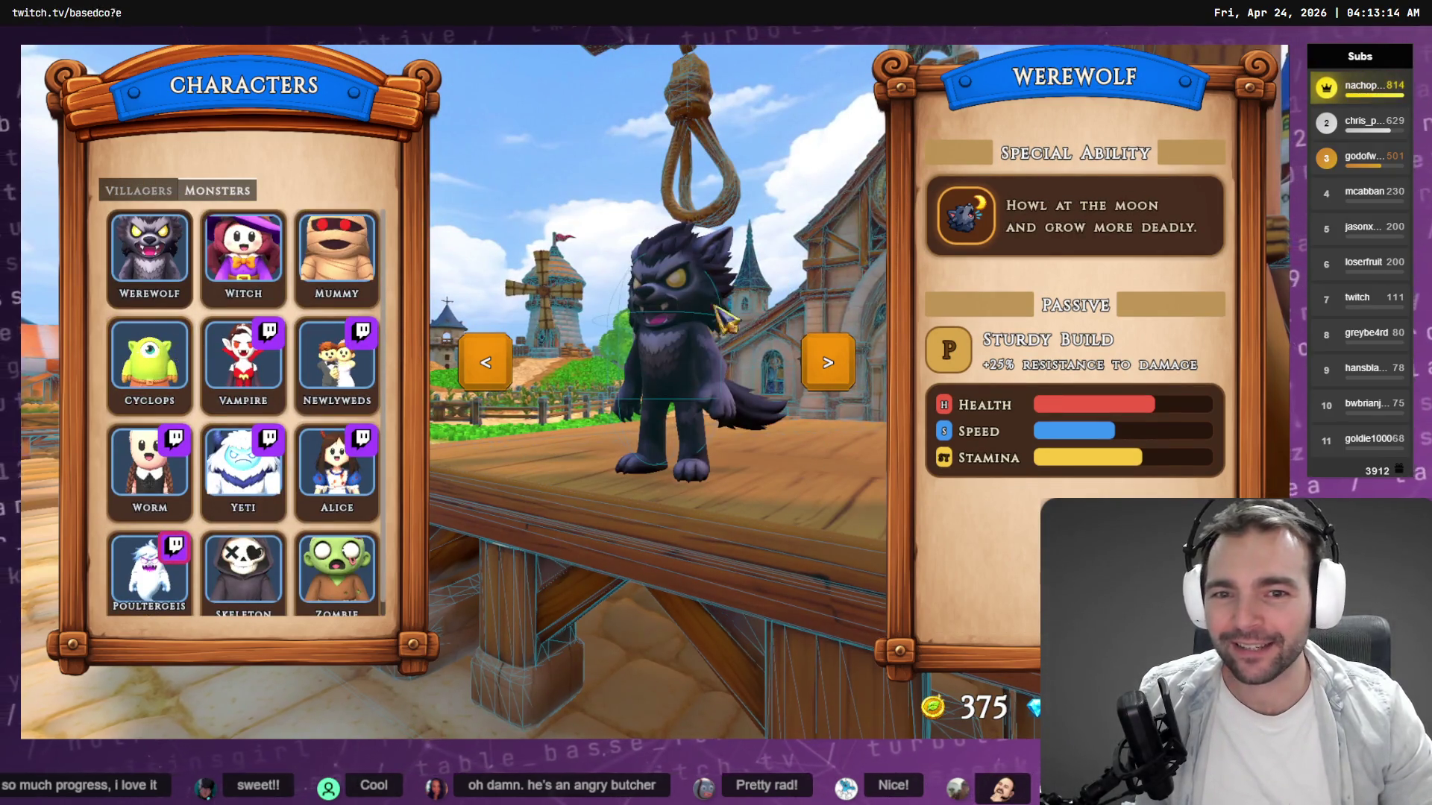
pyautogui.click(276, 279)
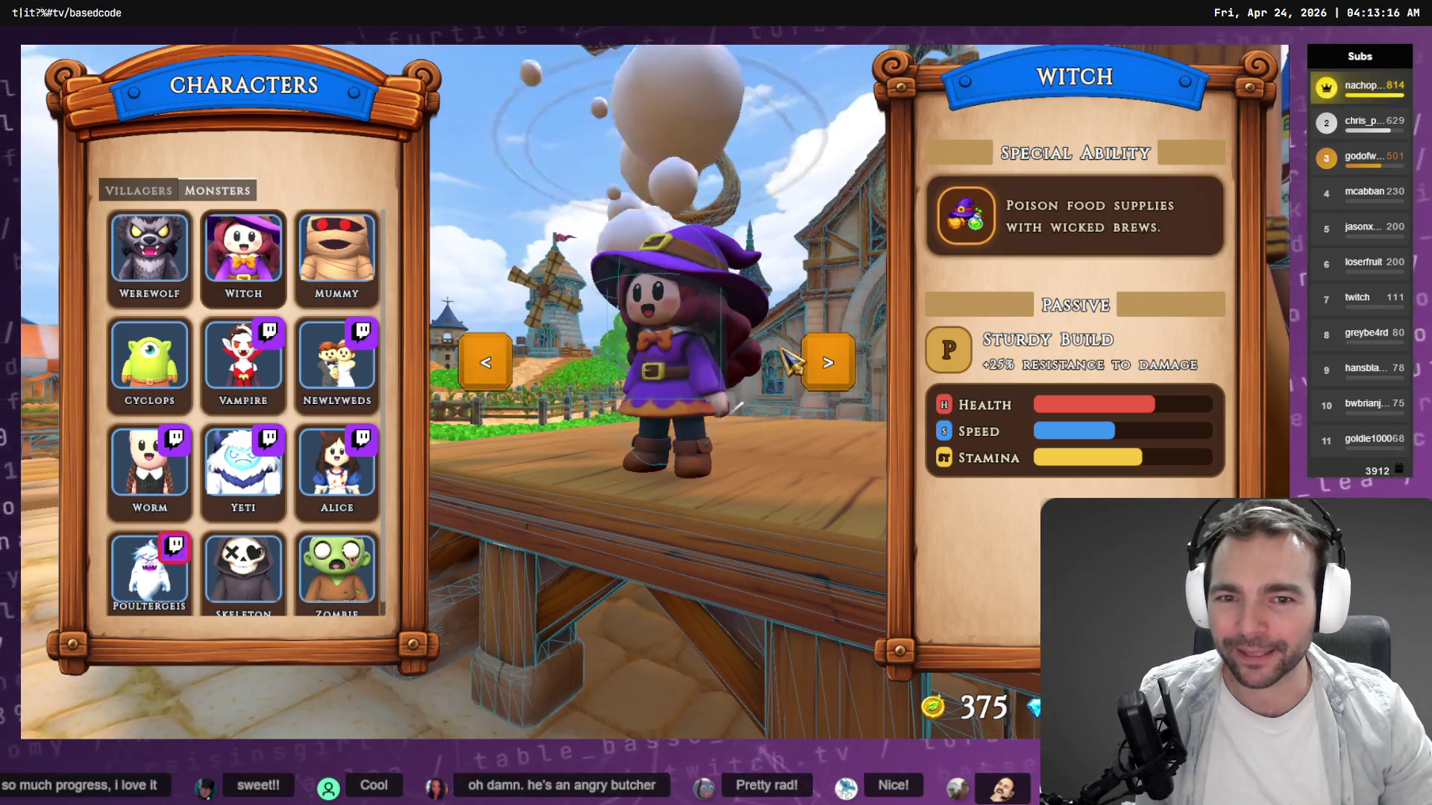
pyautogui.click(332, 261)
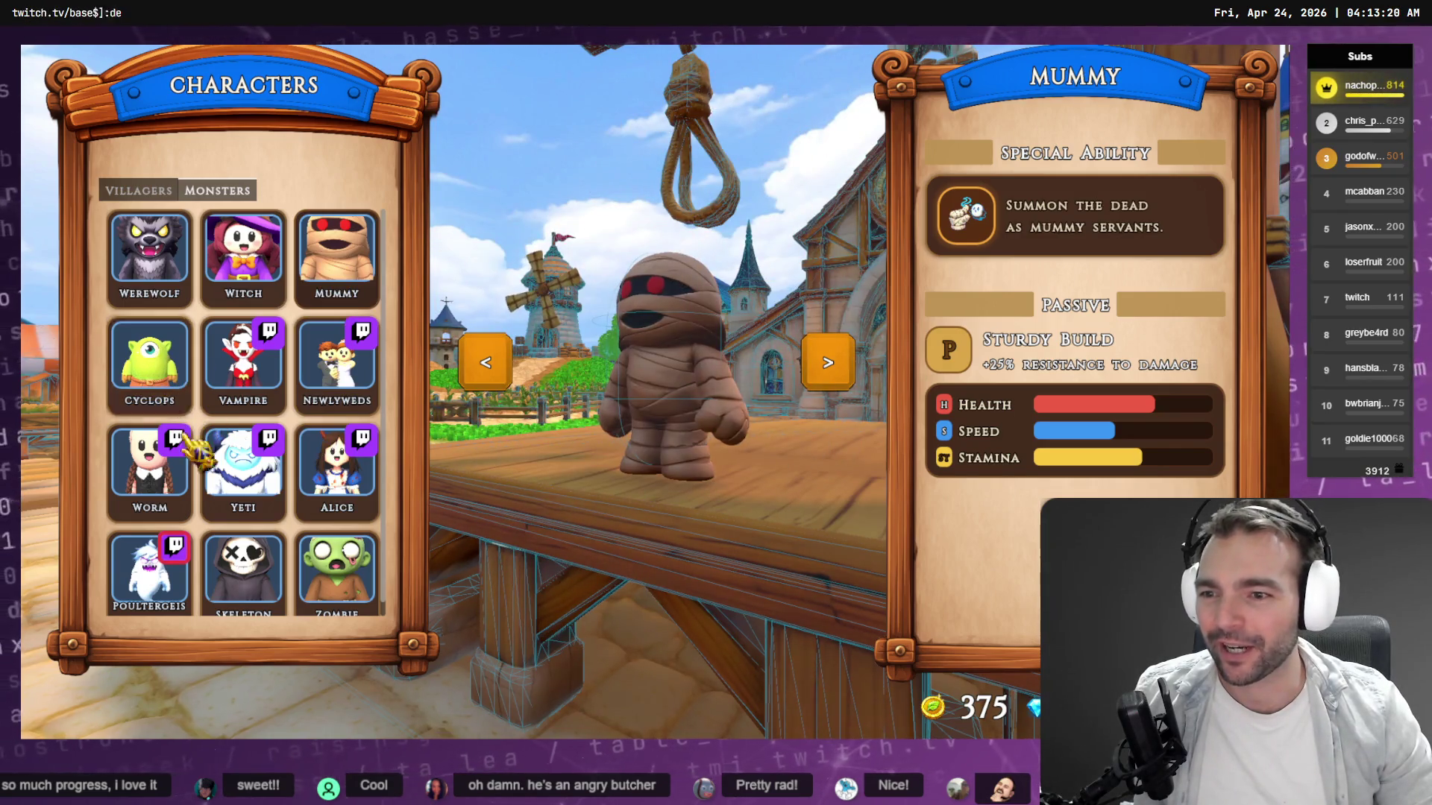
pyautogui.scroll(-1, 217, 566)
pyautogui.click(224, 567)
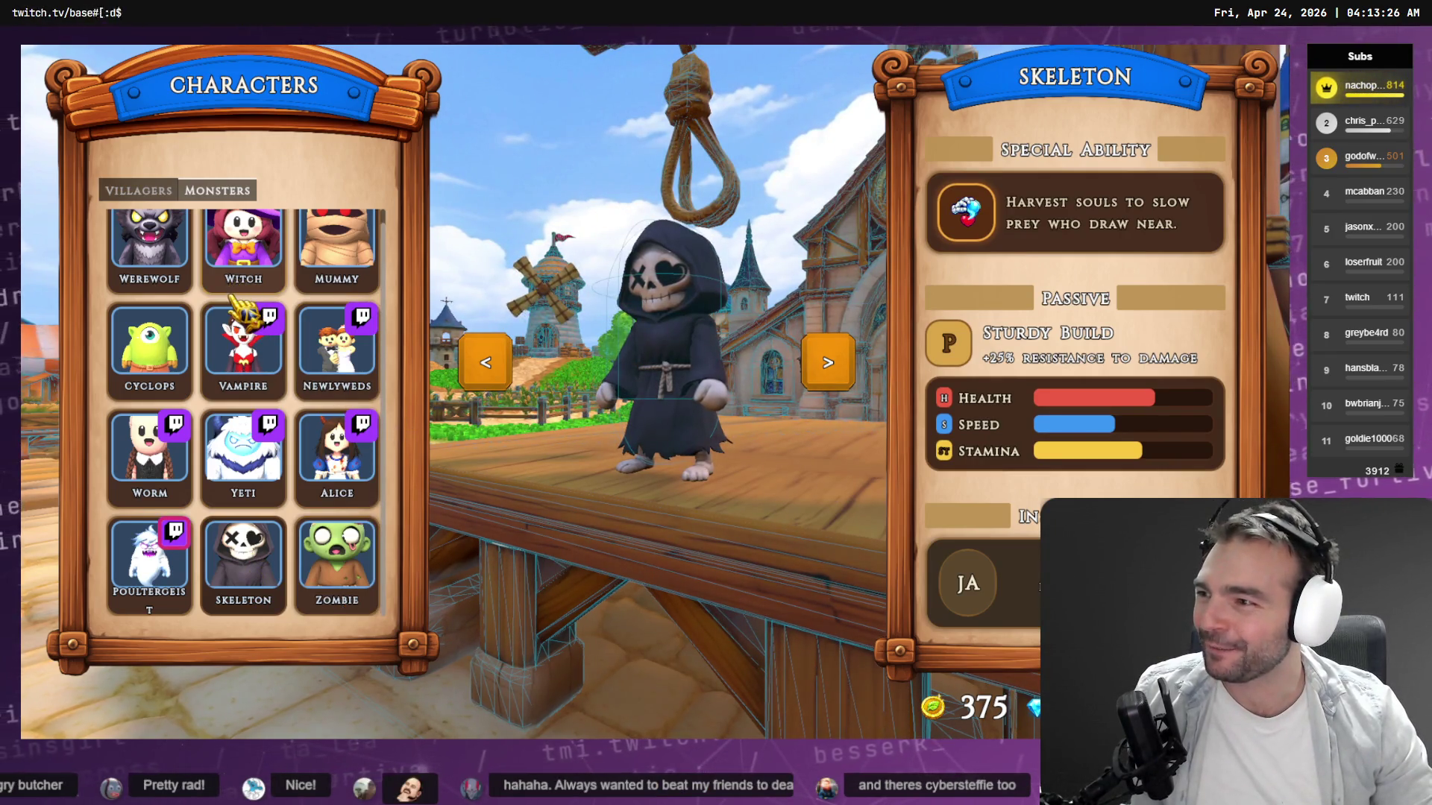
pyautogui.click(253, 265)
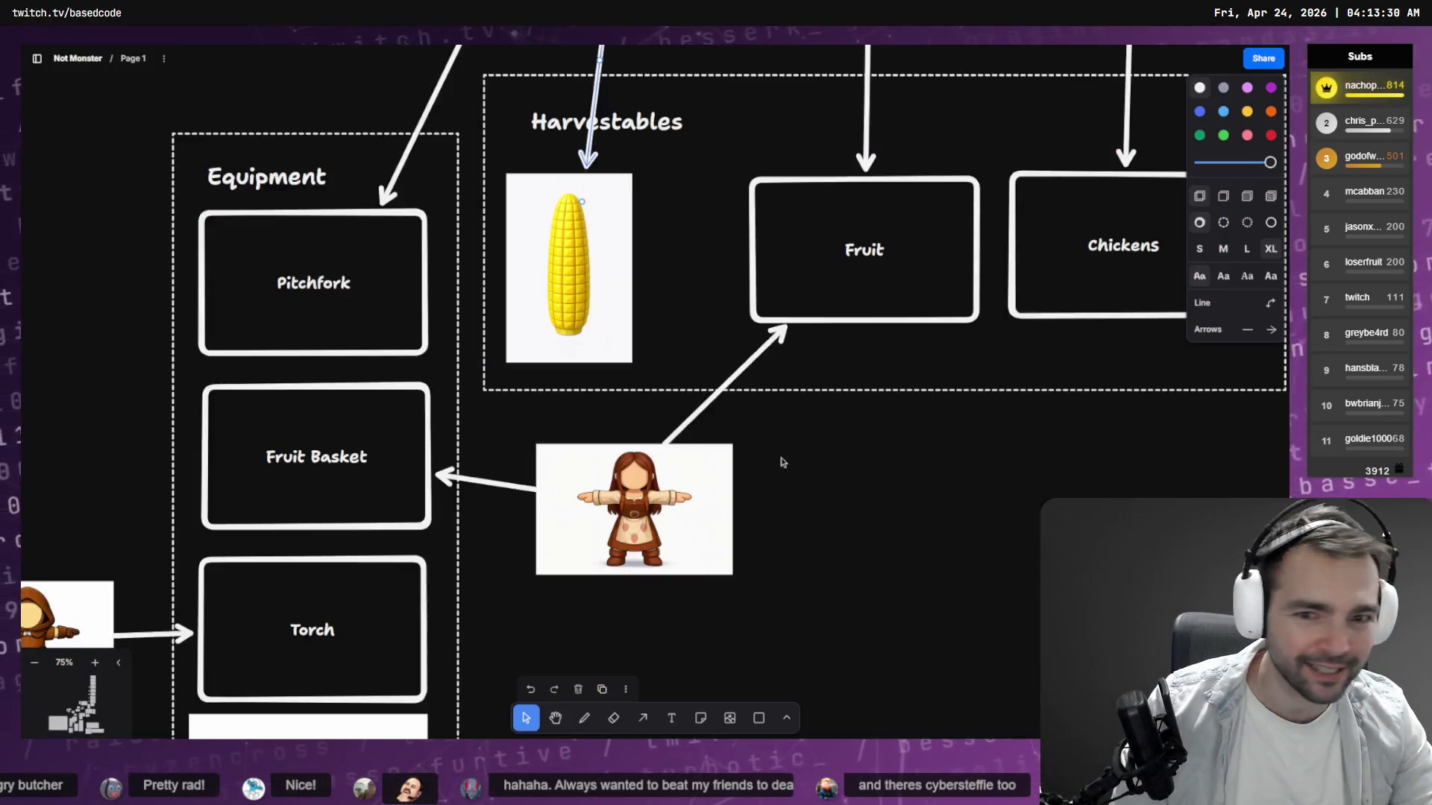
pyautogui.scroll(-5, 688, 477)
pyautogui.scroll(-3, 687, 477)
pyautogui.scroll(-5, 369, 443)
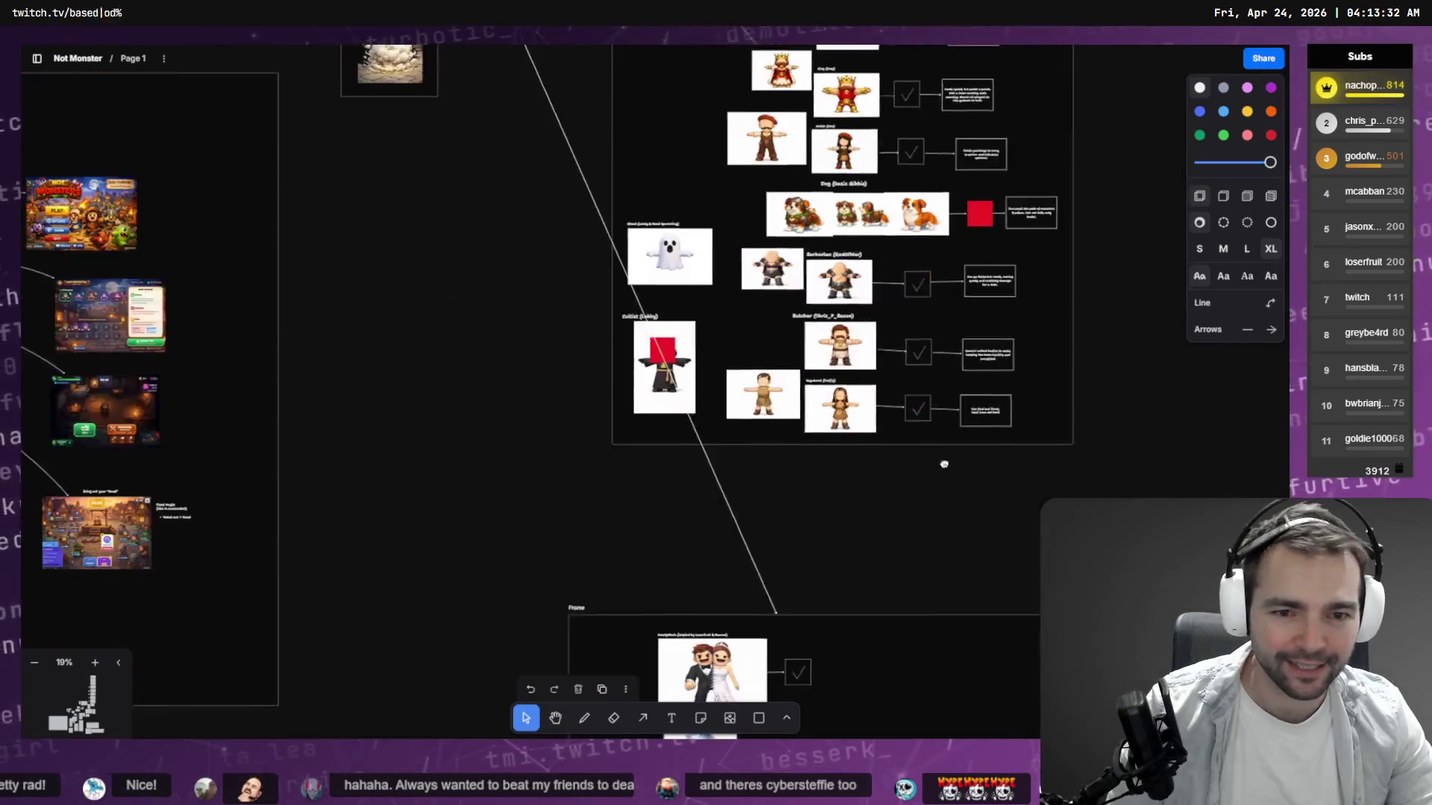
pyautogui.scroll(3, 828, 400)
pyautogui.scroll(-5, 742, 474)
pyautogui.scroll(10, 720, 211)
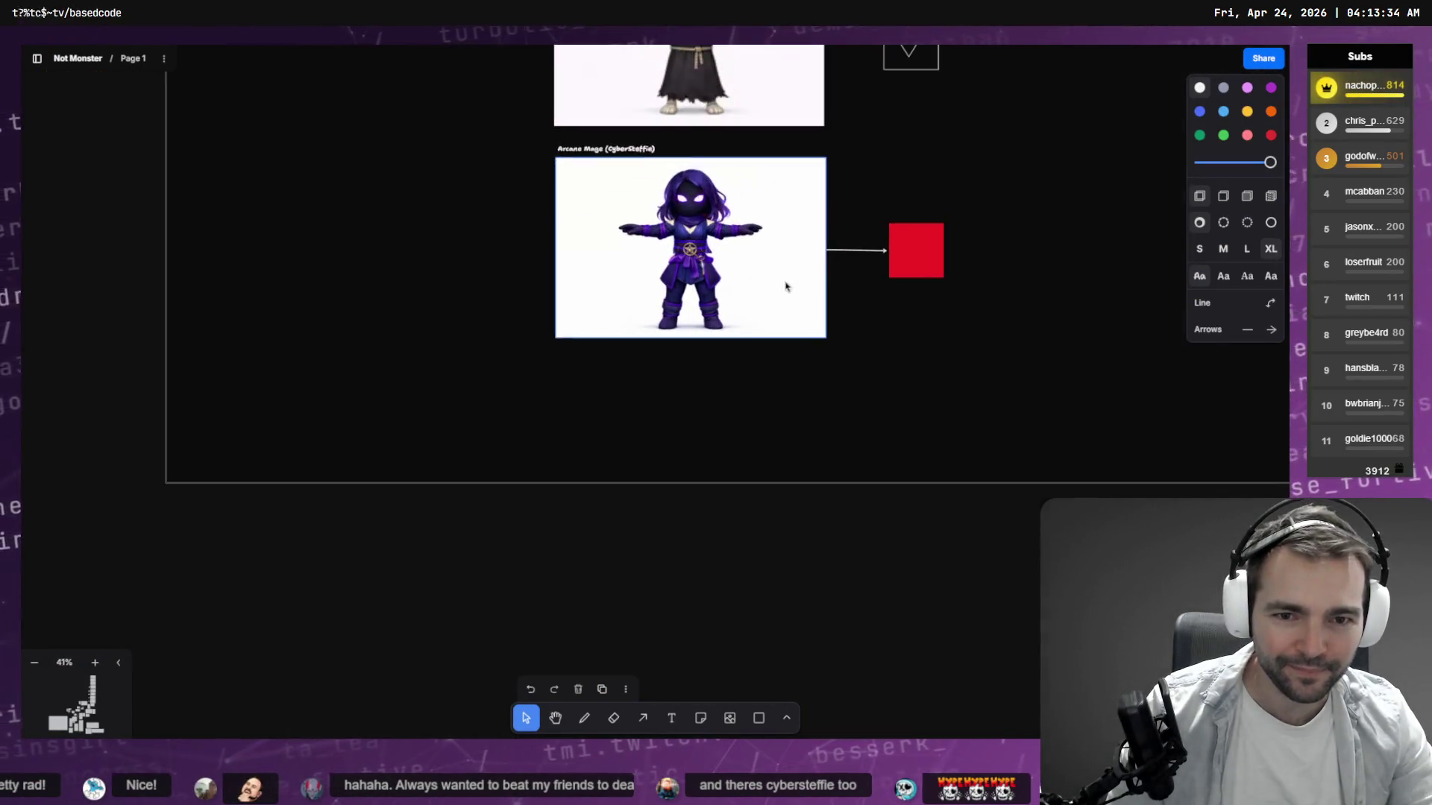
pyautogui.scroll(-3, 720, 211)
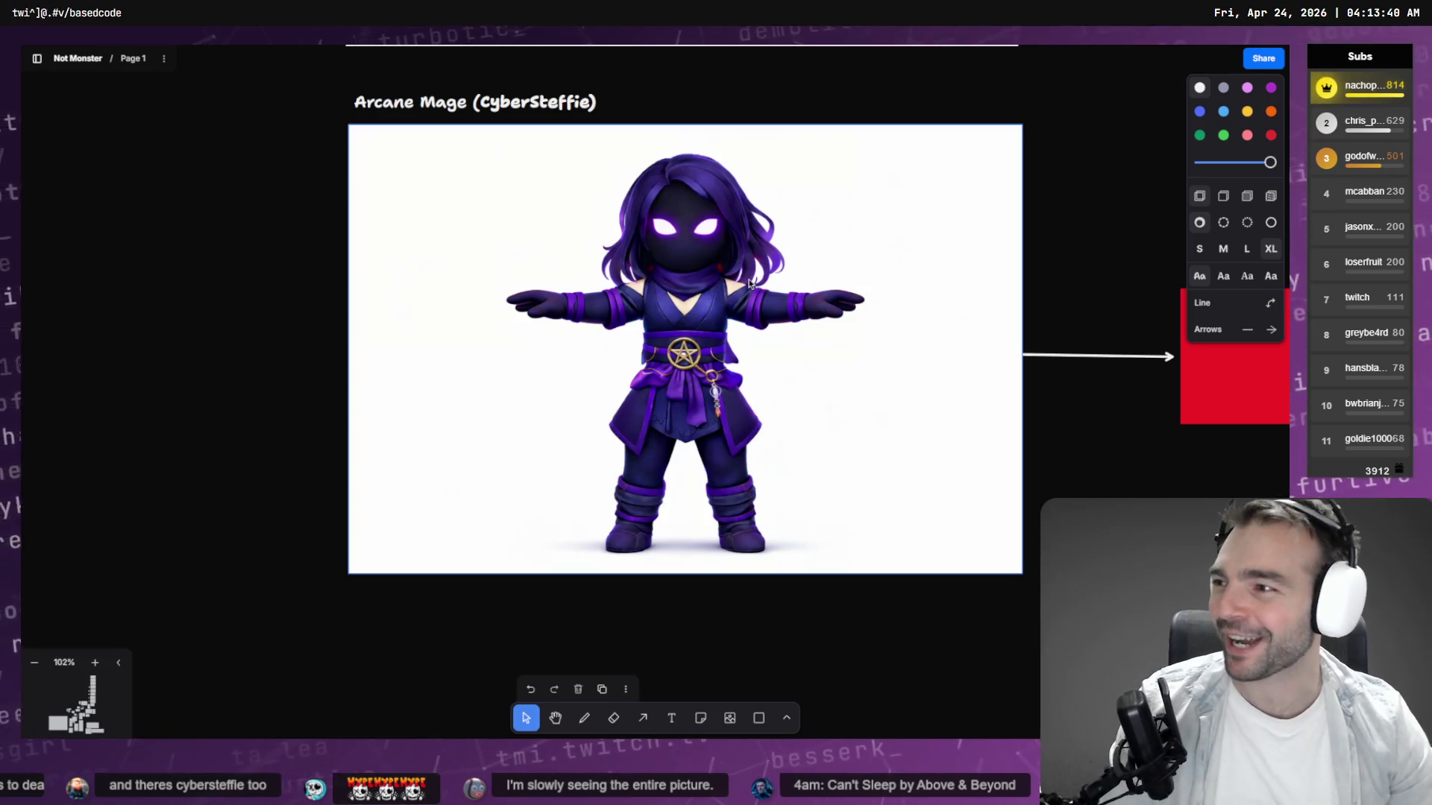
pyautogui.scroll(-10, 684, 373)
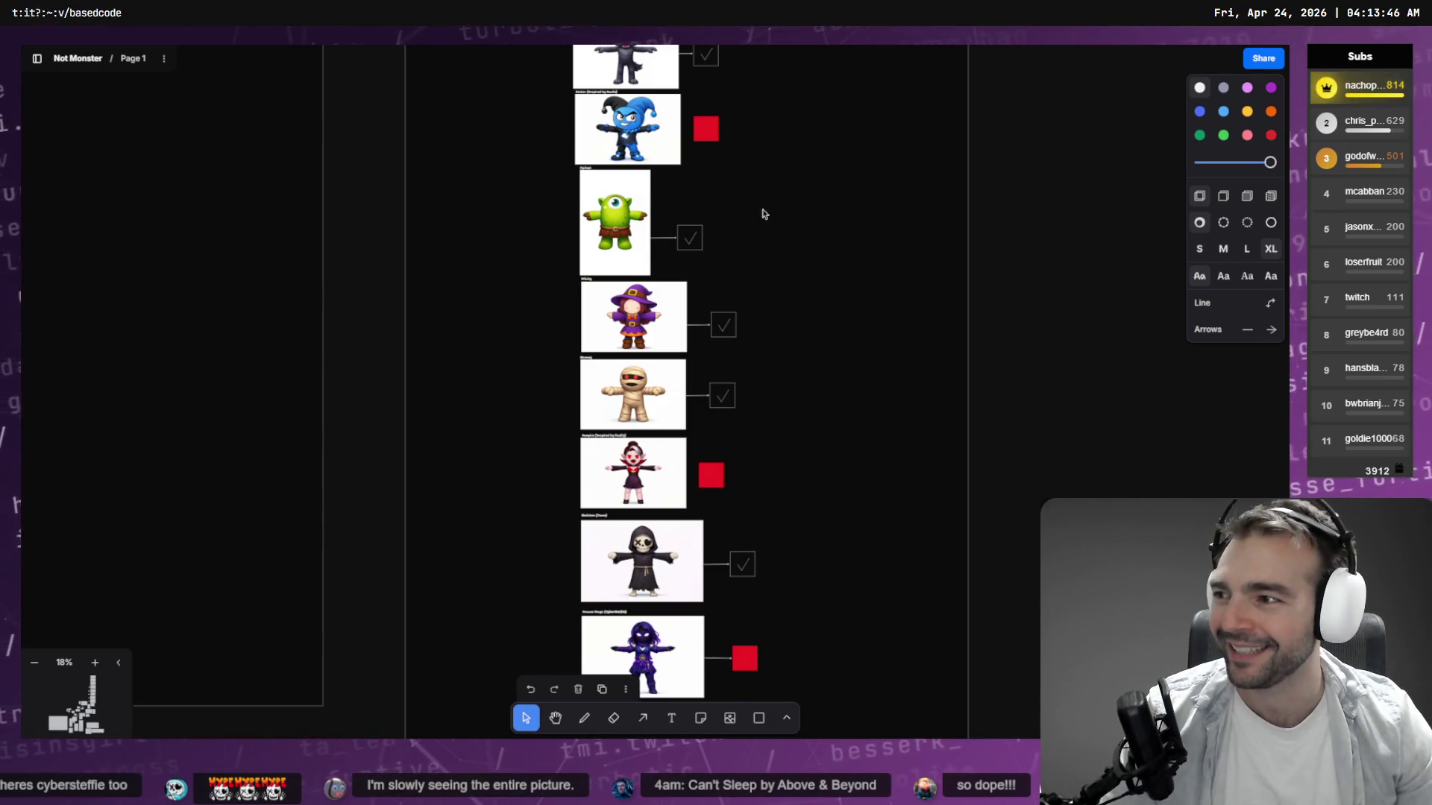
pyautogui.scroll(-8, 821, 477)
pyautogui.scroll(15, 690, 284)
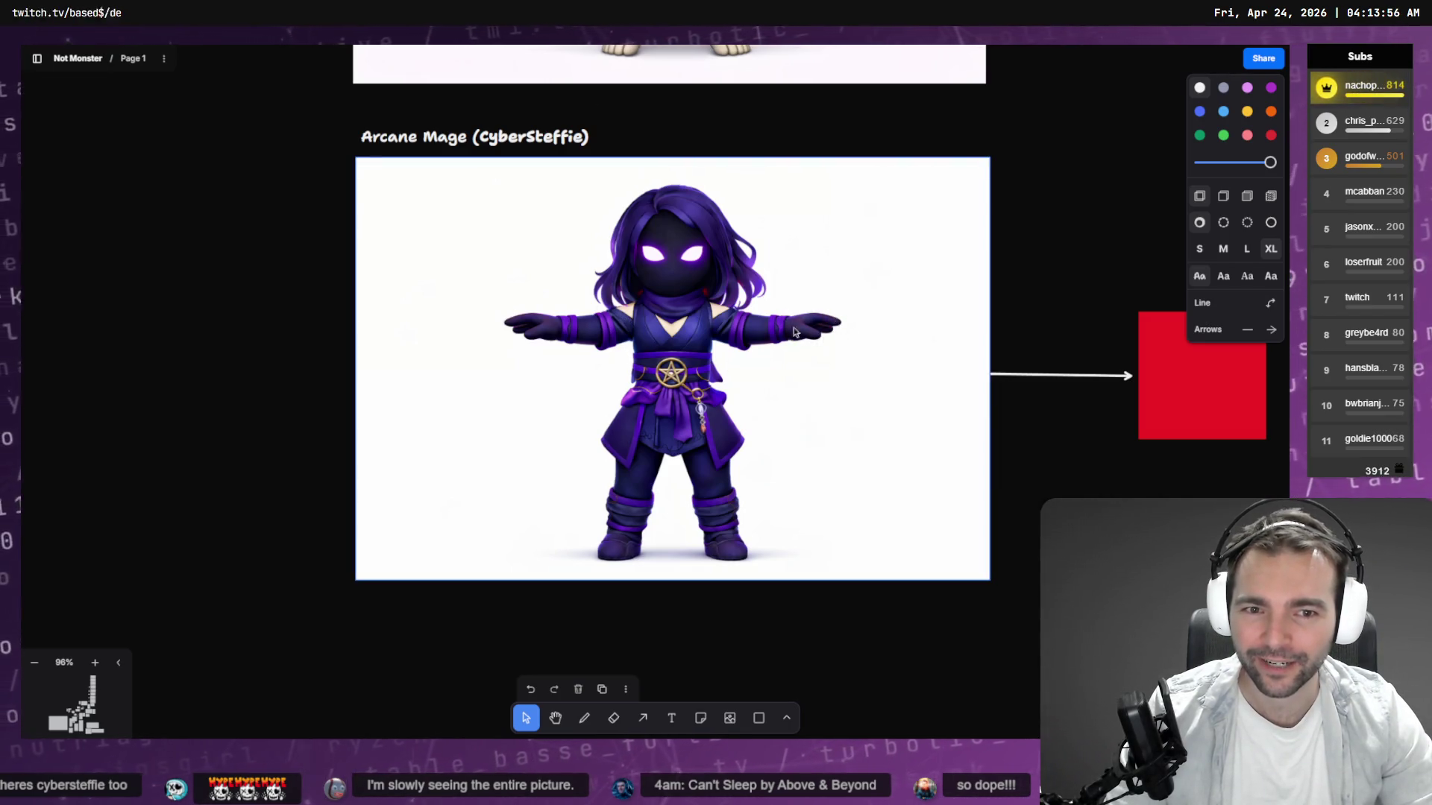
pyautogui.scroll(3, 746, 313)
pyautogui.scroll(-3, 659, 261)
pyautogui.scroll(3, 659, 261)
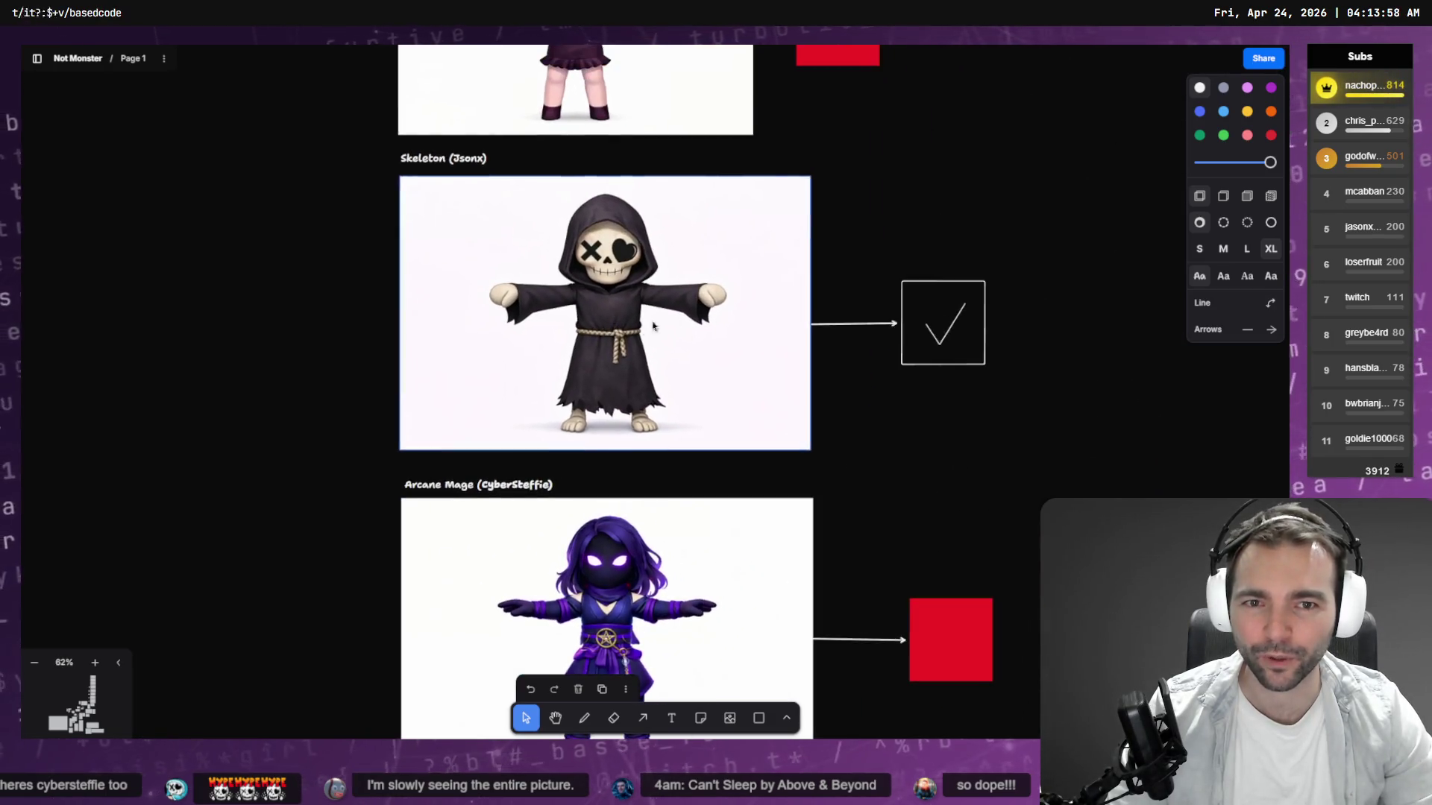
pyautogui.scroll(3, 660, 261)
pyautogui.scroll(3, 597, 268)
pyautogui.scroll(-2, 564, 269)
pyautogui.scroll(5, 564, 269)
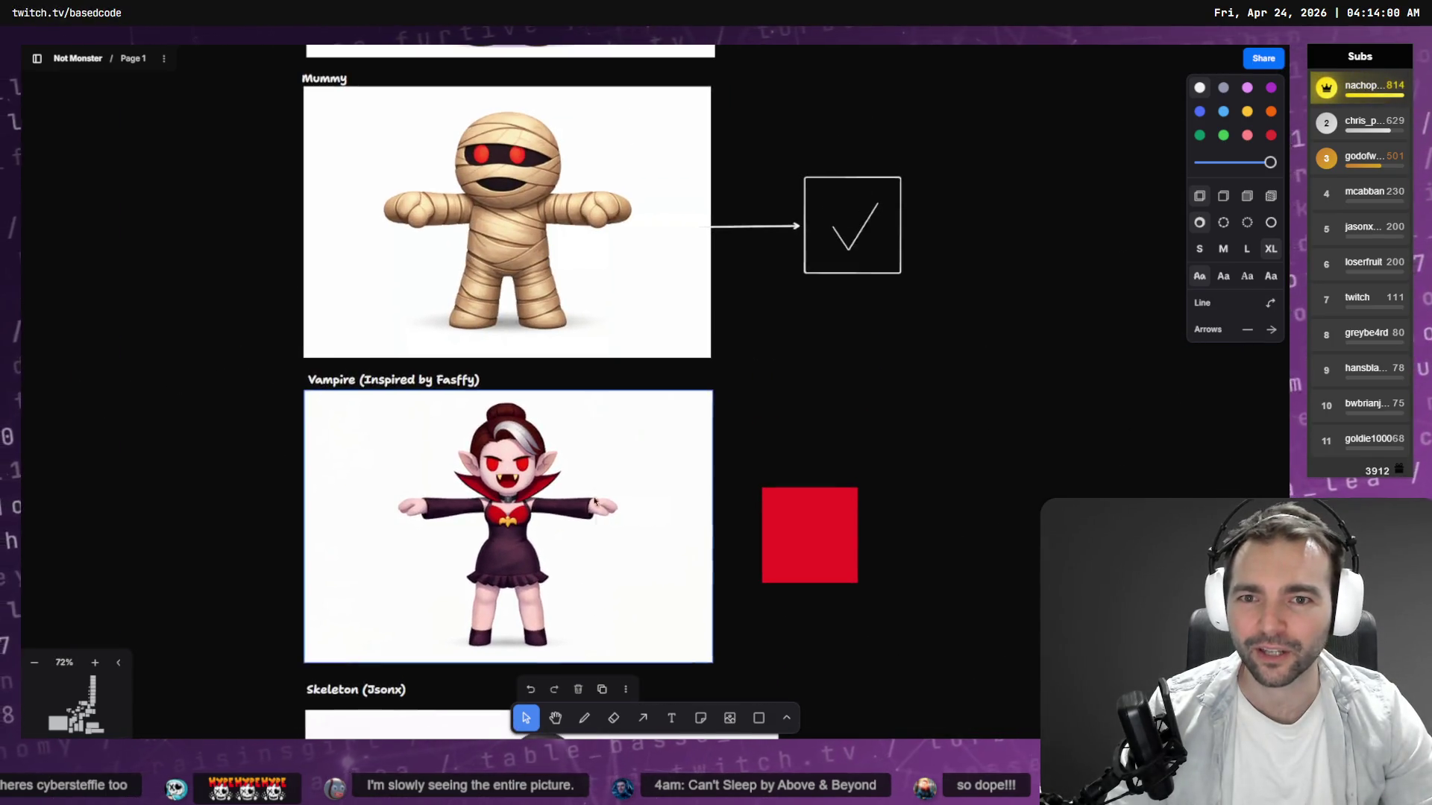
pyautogui.scroll(3, 648, 400)
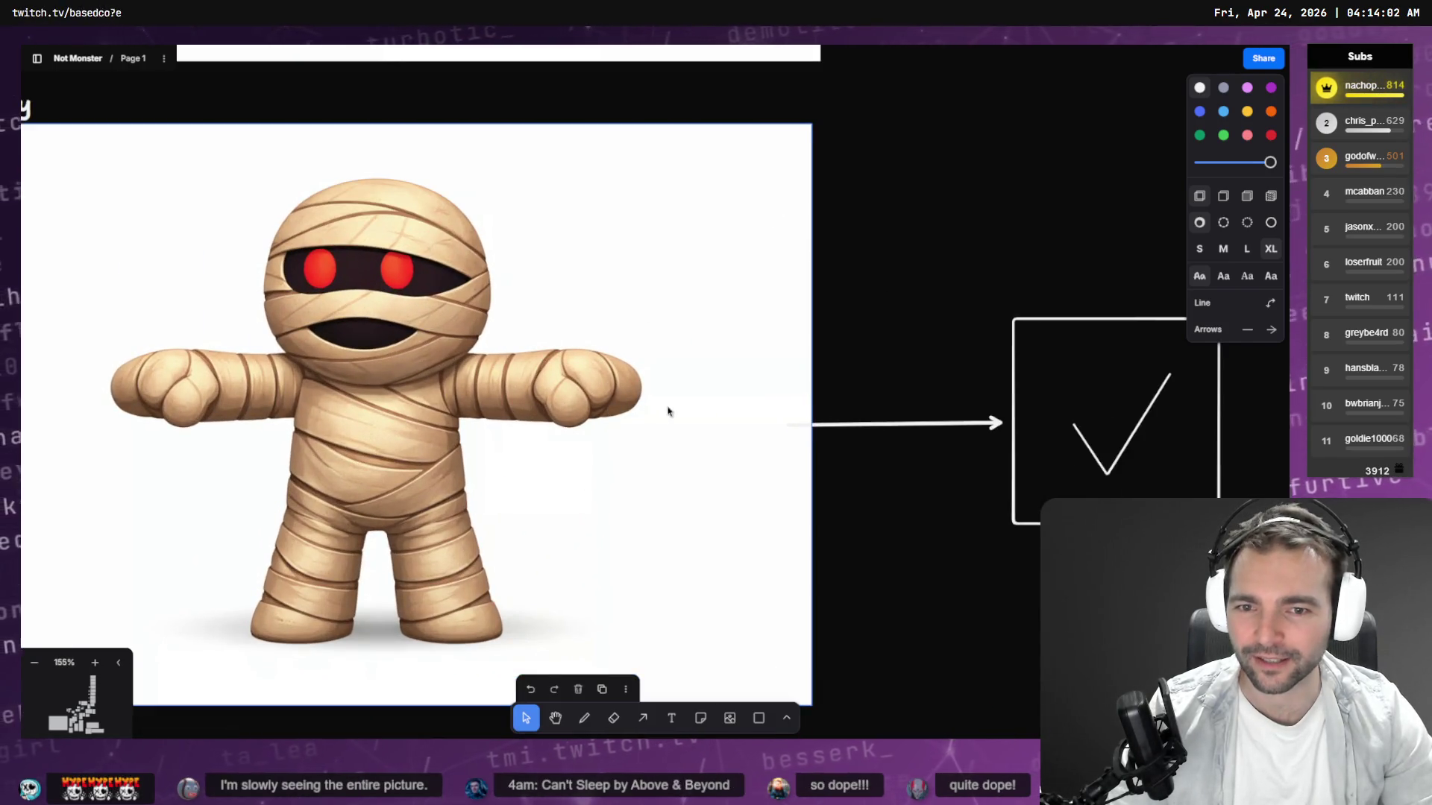
pyautogui.scroll(-5, 555, 243)
pyautogui.scroll(3, 537, 234)
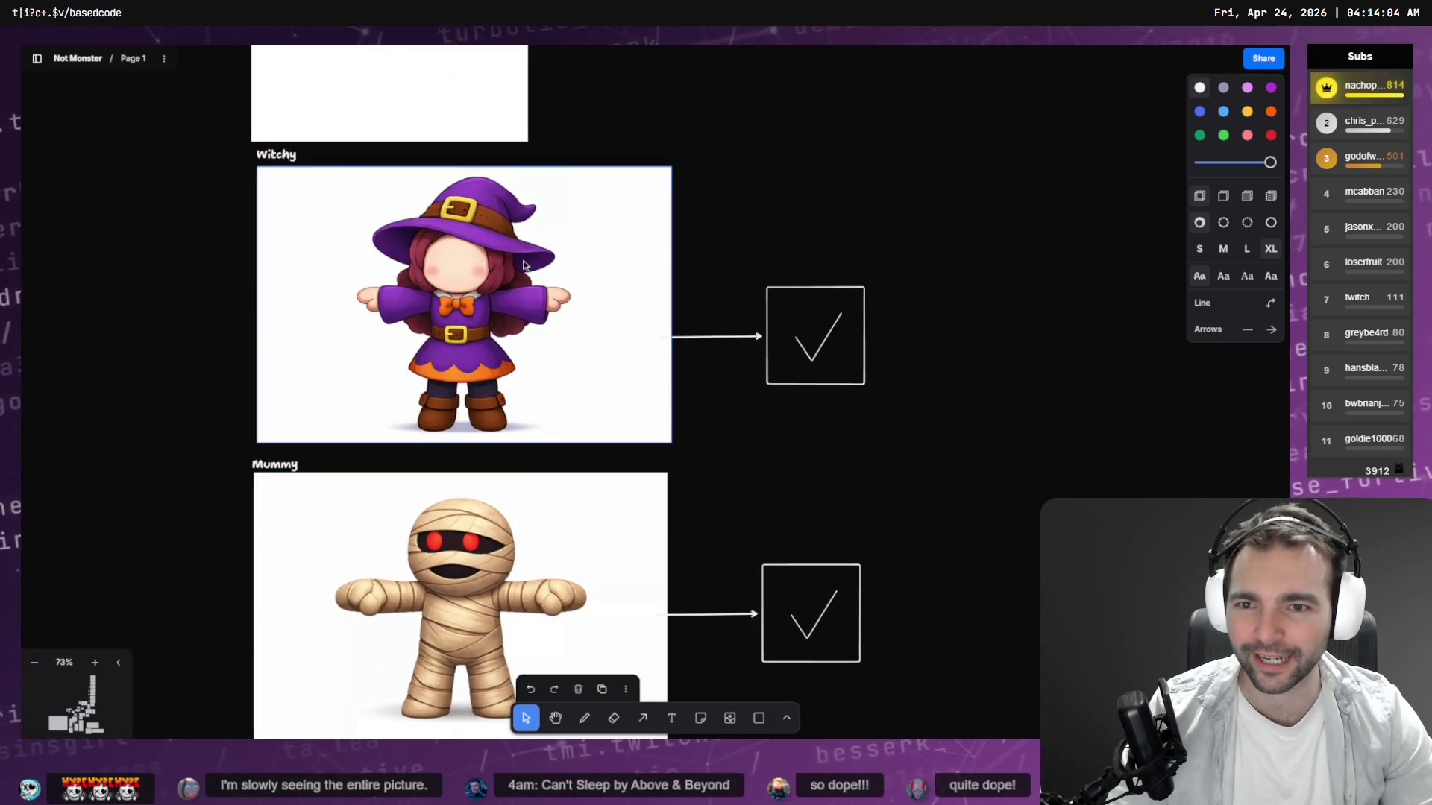
pyautogui.scroll(5, 528, 265)
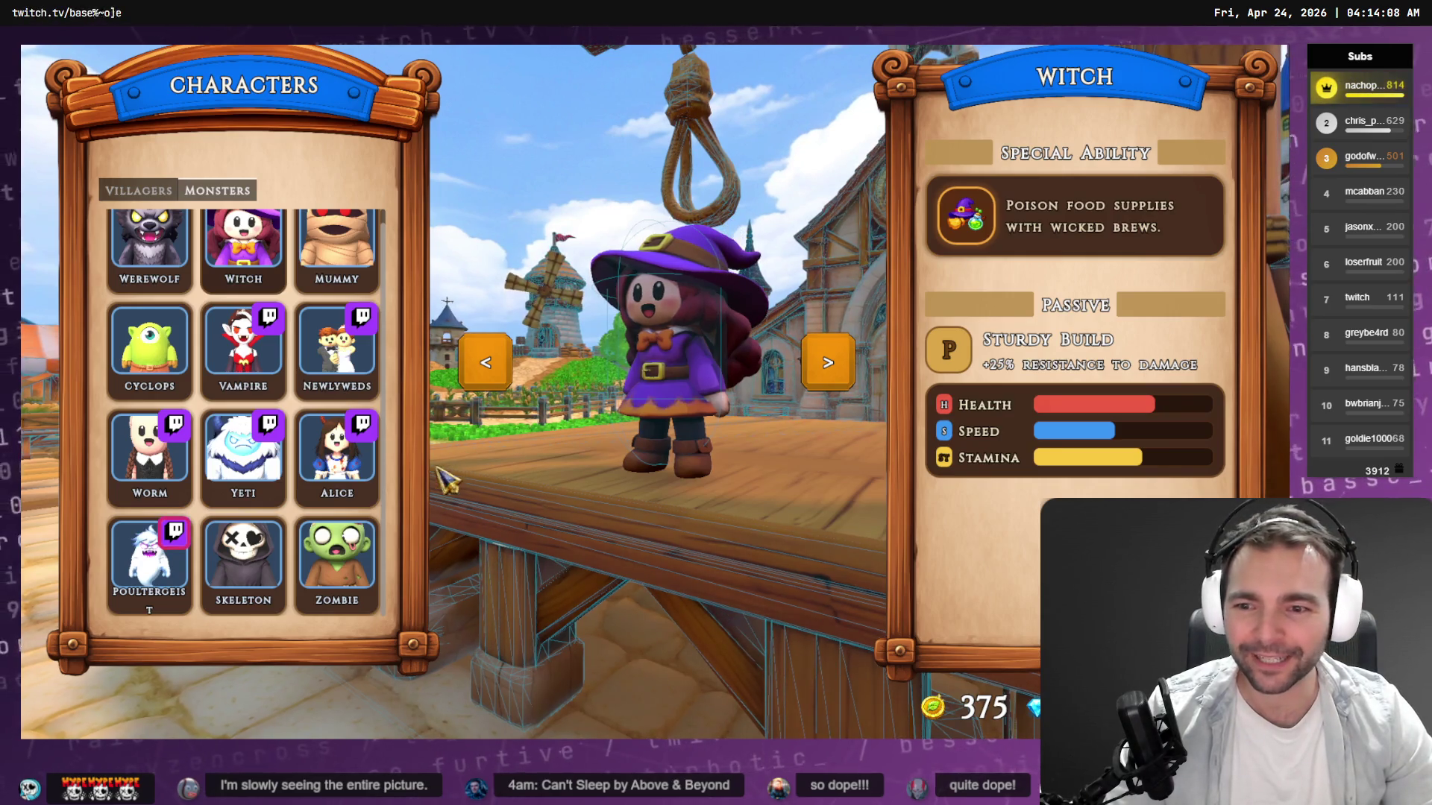
# Preview the Zombie, then the Barkeeper and Butcher villagers, and go back to the main menu.
pyautogui.click(380, 563)
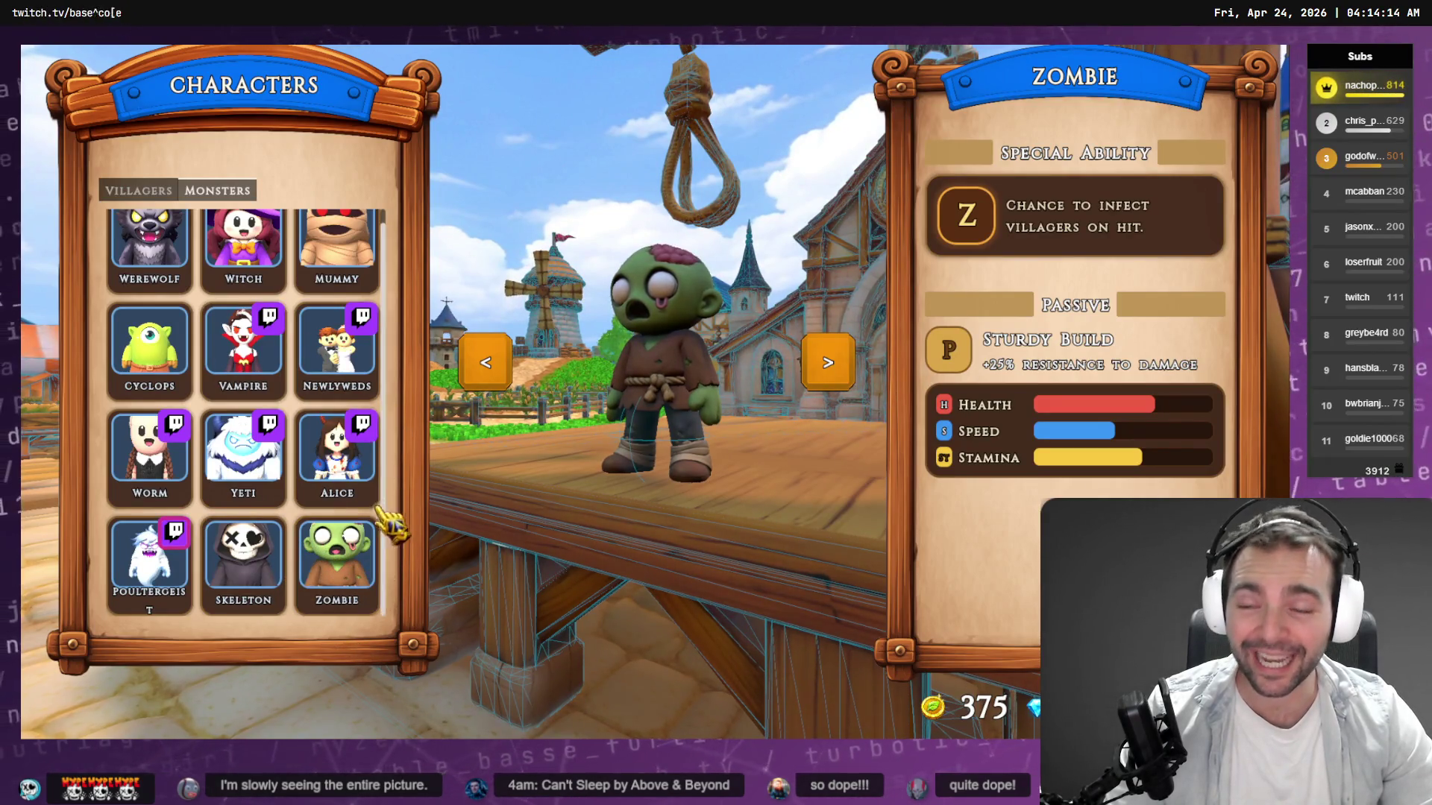
pyautogui.click(139, 191)
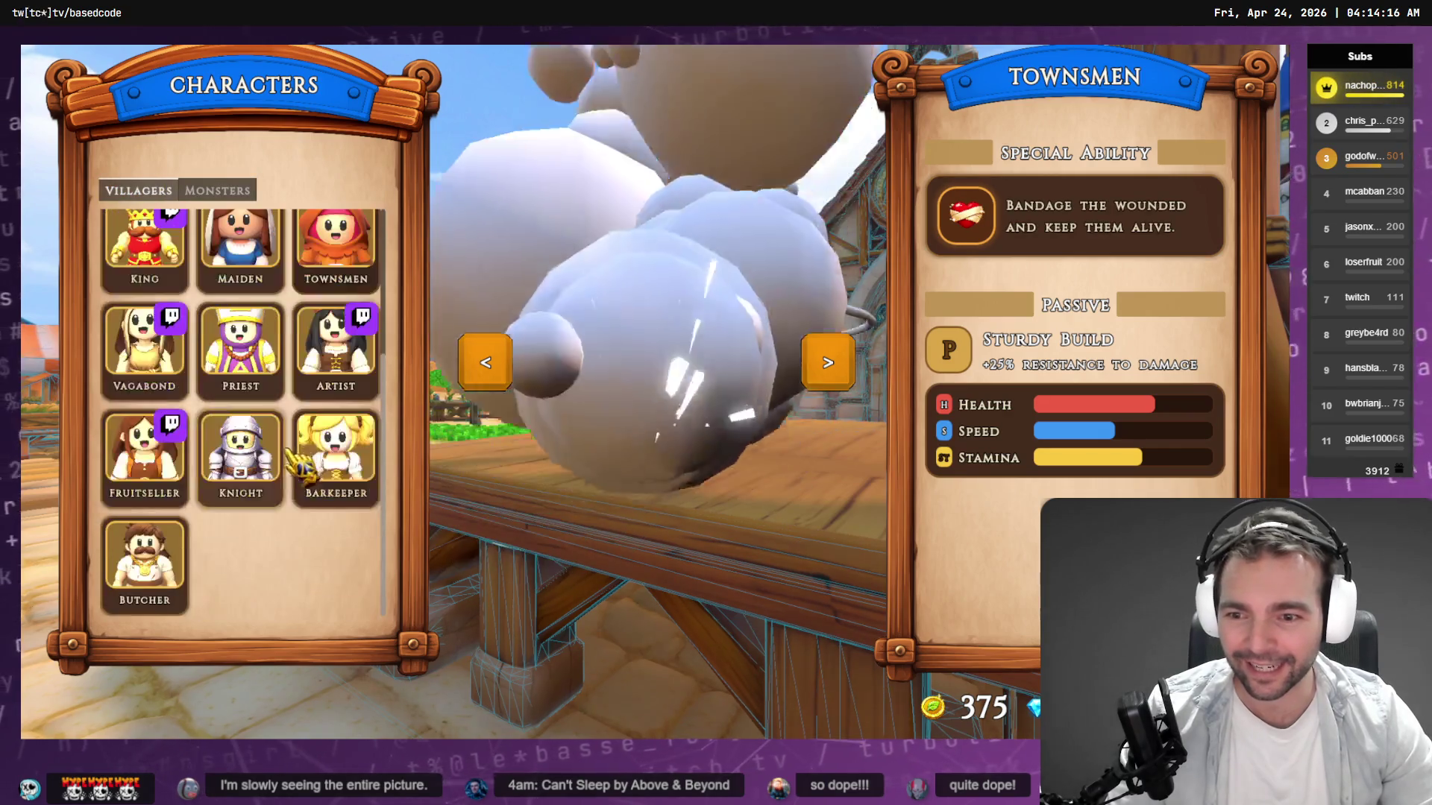
pyautogui.click(349, 471)
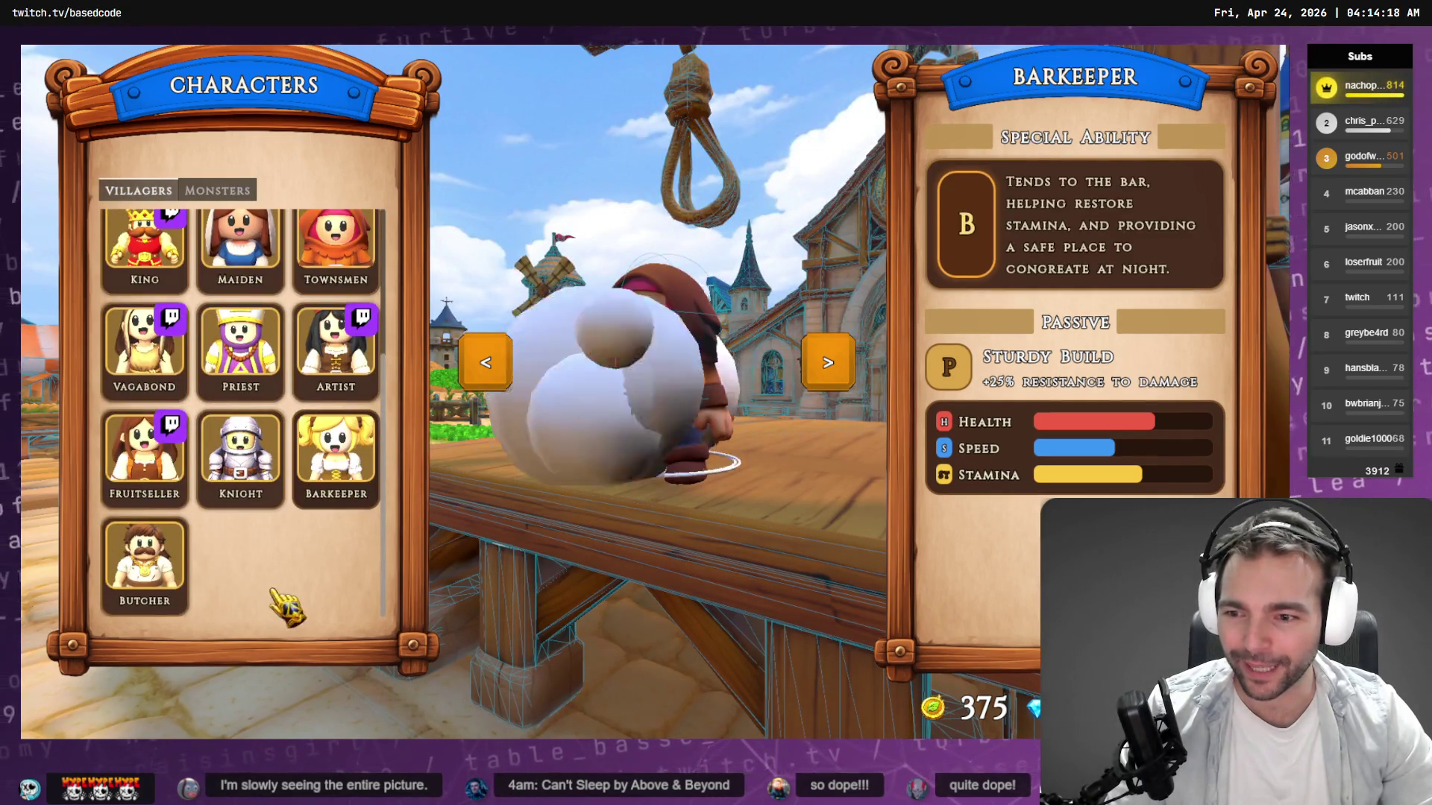
pyautogui.click(170, 589)
pyautogui.click(217, 191)
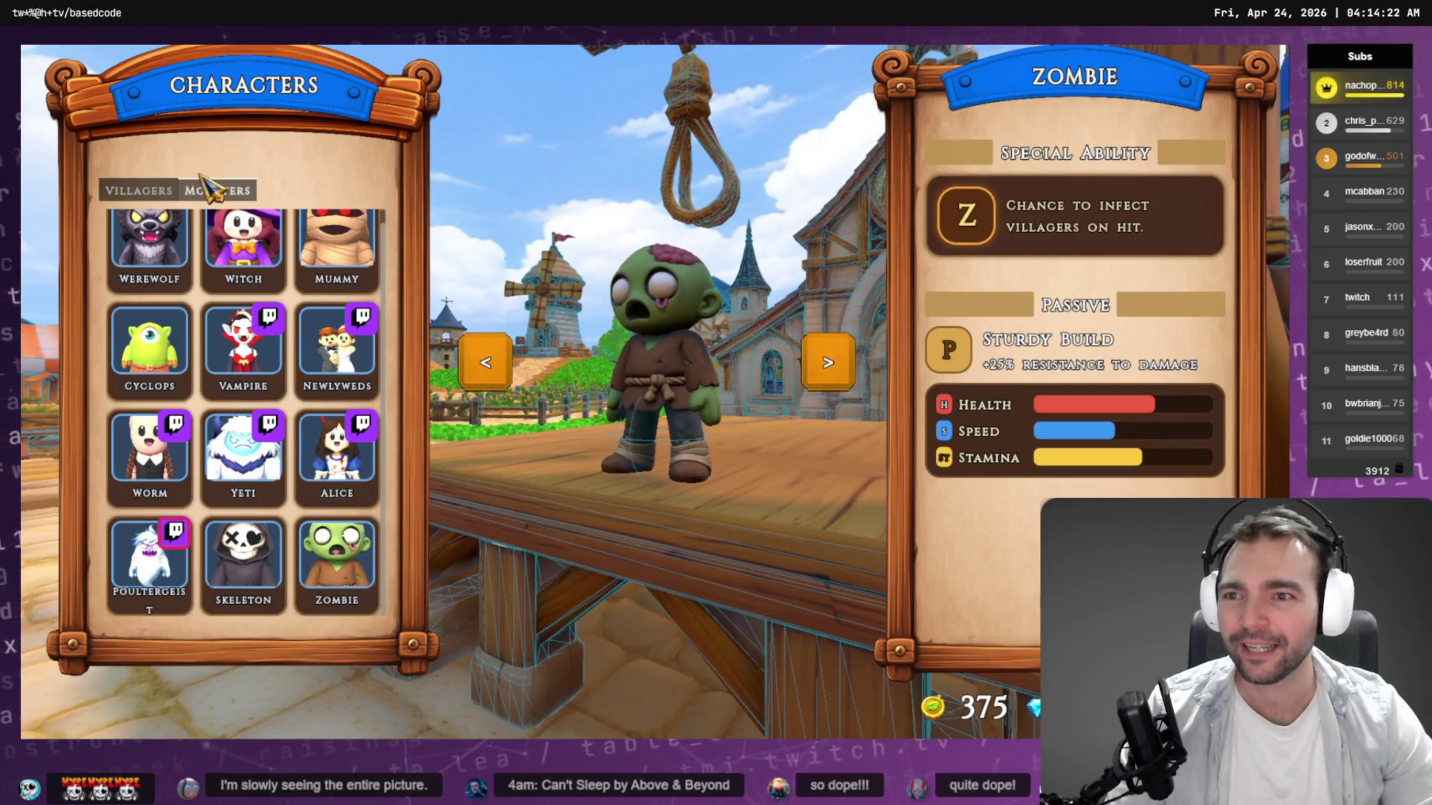
pyautogui.press('Escape')
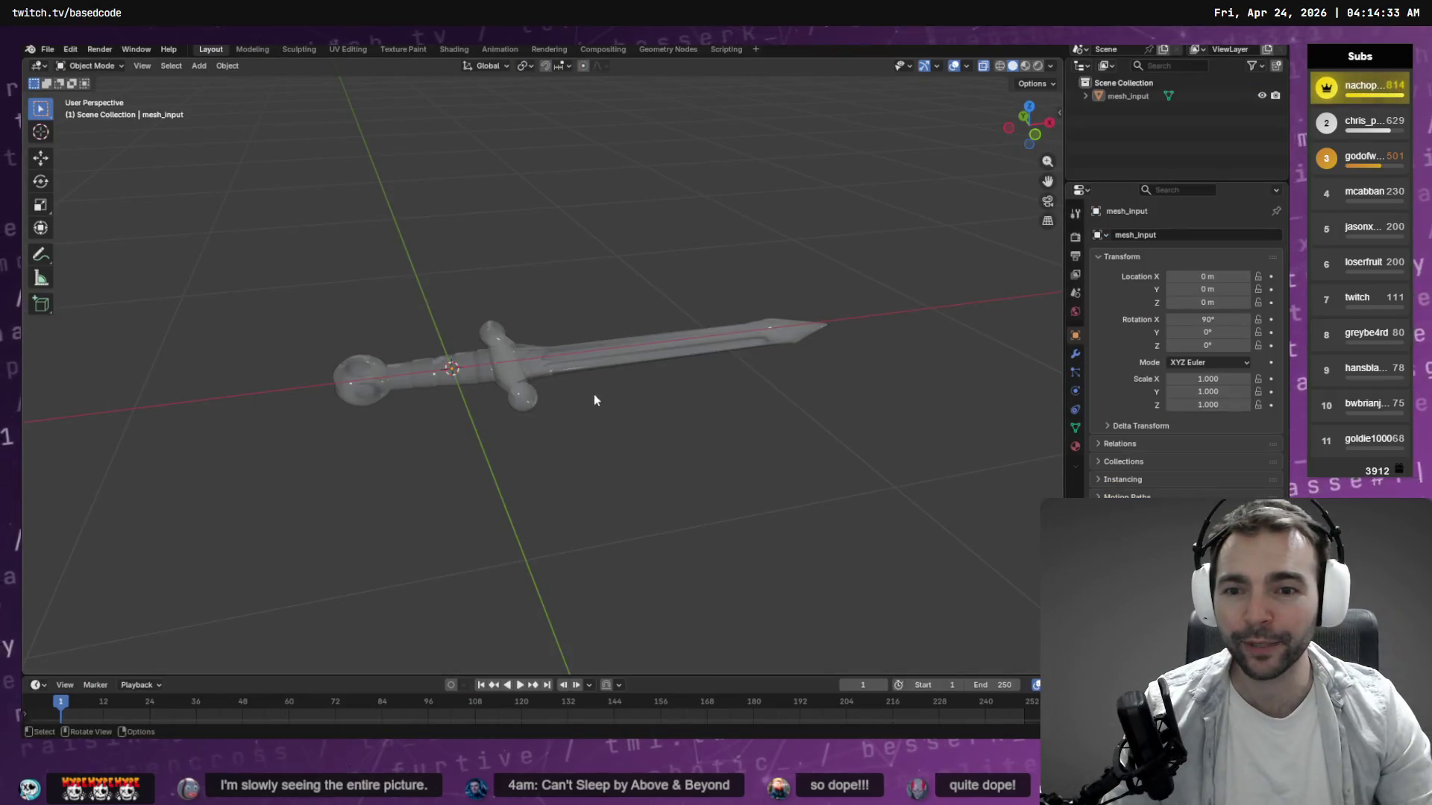
# Orbit the sword model through Wireframe, Solid and Material Preview shading, ending textured.
pyautogui.moveTo(595, 399)
pyautogui.mouseDown()
pyautogui.moveTo(671, 451)
pyautogui.moveTo(907, 150)
pyautogui.mouseUp()
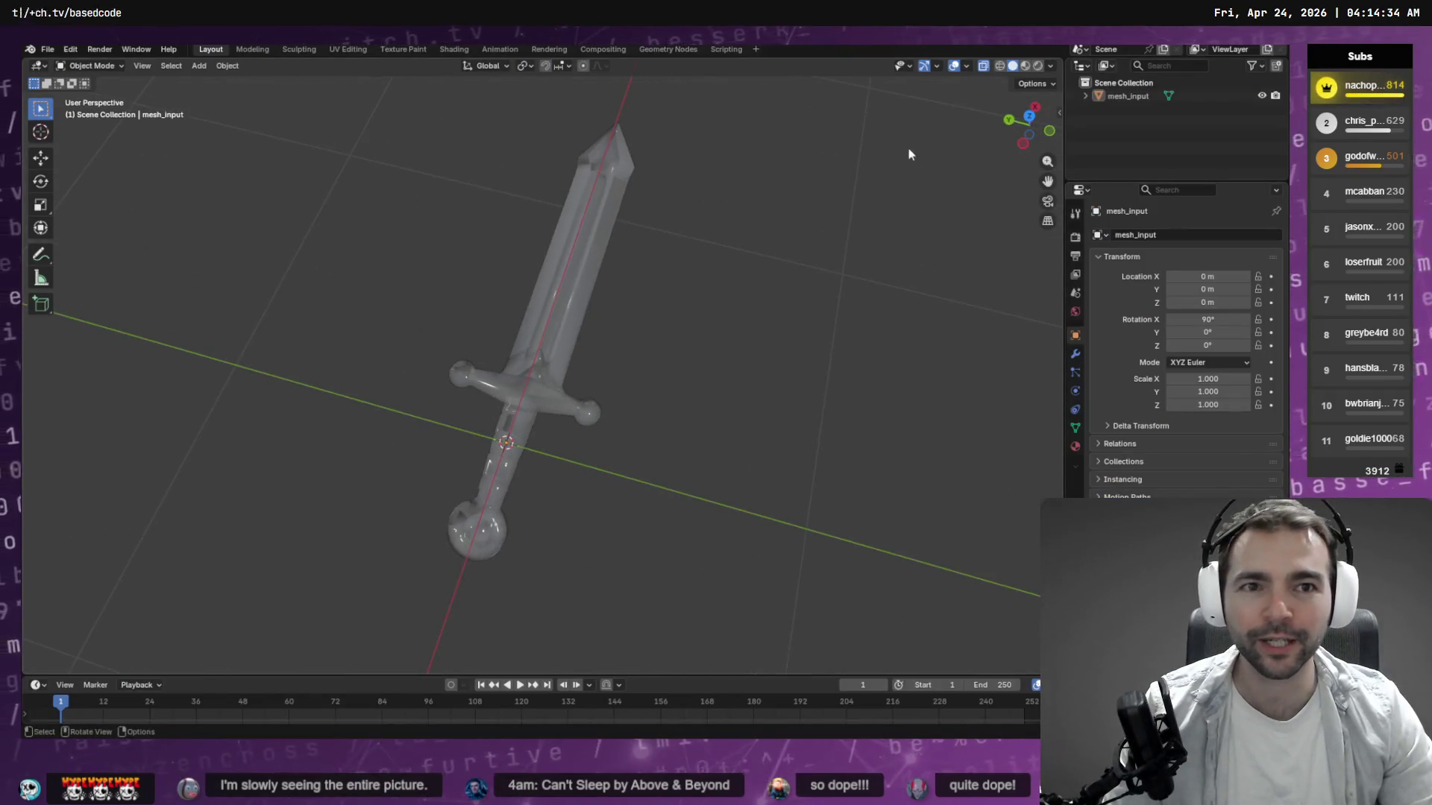
pyautogui.click(1025, 66)
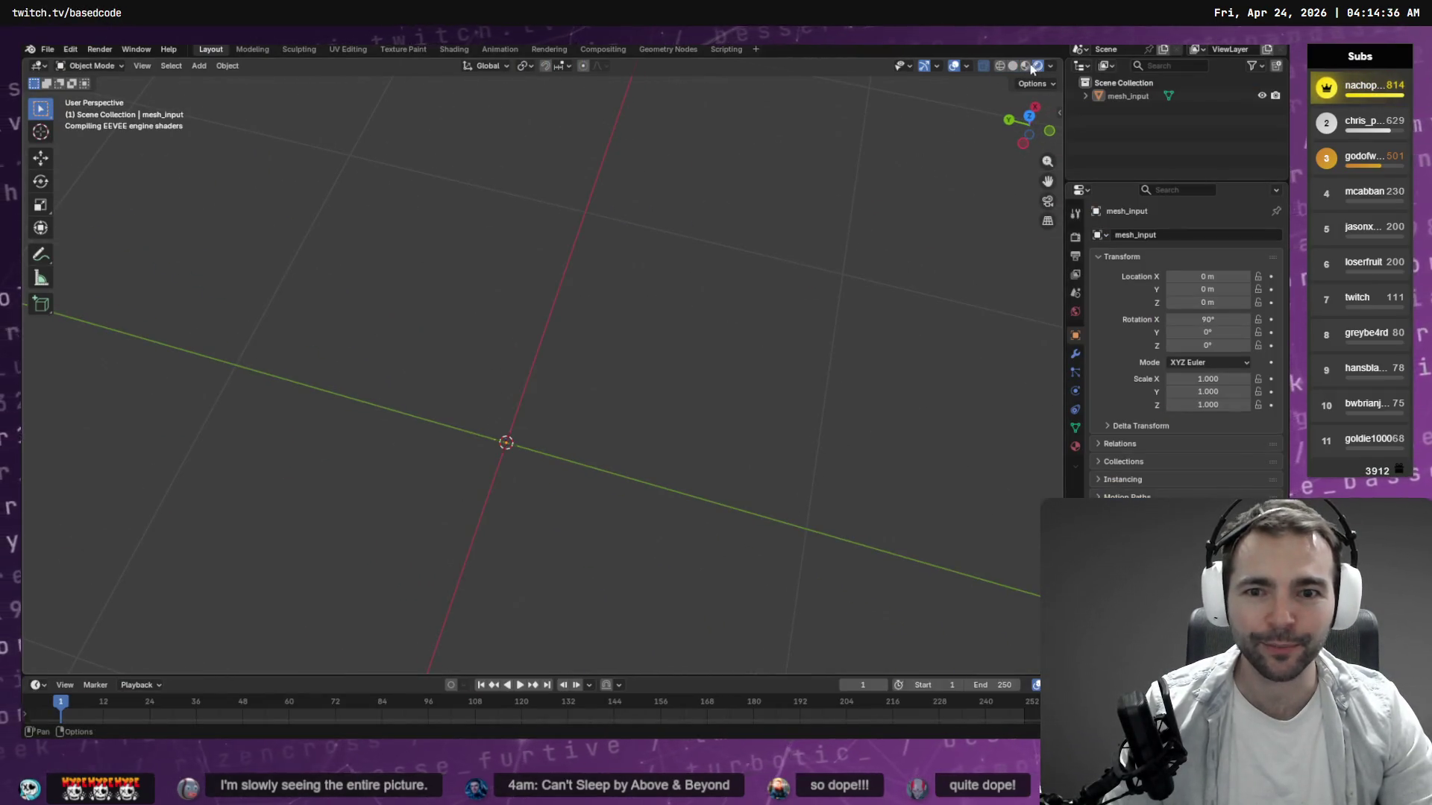
pyautogui.click(1000, 66)
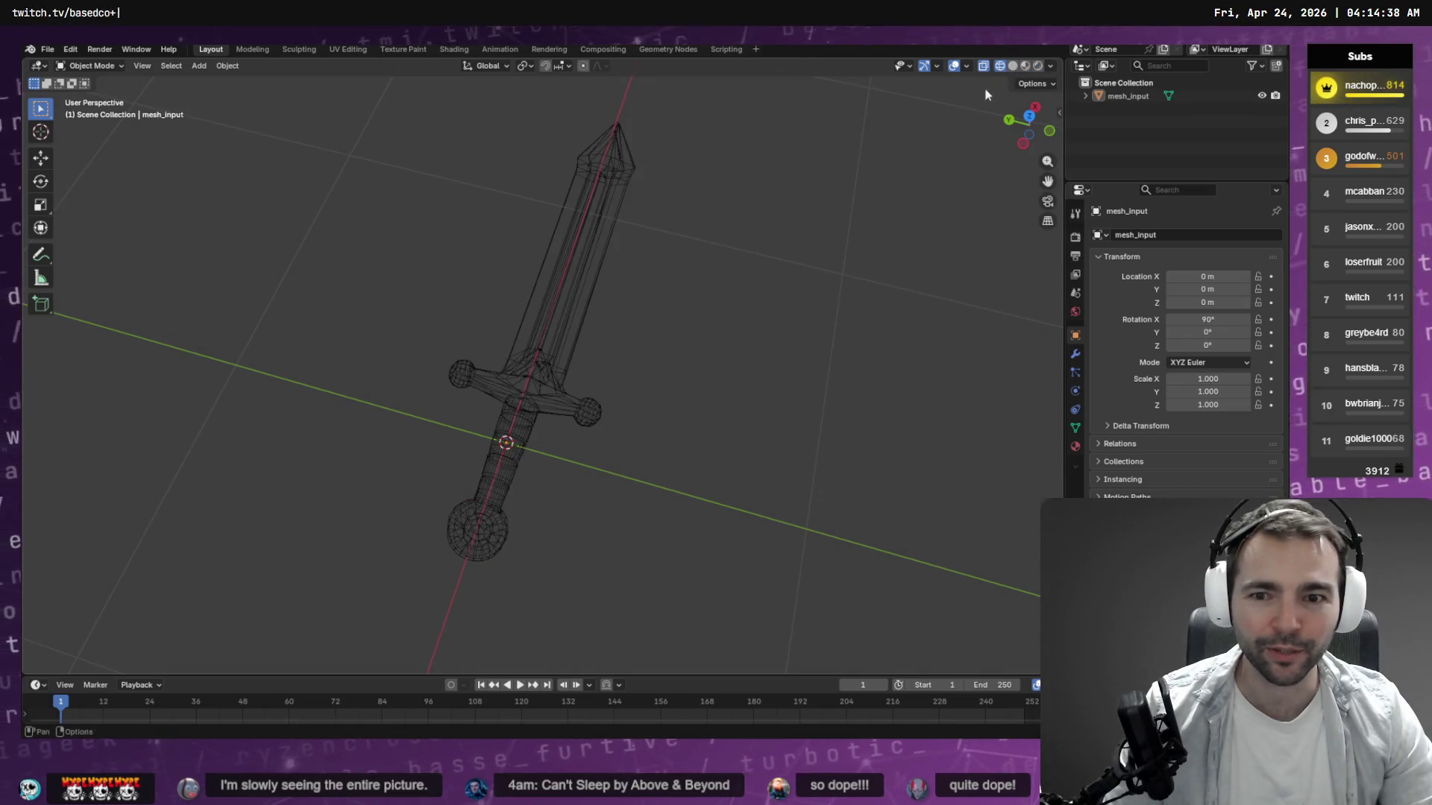
pyautogui.moveTo(729, 321)
pyautogui.mouseDown()
pyautogui.moveTo(671, 291)
pyautogui.moveTo(722, 294)
pyautogui.moveTo(971, 178)
pyautogui.mouseUp()
pyautogui.scroll(3, 671, 291)
pyautogui.click(1014, 65)
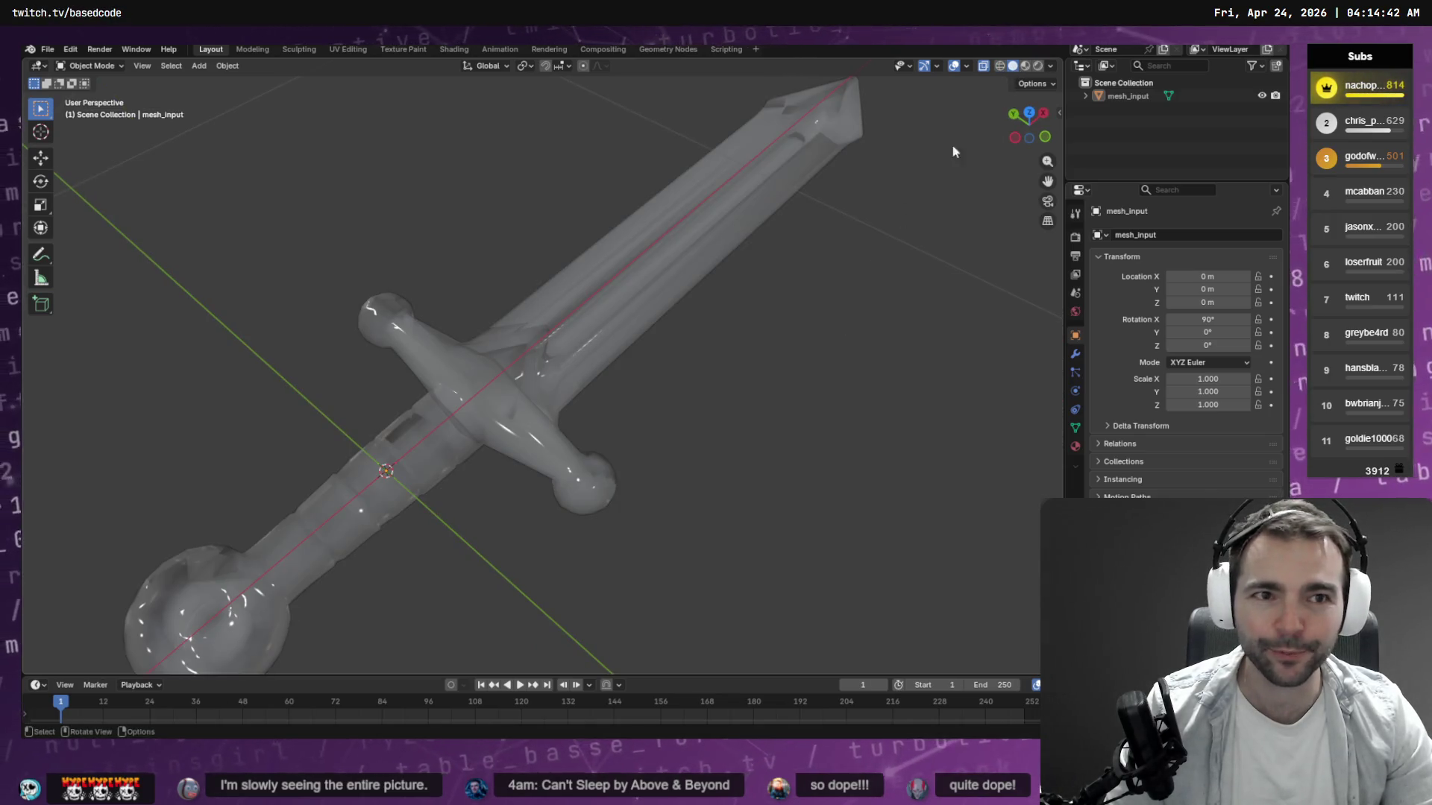
pyautogui.click(1028, 66)
pyautogui.moveTo(848, 360)
pyautogui.mouseDown()
pyautogui.moveTo(783, 313)
pyautogui.moveTo(751, 416)
pyautogui.moveTo(928, 473)
pyautogui.moveTo(1017, 383)
pyautogui.moveTo(718, 454)
pyautogui.moveTo(777, 427)
pyautogui.moveTo(795, 439)
pyautogui.mouseUp()
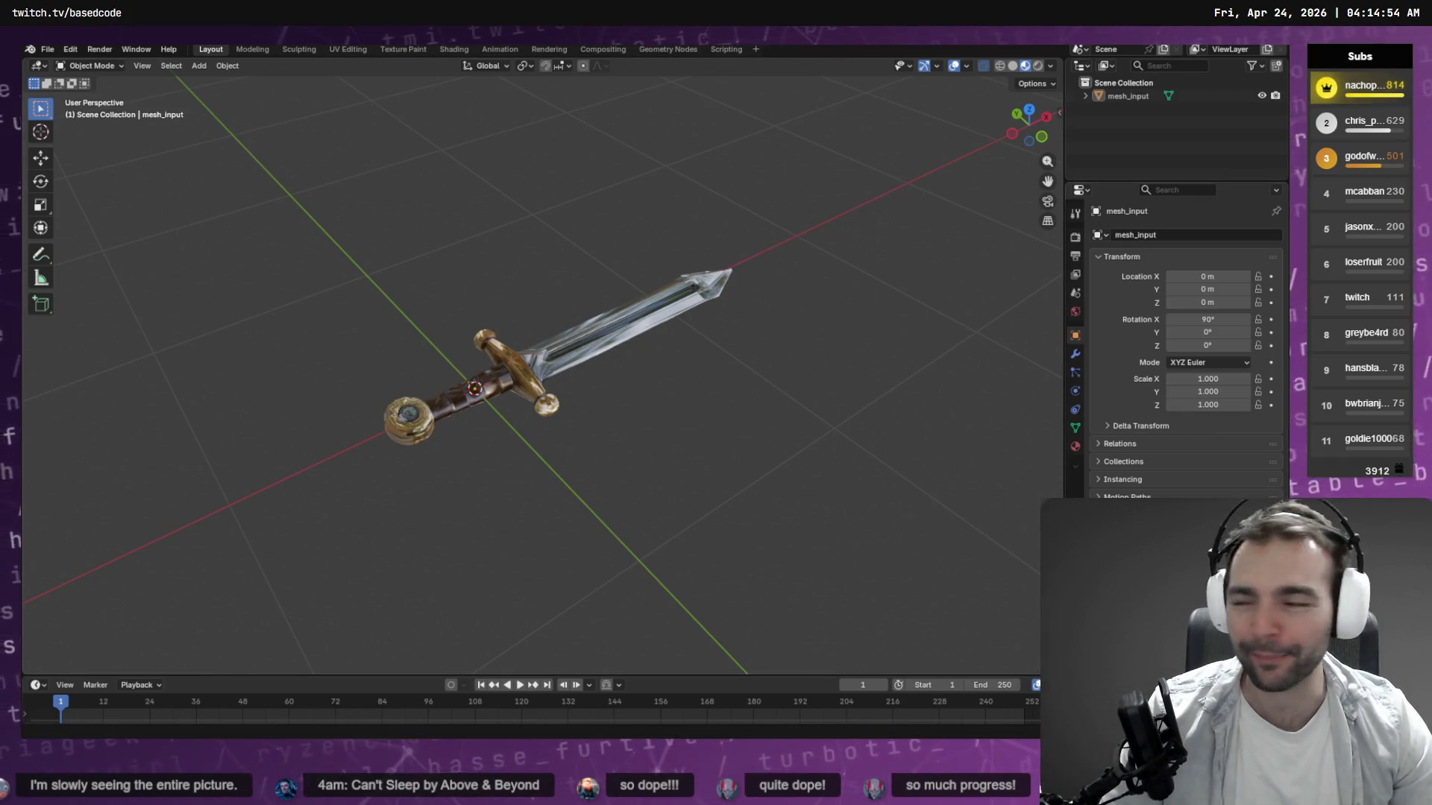
pyautogui.hotkey('alt', 'Tab')
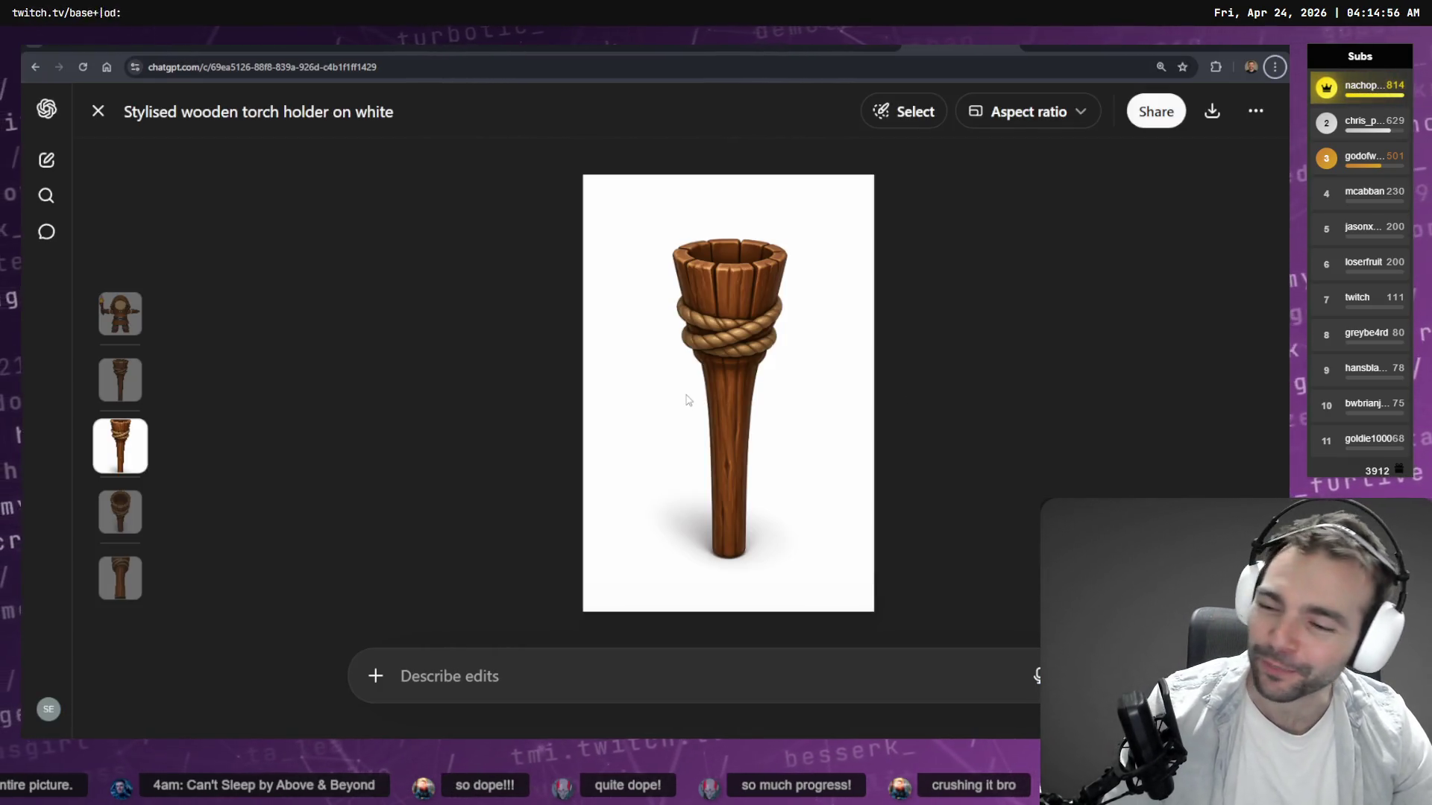
# Copy the stylised wooden torch holder image from its ChatGPT chat to the clipboard.
pyautogui.click(842, 46)
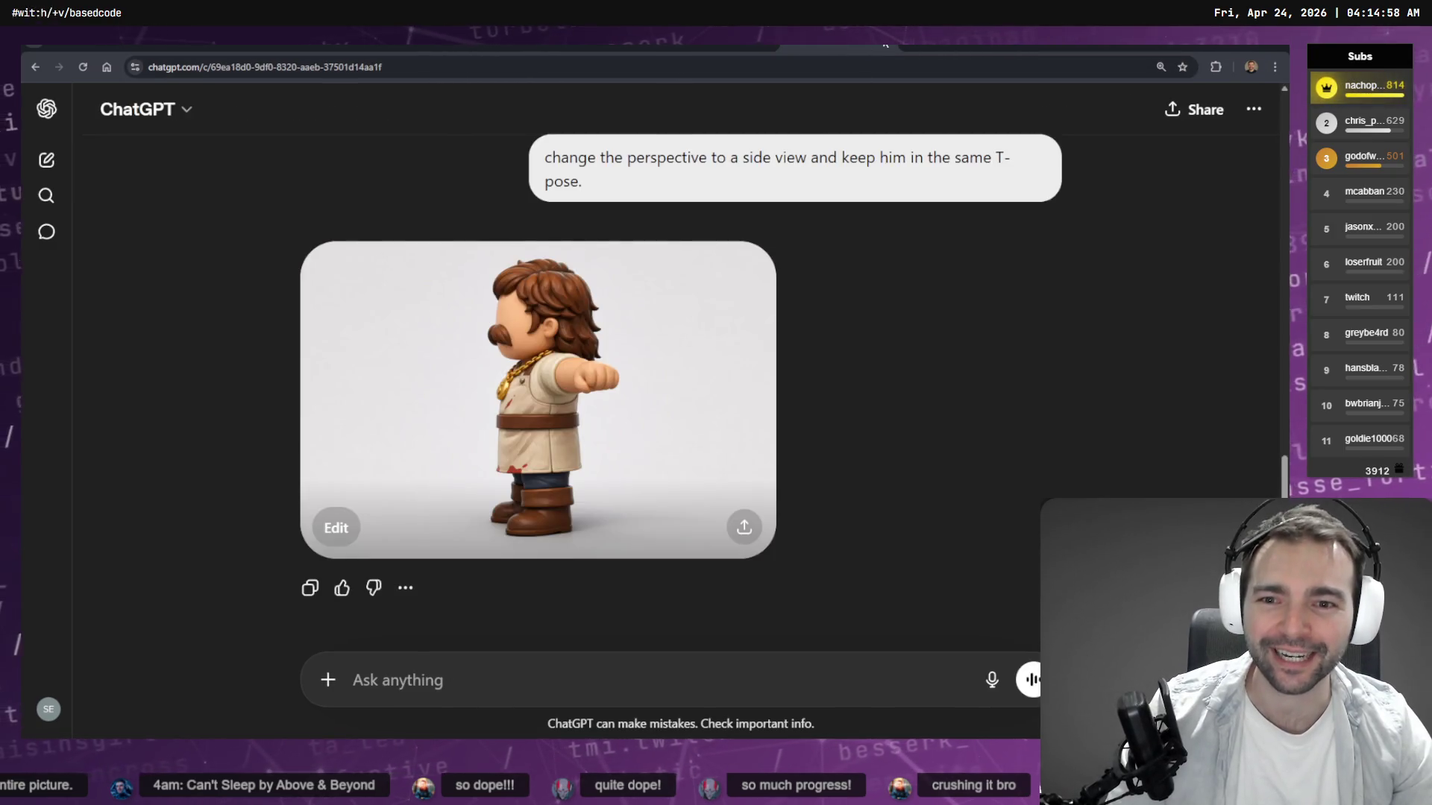
pyautogui.click(962, 46)
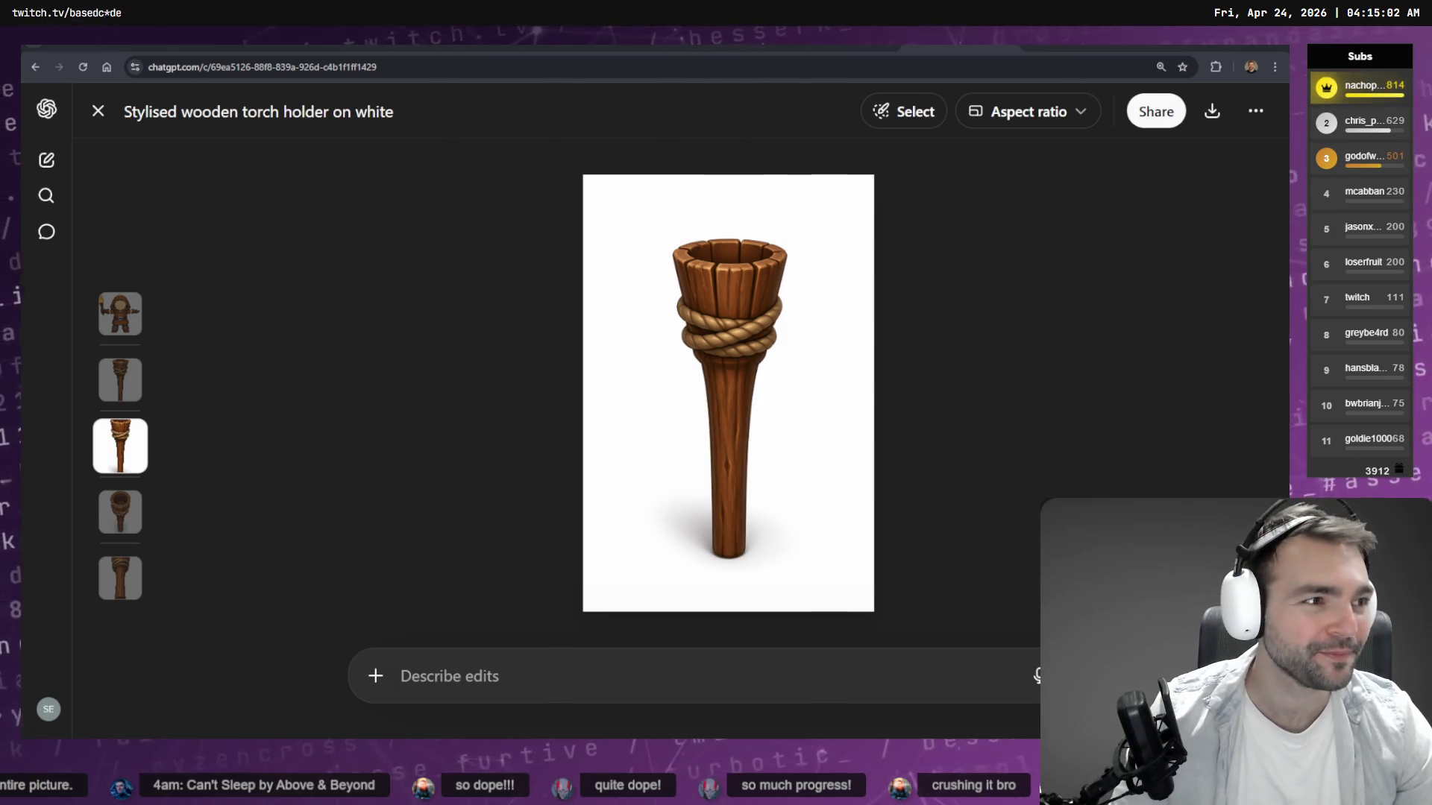
pyautogui.rightClick(797, 297)
pyautogui.click(857, 352)
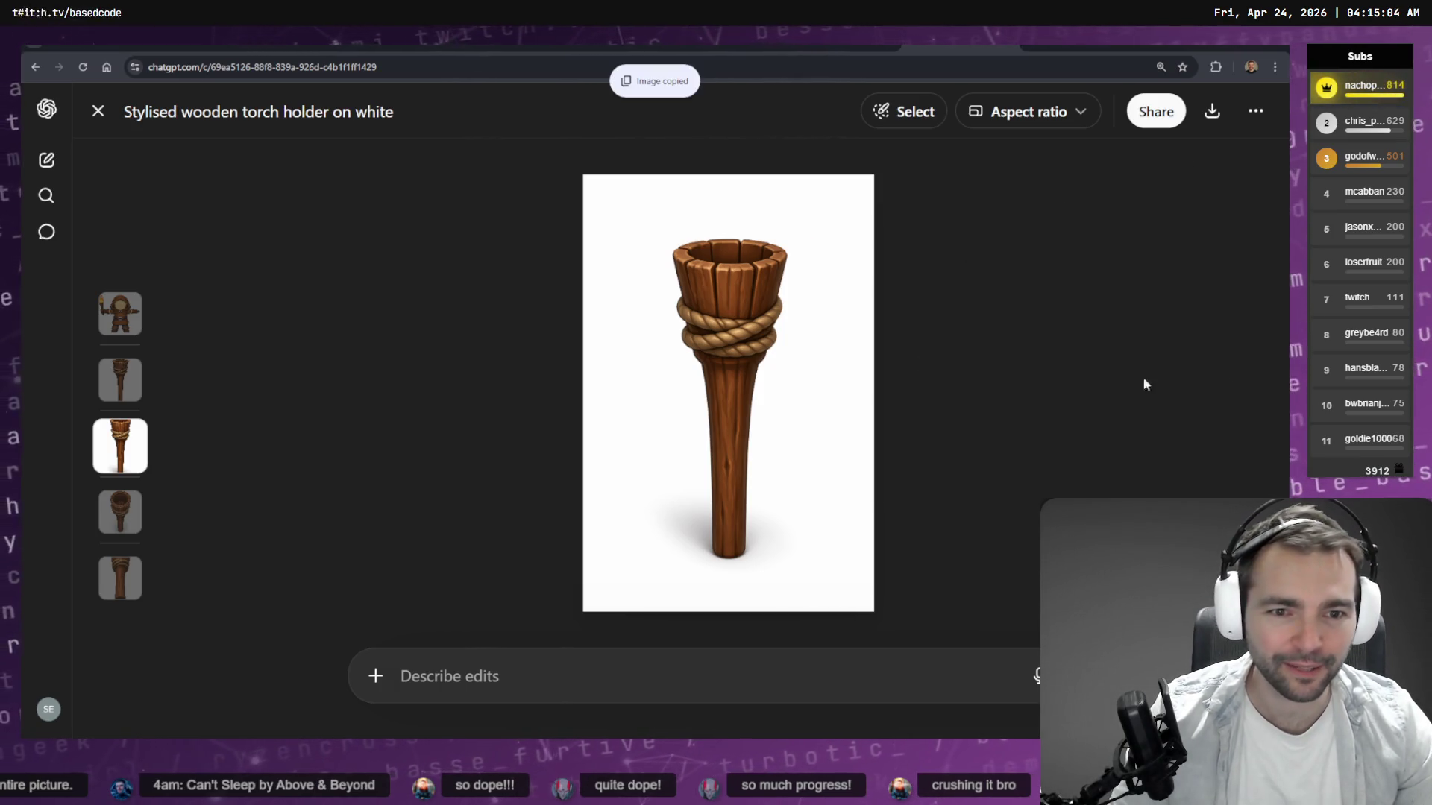
pyautogui.hotkey('alt', 'Tab')
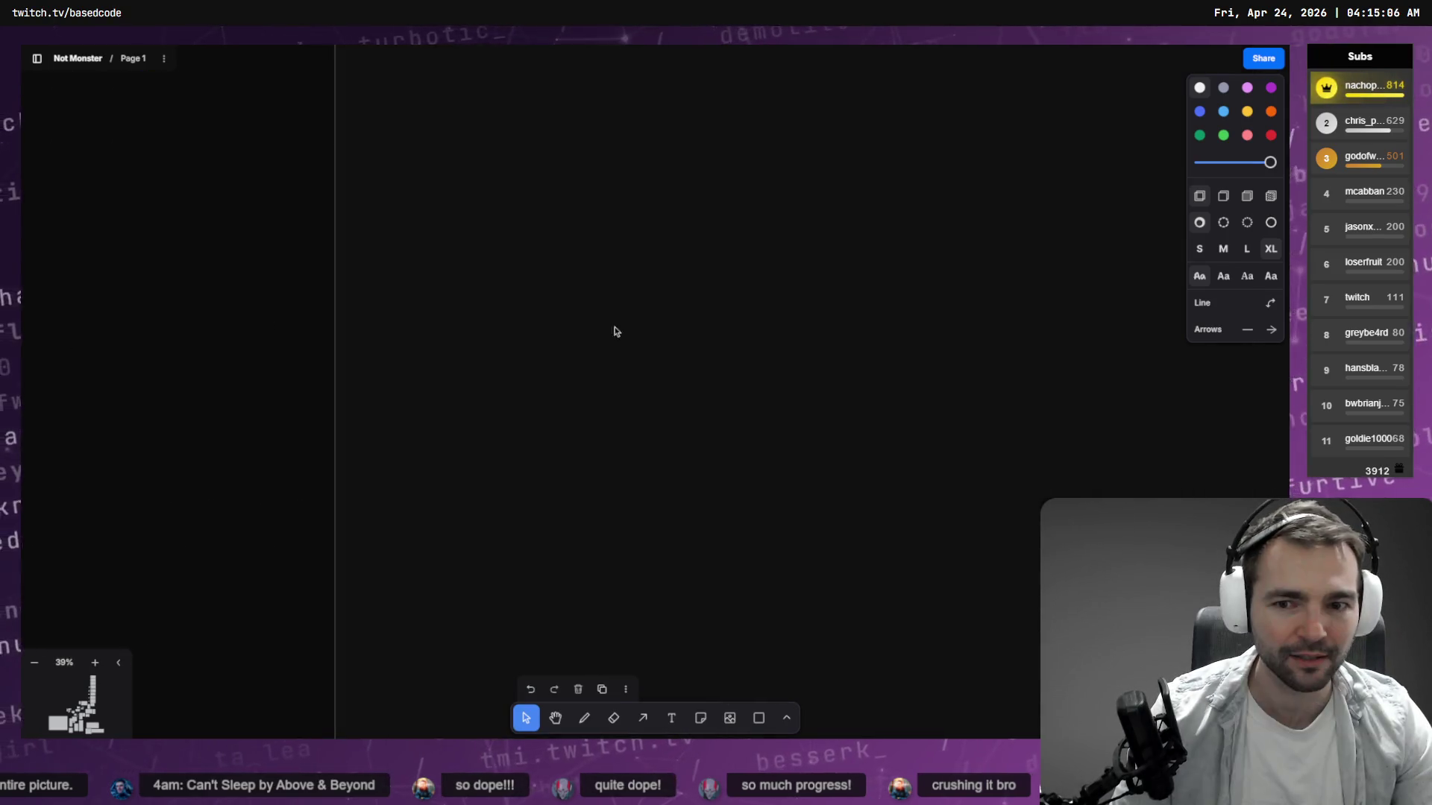
# Paste the torch image onto the board, shrink it and drop it over the Torch box.
pyautogui.scroll(-5, 614, 326)
pyautogui.scroll(-10, 448, 542)
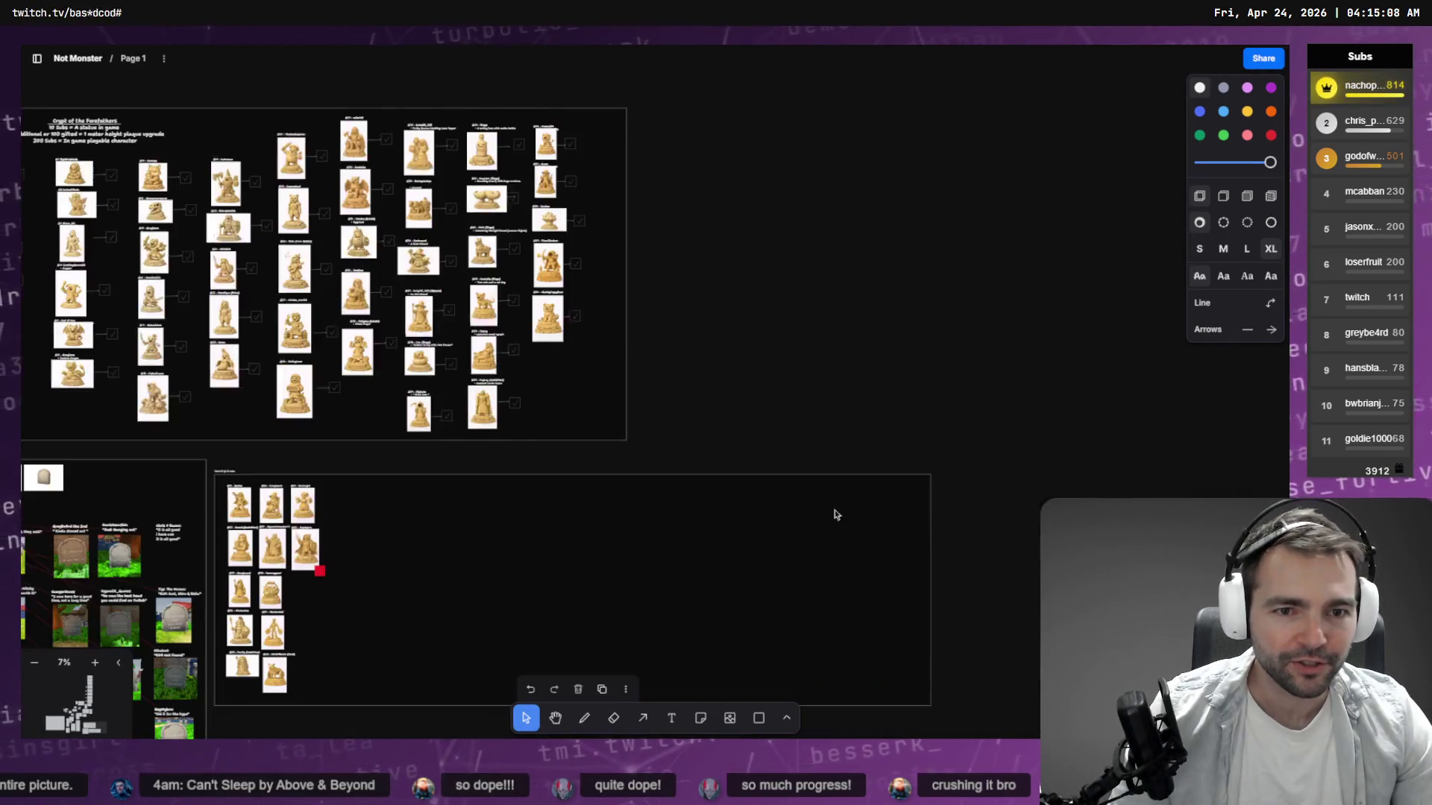
pyautogui.scroll(10, 719, 364)
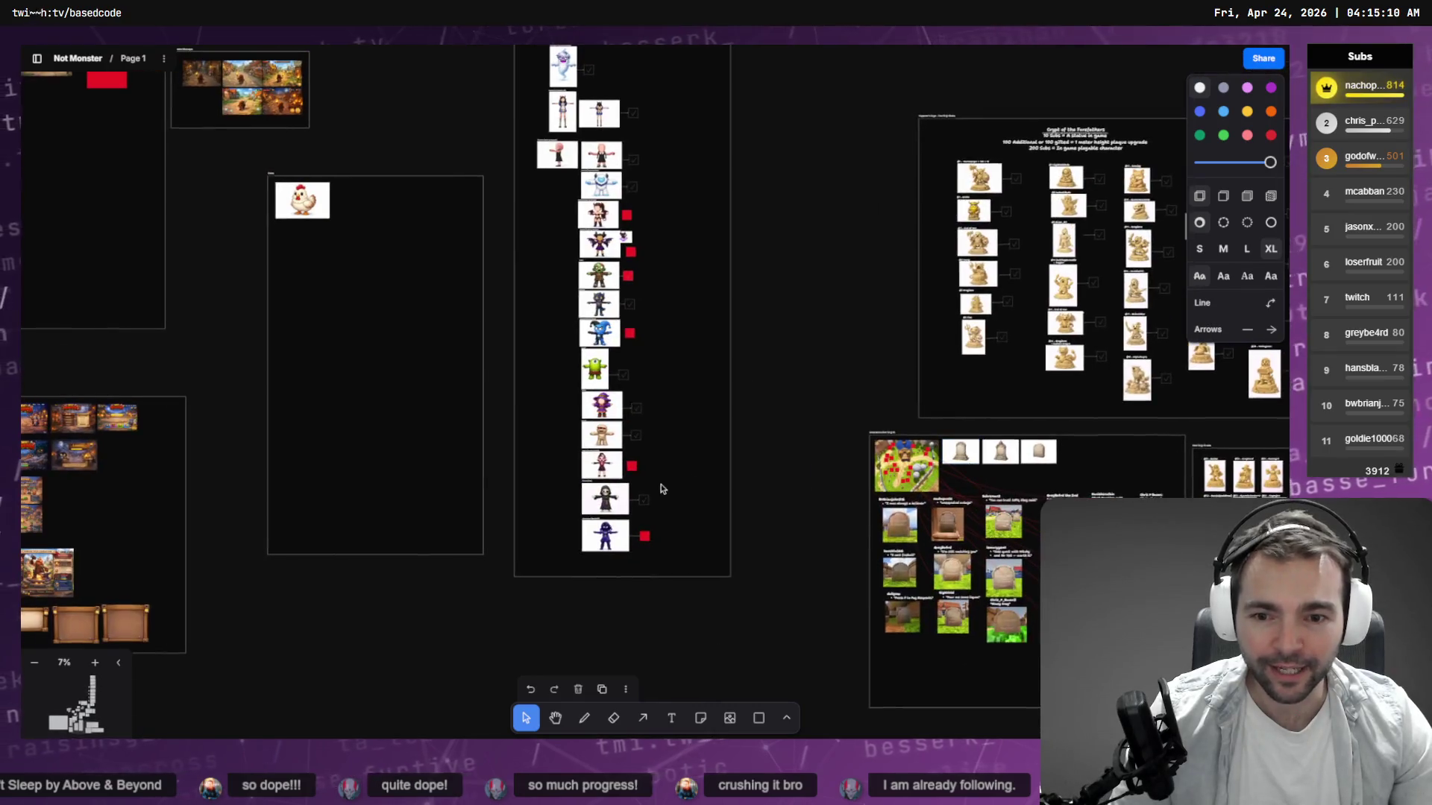
pyautogui.scroll(15, 739, 590)
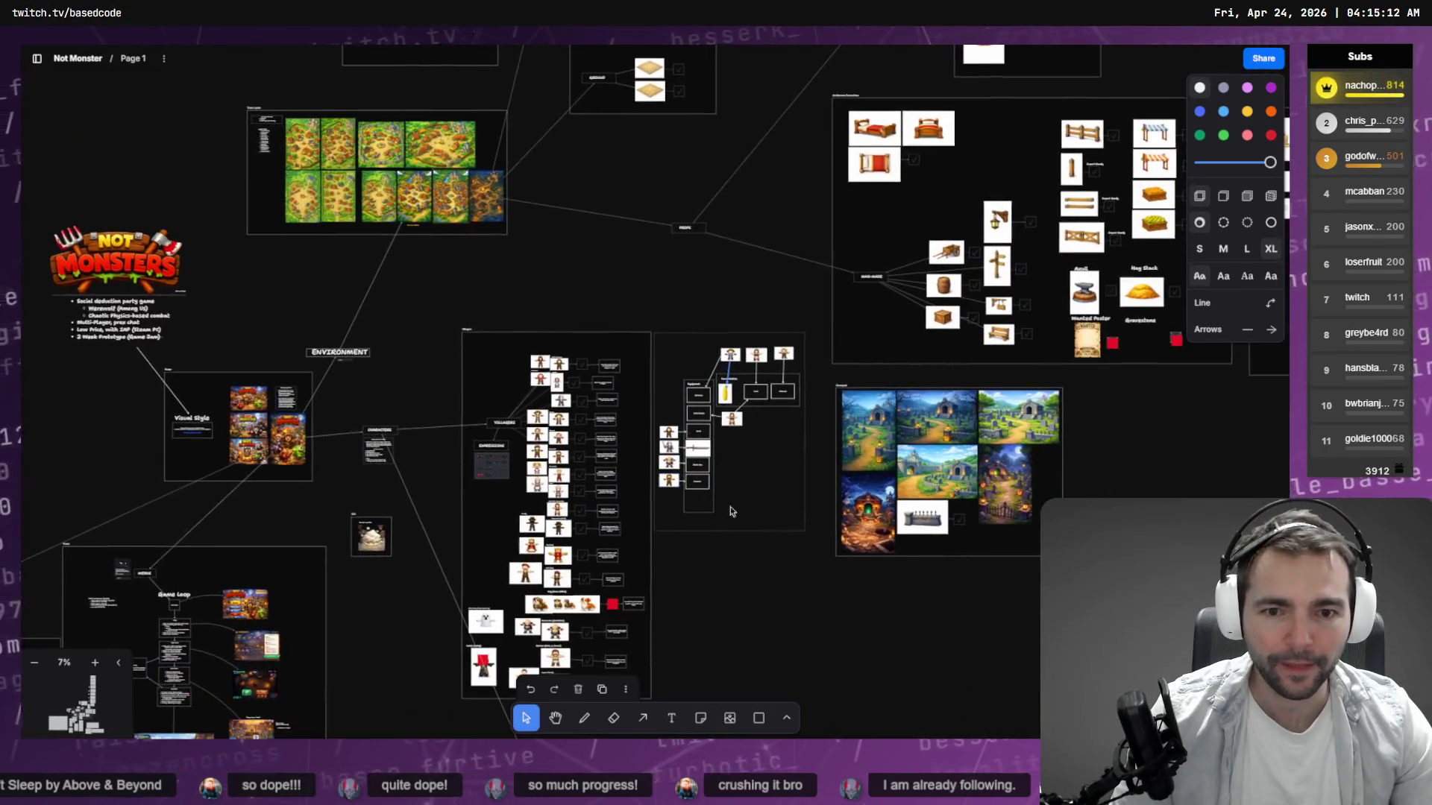
pyautogui.scroll(-5, 649, 296)
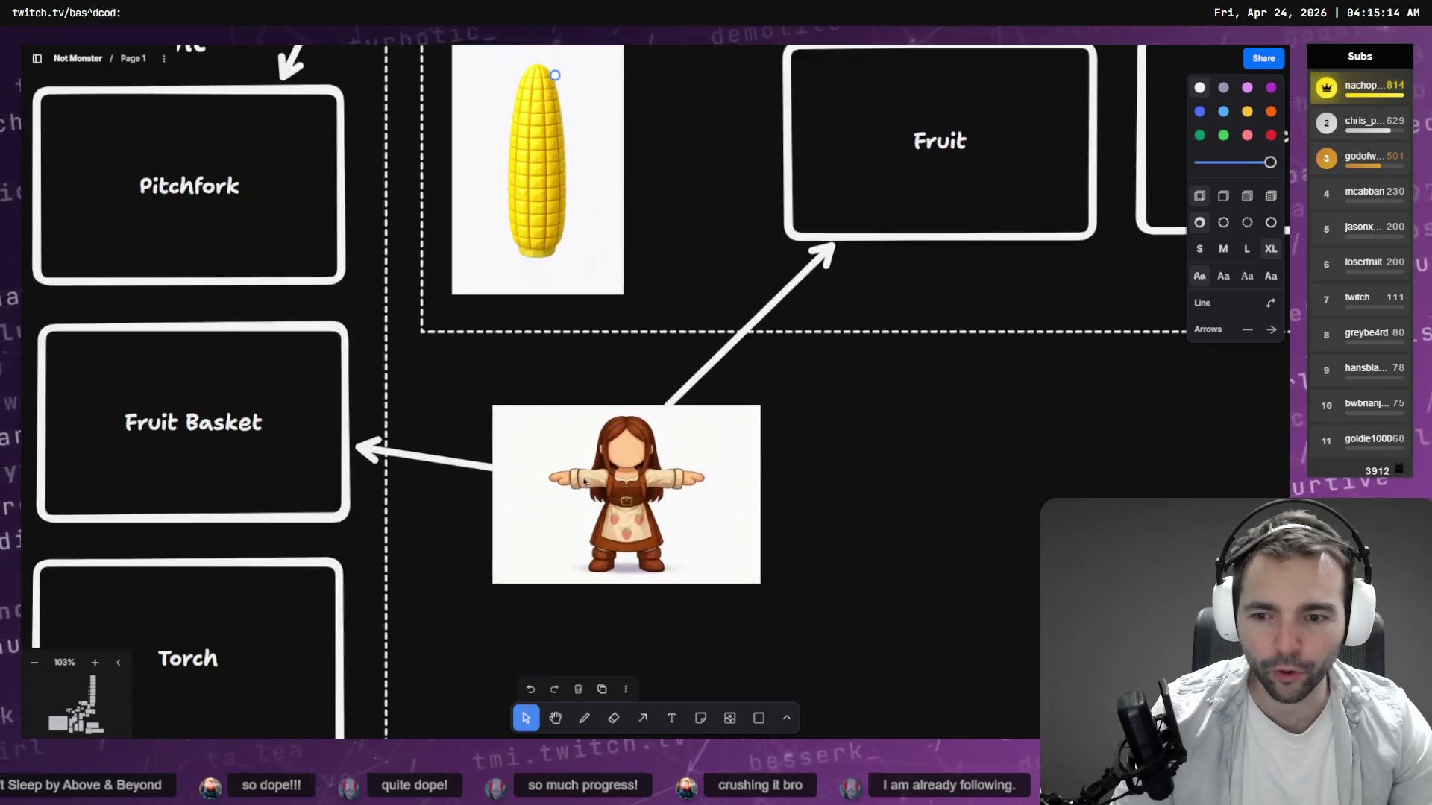
pyautogui.scroll(-2, 556, 566)
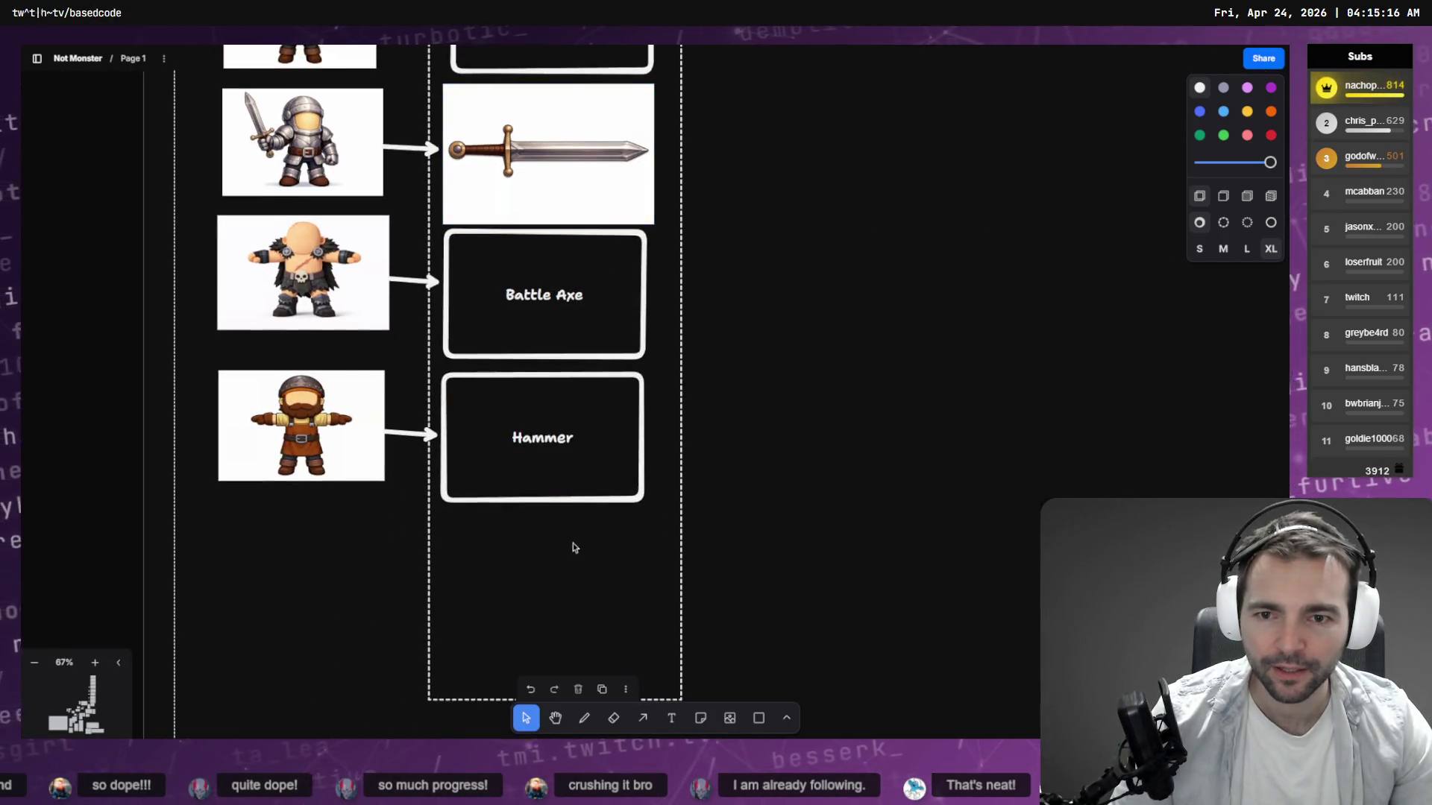
pyautogui.scroll(6, 572, 546)
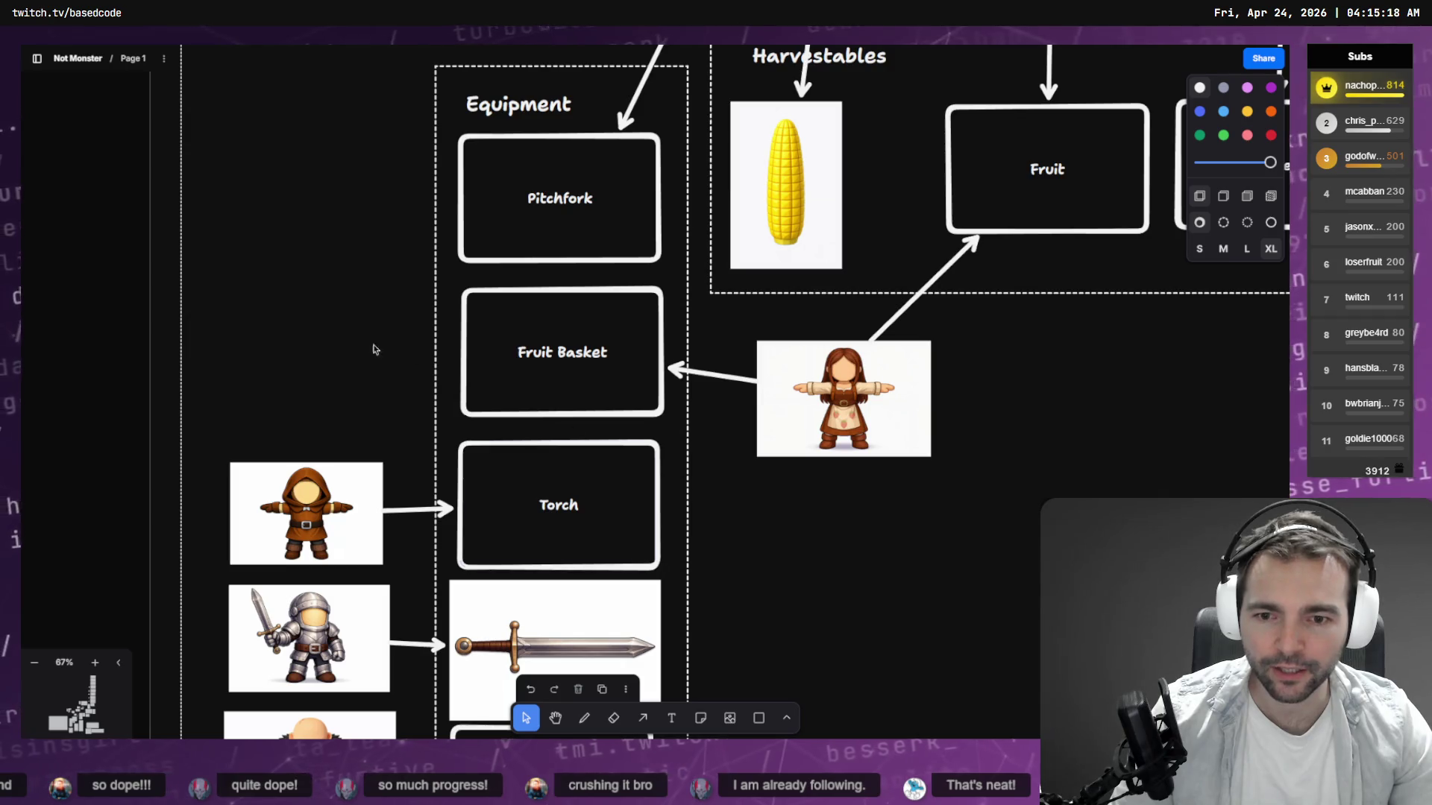
pyautogui.hotkey('ctrl', 'v')
pyautogui.moveTo(428, 51); pyautogui.dragTo(787, 589)
pyautogui.moveTo(798, 645)
pyautogui.mouseDown()
pyautogui.moveTo(571, 497)
pyautogui.moveTo(485, 486)
pyautogui.mouseUp()
# Delete the Torch box, settle the image in its slot and reconnect the hooded character's arrow to it.
pyautogui.click(659, 457)
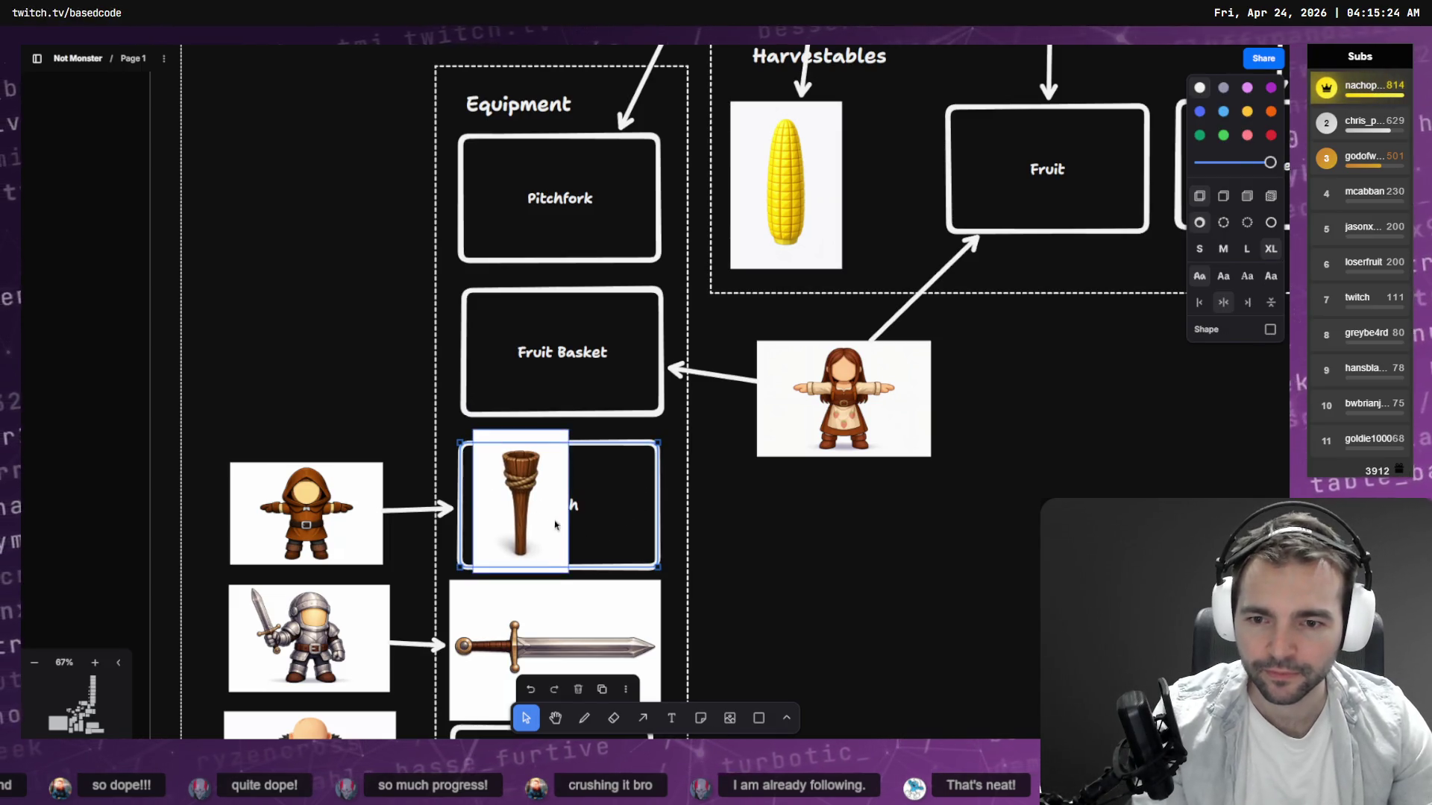
pyautogui.click(660, 462)
pyautogui.click(659, 473)
pyautogui.press('Delete')
pyautogui.moveTo(522, 500); pyautogui.dragTo(570, 499)
pyautogui.click(457, 509)
pyautogui.moveTo(457, 510); pyautogui.dragTo(568, 503)
pyautogui.scroll(-4, 598, 550)
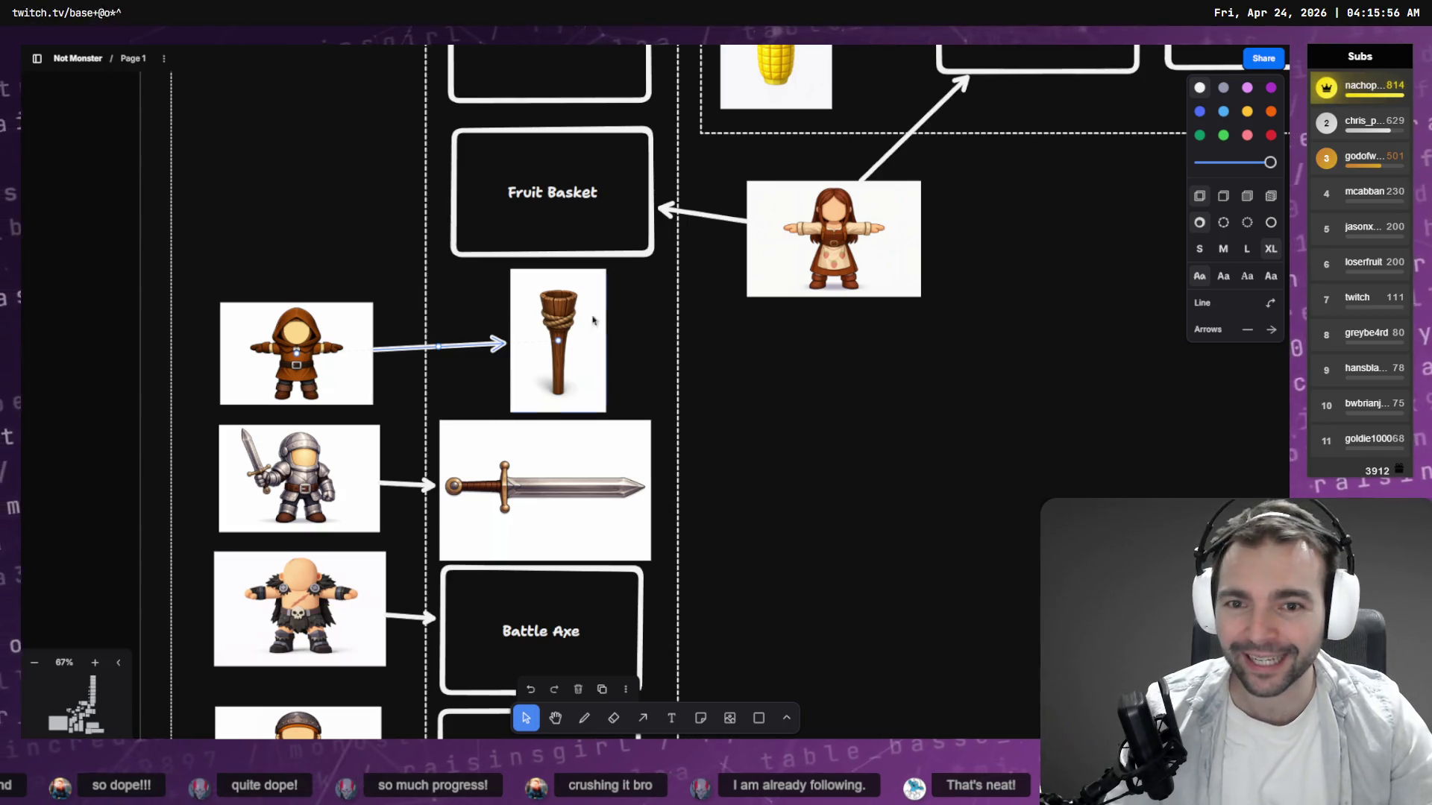
# Zoom out to 35% and shift the Harvestables corn image slightly up and to the right.
pyautogui.click(854, 386)
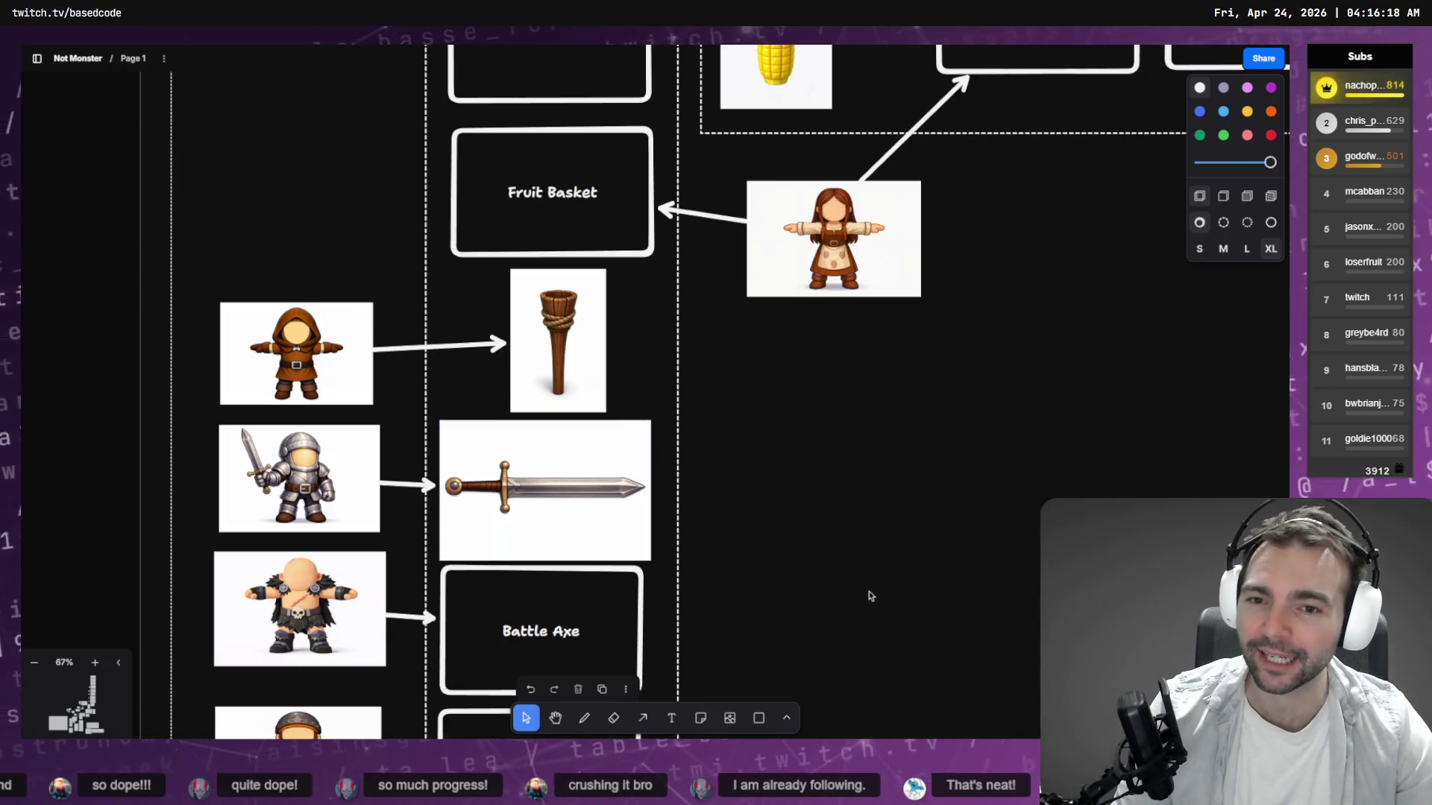
pyautogui.scroll(-2, 869, 592)
pyautogui.scroll(-5, 888, 527)
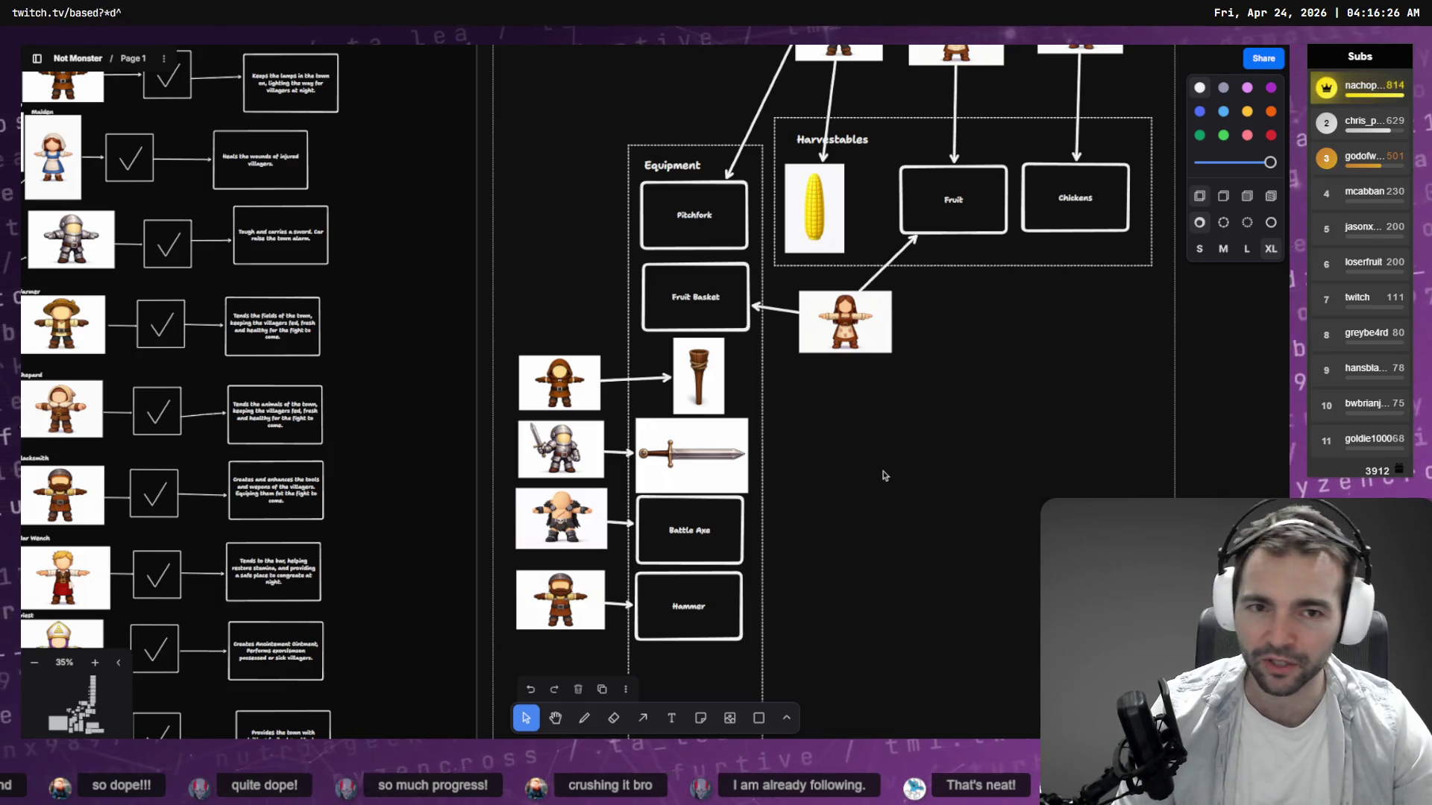
pyautogui.scroll(1, 823, 409)
pyautogui.hscroll(2, 823, 409)
pyautogui.hscroll(5, 823, 409)
pyautogui.scroll(1, 824, 410)
pyautogui.moveTo(589, 296); pyautogui.dragTo(610, 290)
pyautogui.click(776, 557)
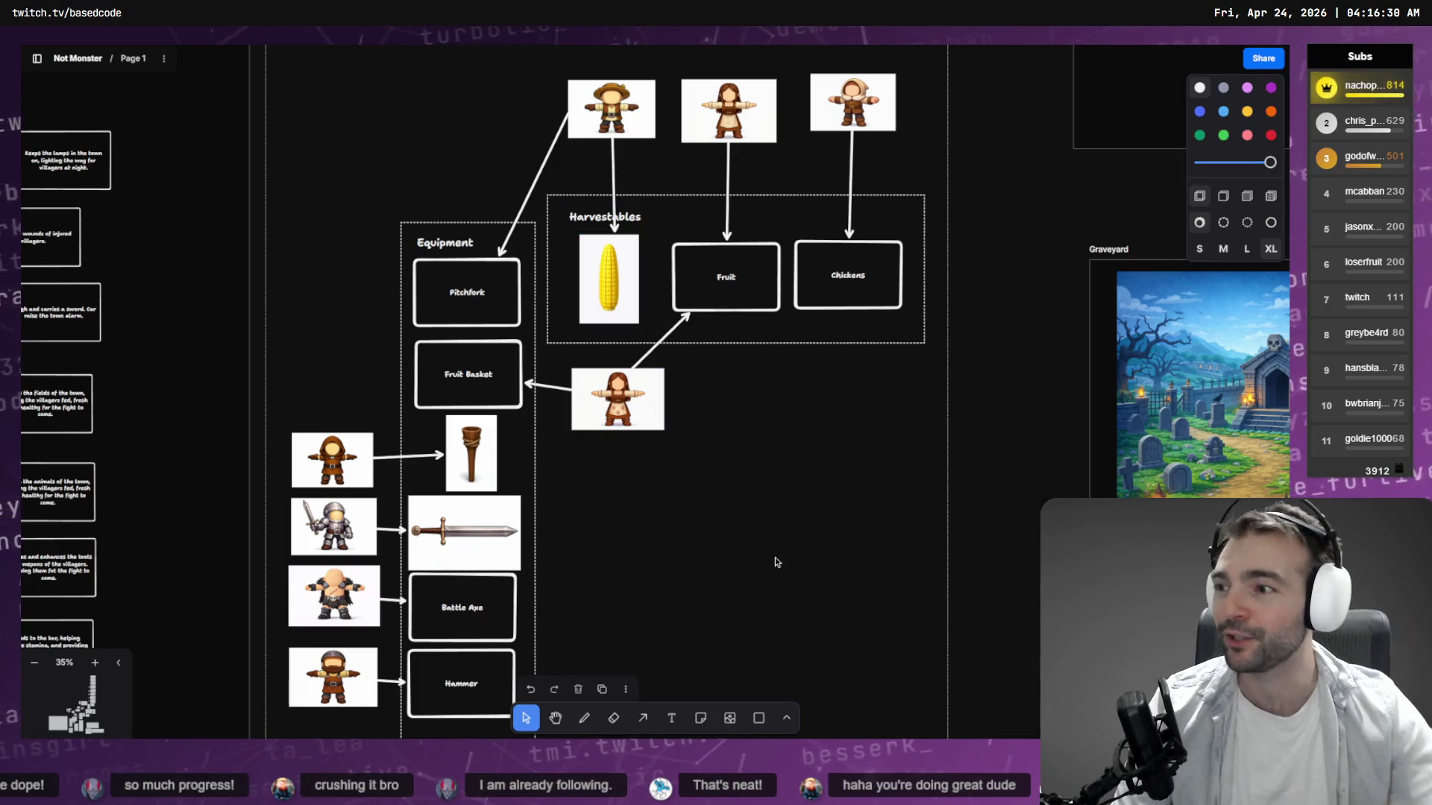
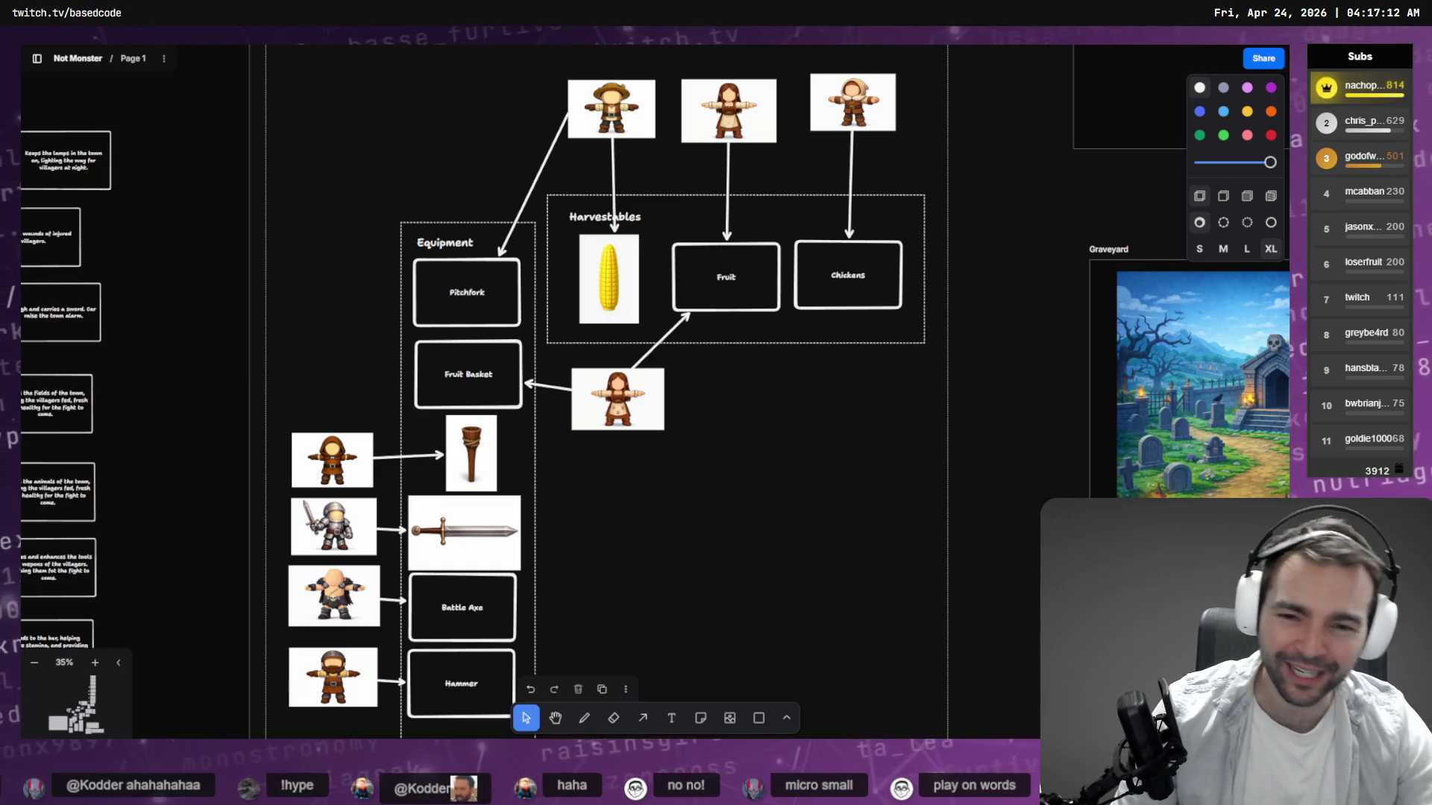
# Review the Equipment and Harvestables diagrams on the Not Monster board, then switch to the Codex terminal.
pyautogui.scroll(-2, 735, 495)
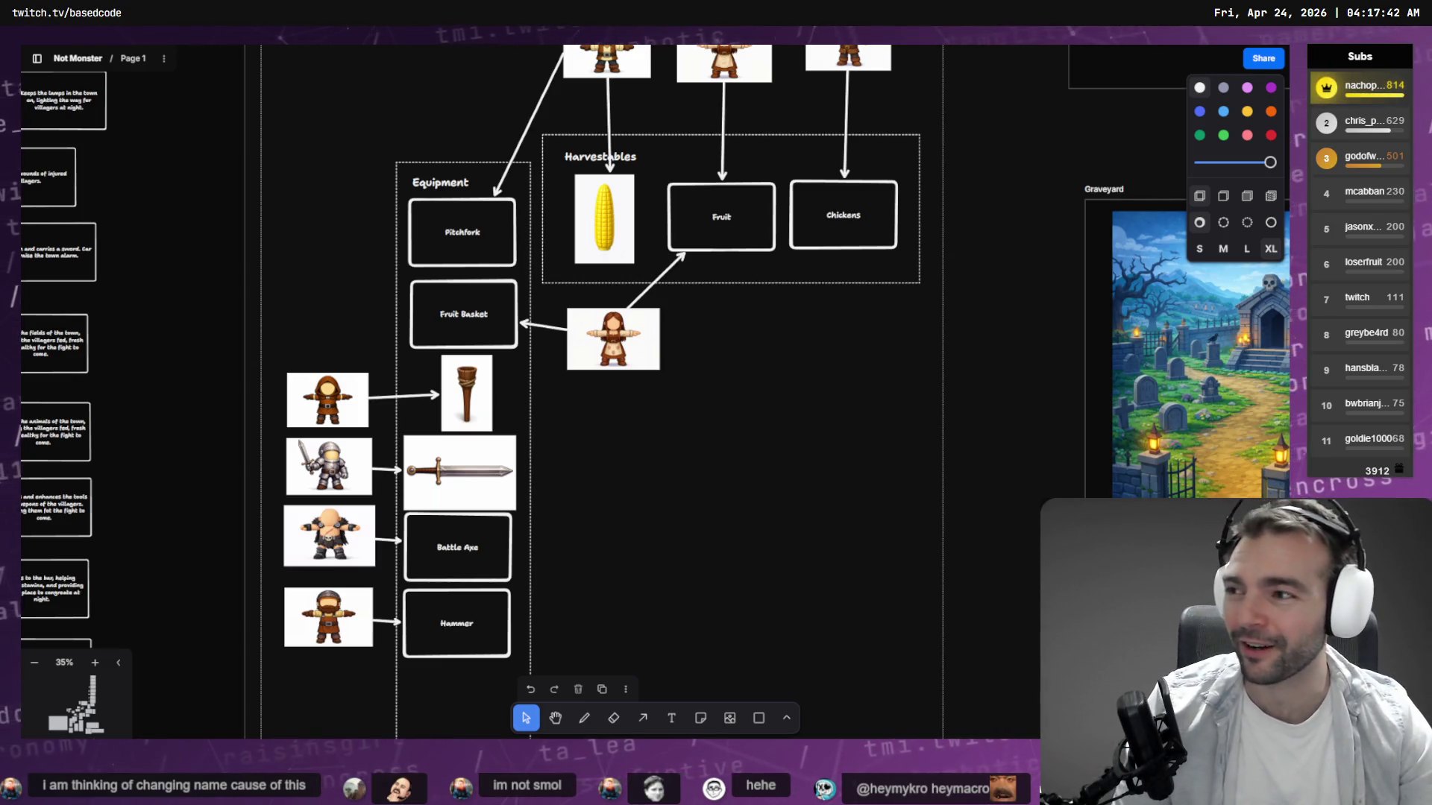
pyautogui.scroll(-2, 664, 460)
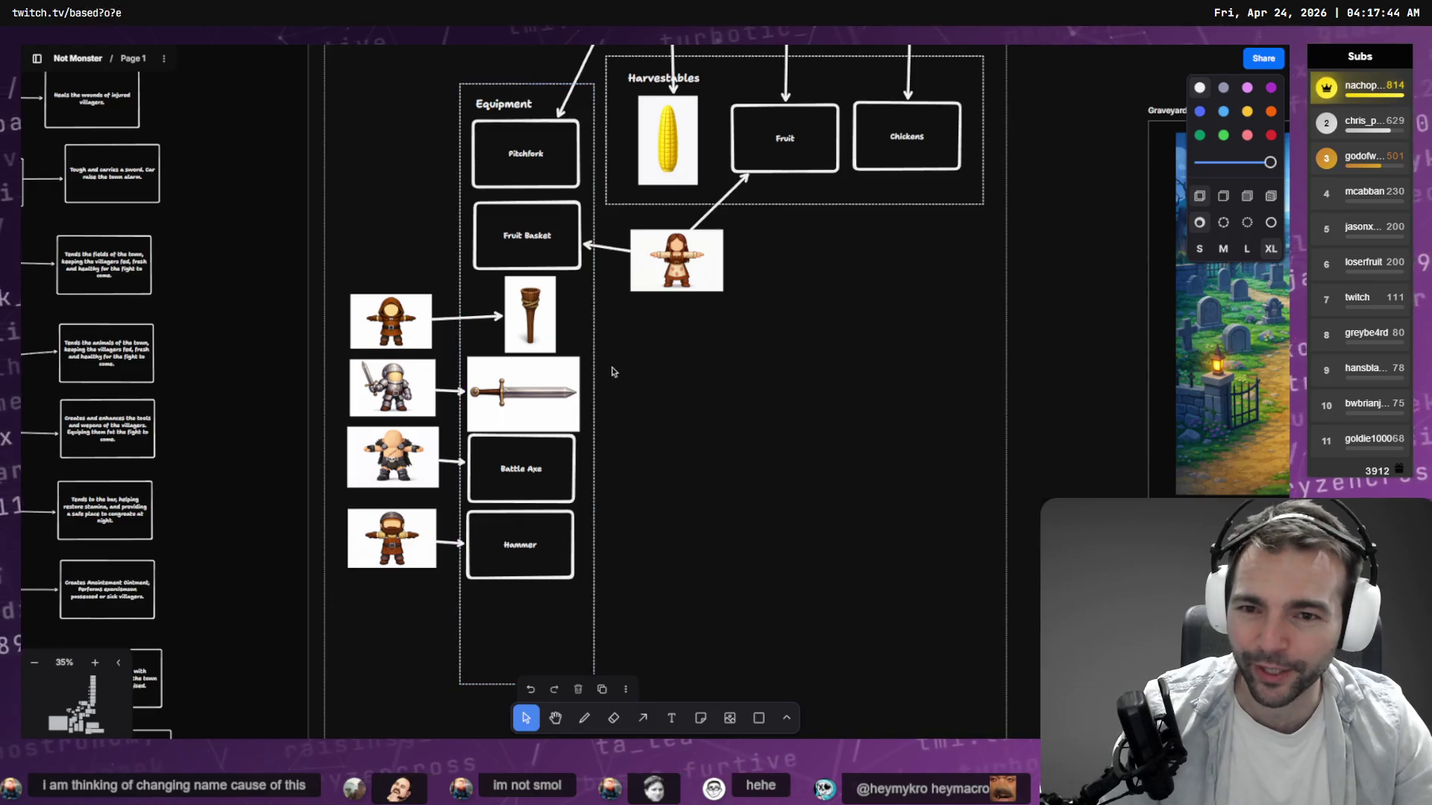
pyautogui.moveTo(611, 371); pyautogui.dragTo(658, 387)
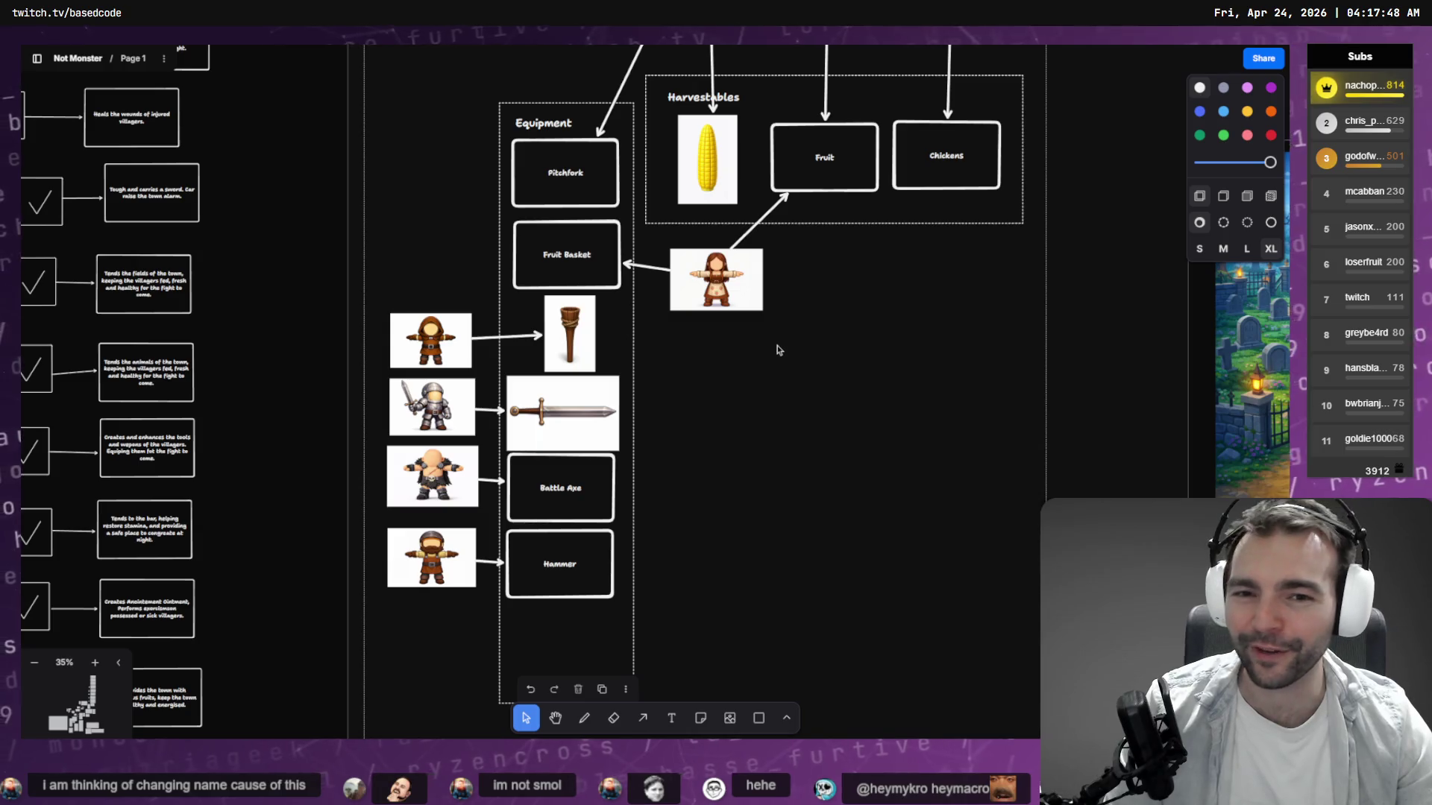
pyautogui.scroll(-3, 764, 441)
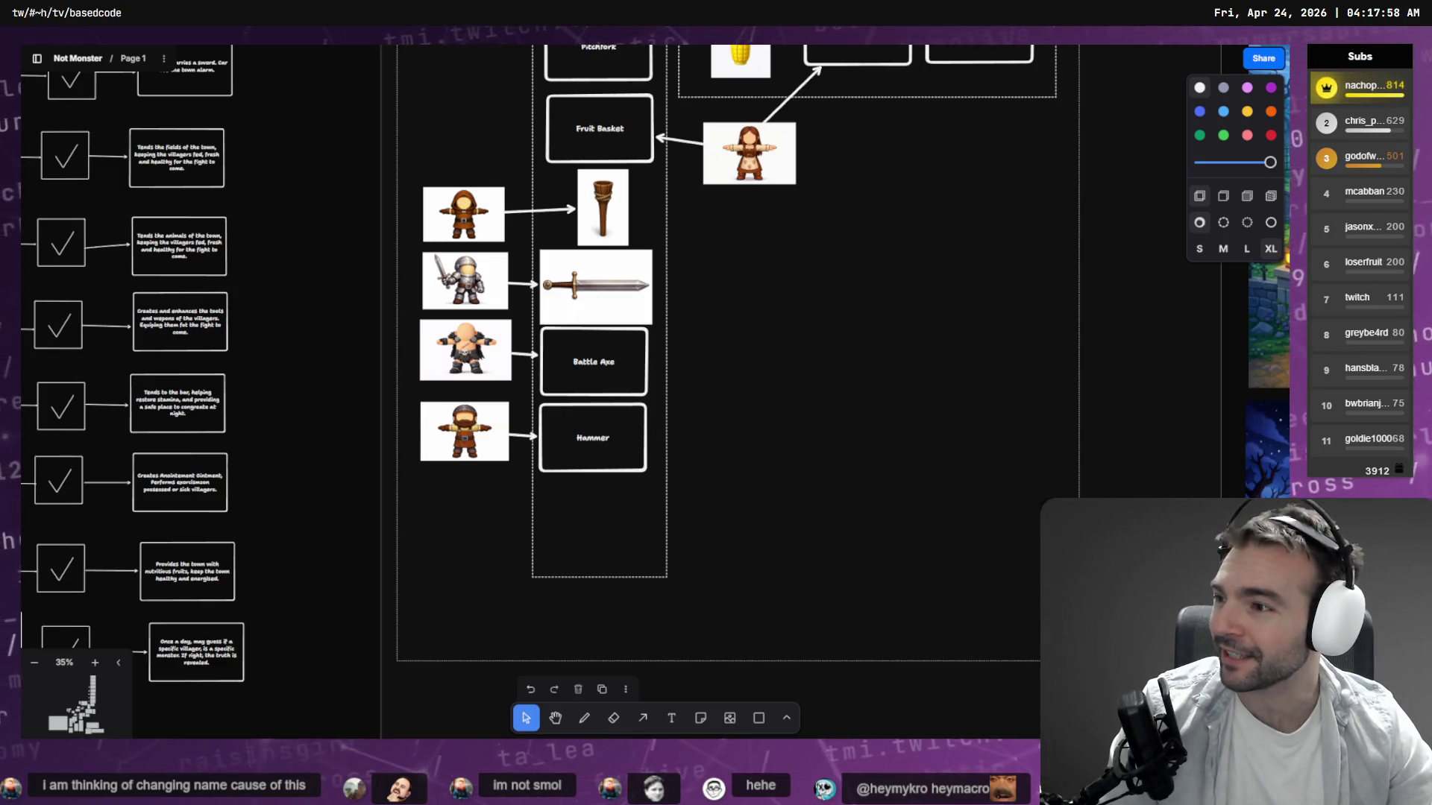
pyautogui.scroll(5, 666, 404)
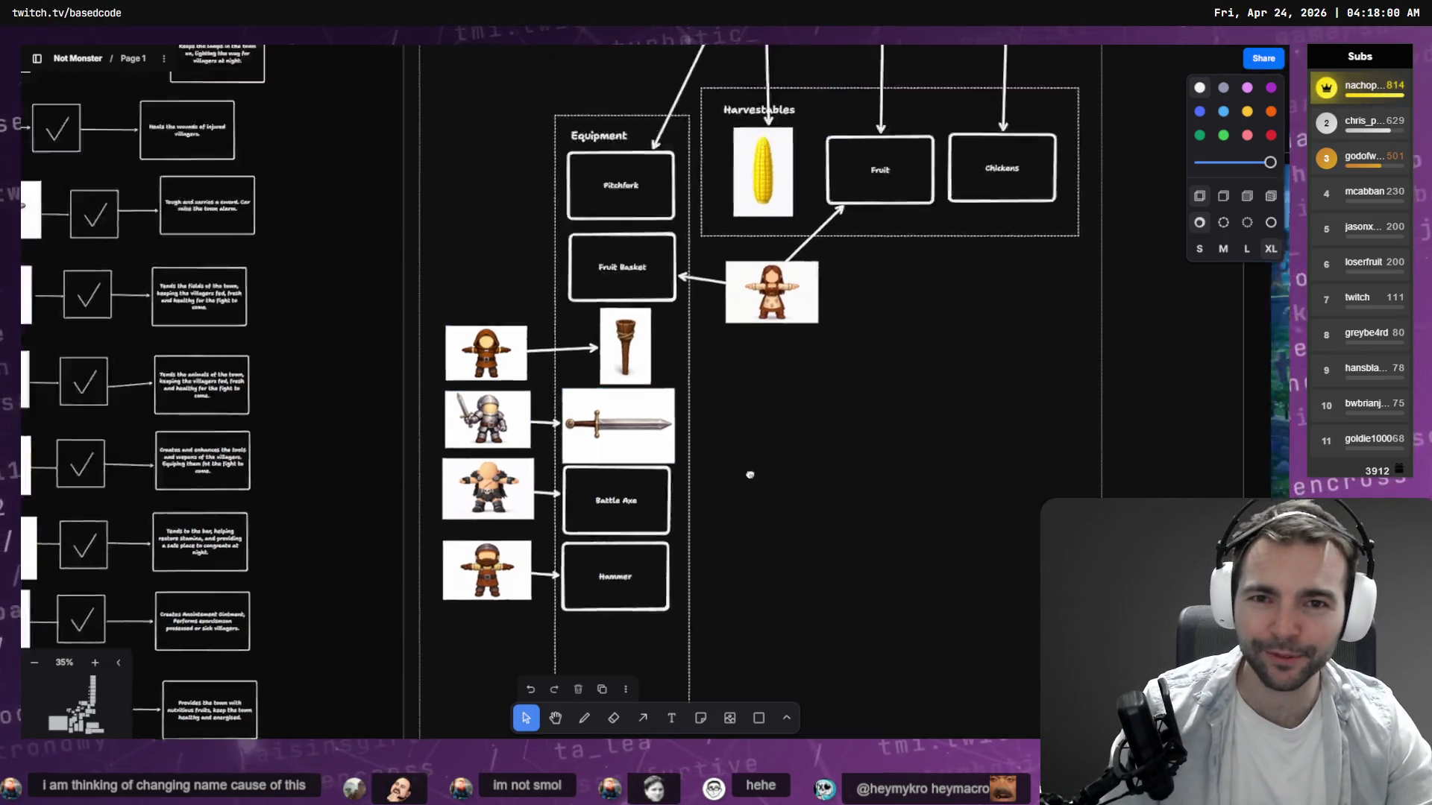
pyautogui.scroll(2, 667, 404)
pyautogui.hscroll(2, 666, 403)
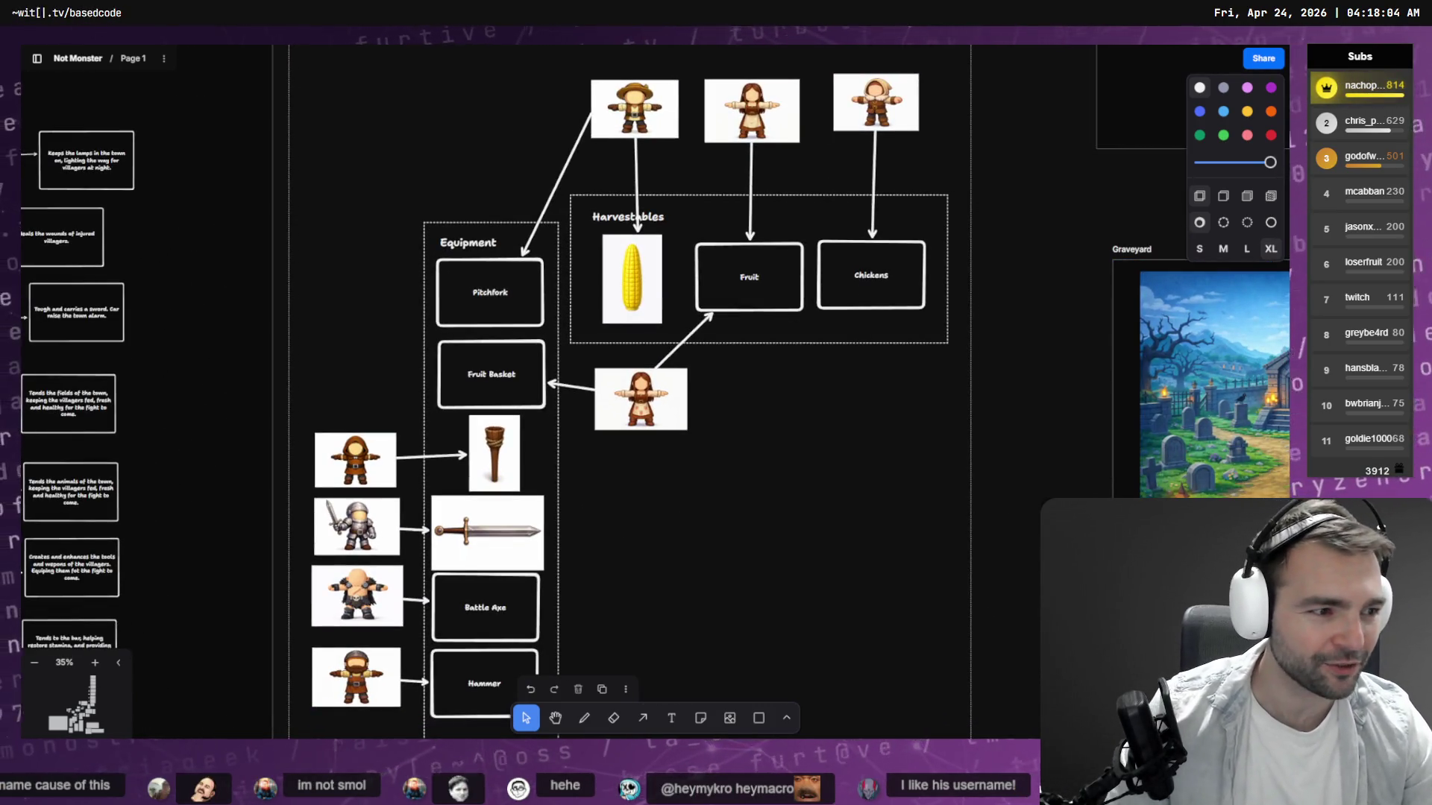
pyautogui.hotkey('alt', 'Tab')
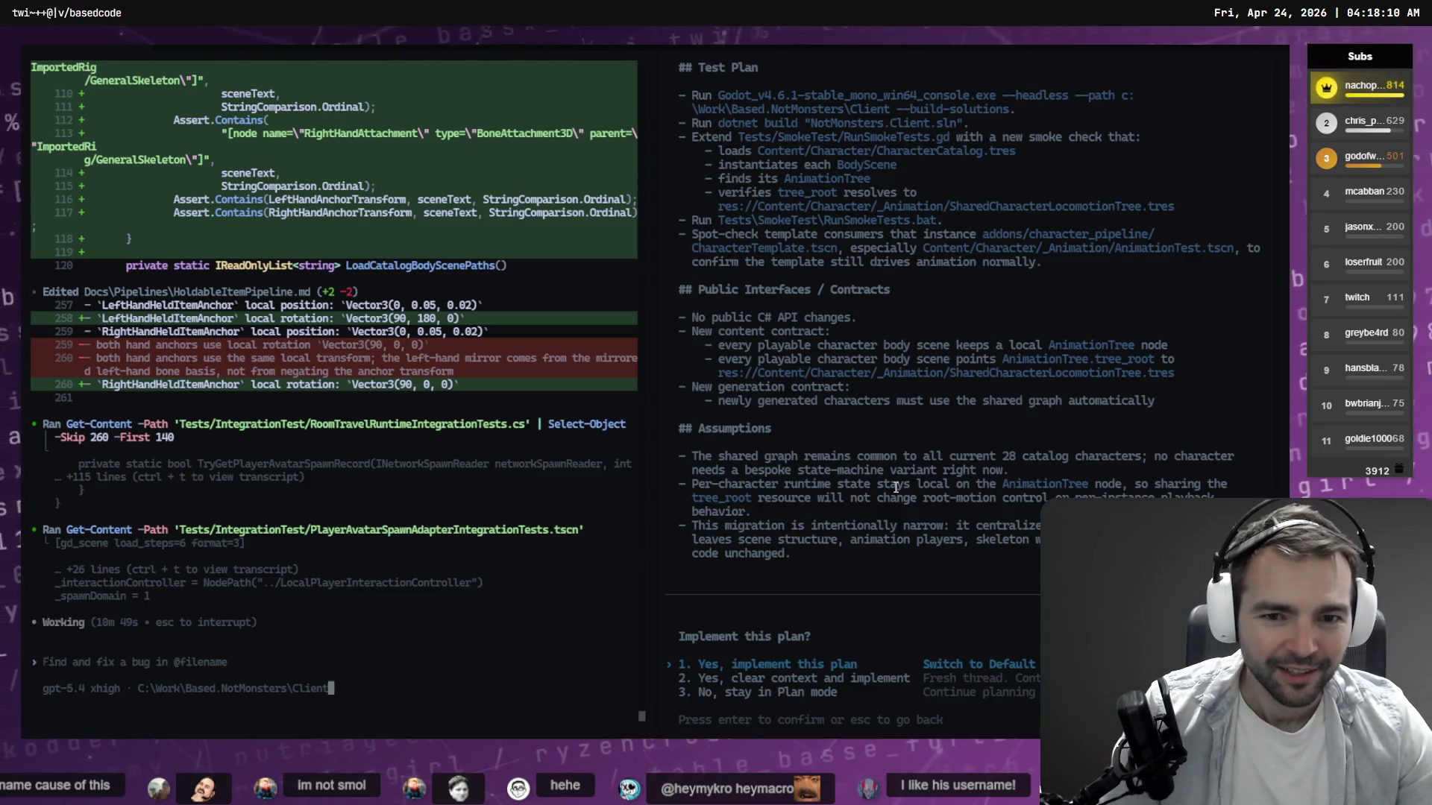
# Read back through the migration plan, then orbit the Hunyuan 3D wooden torch to see its hollow top.
pyautogui.scroll(5, 896, 486)
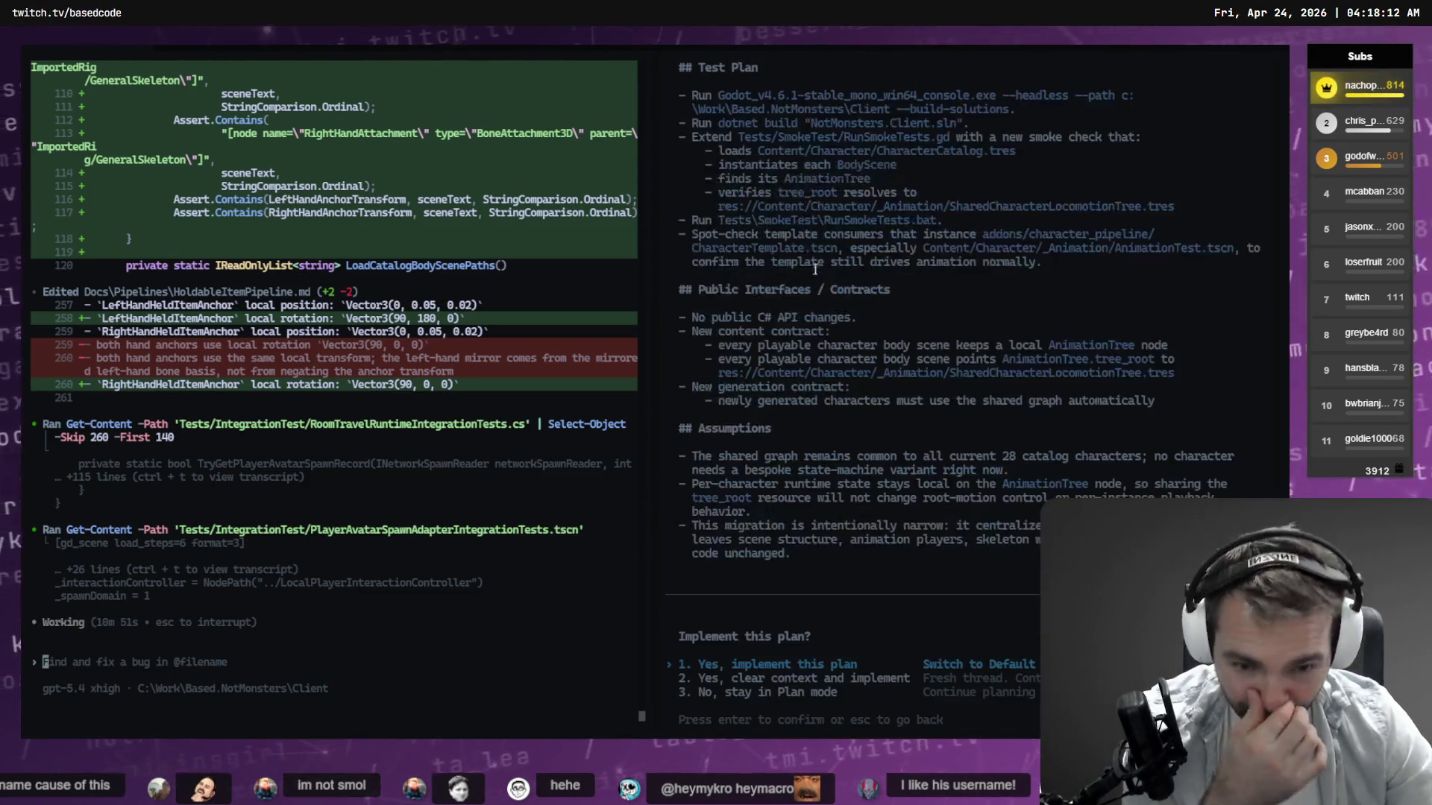
pyautogui.scroll(1, 944, 303)
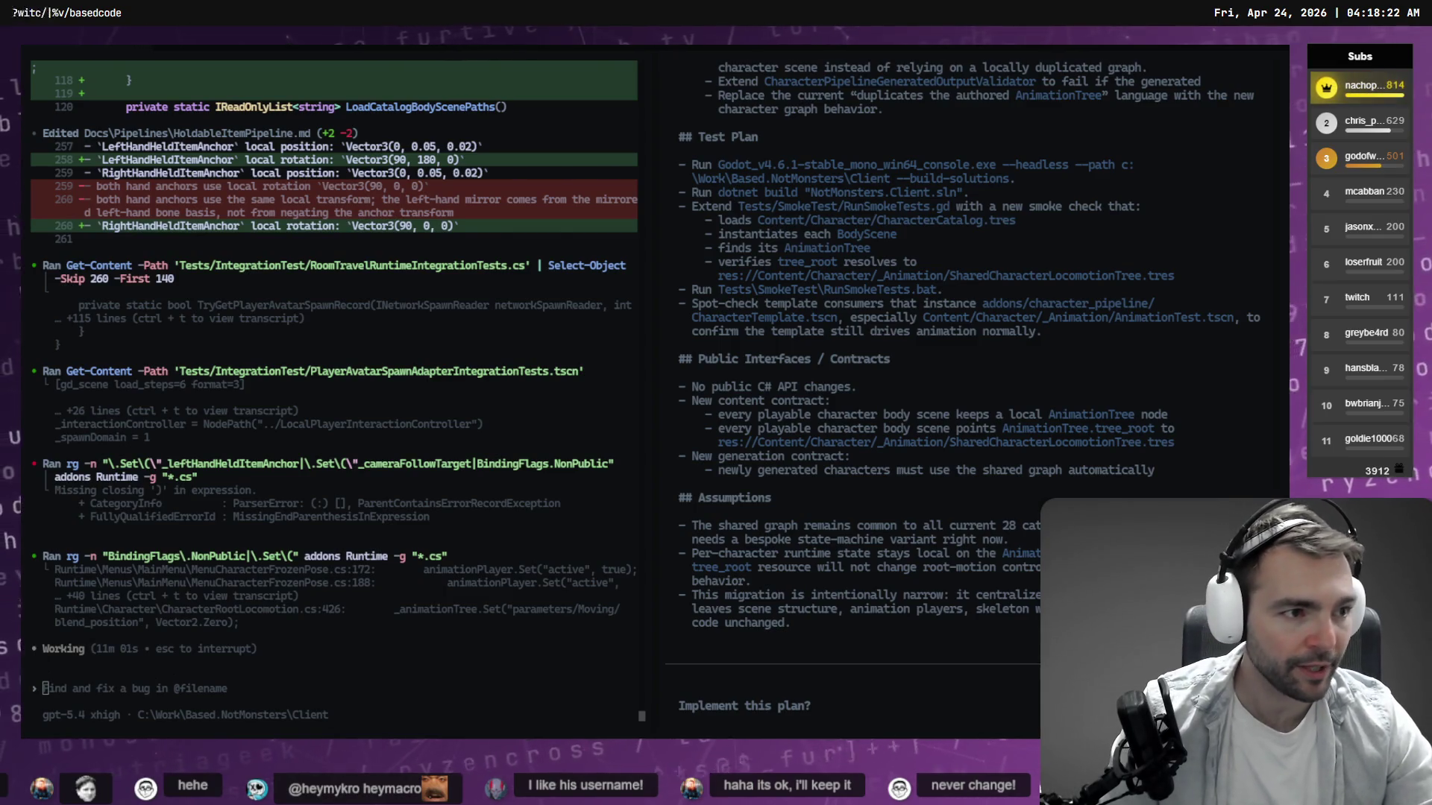
pyautogui.hotkey('alt', 'Tab')
pyautogui.moveTo(933, 236)
pyautogui.mouseDown()
pyautogui.moveTo(904, 208)
pyautogui.moveTo(863, 313)
pyautogui.moveTo(748, 307)
pyautogui.moveTo(919, 392)
pyautogui.moveTo(709, 425)
pyautogui.moveTo(879, 457)
pyautogui.moveTo(760, 527)
pyautogui.moveTo(798, 578)
pyautogui.moveTo(806, 566)
pyautogui.moveTo(779, 547)
pyautogui.moveTo(795, 451)
pyautogui.moveTo(758, 537)
pyautogui.moveTo(735, 435)
pyautogui.moveTo(780, 239)
pyautogui.moveTo(770, 281)
pyautogui.moveTo(642, 278)
pyautogui.moveTo(902, 269)
pyautogui.moveTo(395, 289)
pyautogui.moveTo(728, 272)
pyautogui.moveTo(860, 239)
pyautogui.moveTo(866, 315)
pyautogui.mouseUp()
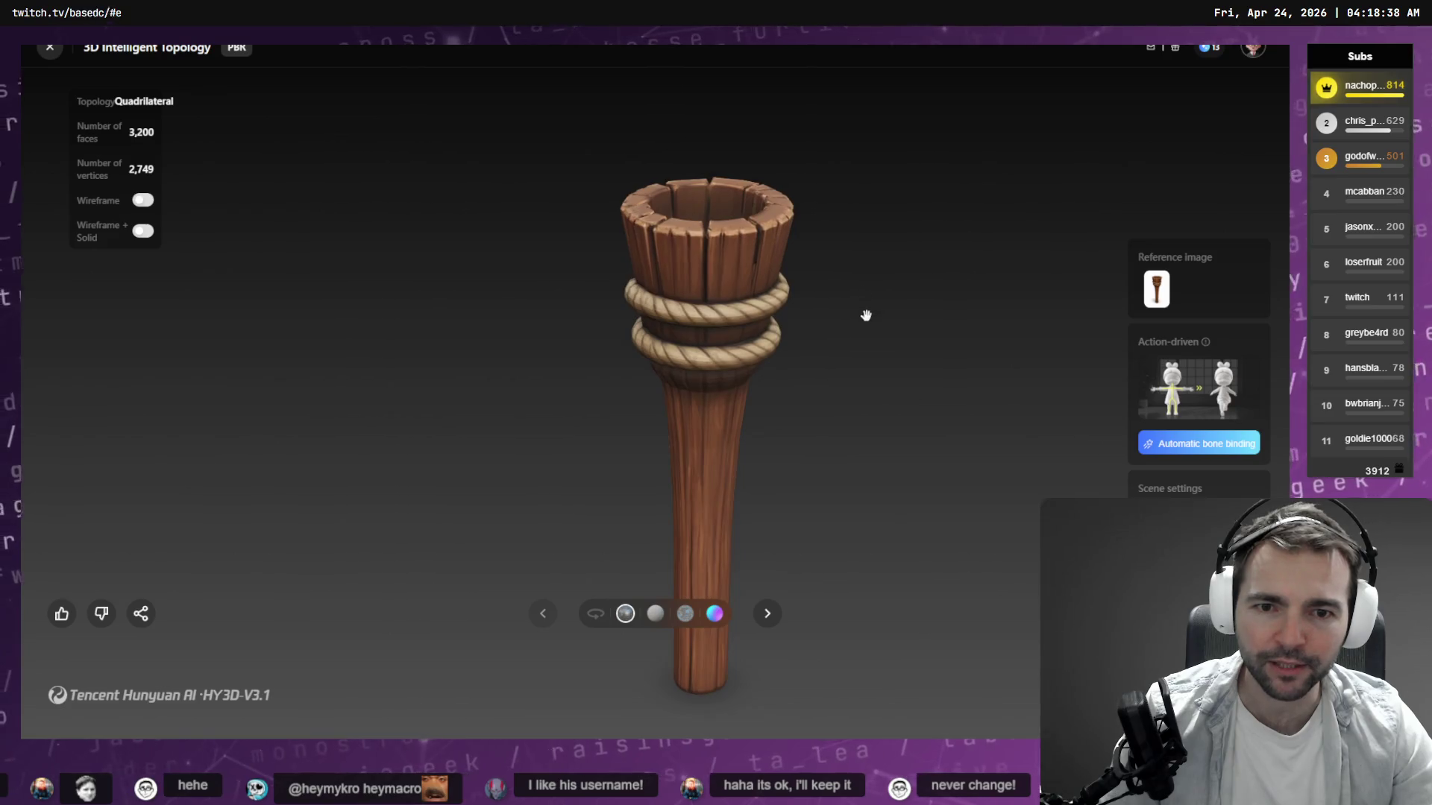
# Zoom out and orbit the torch in wireframe to check its quad topology, then return to Codex.
pyautogui.scroll(-2, 868, 336)
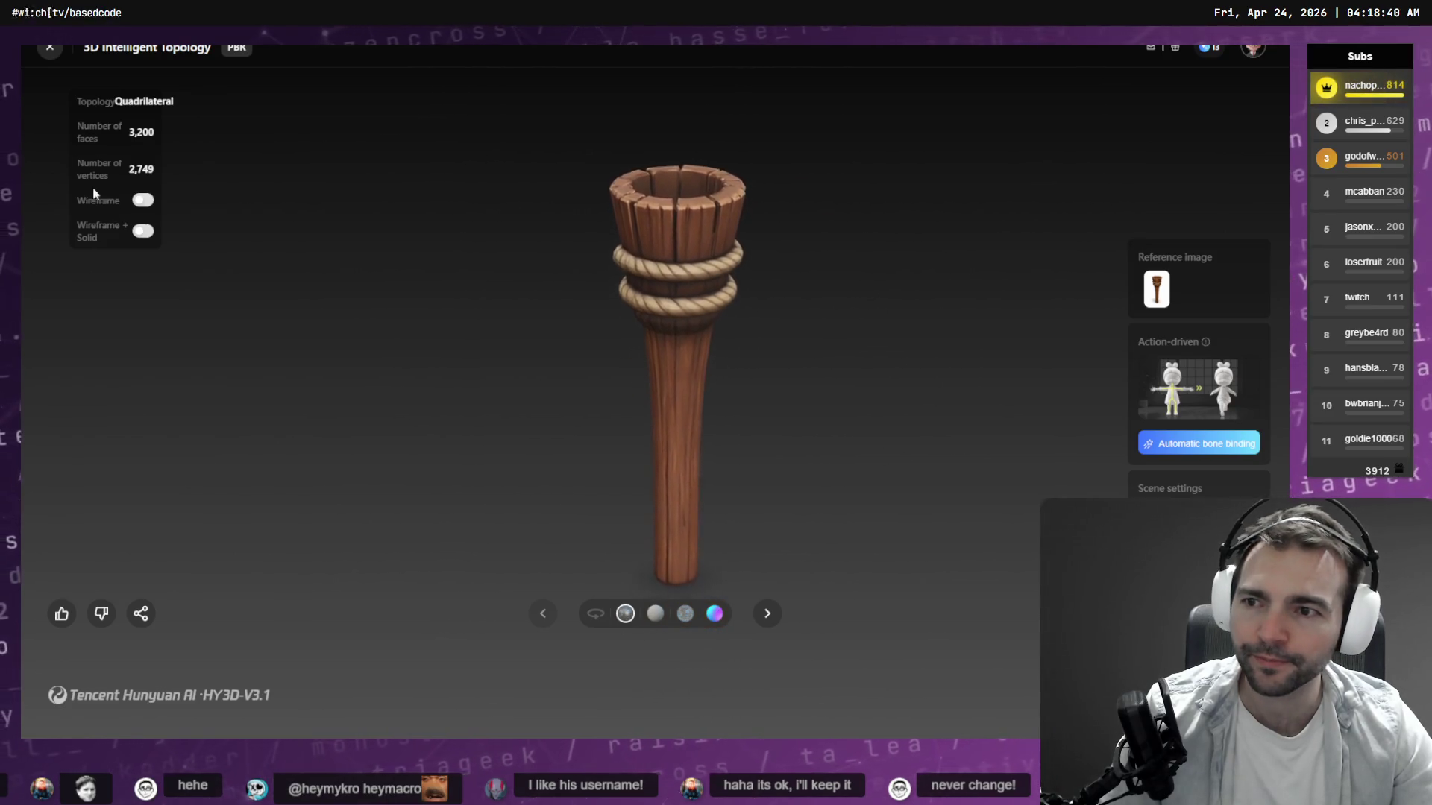
pyautogui.click(142, 200)
pyautogui.moveTo(655, 389)
pyautogui.mouseDown()
pyautogui.moveTo(936, 362)
pyautogui.moveTo(719, 377)
pyautogui.moveTo(668, 450)
pyautogui.moveTo(721, 465)
pyautogui.mouseUp()
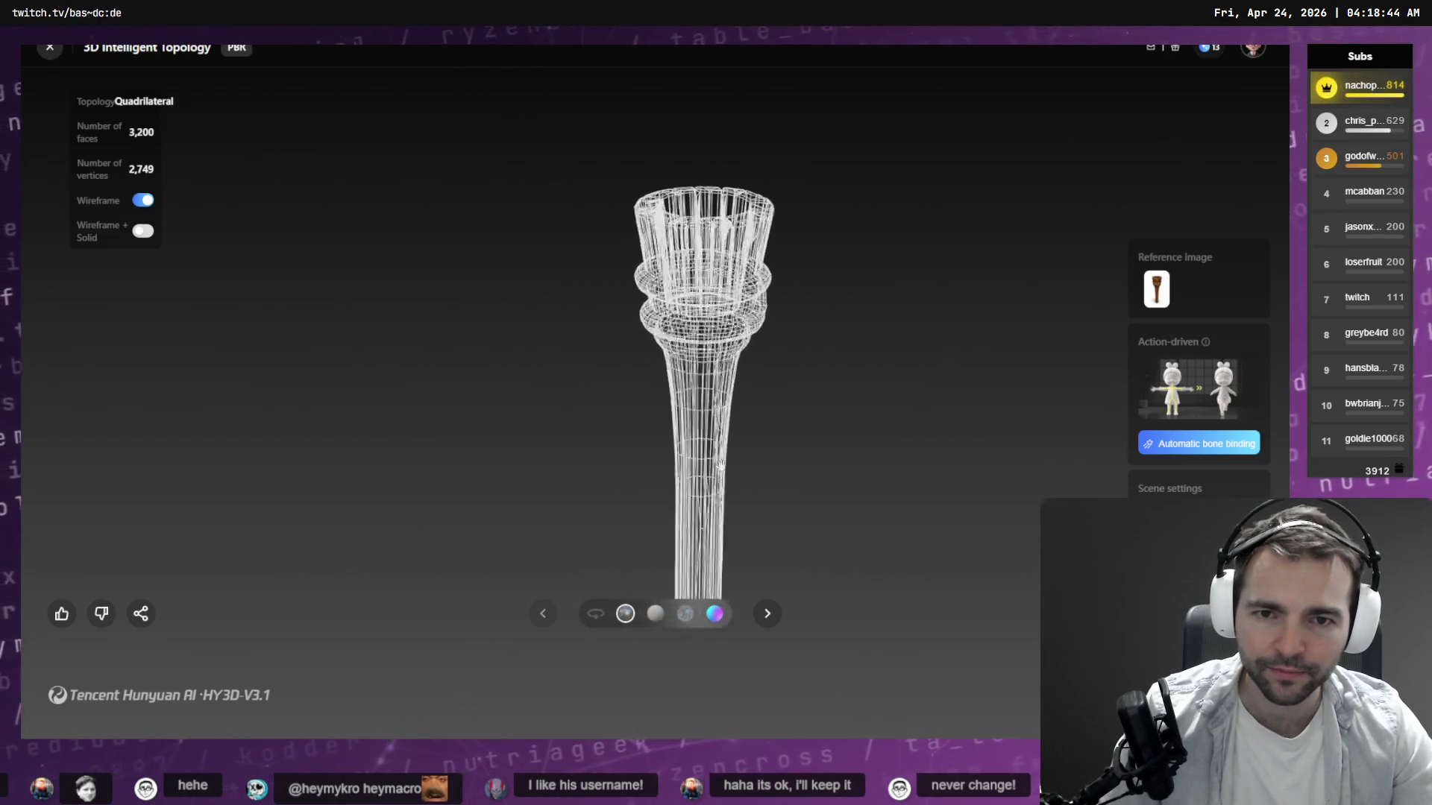
pyautogui.click(139, 203)
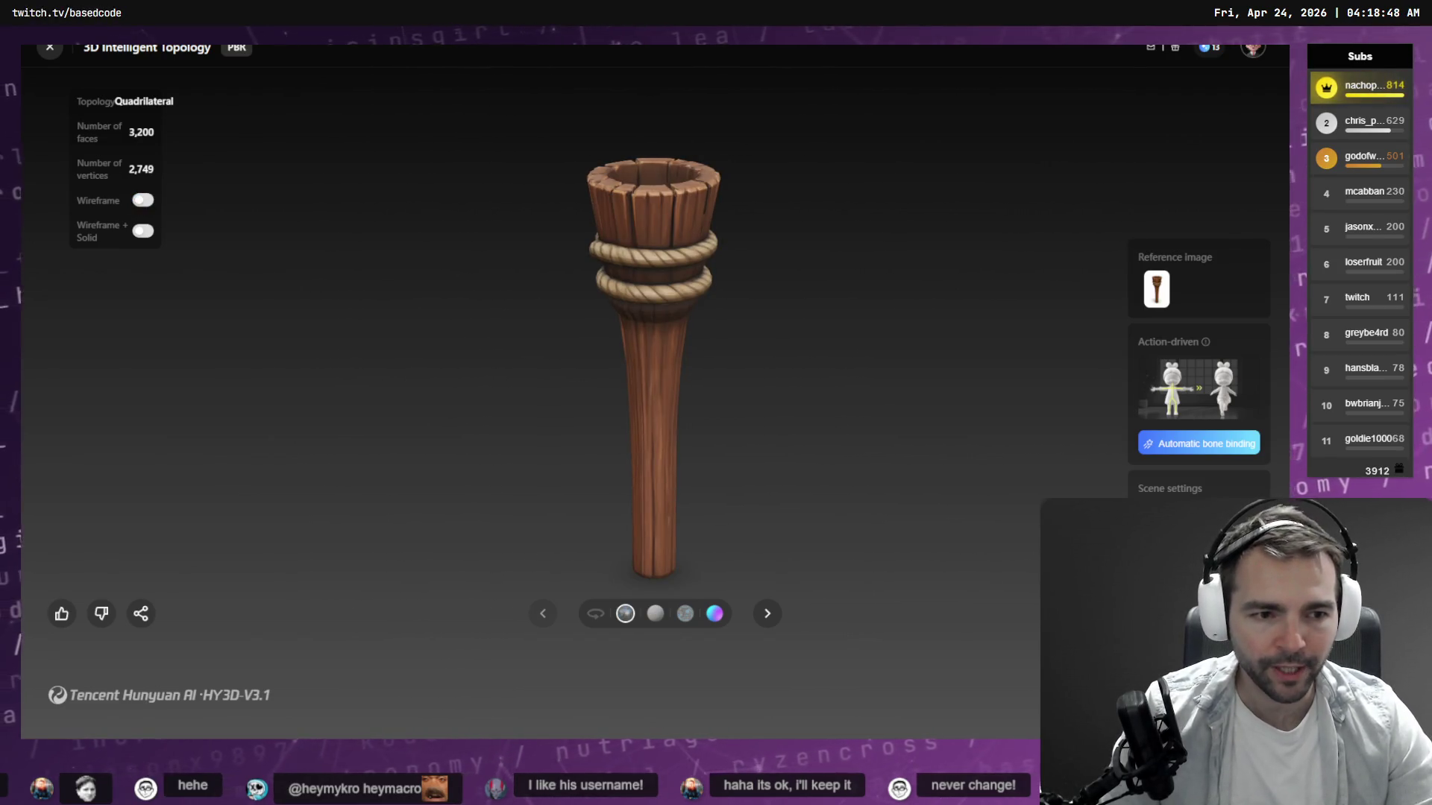
pyautogui.hotkey('alt', 'Tab')
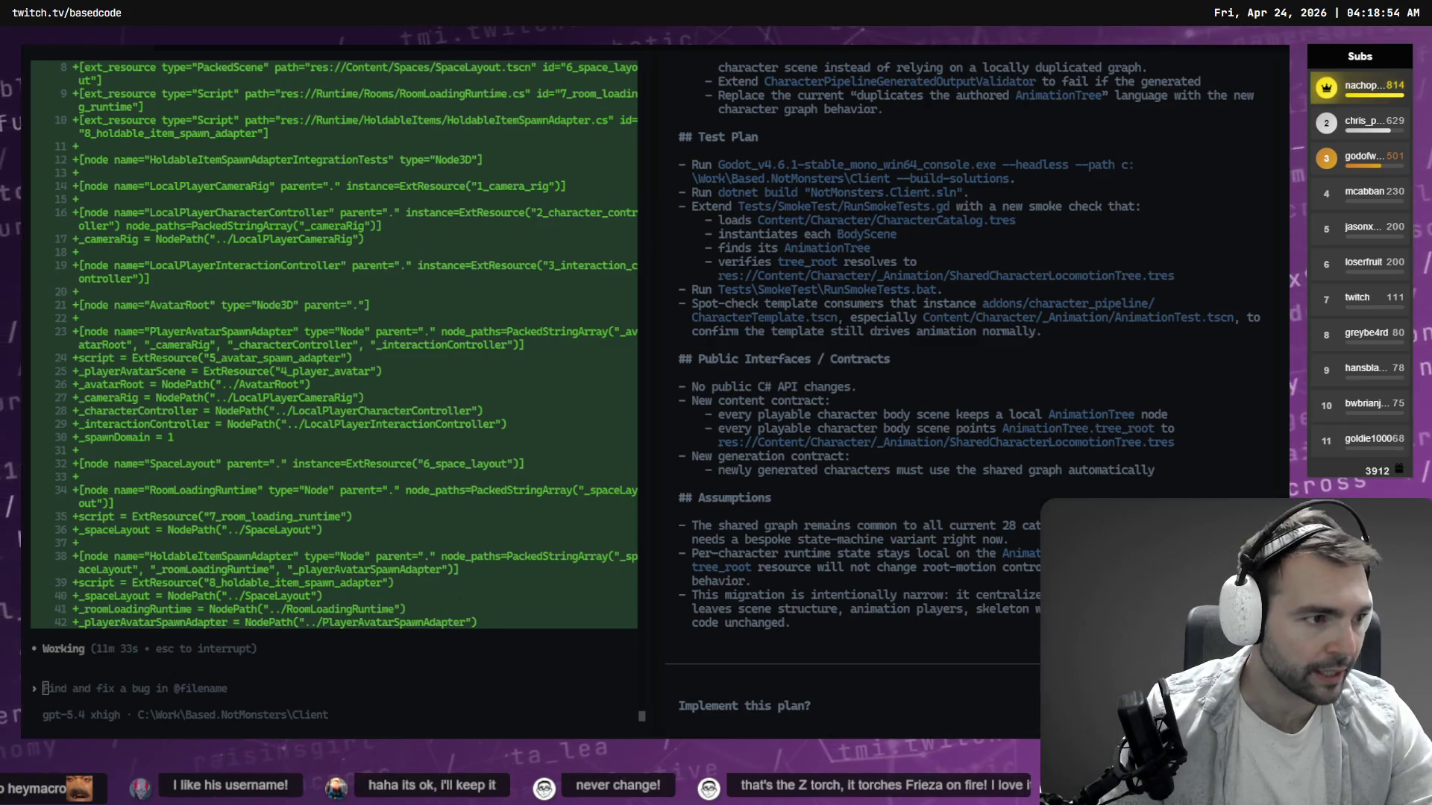
# Glance at the agent's progress in Codex CLI, then move on to the Blender sword scene.
pyautogui.hotkey('alt', 'Tab')
pyautogui.hotkey('alt', 'Tab')
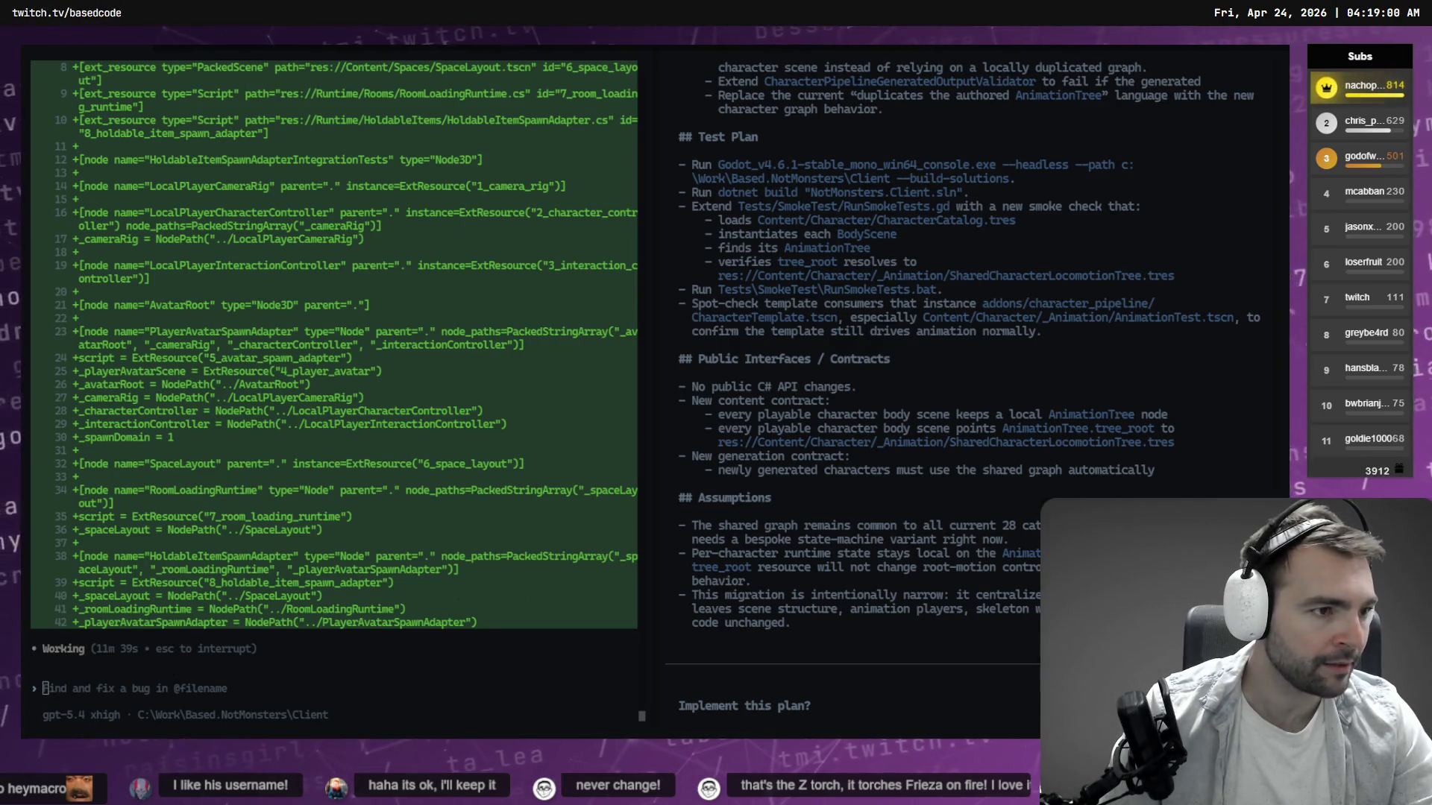
pyautogui.hotkey('alt', 'Tab')
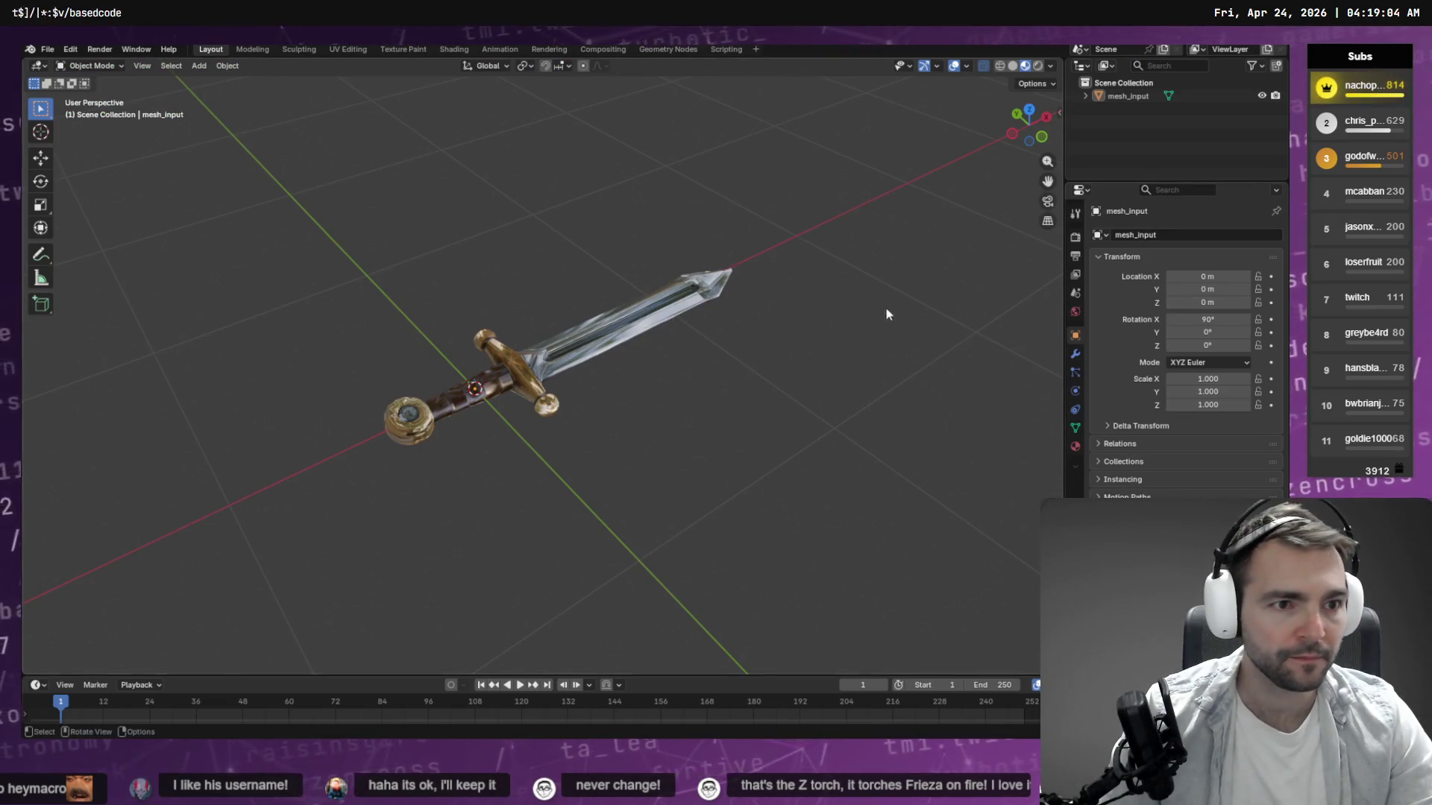
# Copy the downloaded torch zip into _To Process, rename it Torch.zip and extract it.
pyautogui.press('super+e')
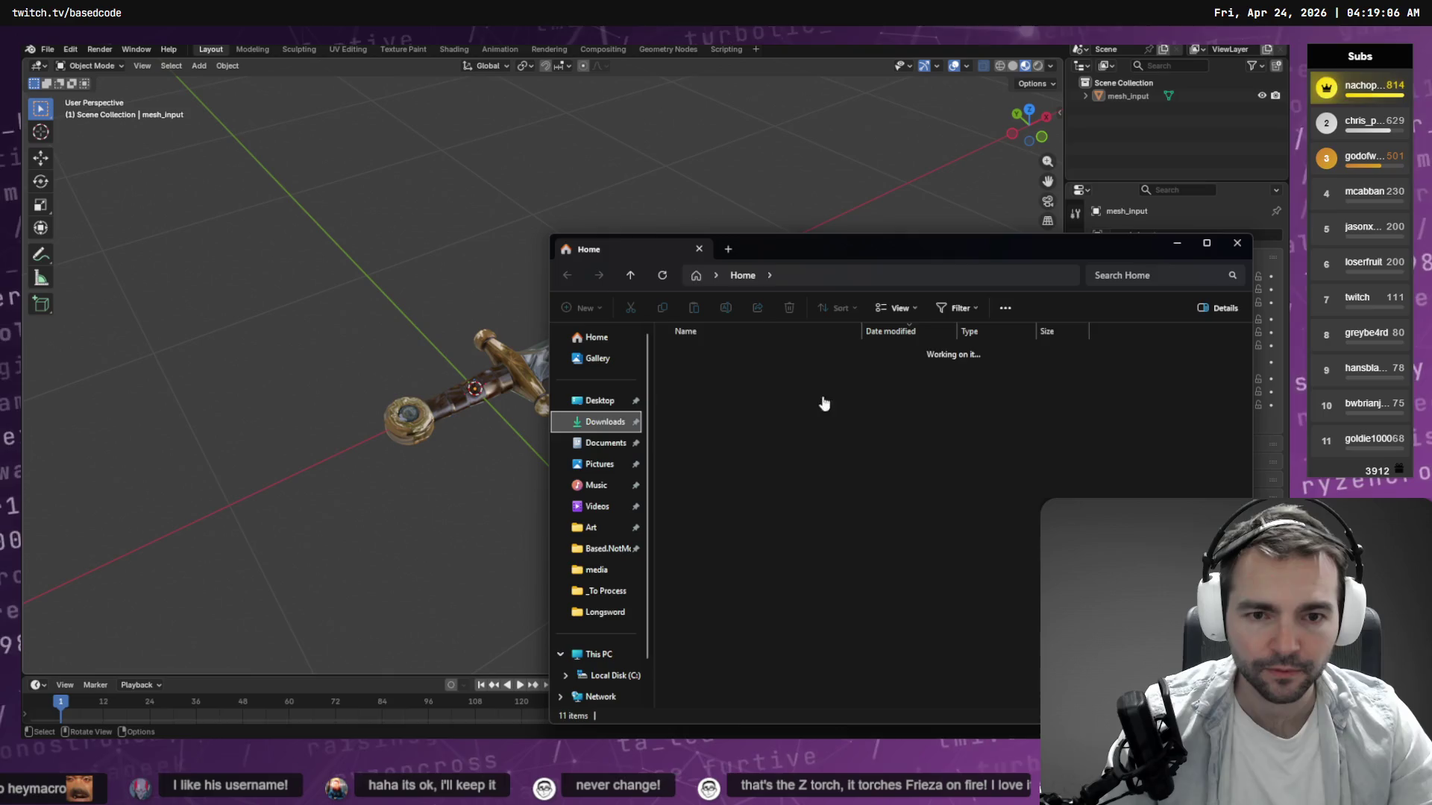
pyautogui.click(755, 371)
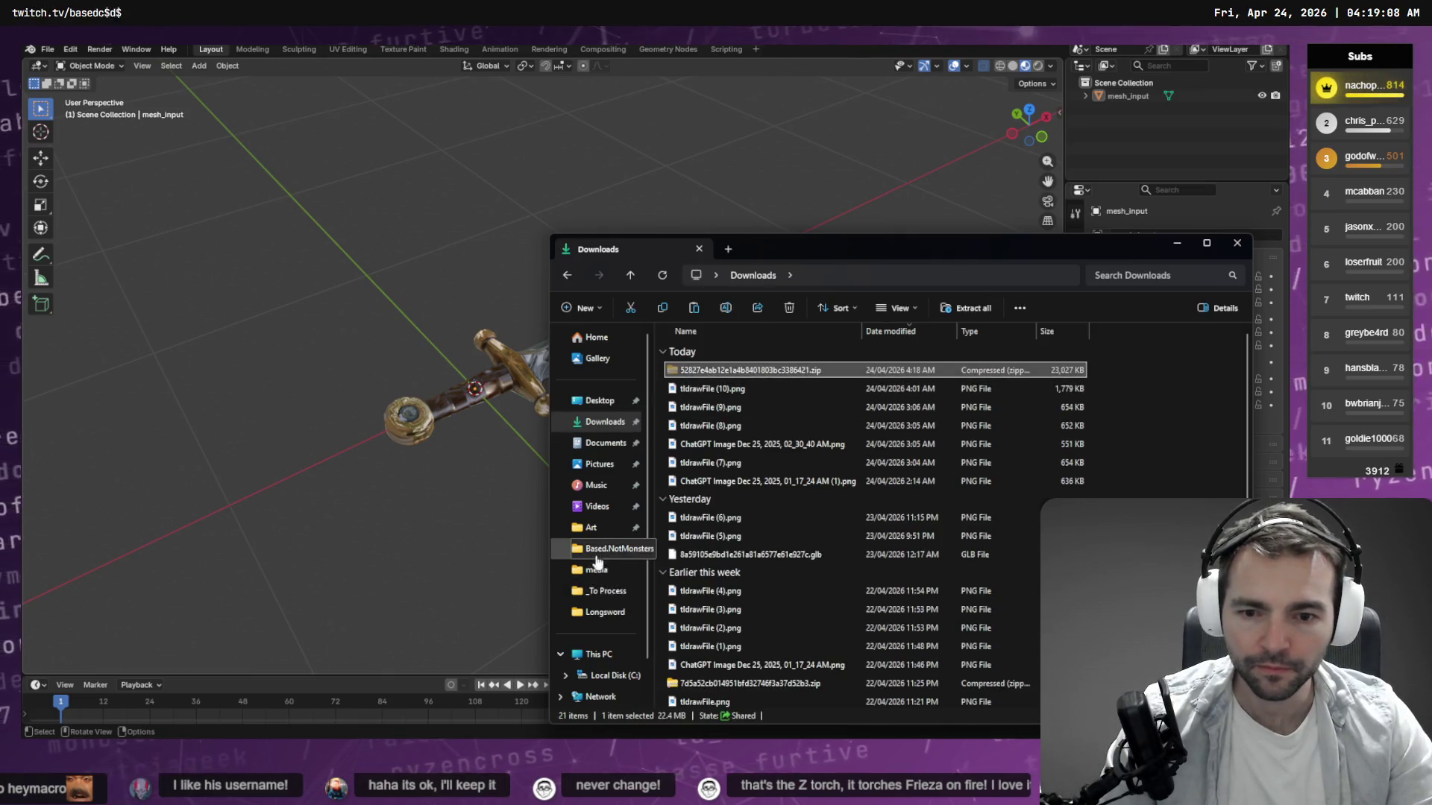
pyautogui.click(604, 590)
pyautogui.hotkey('ctrl', 'v')
pyautogui.press('F2')
pyautogui.write('T')
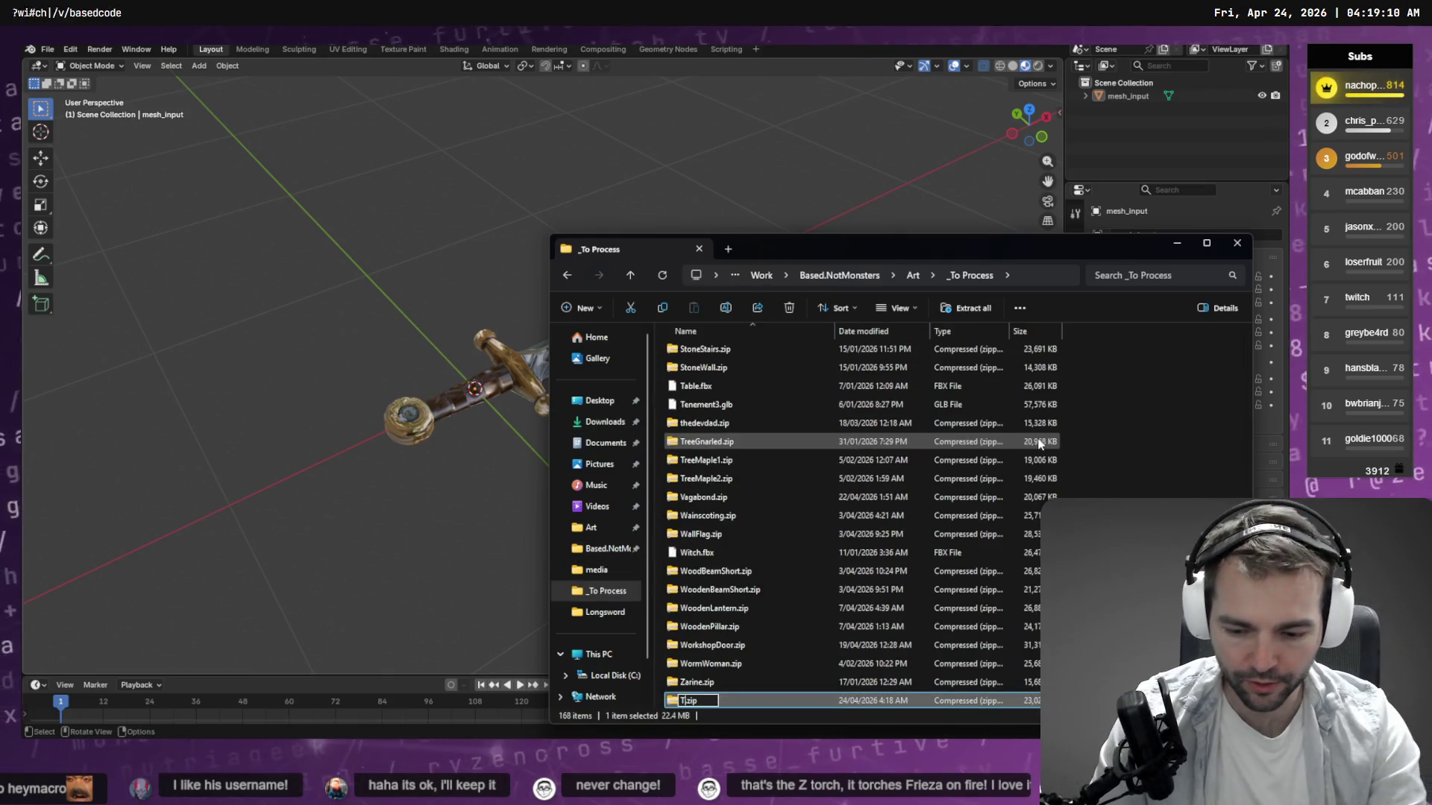
pyautogui.write('orch')
pyautogui.press('Return')
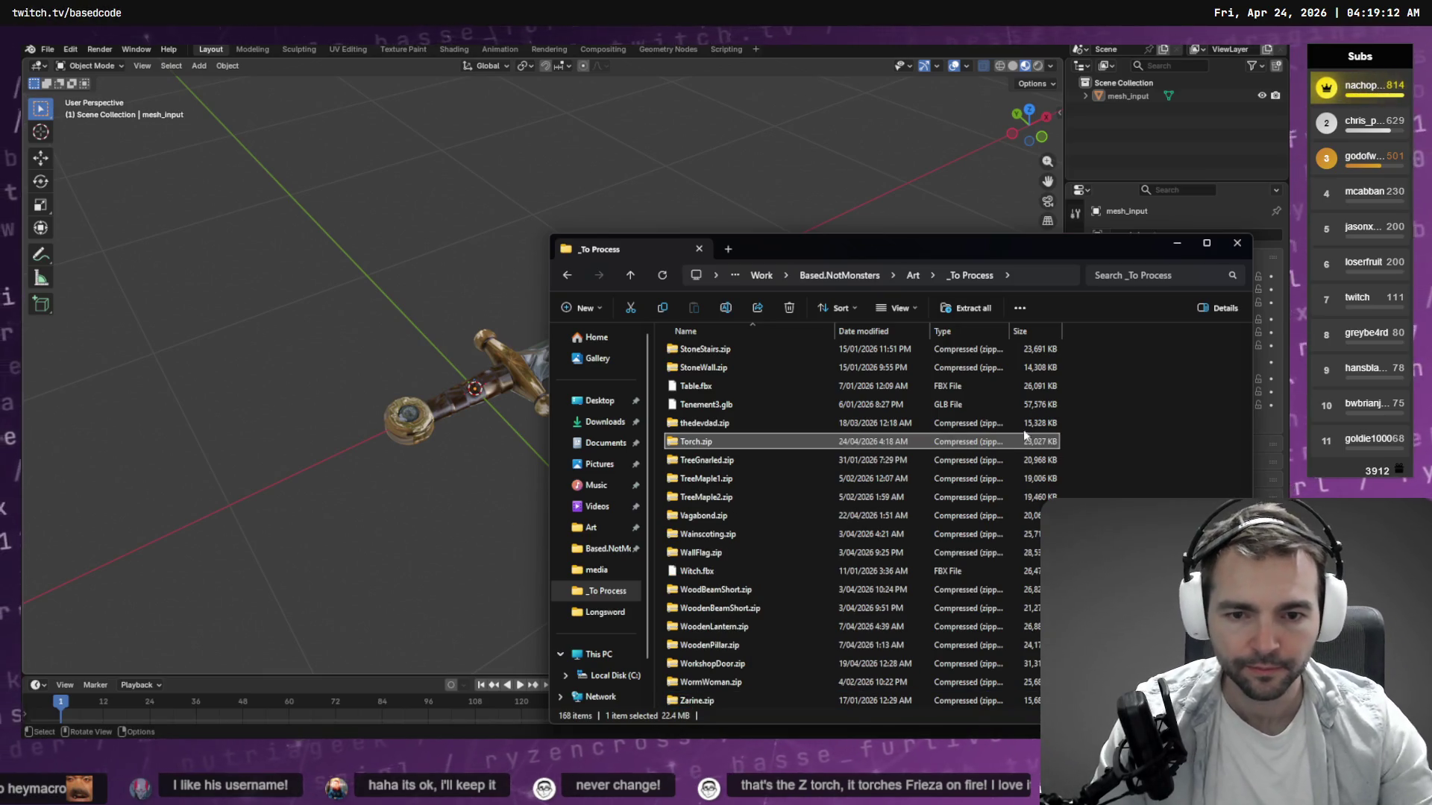
pyautogui.moveTo(778, 450)
pyautogui.mouseDown()
pyautogui.moveTo(1151, 459)
pyautogui.moveTo(874, 444)
pyautogui.mouseUp()
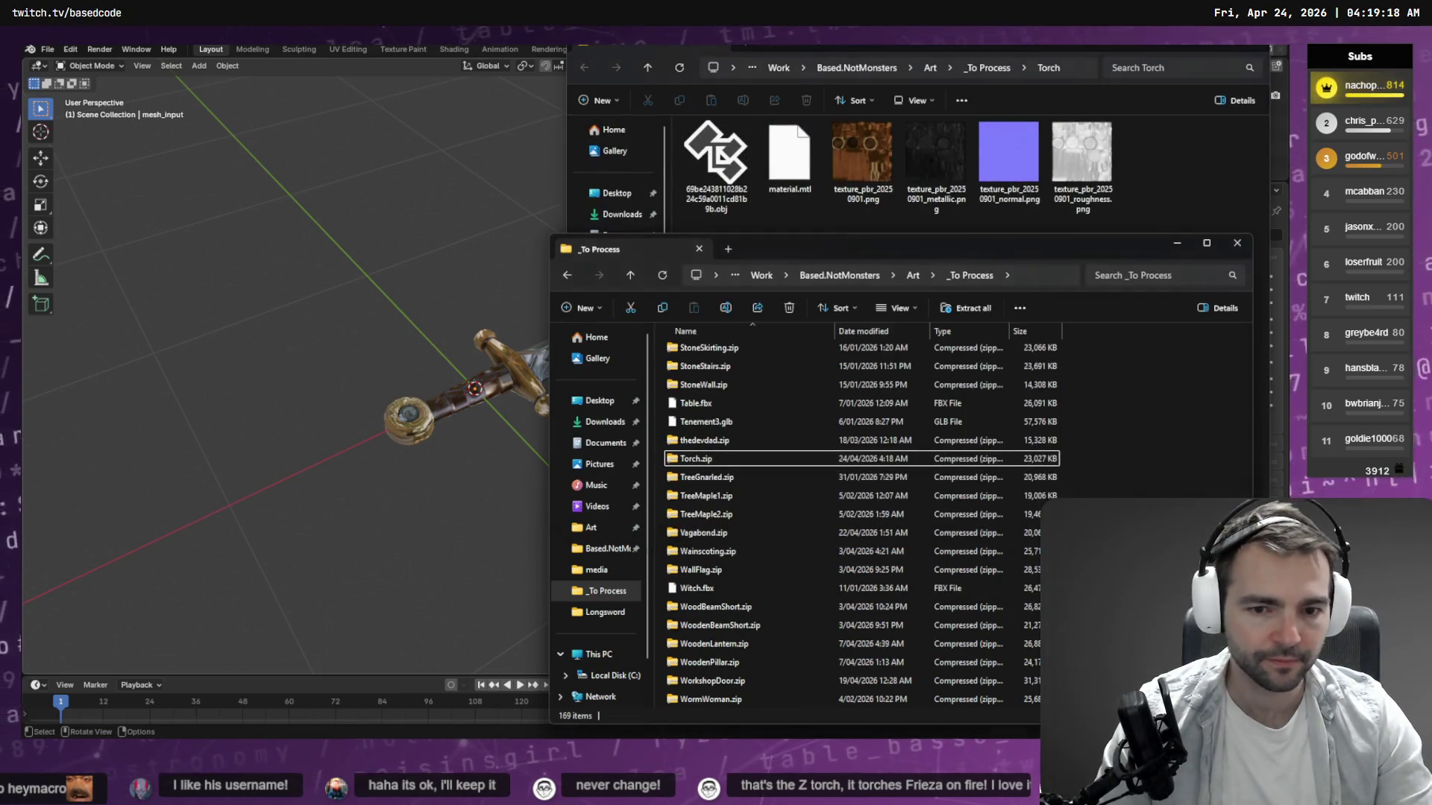
pyautogui.hotkey('alt', 'Tab')
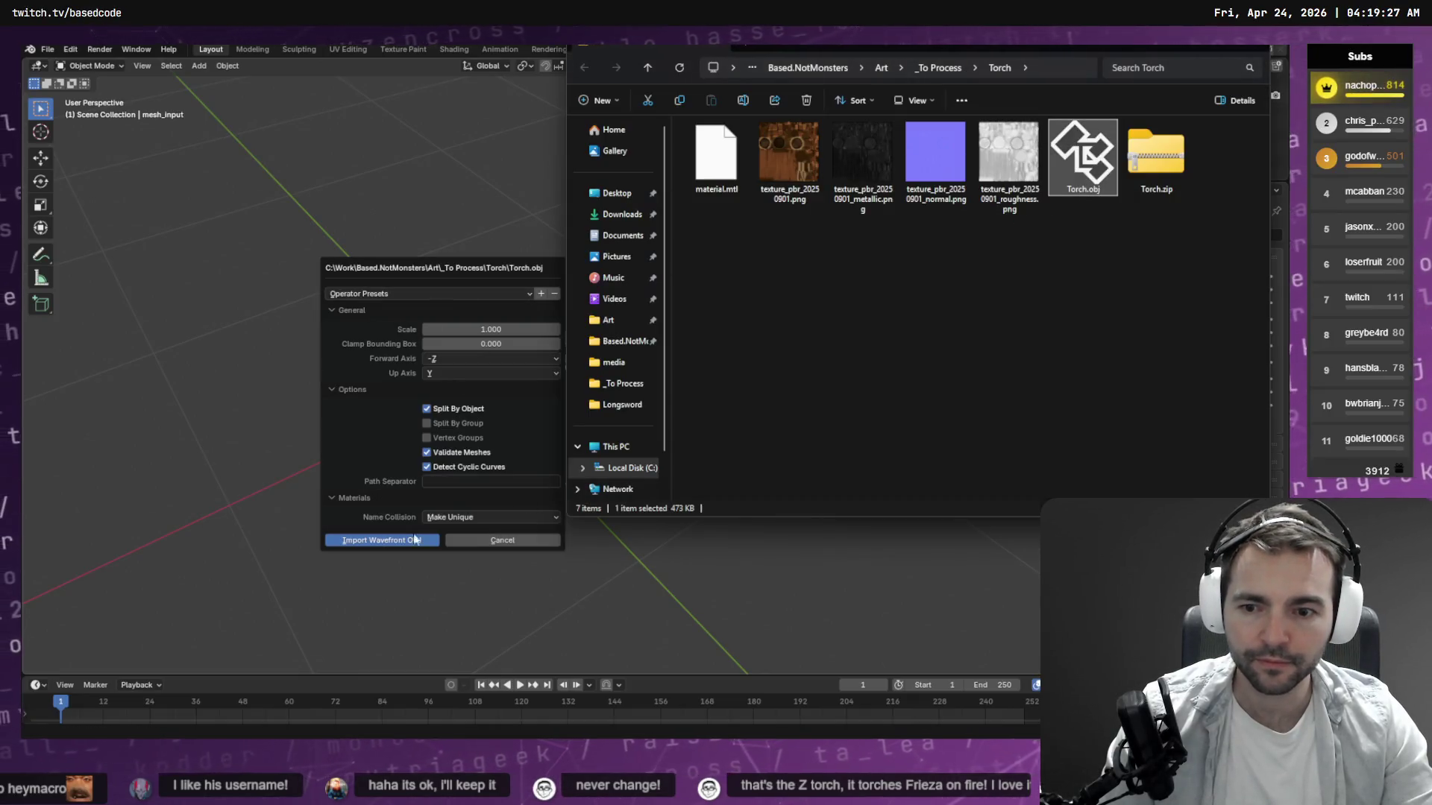
# Import Torch.obj as mesh_input.001 beside the sword, then select the sword.
pyautogui.click(415, 539)
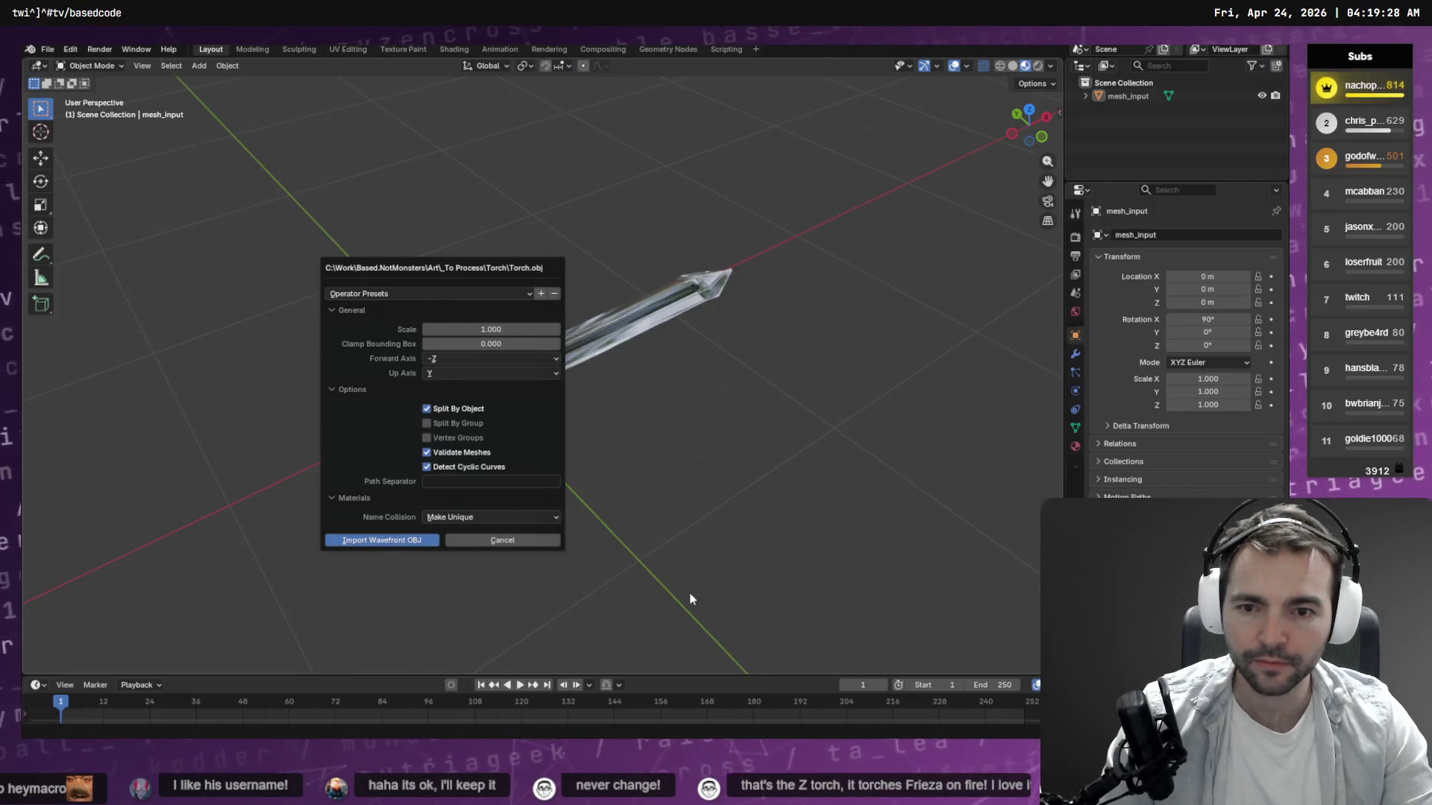
pyautogui.click(1129, 95)
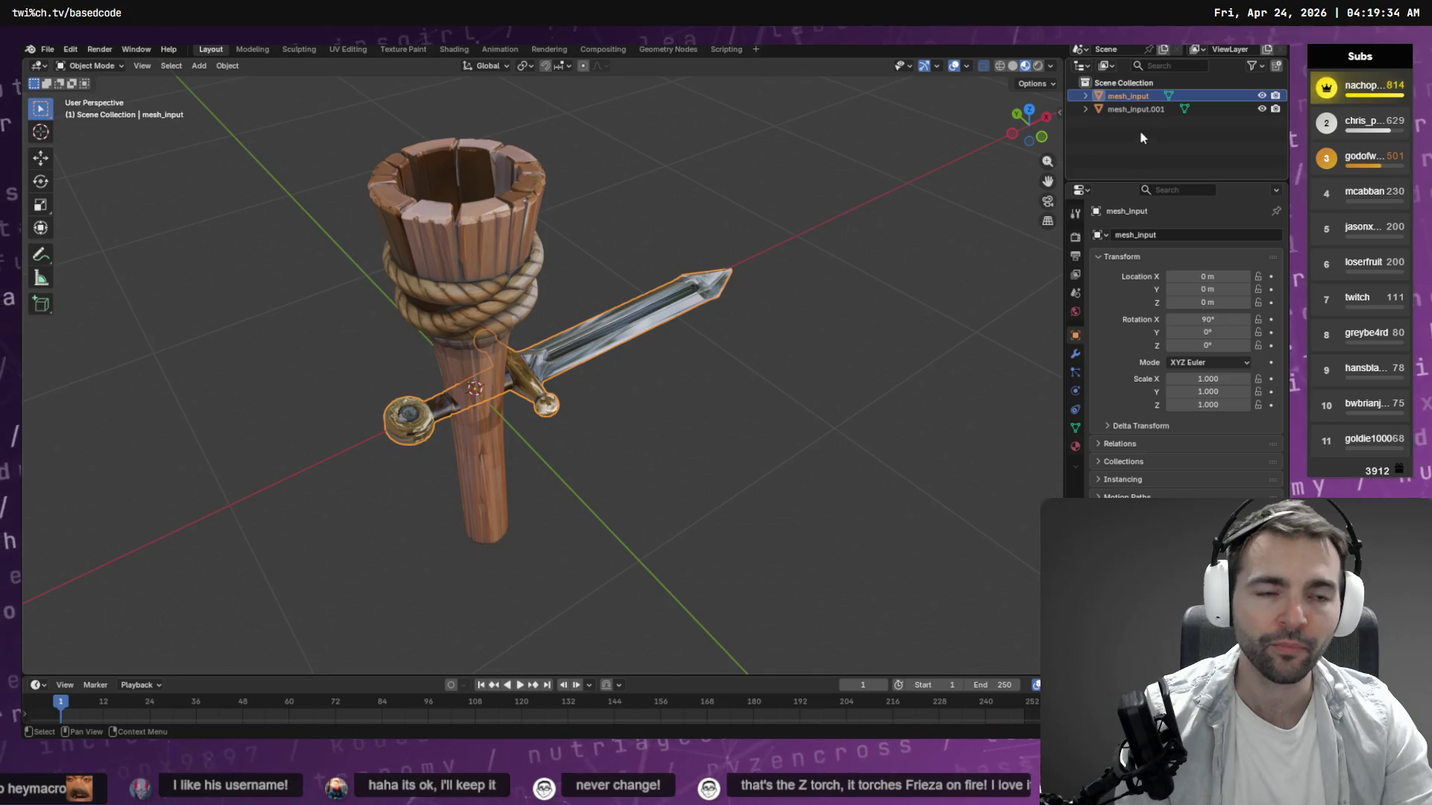
# Rotate the imported torch 90° around Y and scale it down to 0.515.
pyautogui.click(517, 228)
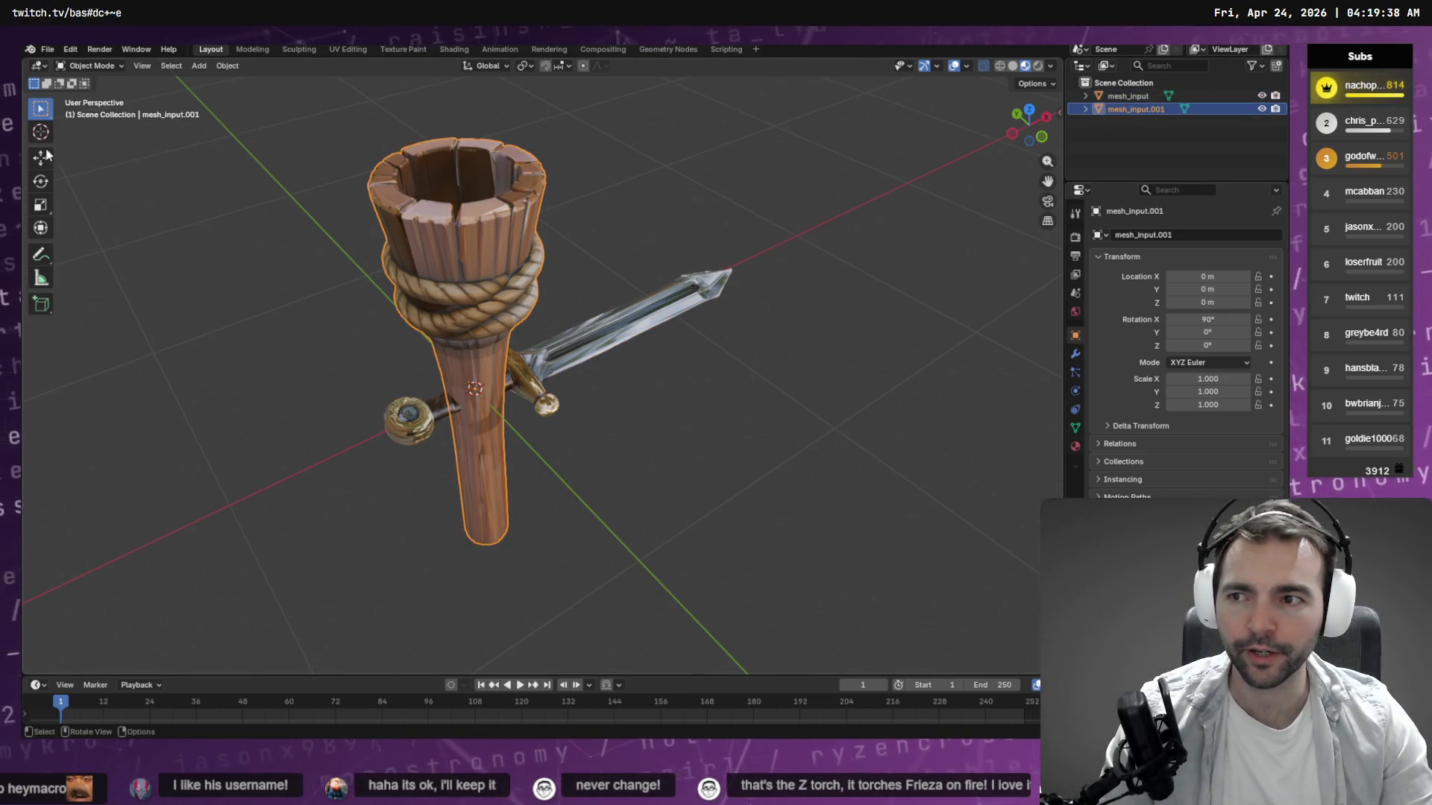
pyautogui.click(41, 181)
pyautogui.moveTo(449, 376); pyautogui.dragTo(513, 345)
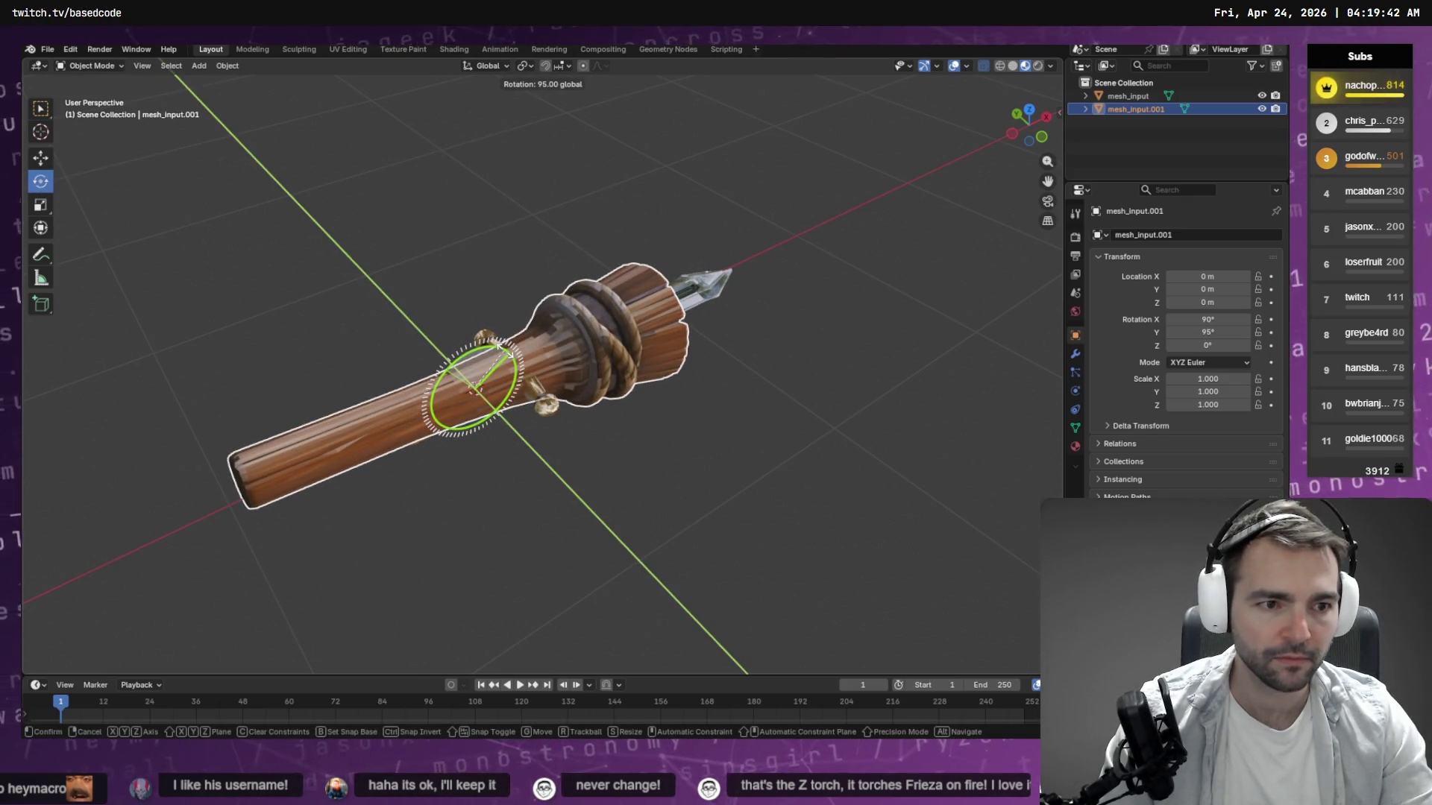
pyautogui.moveTo(498, 345); pyautogui.dragTo(489, 353)
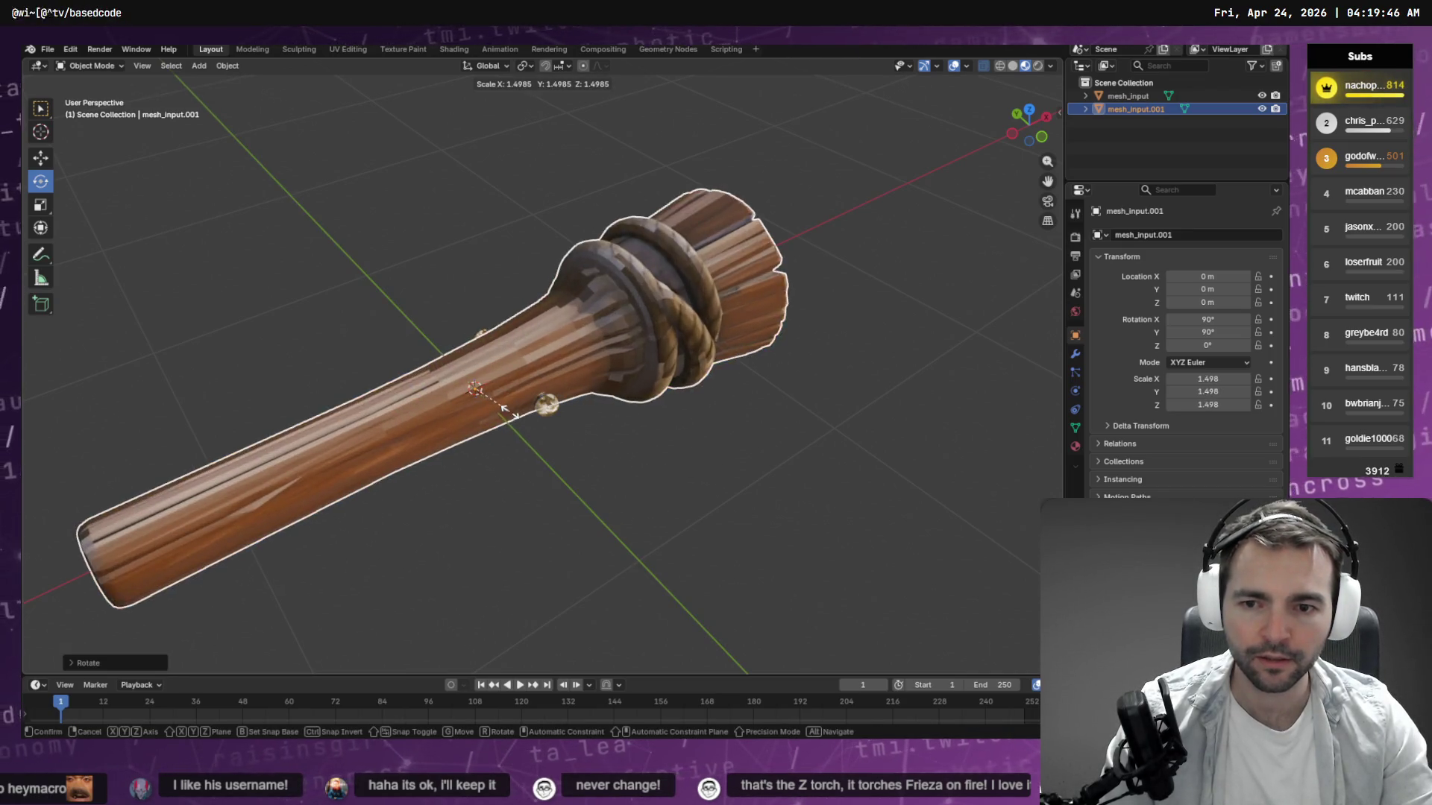
pyautogui.rightClick(750, 446)
pyautogui.press('s')
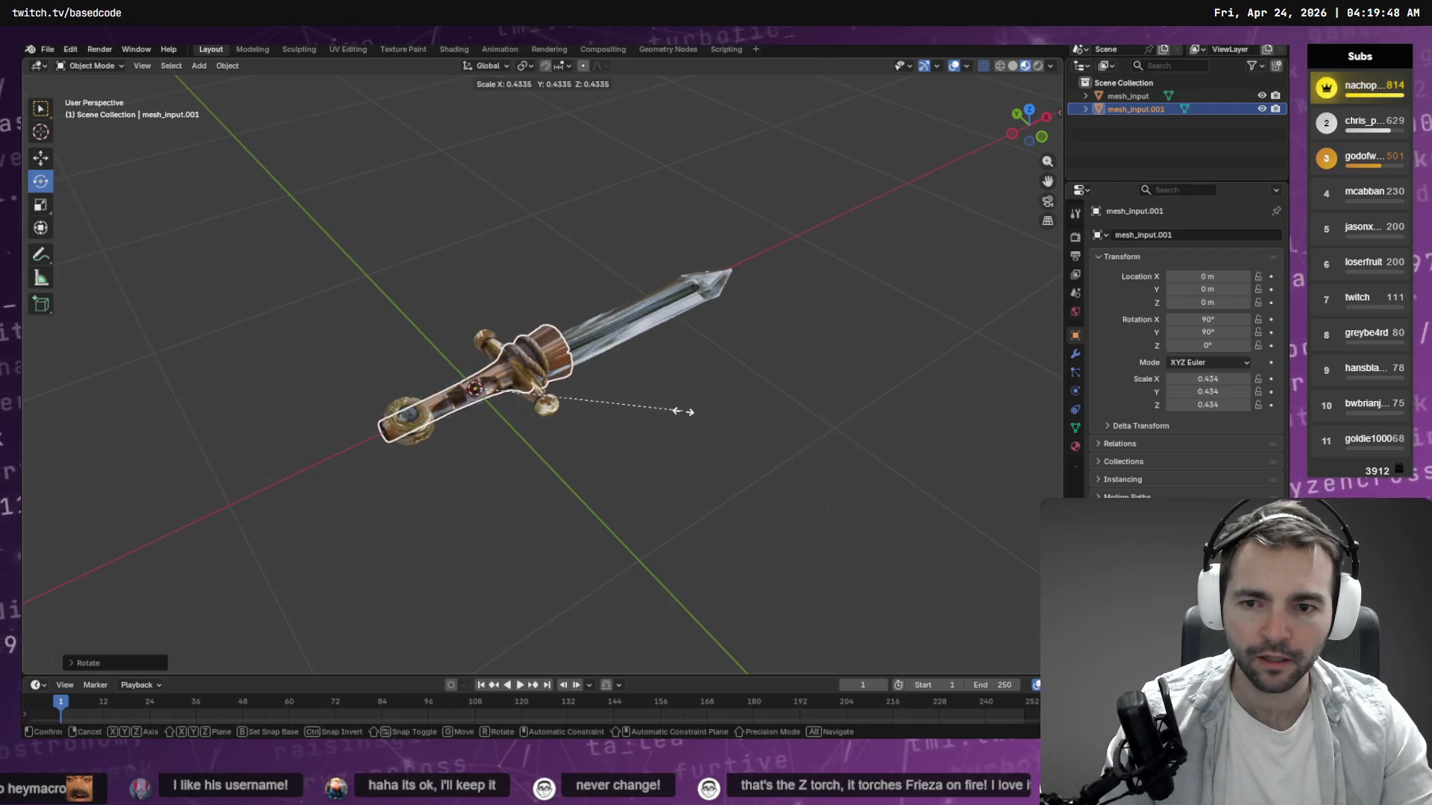
pyautogui.click(722, 411)
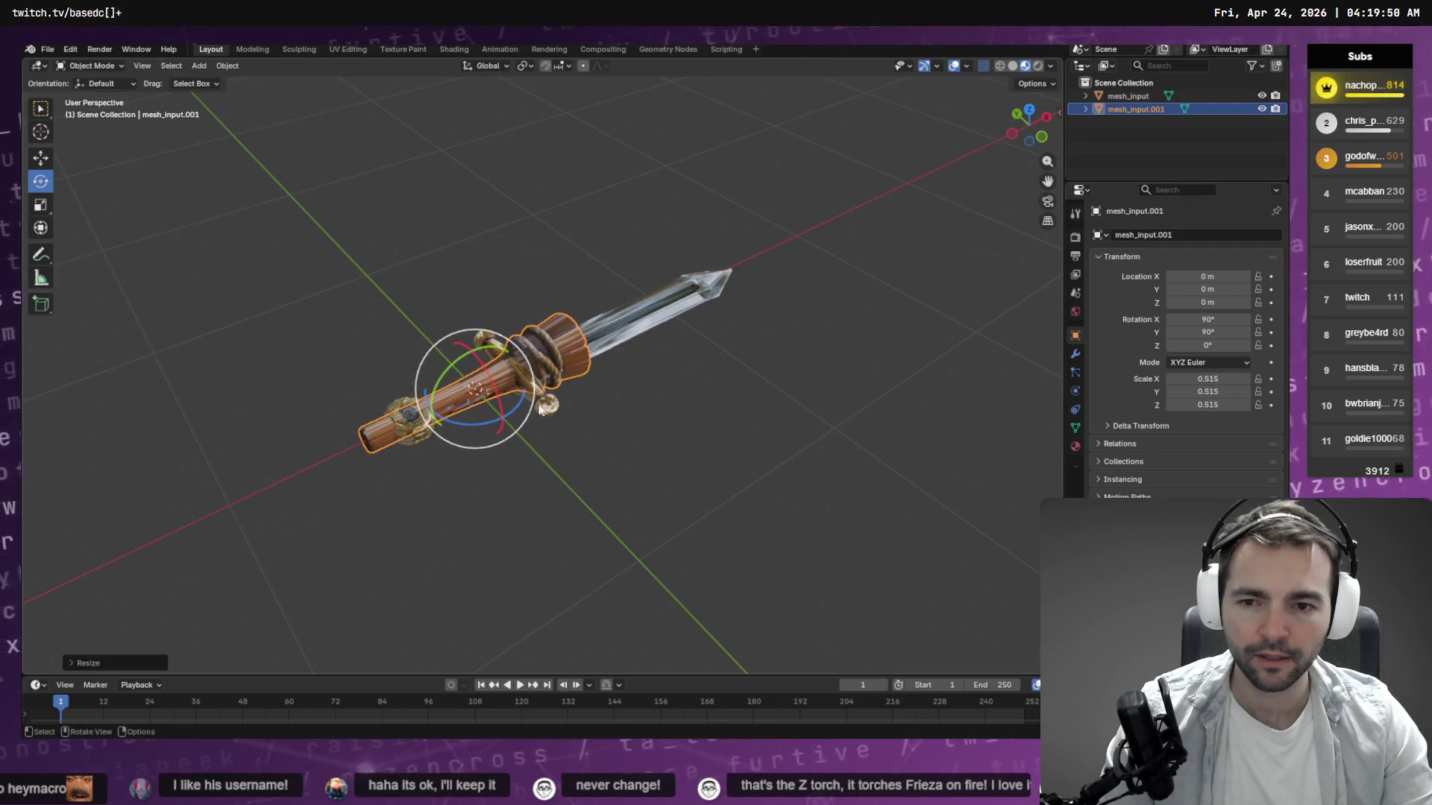
# Slide the torch along the X axis to X 0.223 m so it overlaps the sword's grip.
pyautogui.click(49, 156)
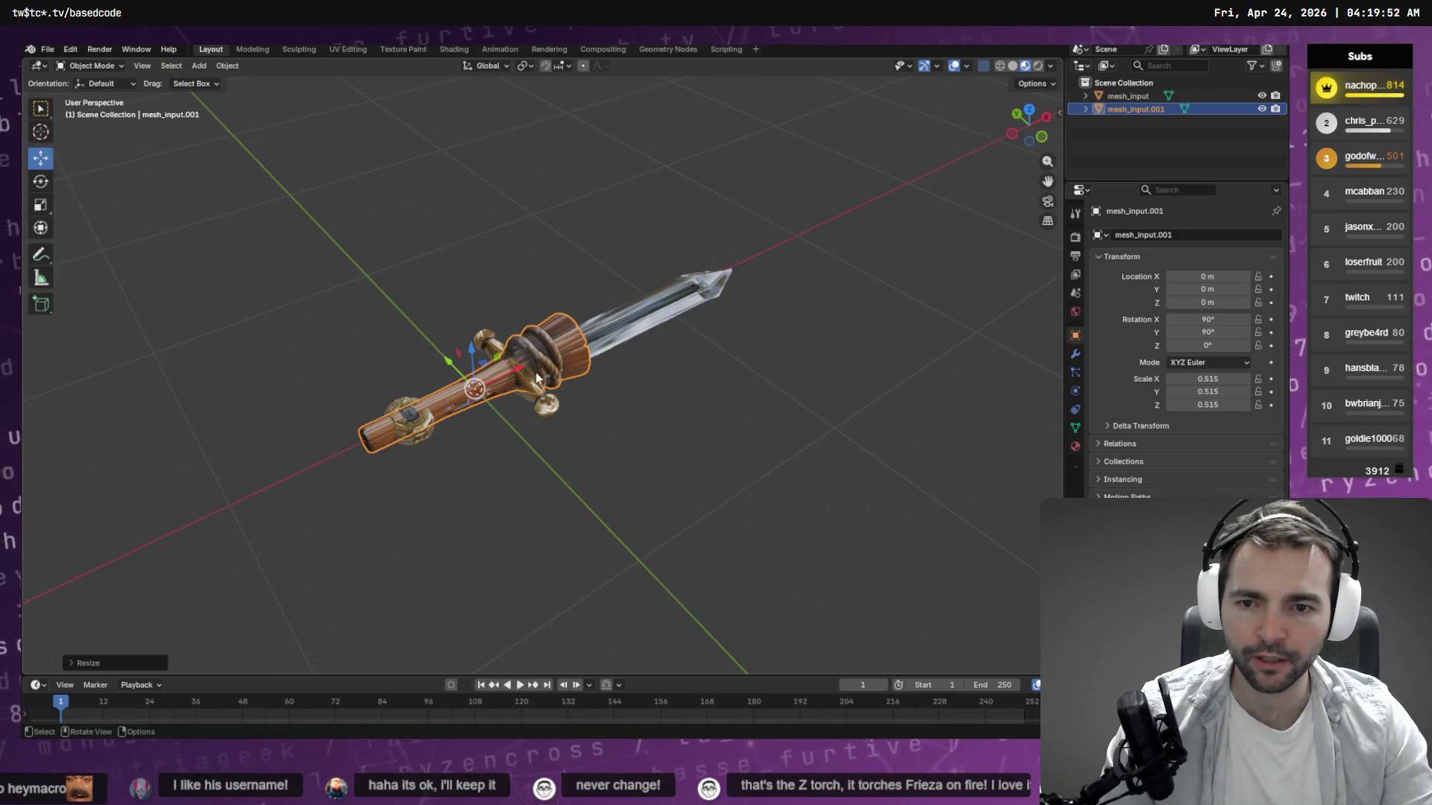
pyautogui.press('x')
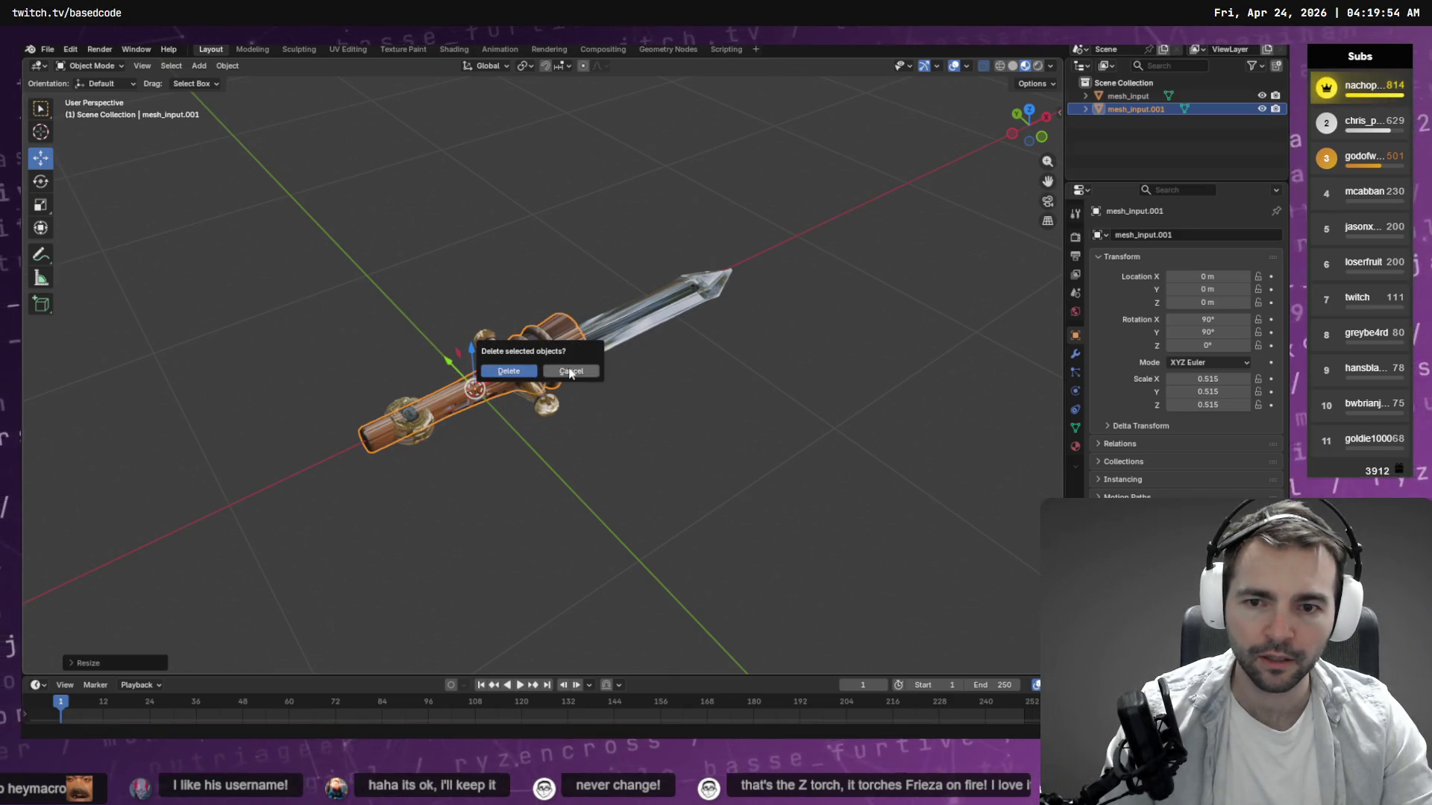
pyautogui.press('Escape')
pyautogui.press('g')
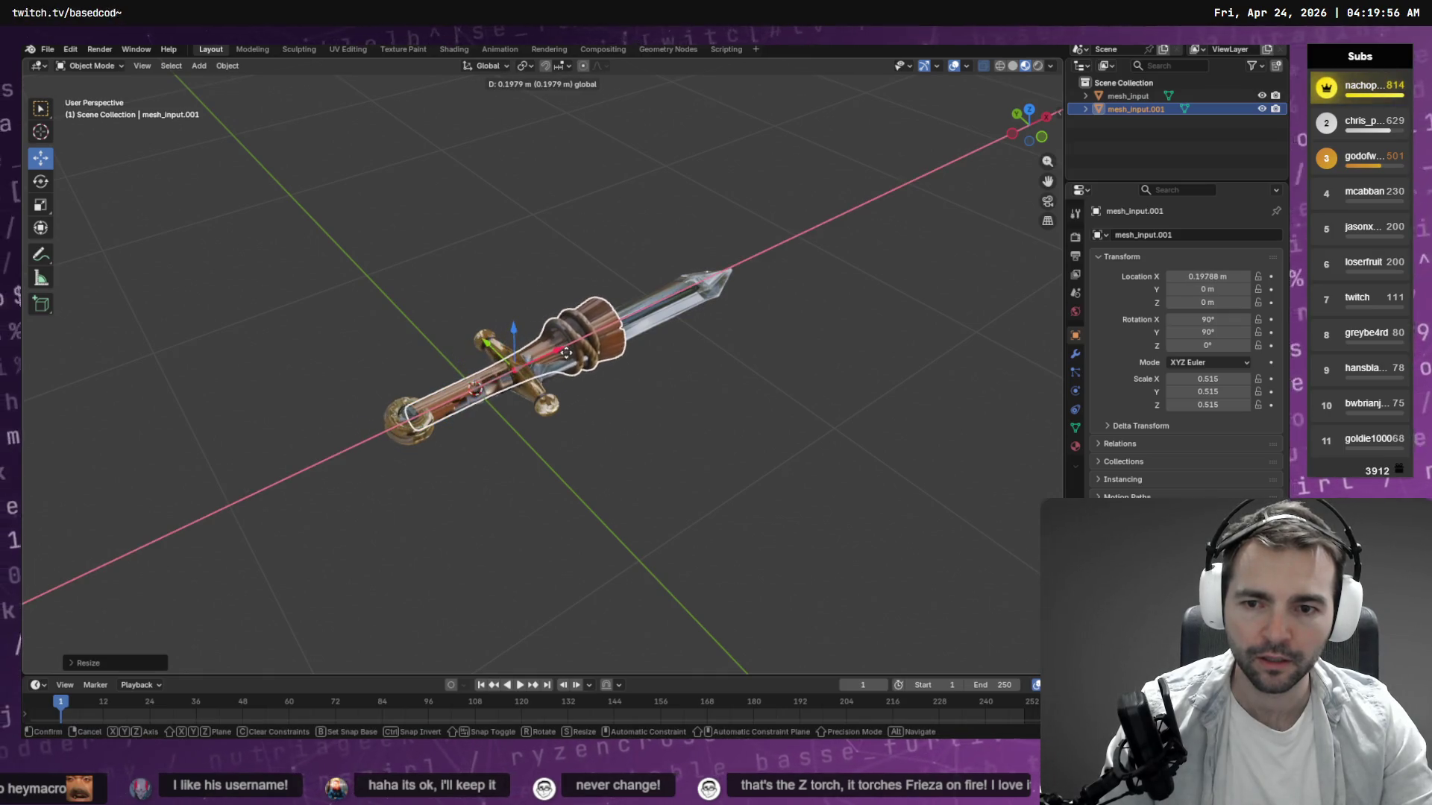
pyautogui.press('x')
pyautogui.press('x')
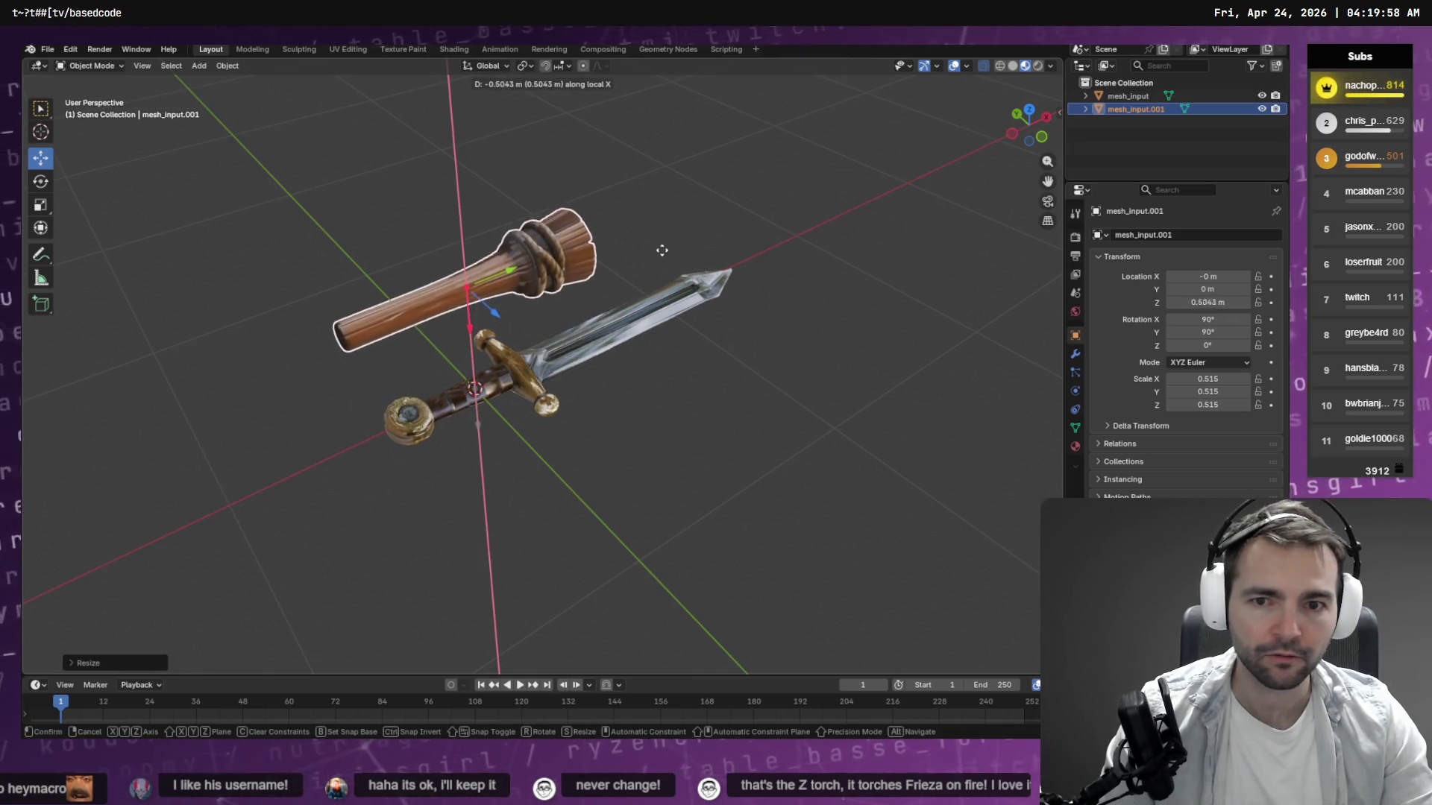
pyautogui.click(664, 247)
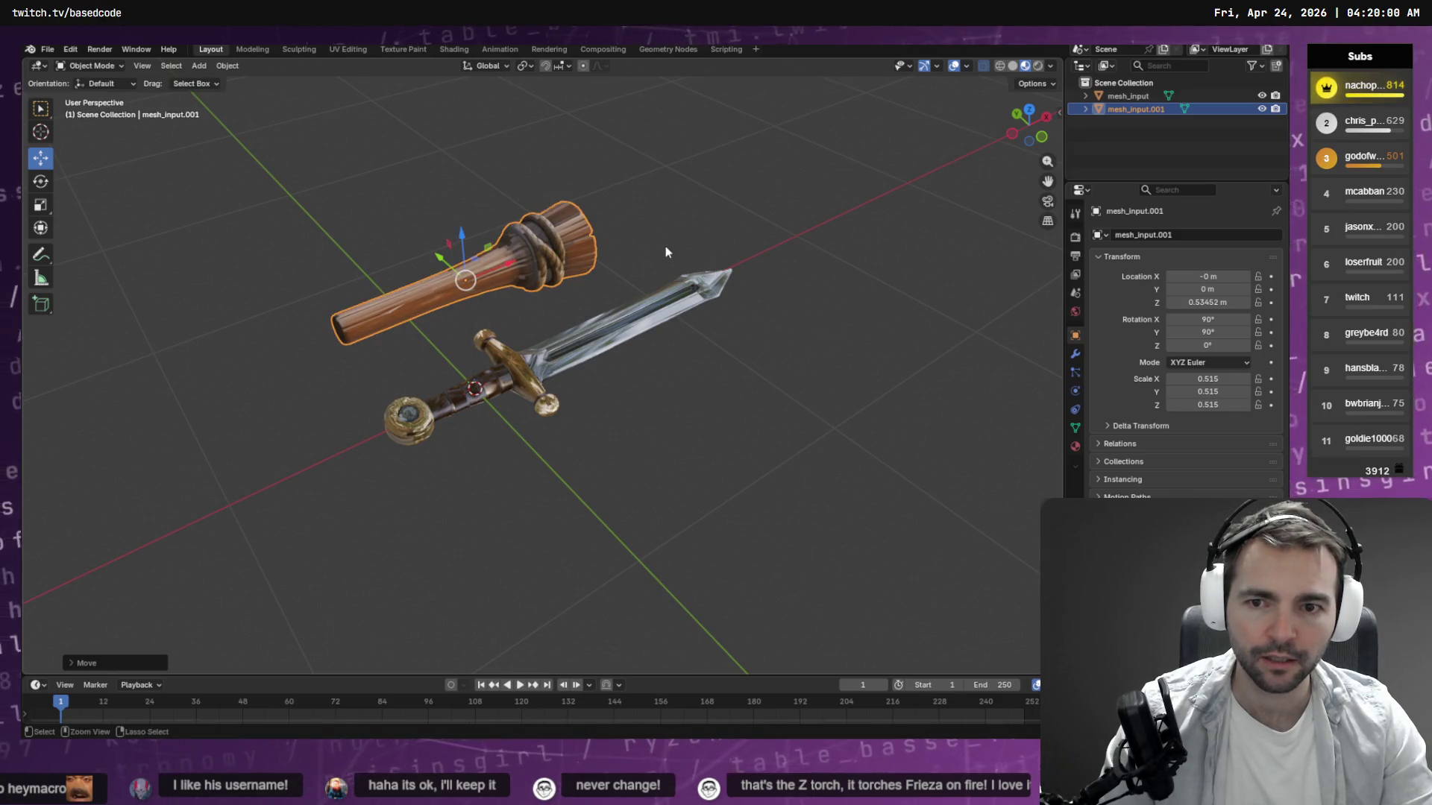
pyautogui.hotkey('alt', 'g')
pyautogui.press('g')
pyautogui.press('x')
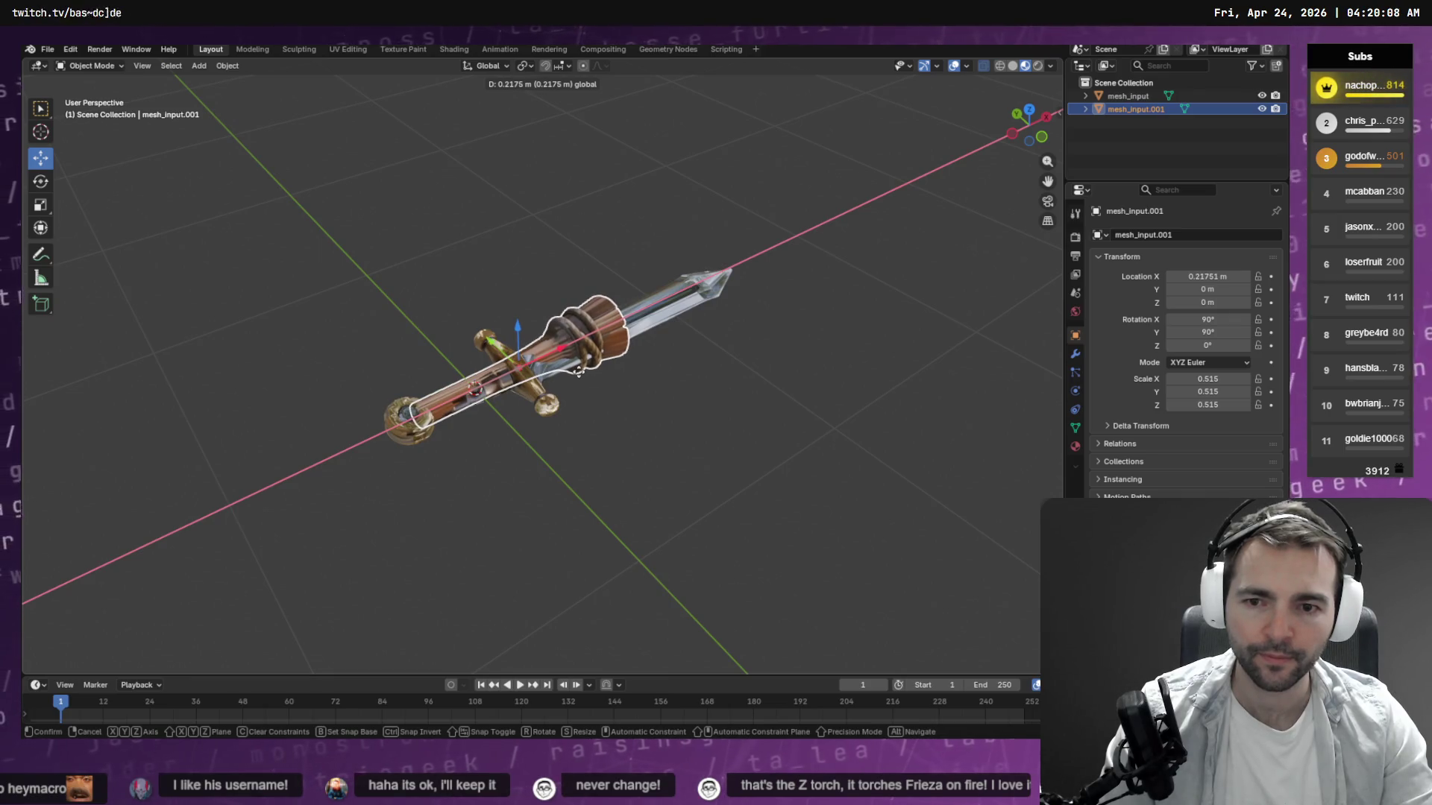
pyautogui.click(580, 370)
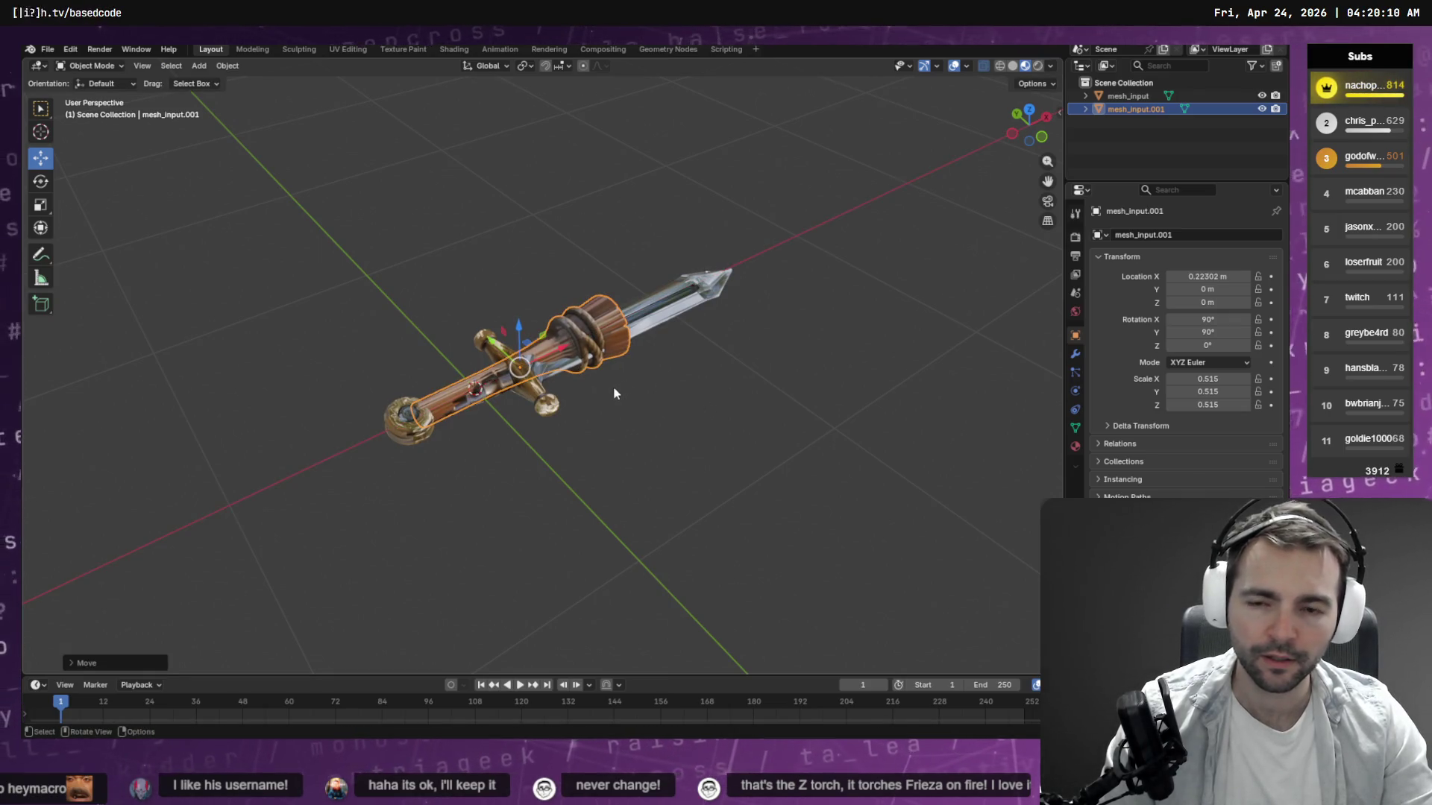
# Rescale the torch to 0.507 and shift it along X to 0.27165 m.
pyautogui.press('s')
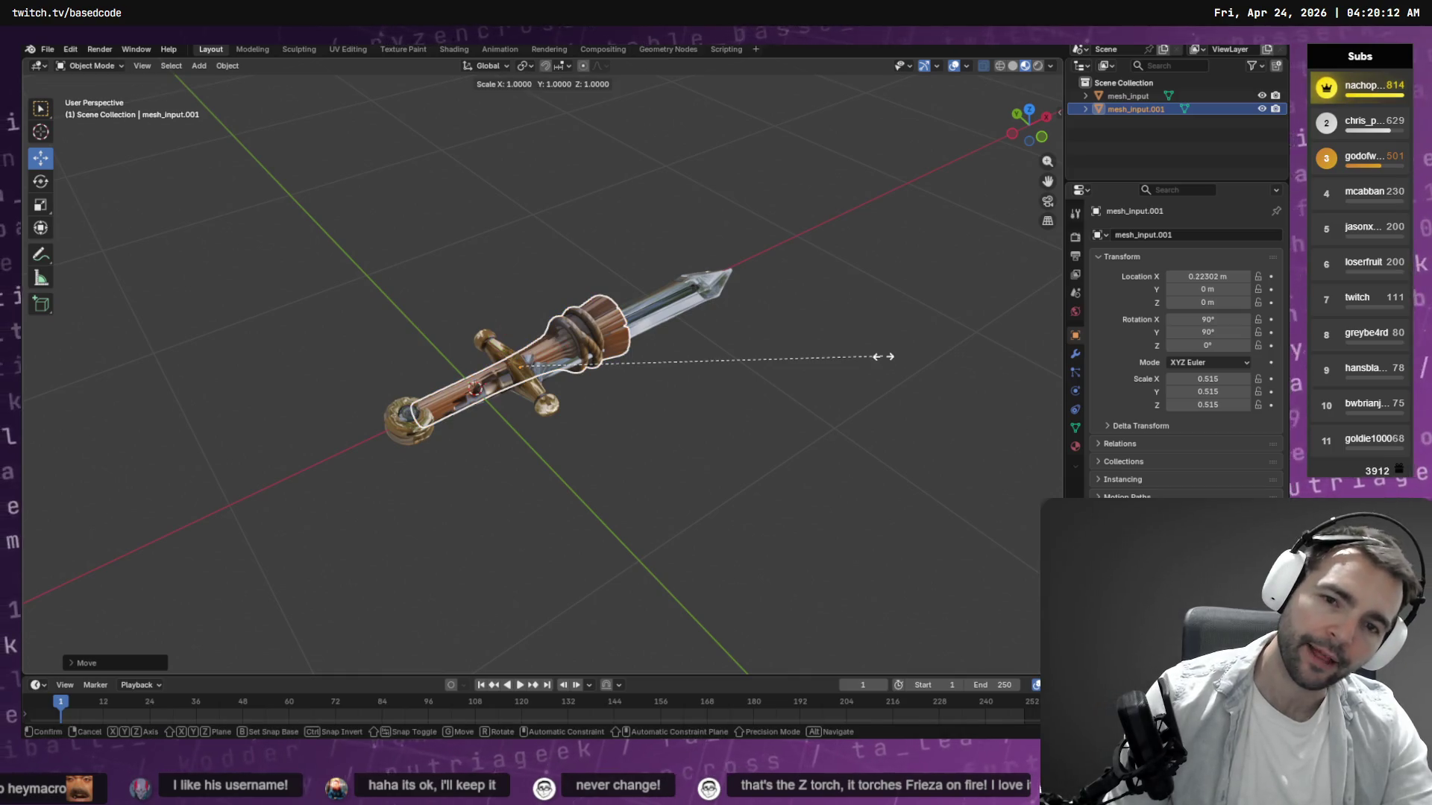
pyautogui.click(855, 366)
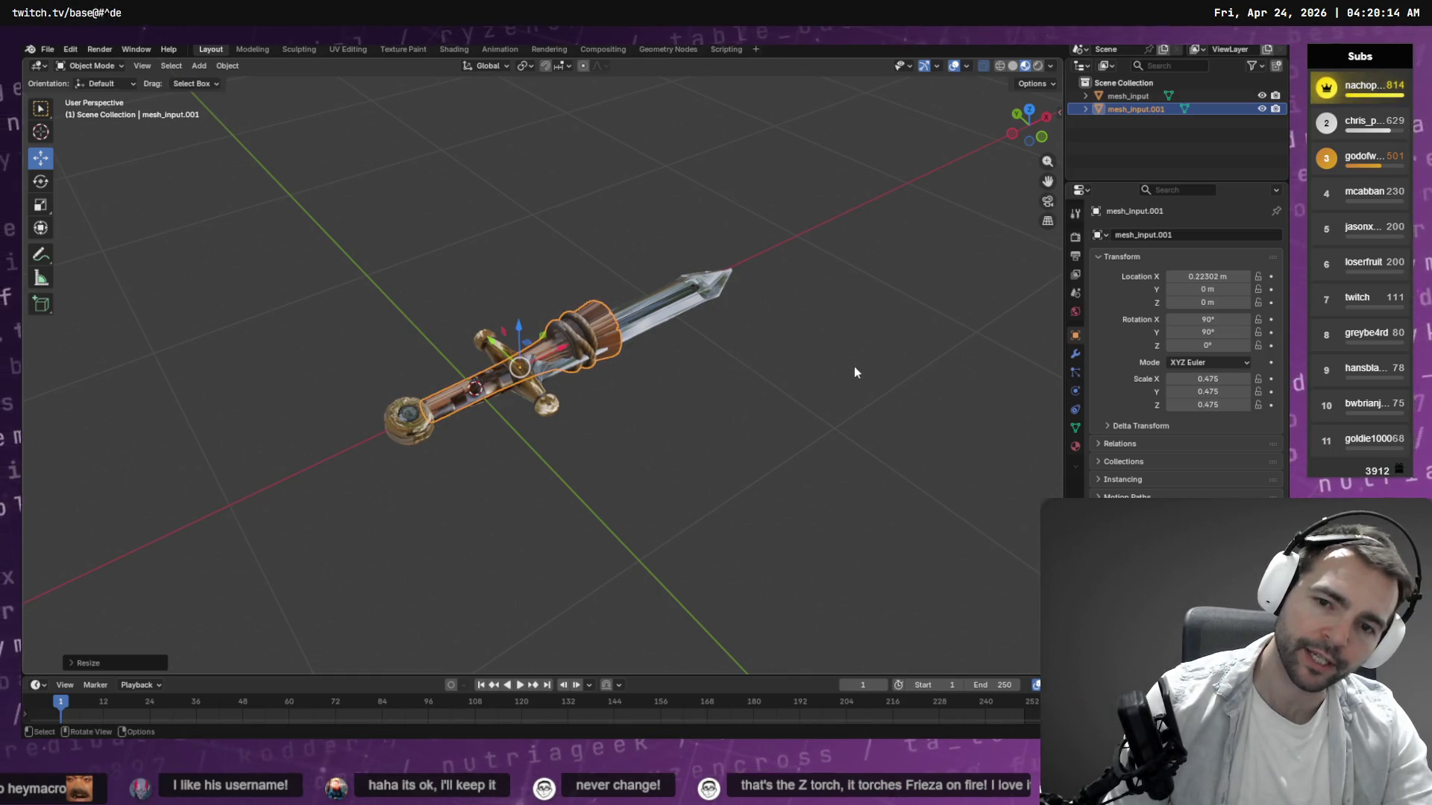
pyautogui.press('g')
pyautogui.press('x')
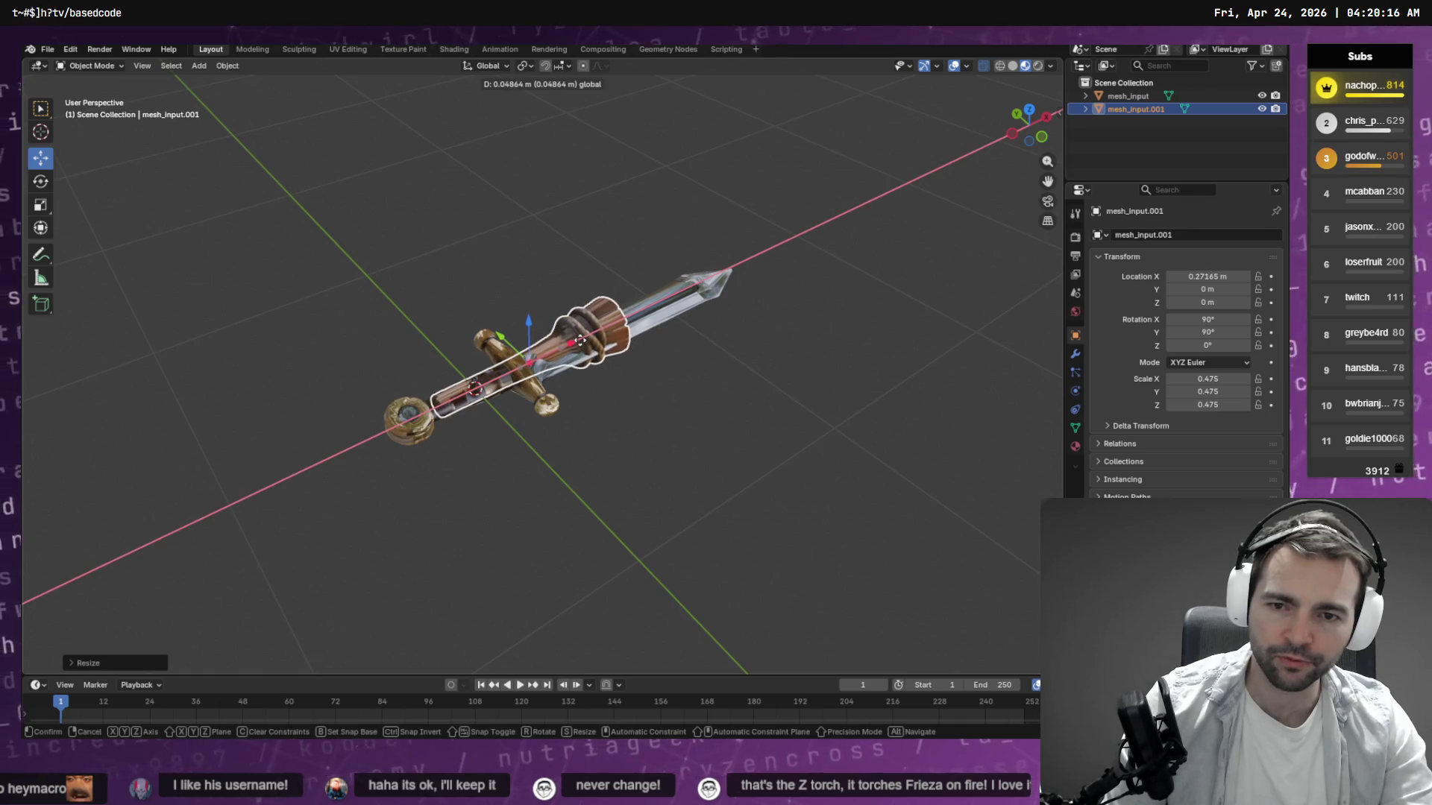
pyautogui.click(581, 342)
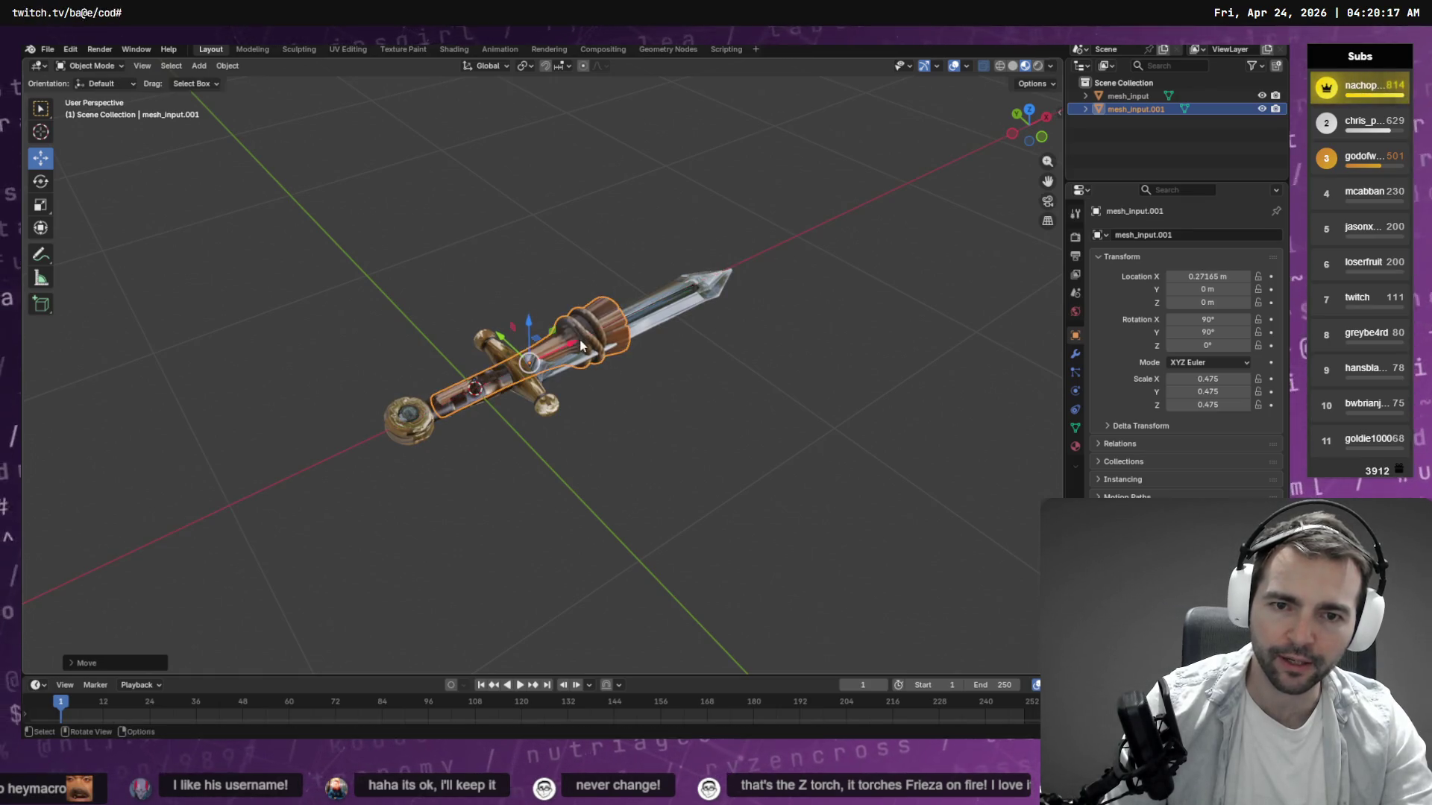
pyautogui.press('s')
pyautogui.click(824, 352)
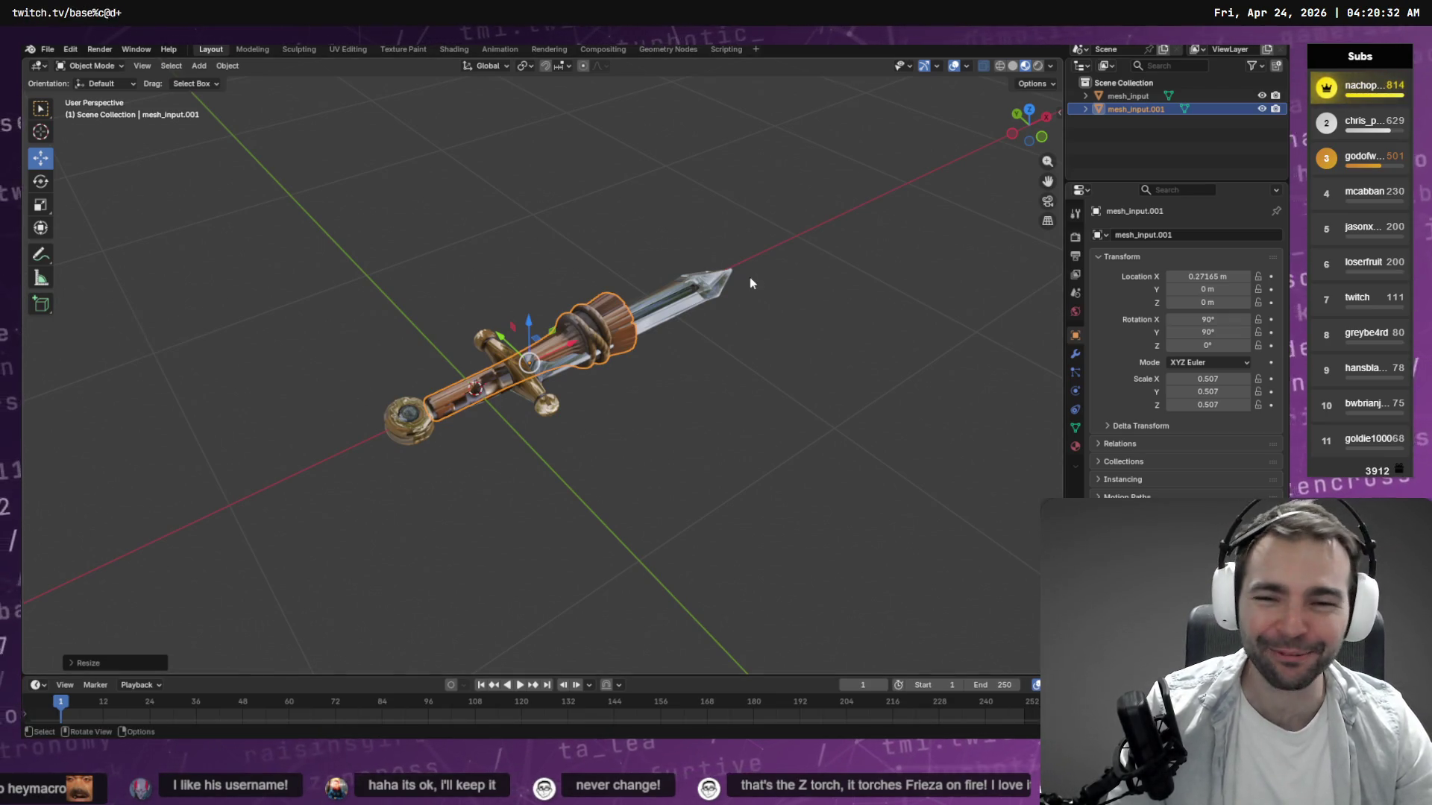
# Delete the sword and rename the torch object from mesh_input.001 to mesh_input.
pyautogui.click(1127, 96)
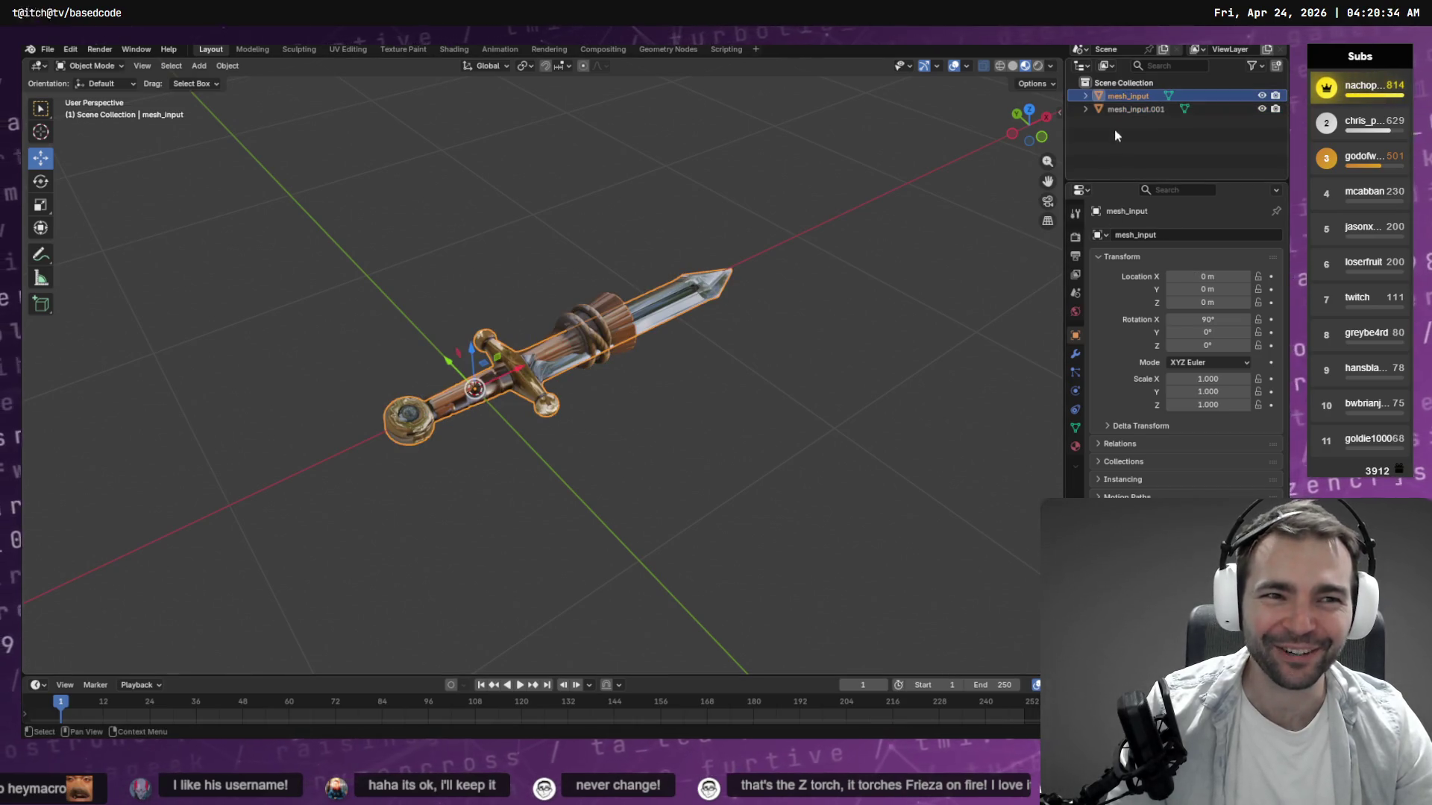
pyautogui.click(1127, 108)
pyautogui.click(1138, 96)
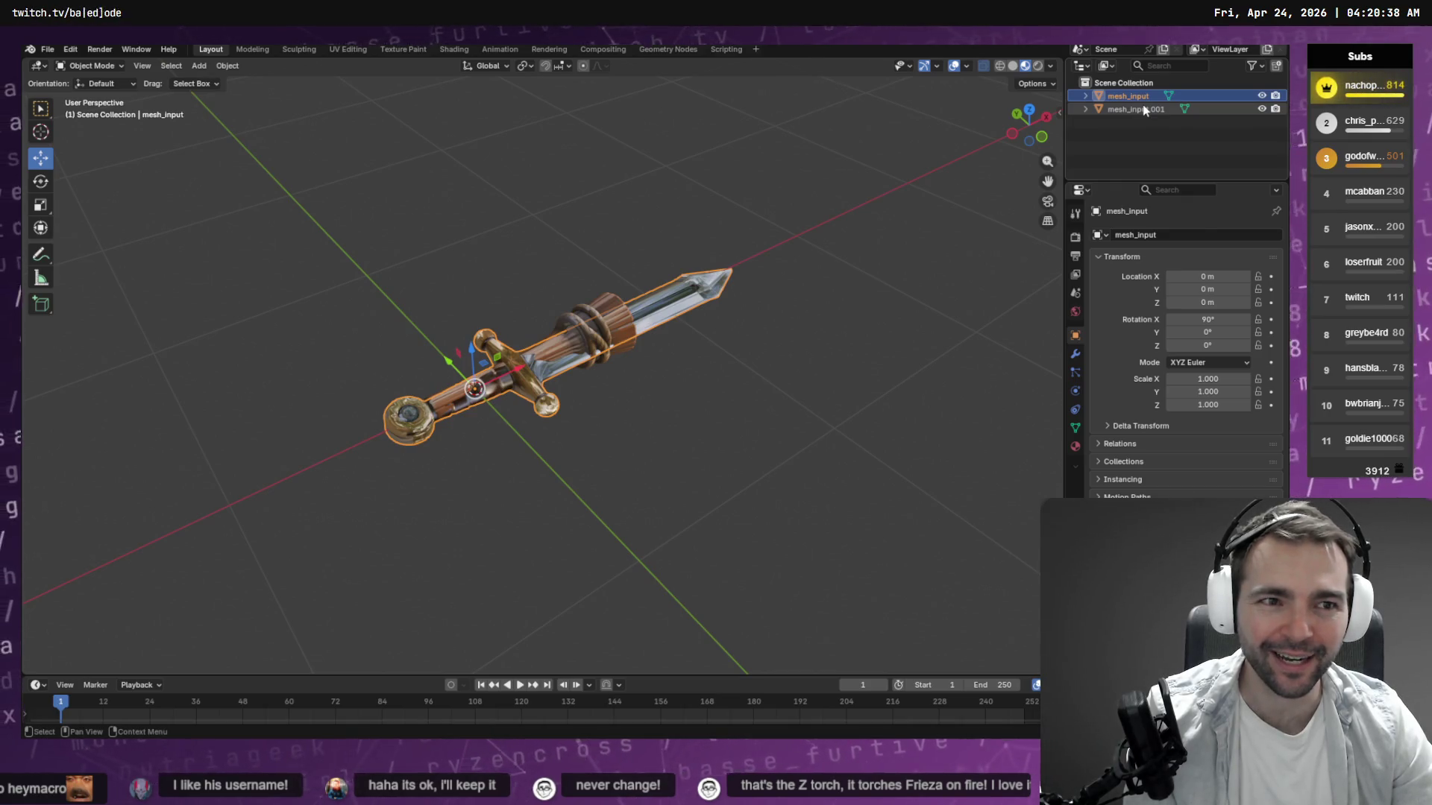
pyautogui.press('Delete')
pyautogui.click(1142, 99)
pyautogui.doubleClick(1156, 96)
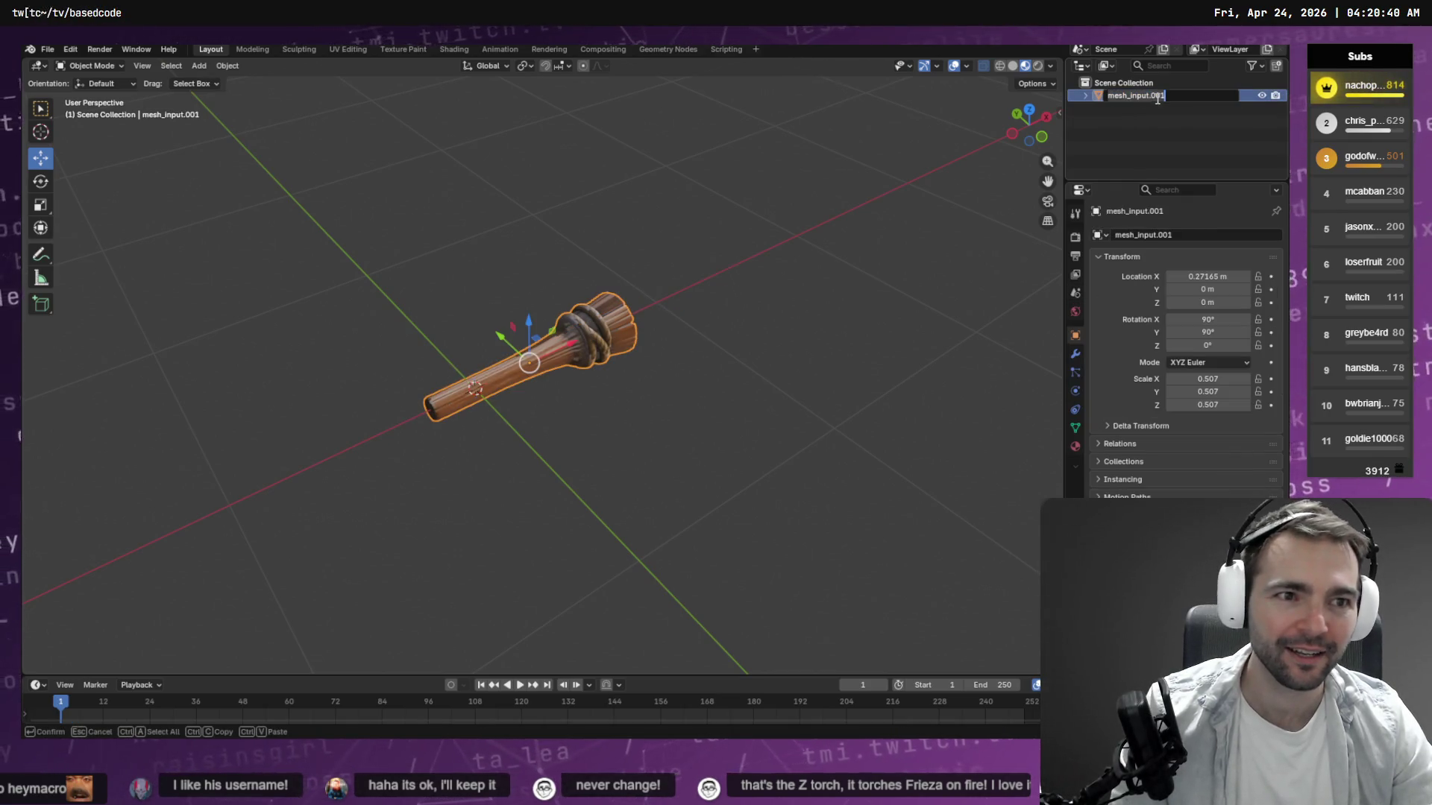
pyautogui.click(1152, 96)
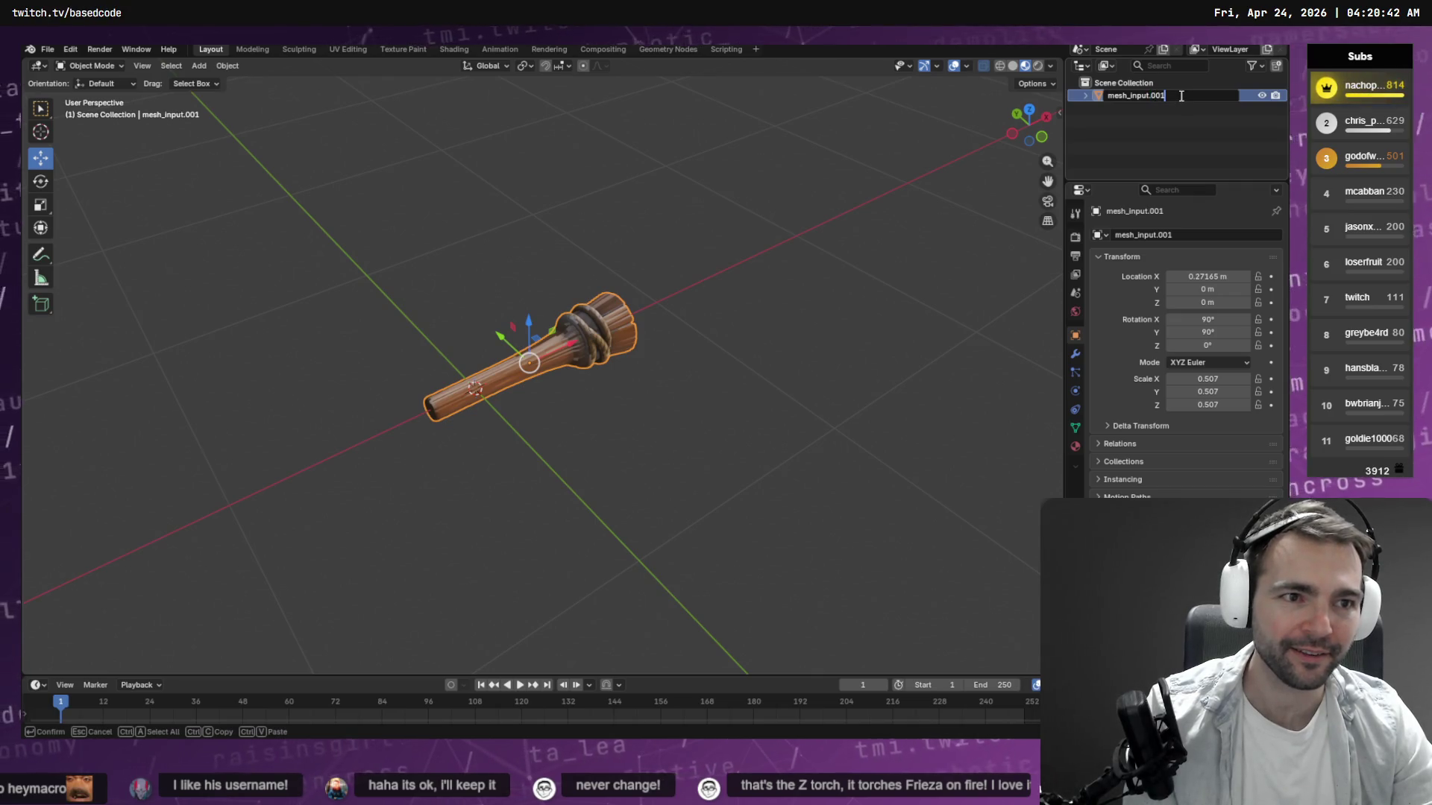
pyautogui.press('Return')
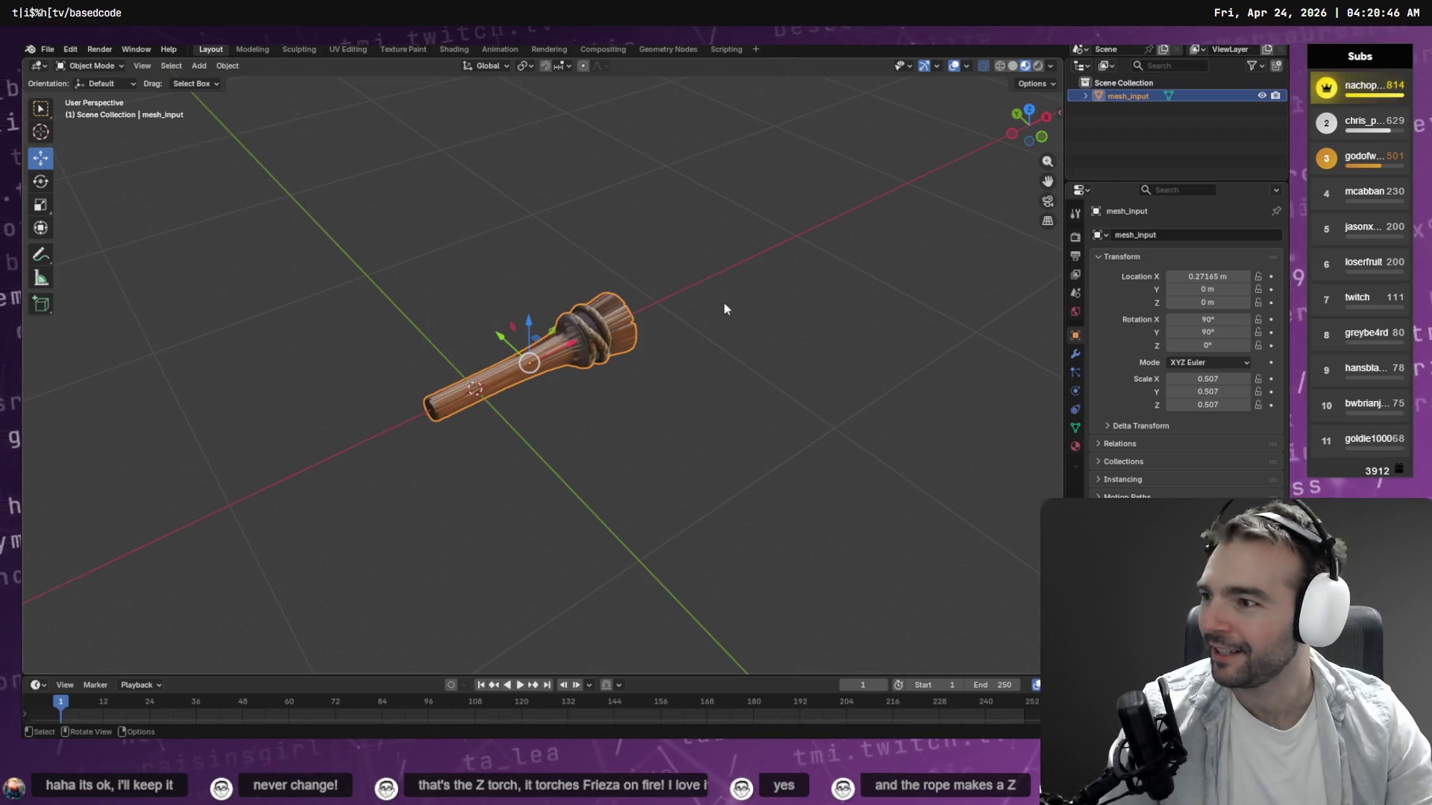
# Apply Shade Smooth to all of the torch's geometry and inspect the result.
pyautogui.moveTo(741, 323)
pyautogui.mouseDown()
pyautogui.moveTo(686, 188)
pyautogui.moveTo(692, 258)
pyautogui.moveTo(720, 317)
pyautogui.mouseUp()
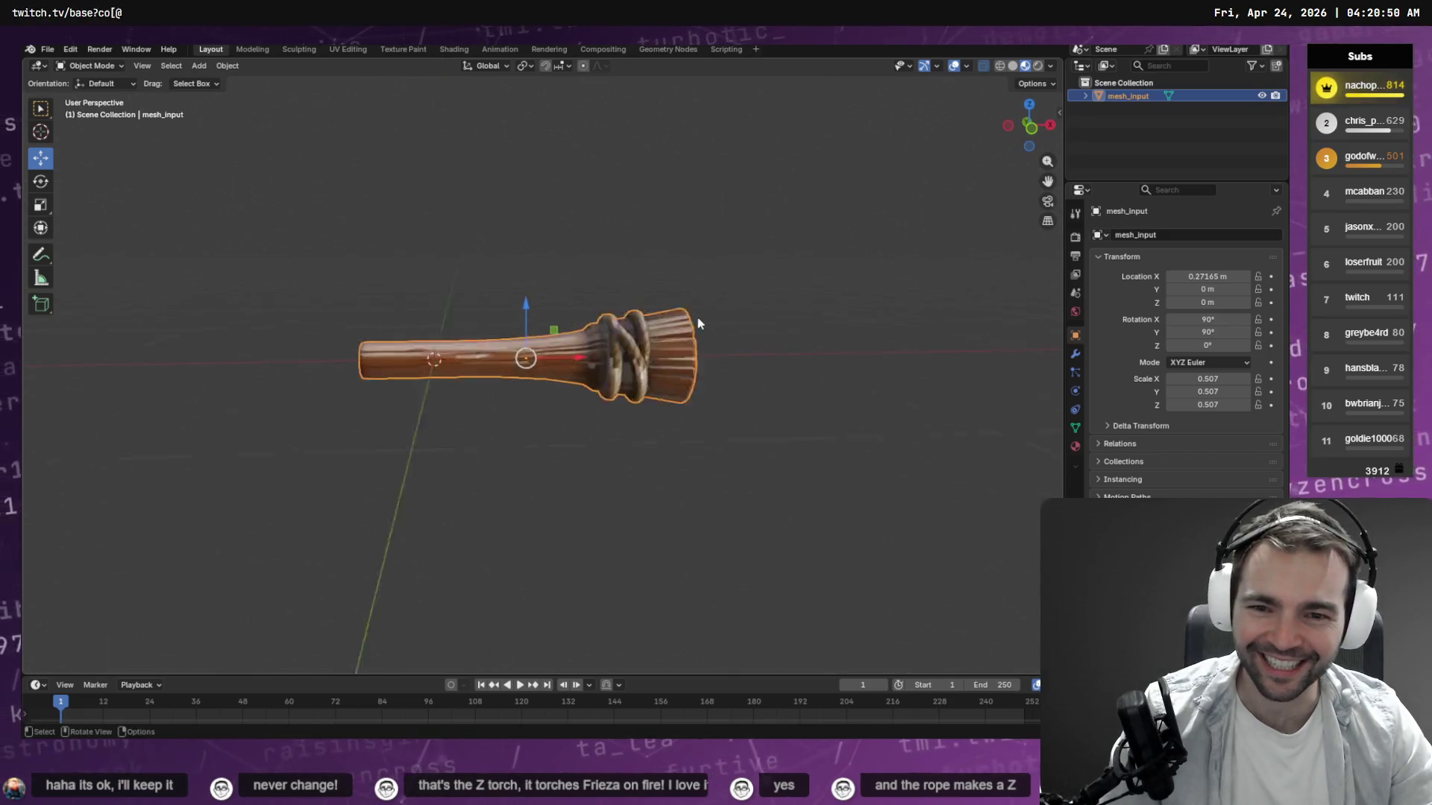
pyautogui.scroll(6, 724, 320)
pyautogui.moveTo(687, 355)
pyautogui.mouseDown()
pyautogui.moveTo(722, 432)
pyautogui.moveTo(745, 431)
pyautogui.moveTo(684, 388)
pyautogui.mouseUp()
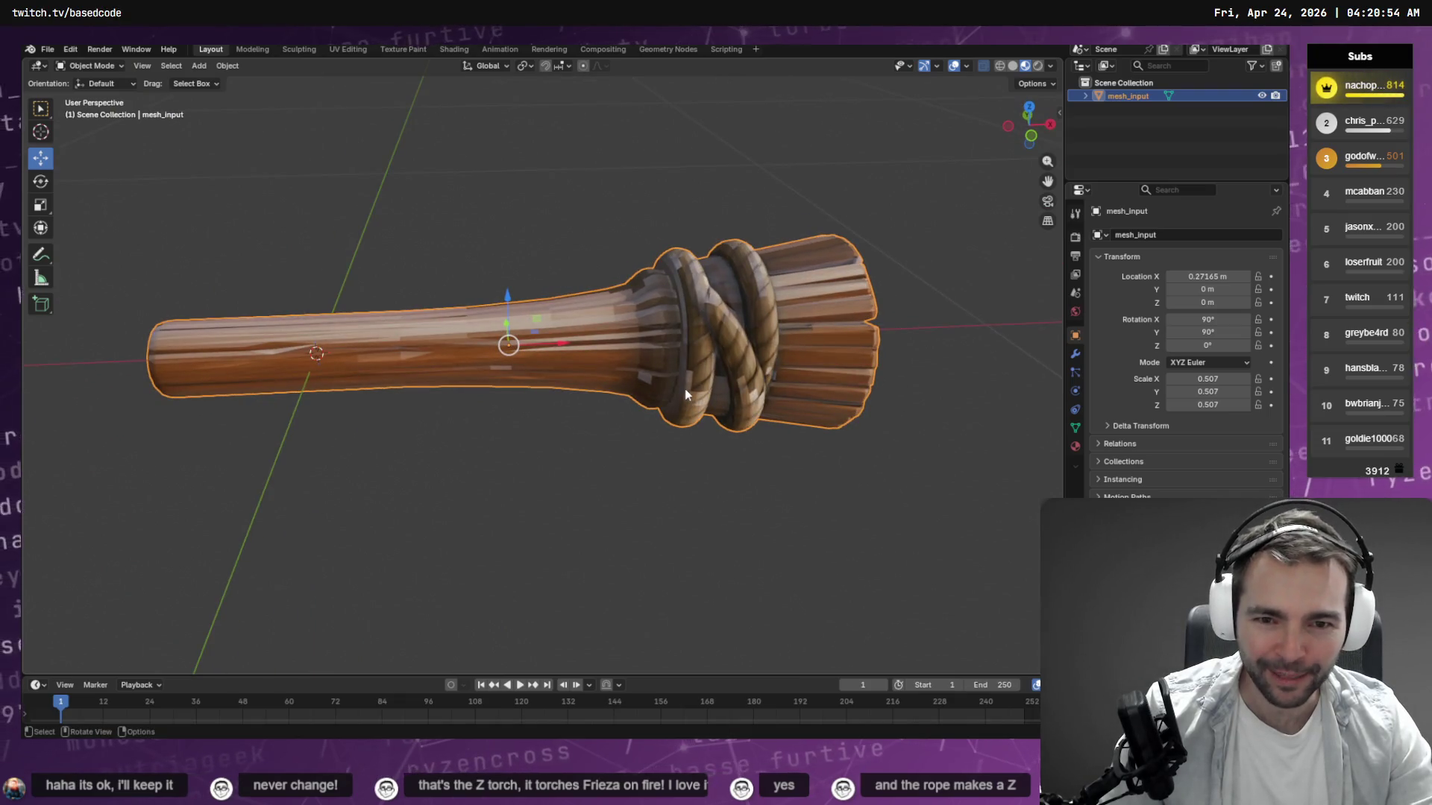
pyautogui.press('Tab')
pyautogui.press('a')
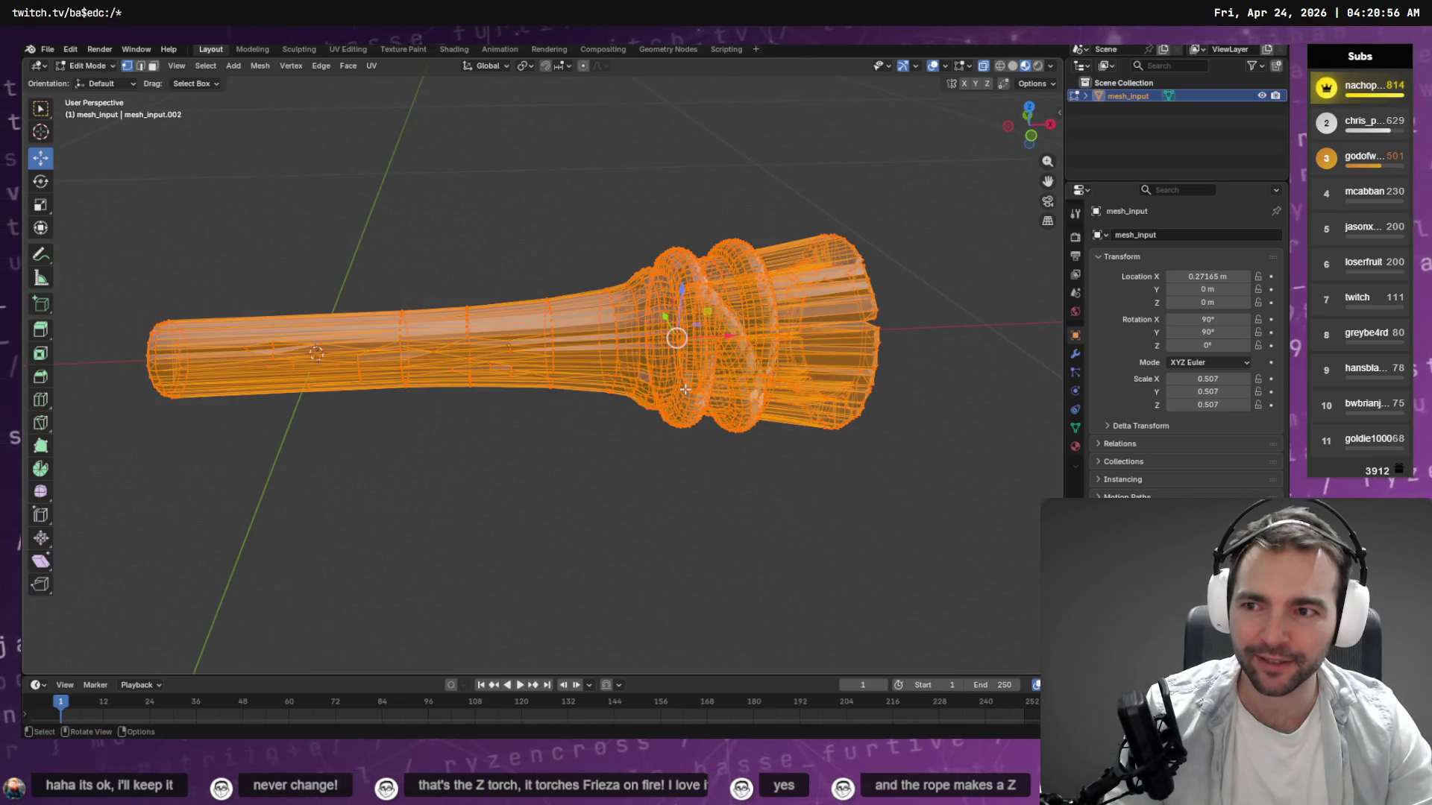
pyautogui.press('F3')
pyautogui.press('Return')
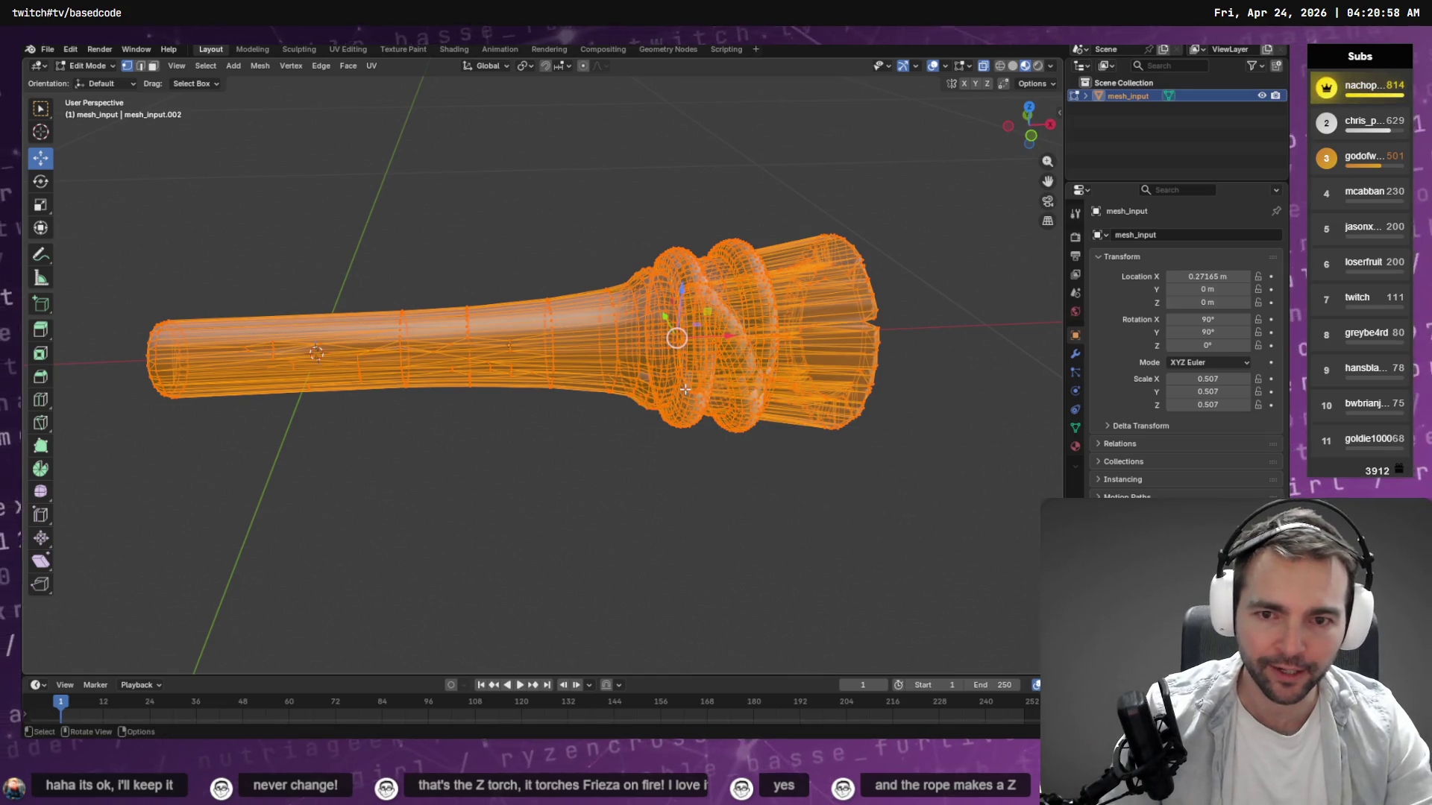
pyautogui.press('Tab')
pyautogui.moveTo(708, 315)
pyautogui.mouseDown()
pyautogui.moveTo(718, 218)
pyautogui.moveTo(580, 271)
pyautogui.moveTo(554, 267)
pyautogui.moveTo(561, 247)
pyautogui.moveTo(732, 296)
pyautogui.moveTo(796, 281)
pyautogui.mouseUp()
pyautogui.scroll(-5, 753, 298)
pyautogui.moveTo(709, 319)
pyautogui.mouseDown()
pyautogui.moveTo(649, 415)
pyautogui.moveTo(515, 302)
pyautogui.mouseUp()
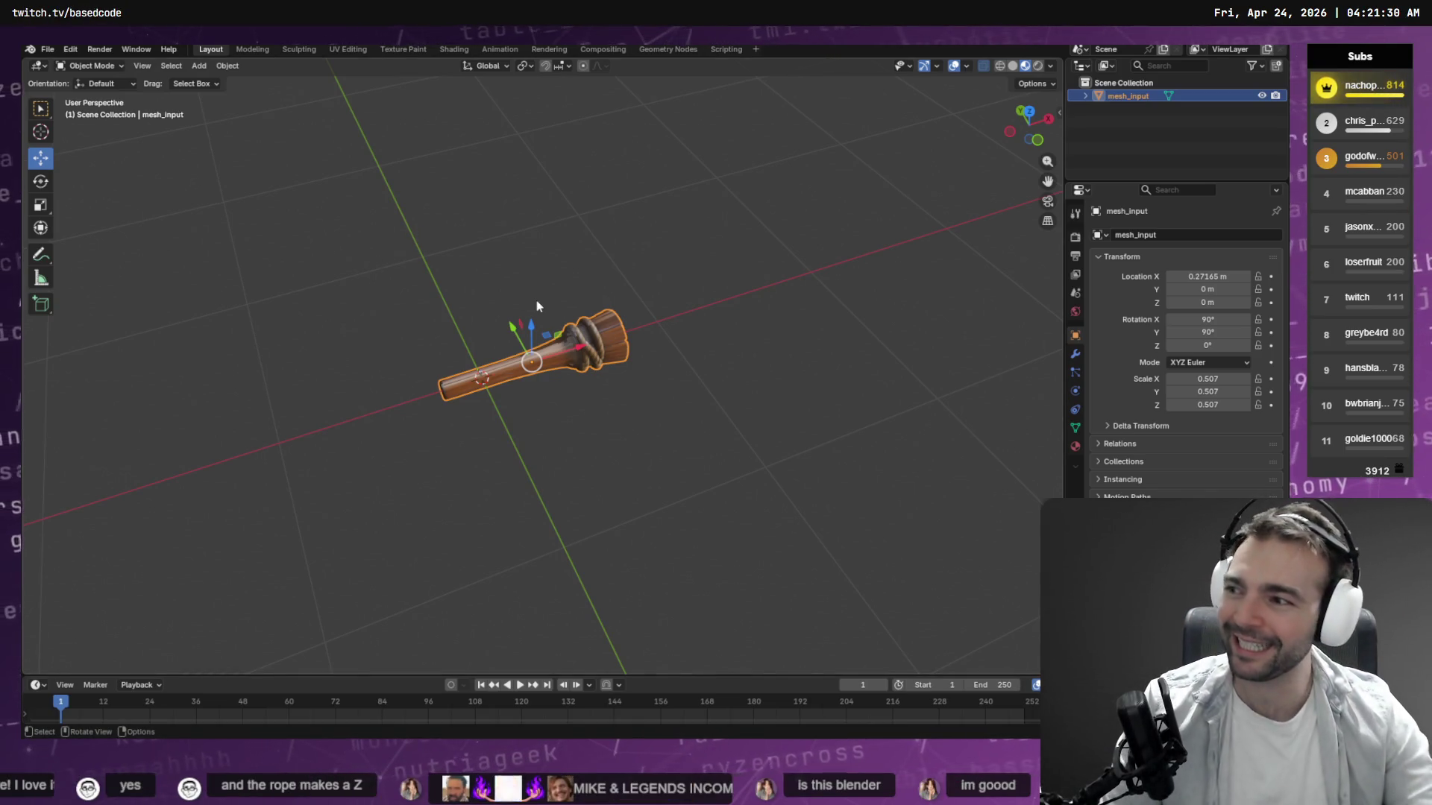
# Start a Wavefront OBJ export and browse up to the _To Process folder.
pyautogui.click(46, 51)
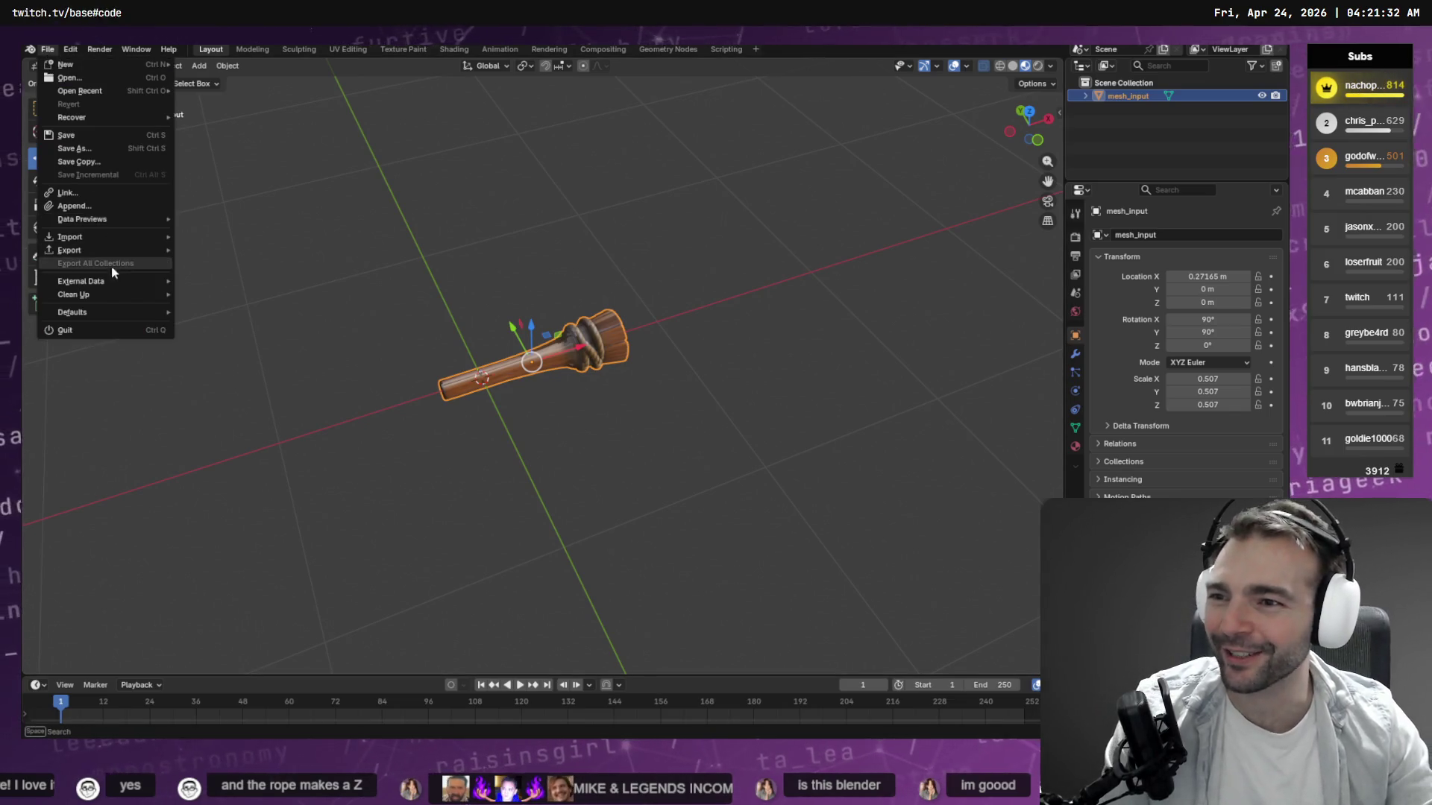
pyautogui.moveTo(102, 249)
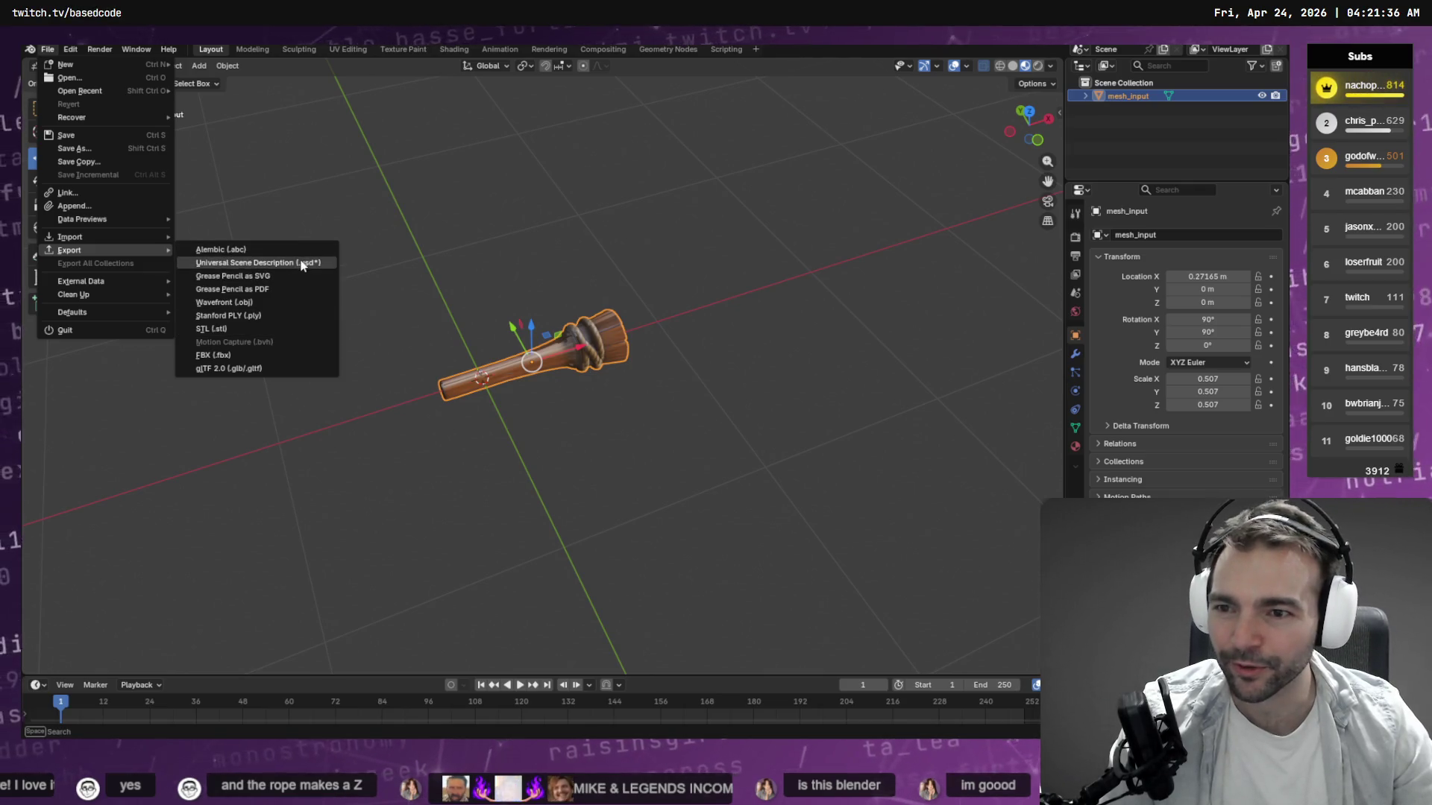
pyautogui.click(288, 303)
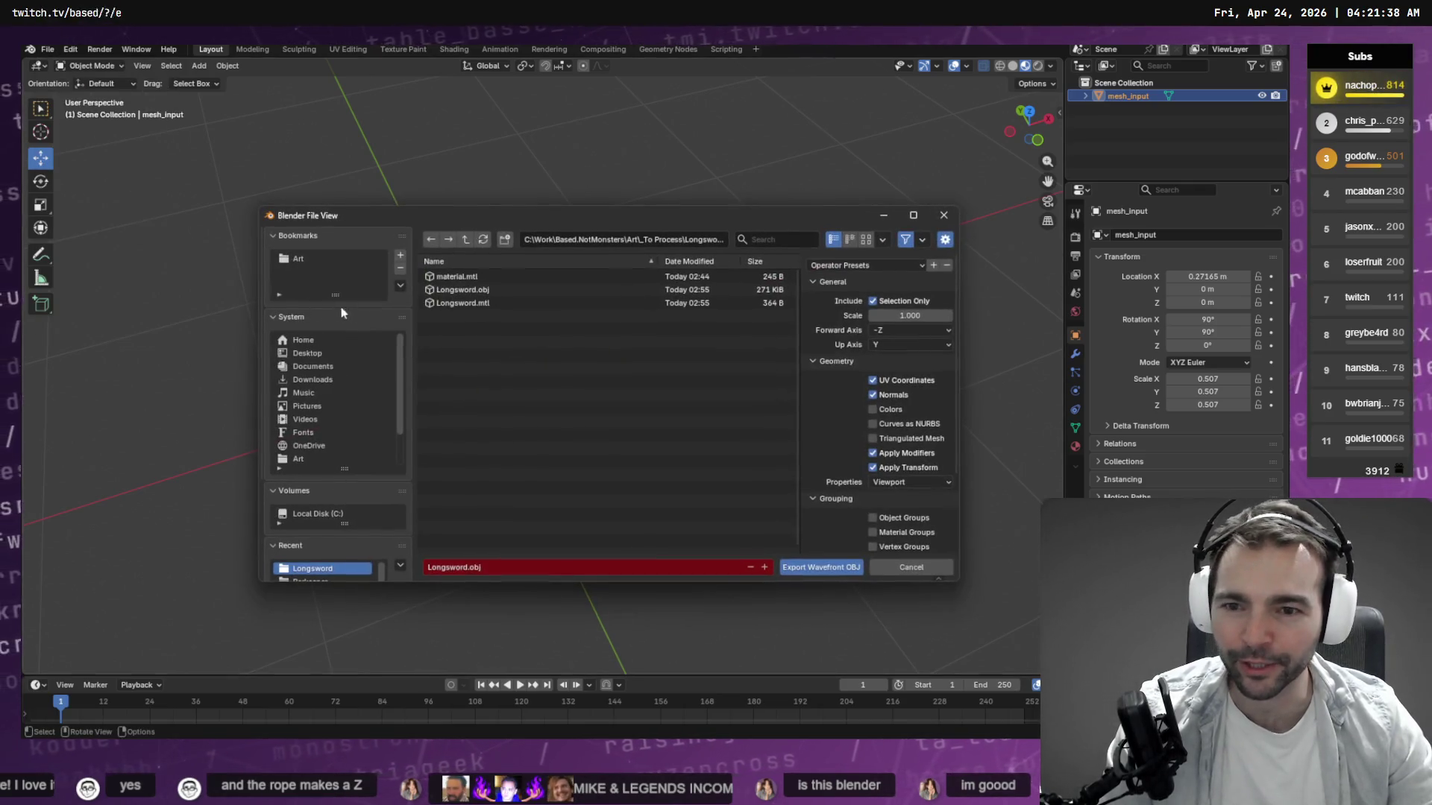
pyautogui.click(465, 240)
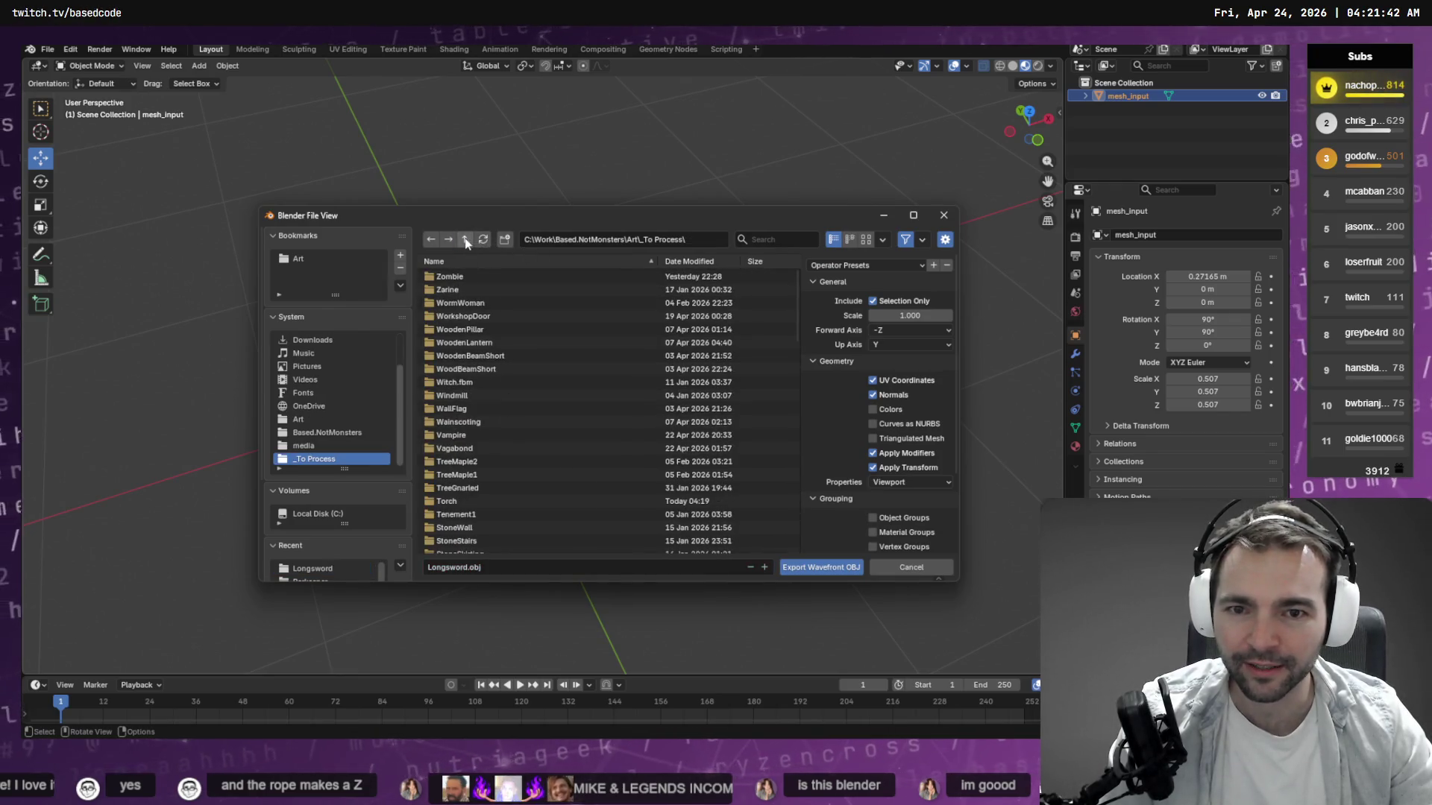
pyautogui.click(507, 333)
pyautogui.press('t')
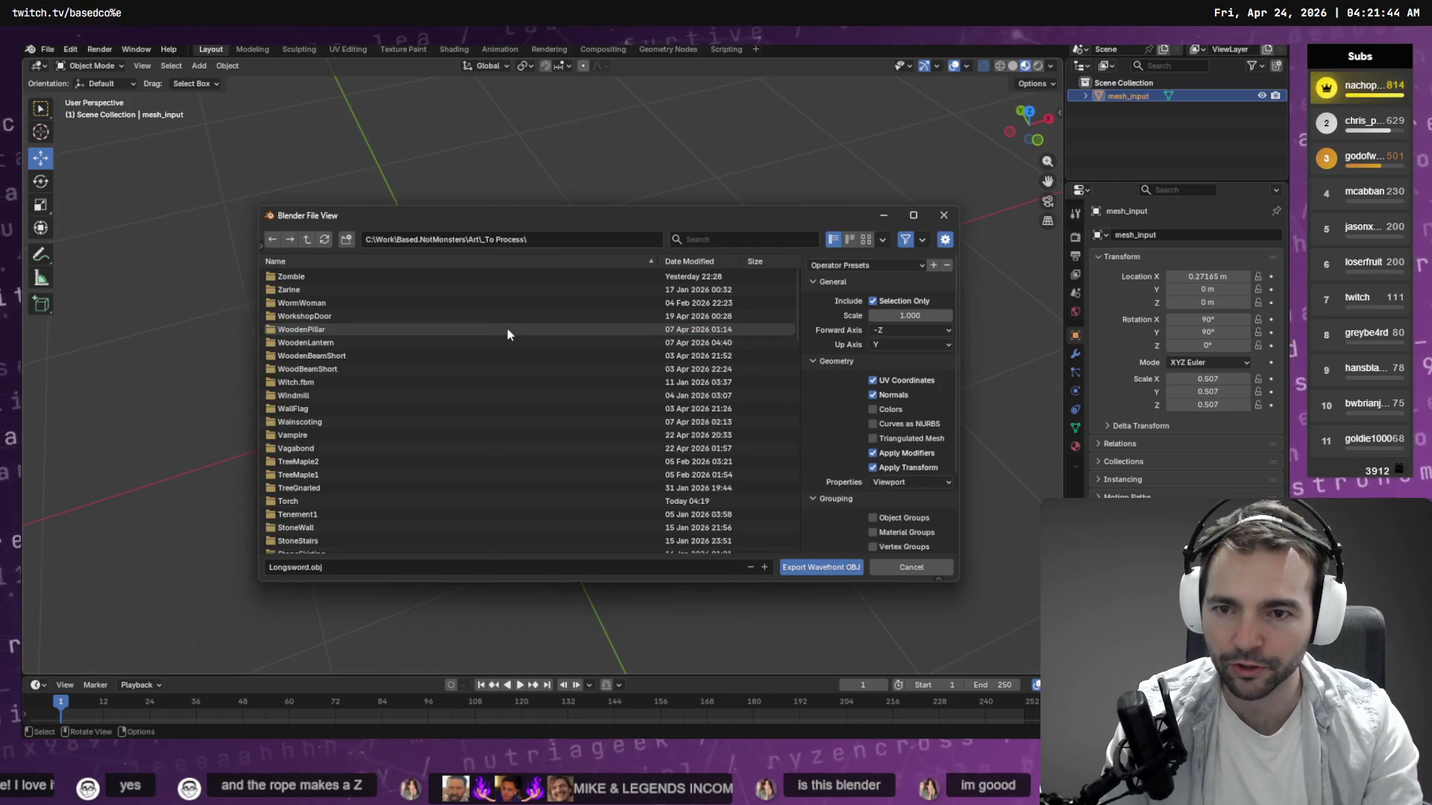
pyautogui.scroll(-1, 495, 307)
# Export the torch into _To Process\Torch, overwriting Torch.obj, and view the folder in File Explorer.
pyautogui.click(586, 237)
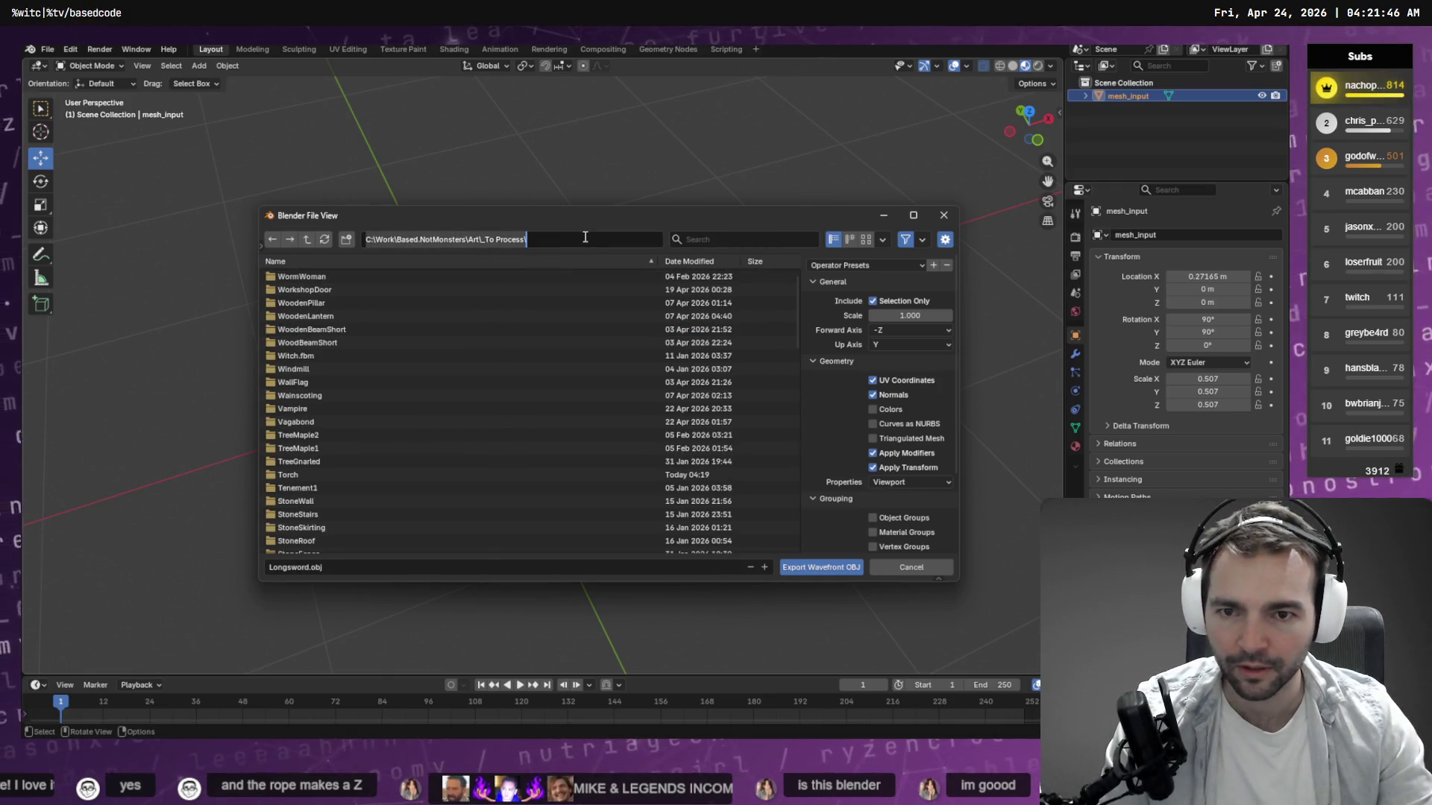
pyautogui.write('Torch')
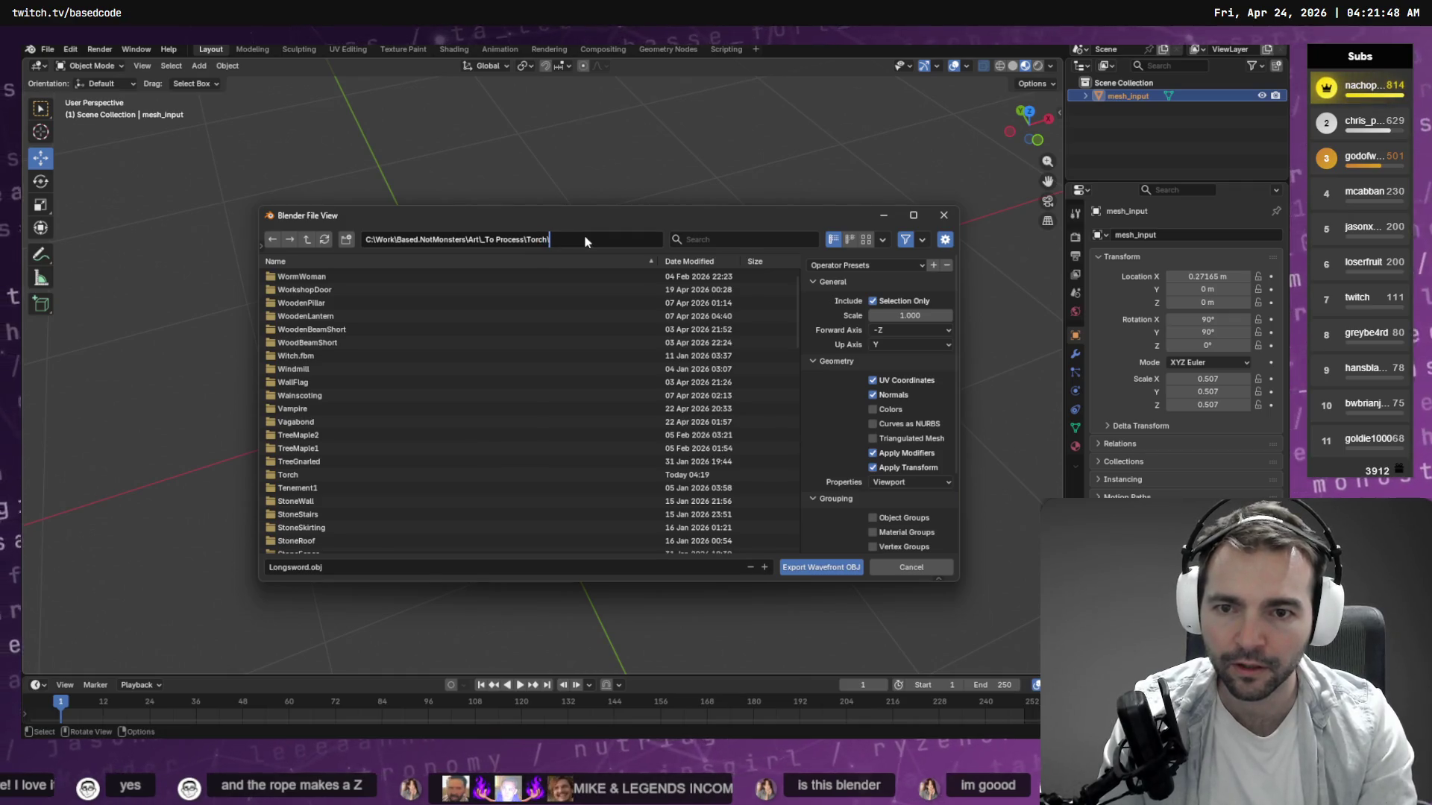
pyautogui.press('Return')
pyautogui.click(319, 277)
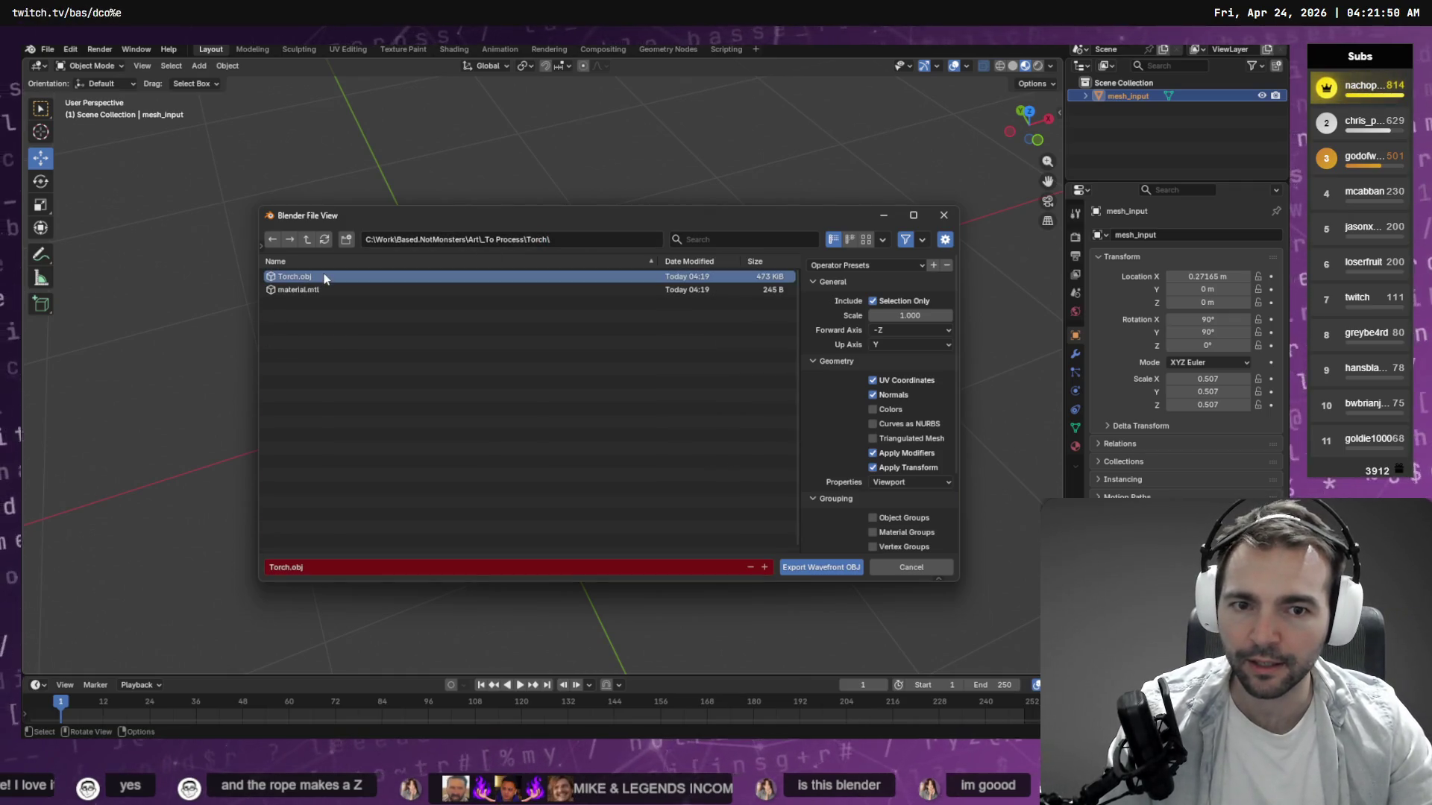
pyautogui.click(798, 567)
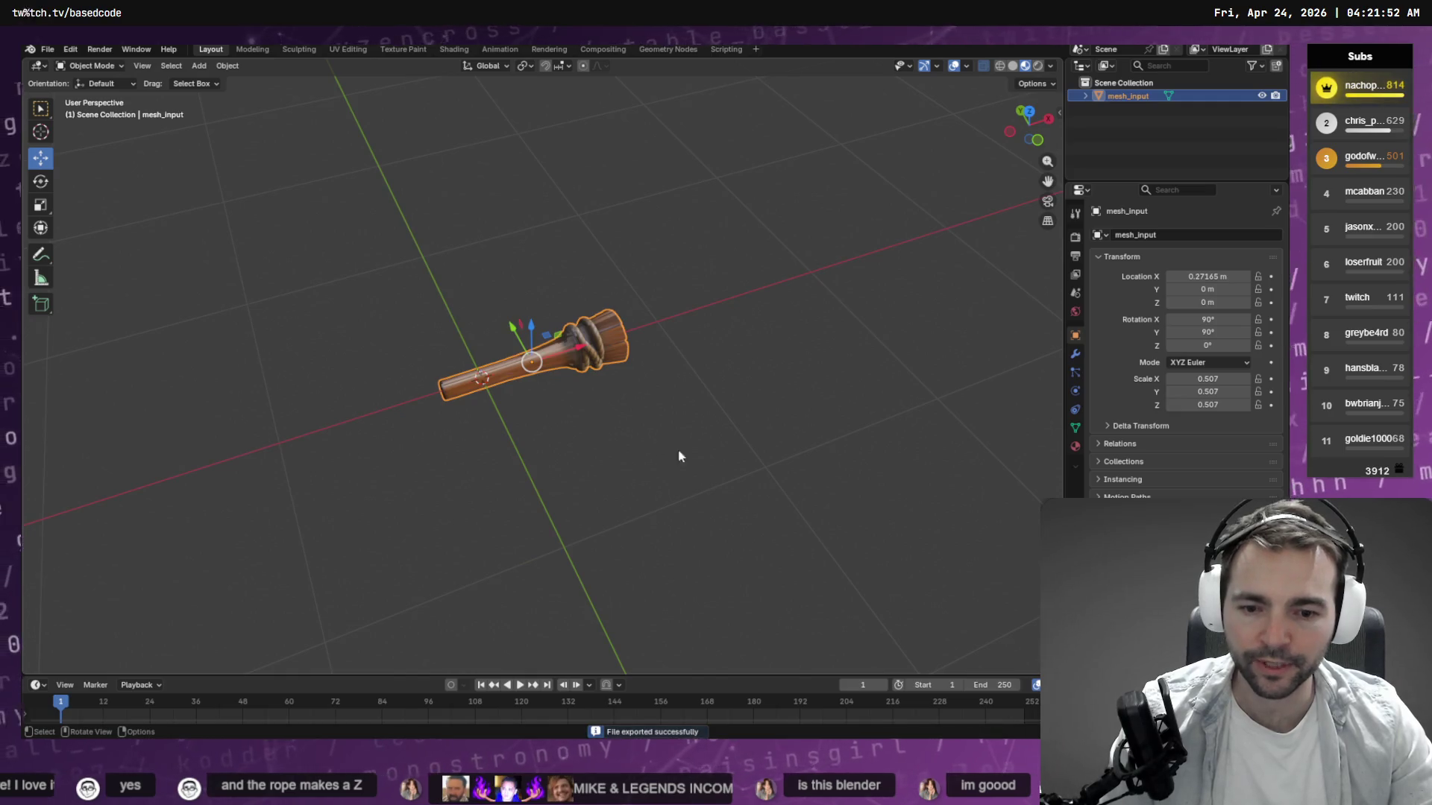
pyautogui.hotkey('alt', 'Tab')
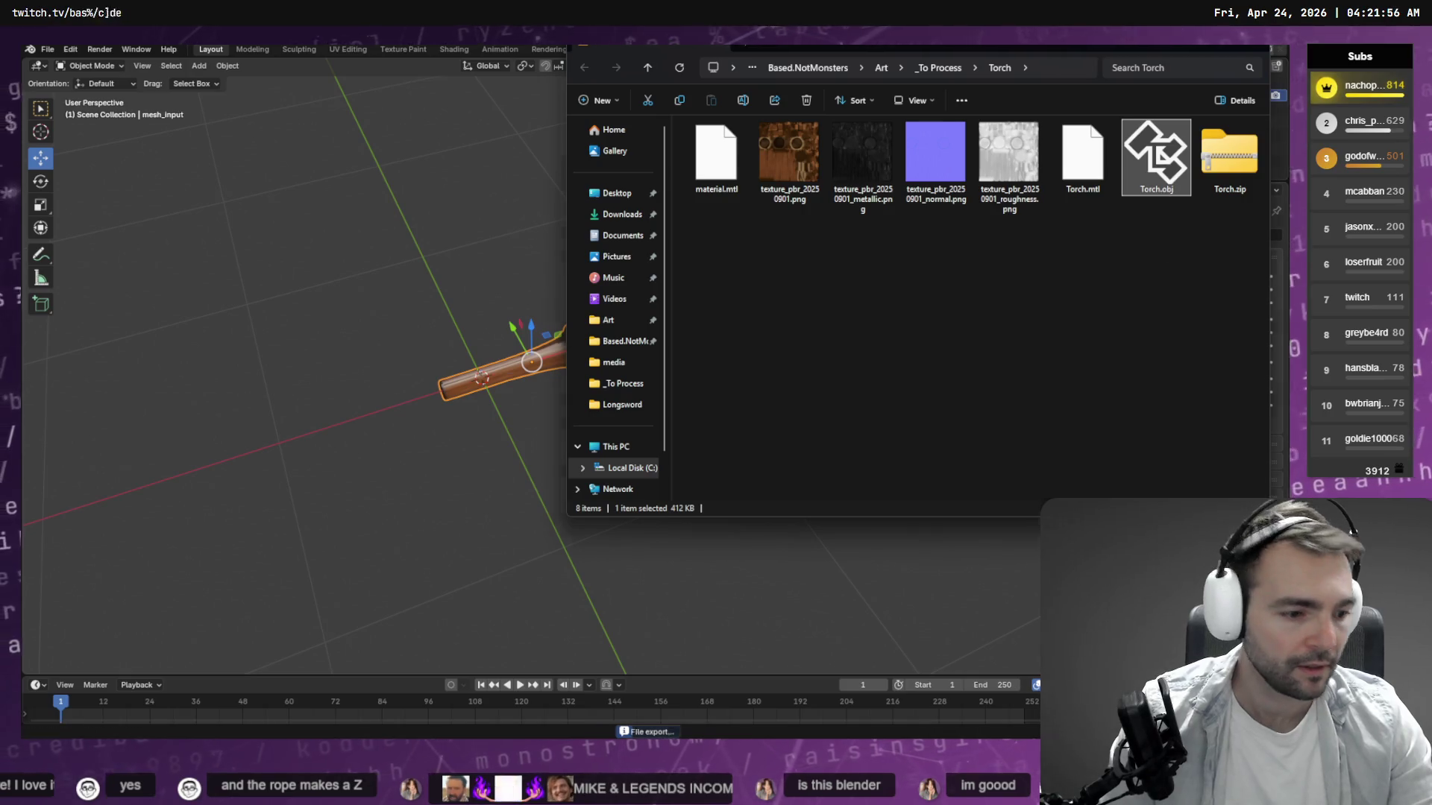
# In Godot's FileSystem dock, clear the filter and collapse the Editor, Faces, Character, Longsword and Spaces folders.
pyautogui.hotkey('alt', 'Tab')
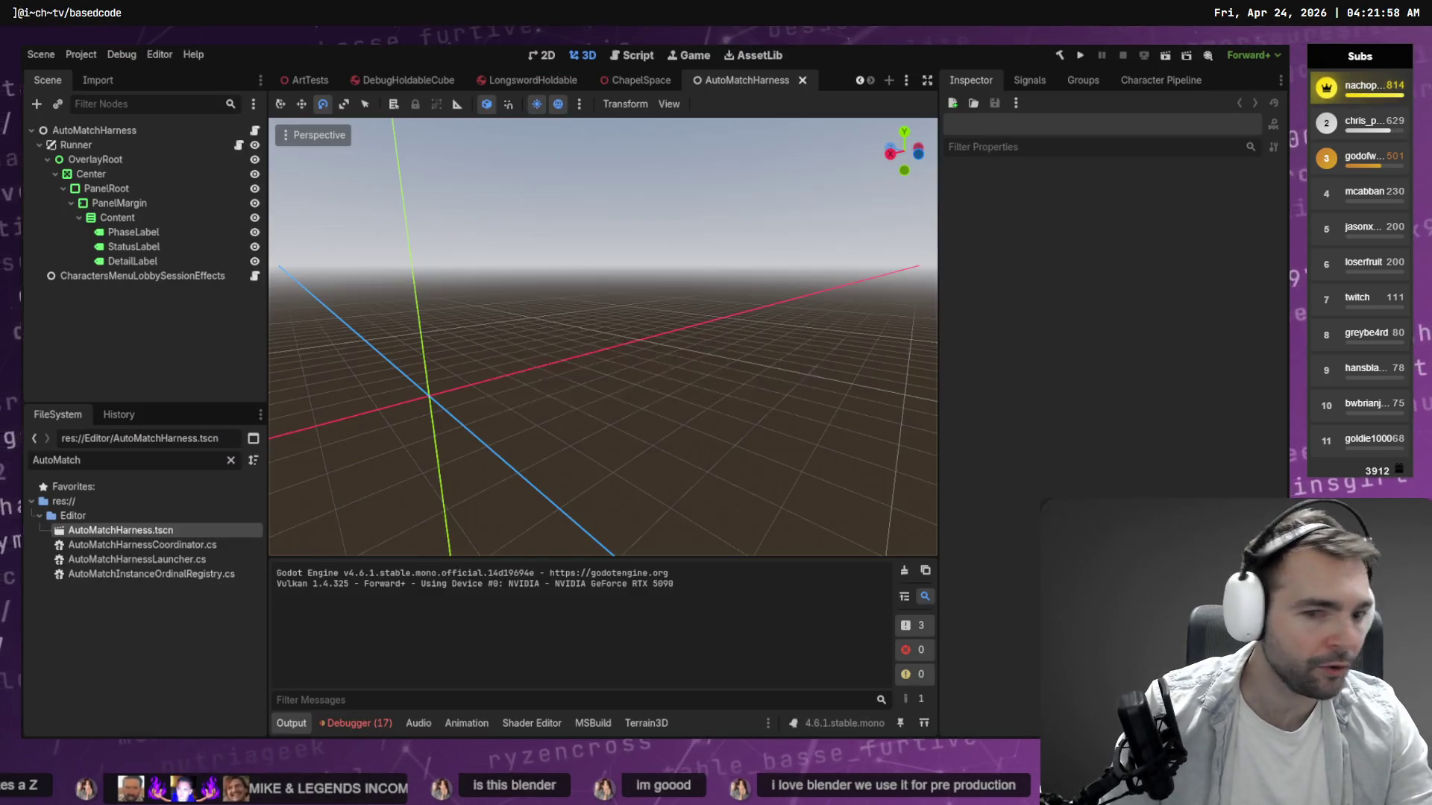
pyautogui.click(231, 463)
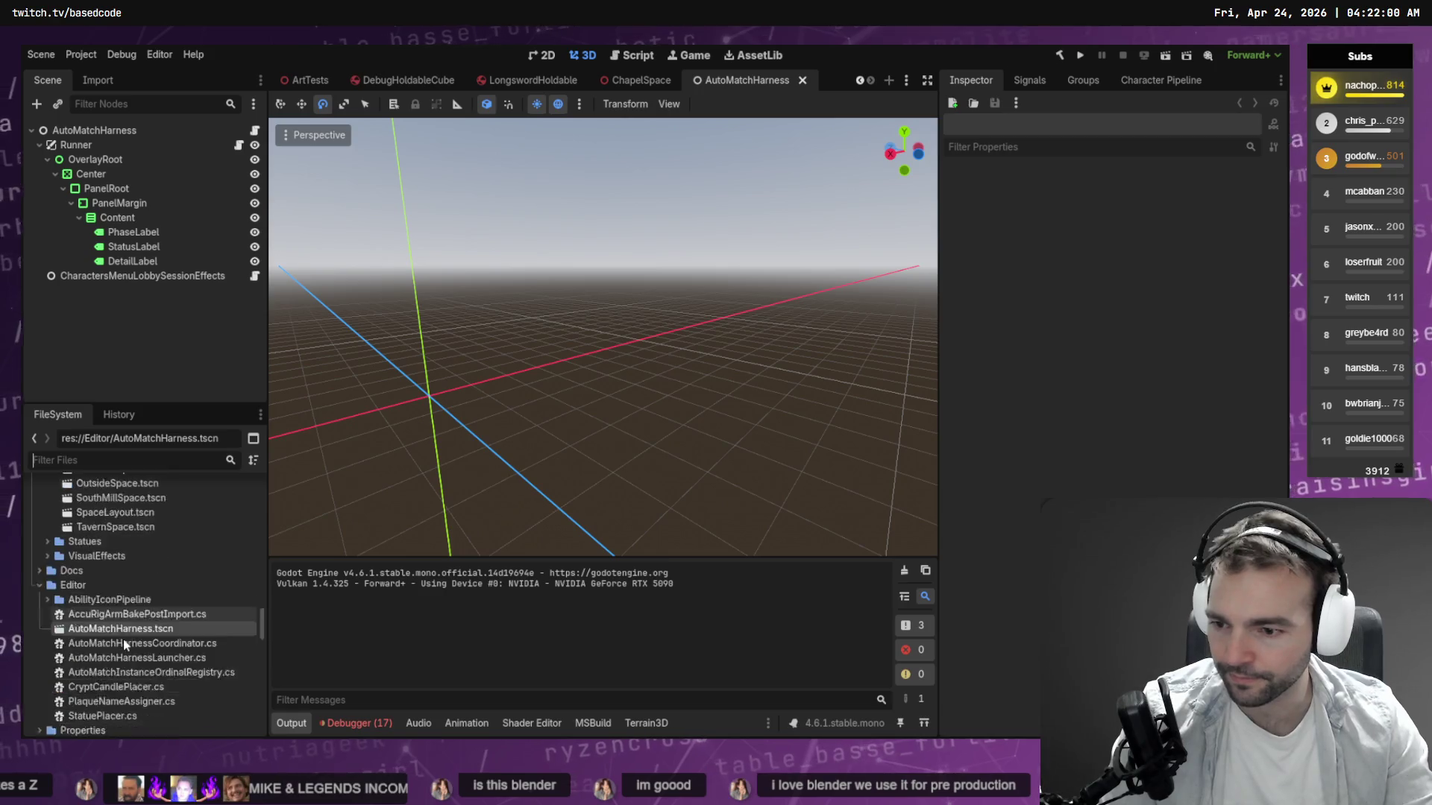
pyautogui.click(45, 495)
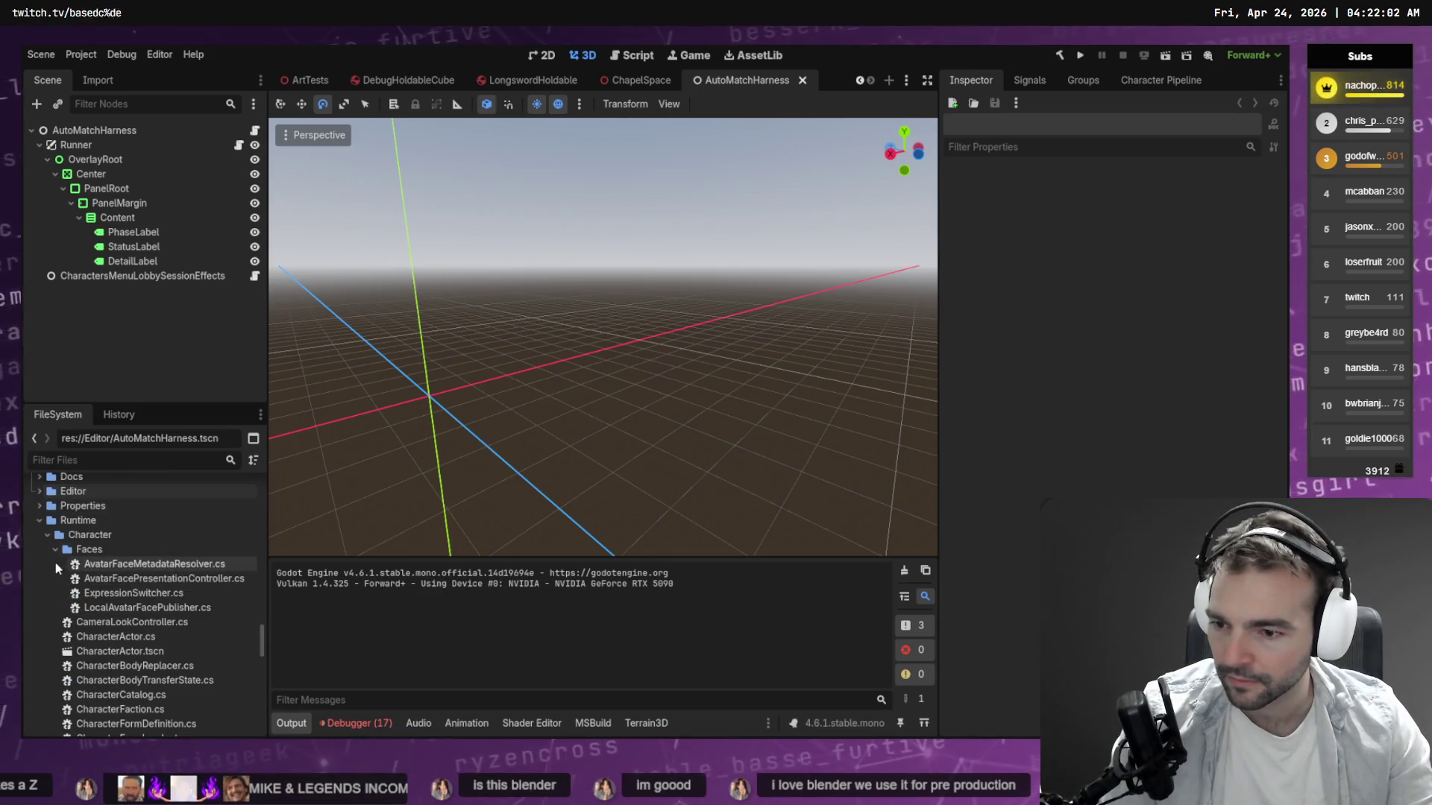
pyautogui.click(53, 551)
pyautogui.click(47, 537)
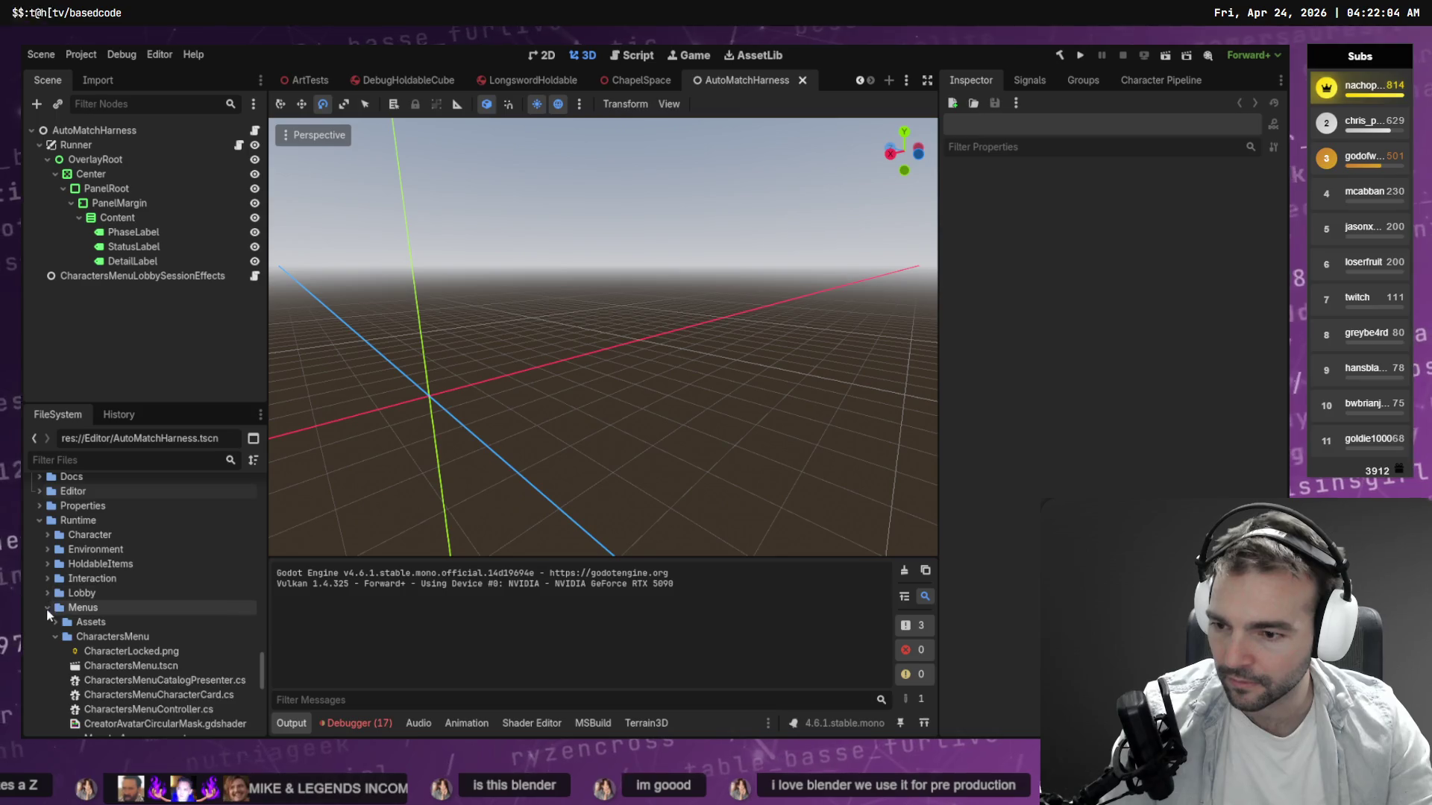
pyautogui.scroll(-5, 46, 610)
pyautogui.scroll(3, 66, 558)
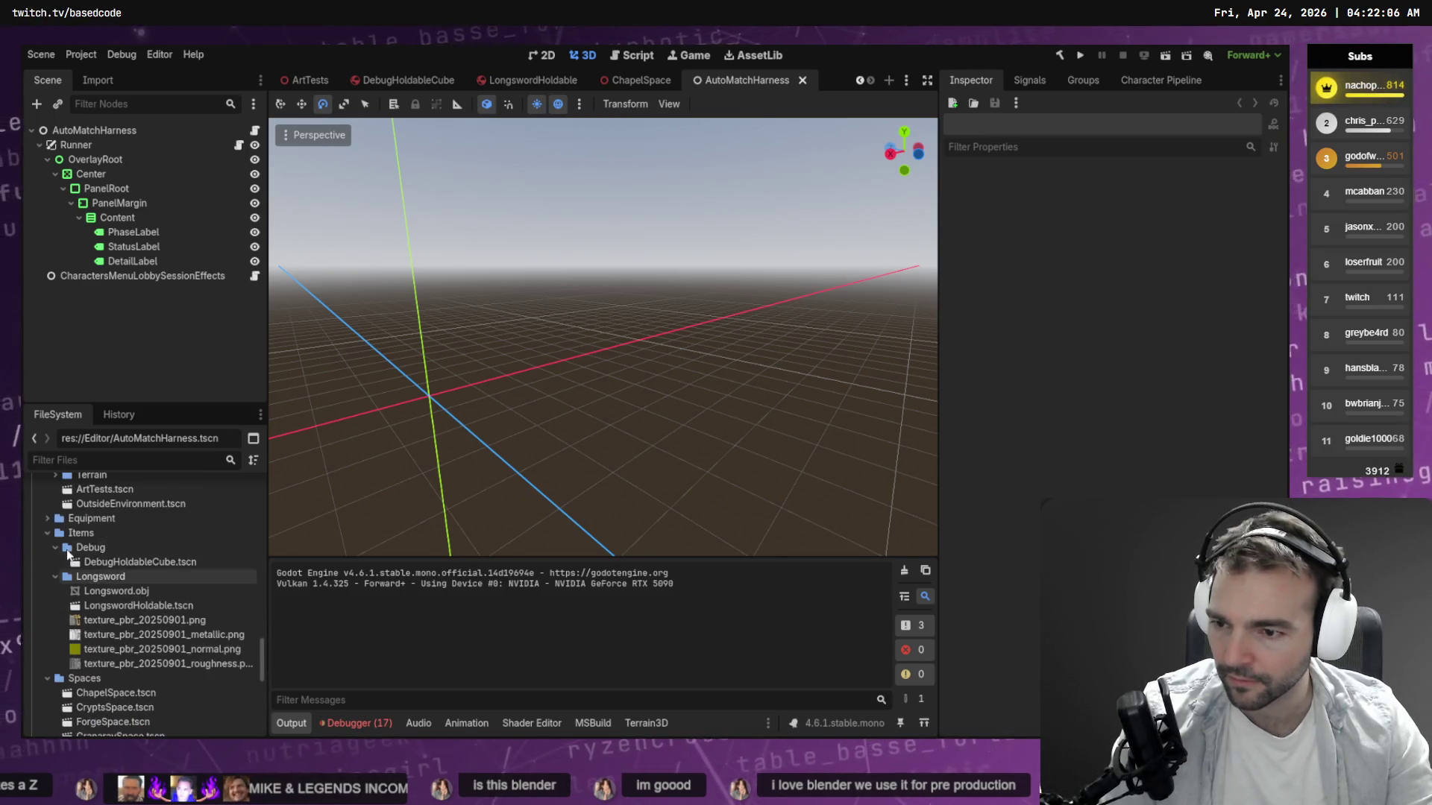
pyautogui.doubleClick(92, 561)
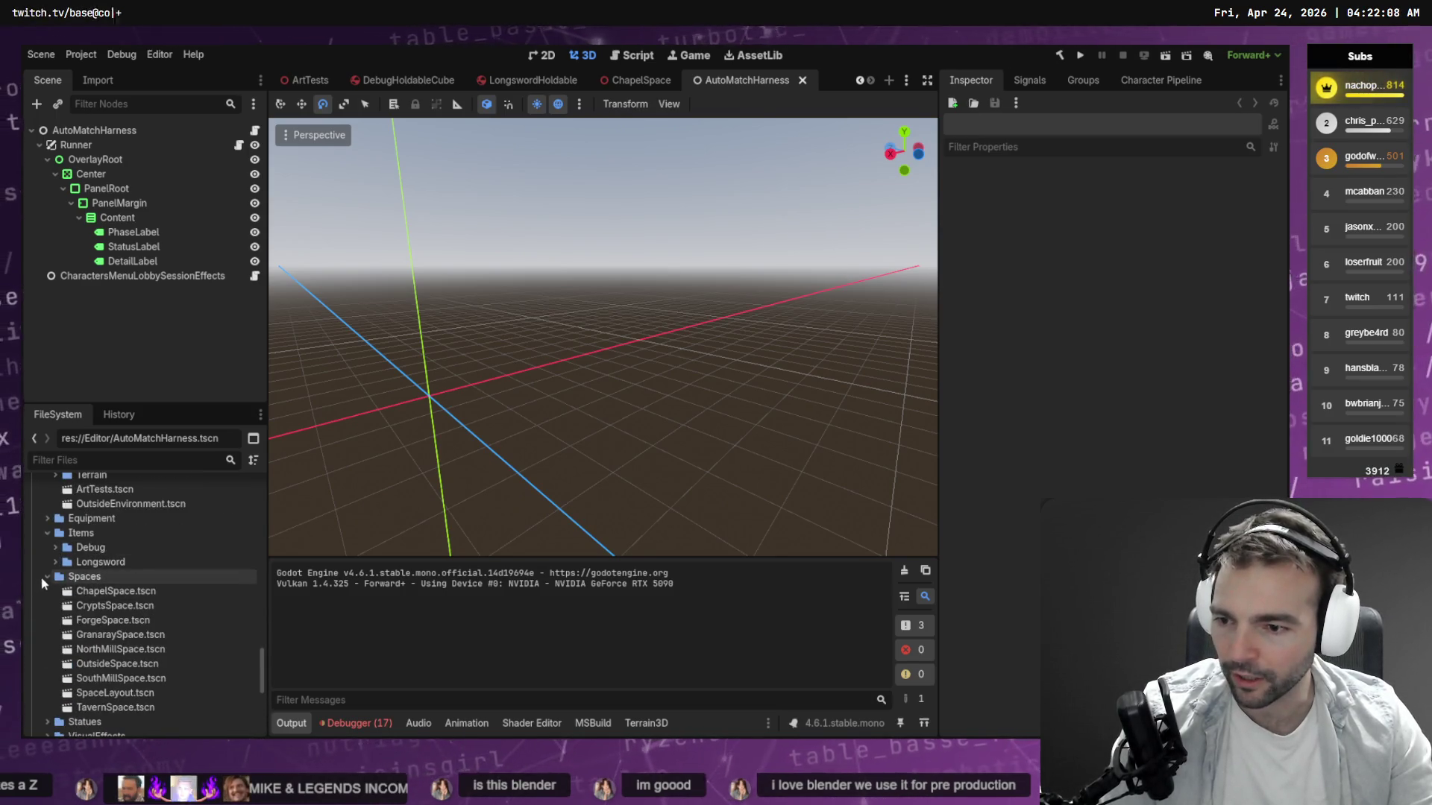
pyautogui.click(47, 576)
# Create a new folder named Torch inside res://Content/Items.
pyautogui.rightClick(78, 532)
pyautogui.moveTo(196, 503)
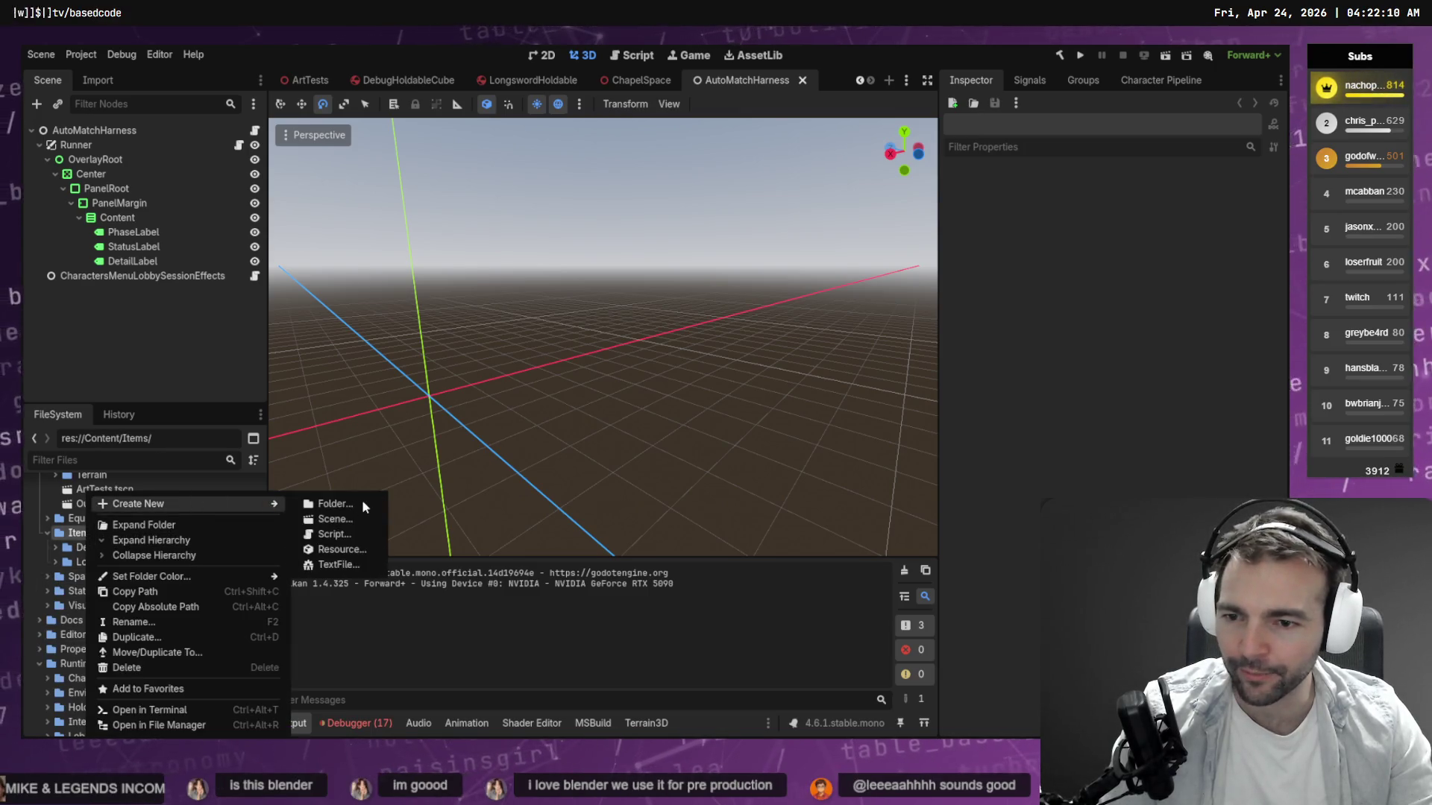
pyautogui.click(346, 504)
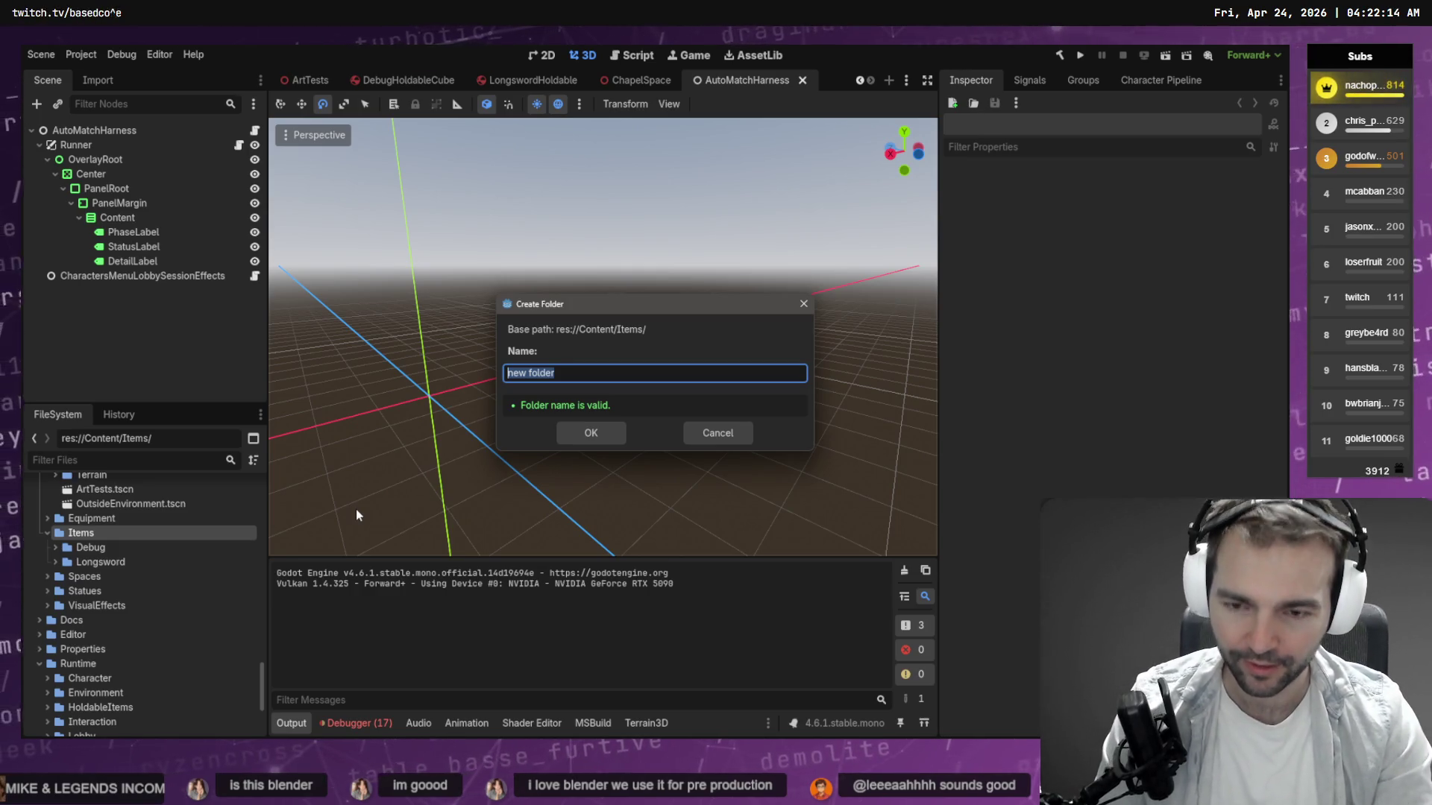
pyautogui.write('Torch')
pyautogui.press('Return')
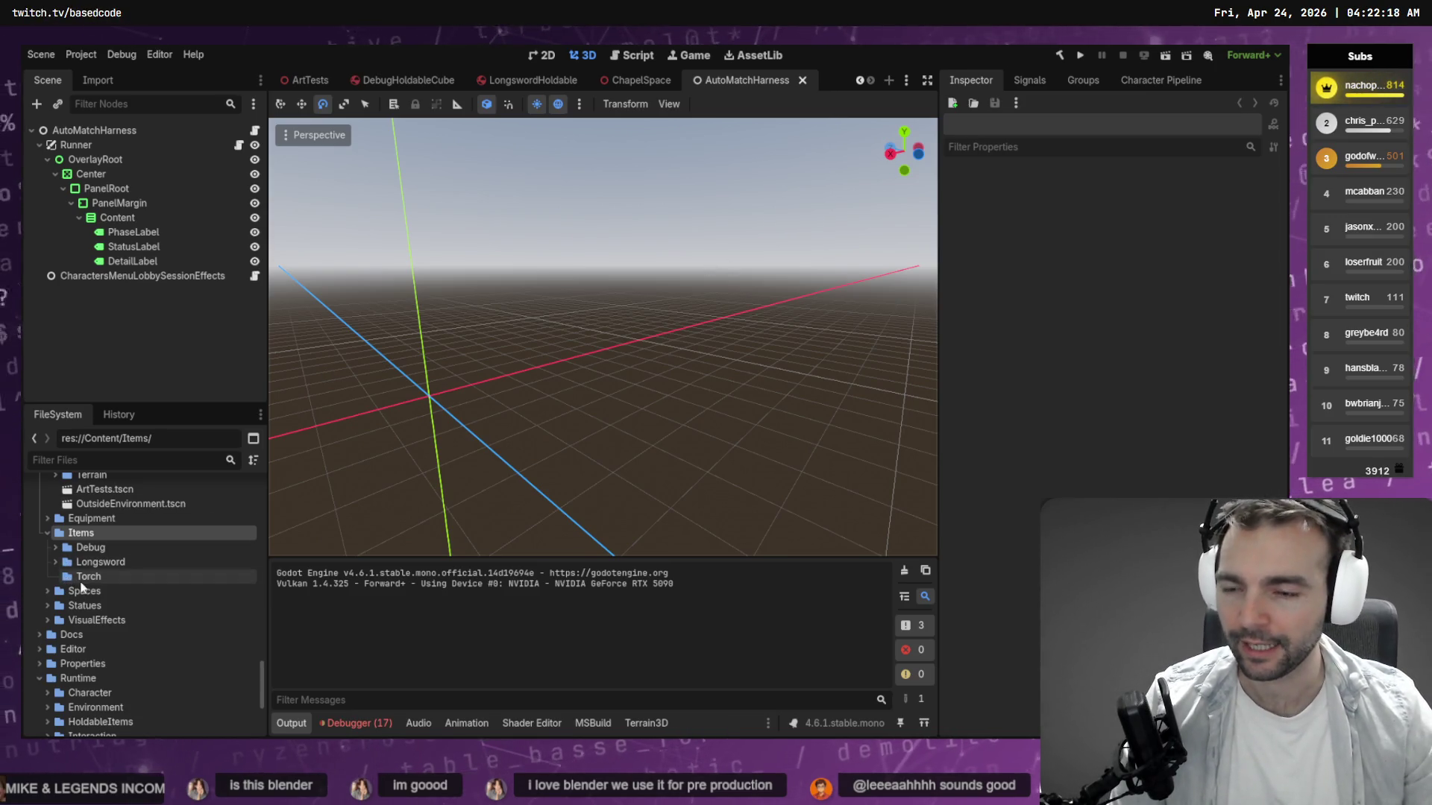
# Copy Torch.obj, its material files and the PBR textures from Explorer into the Torch folder.
pyautogui.hotkey('alt', 'Tab')
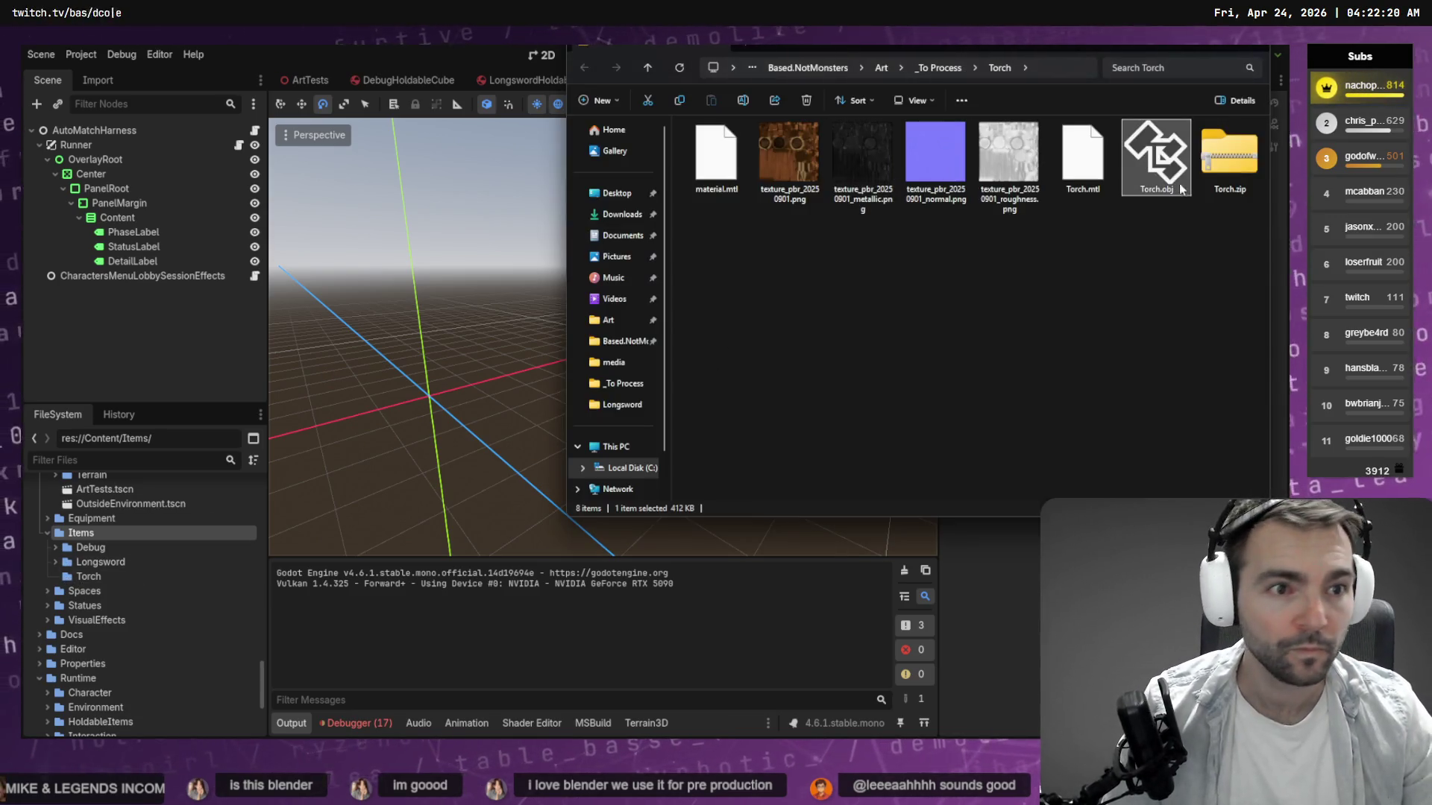
pyautogui.moveTo(1159, 187); pyautogui.dragTo(27, 552)
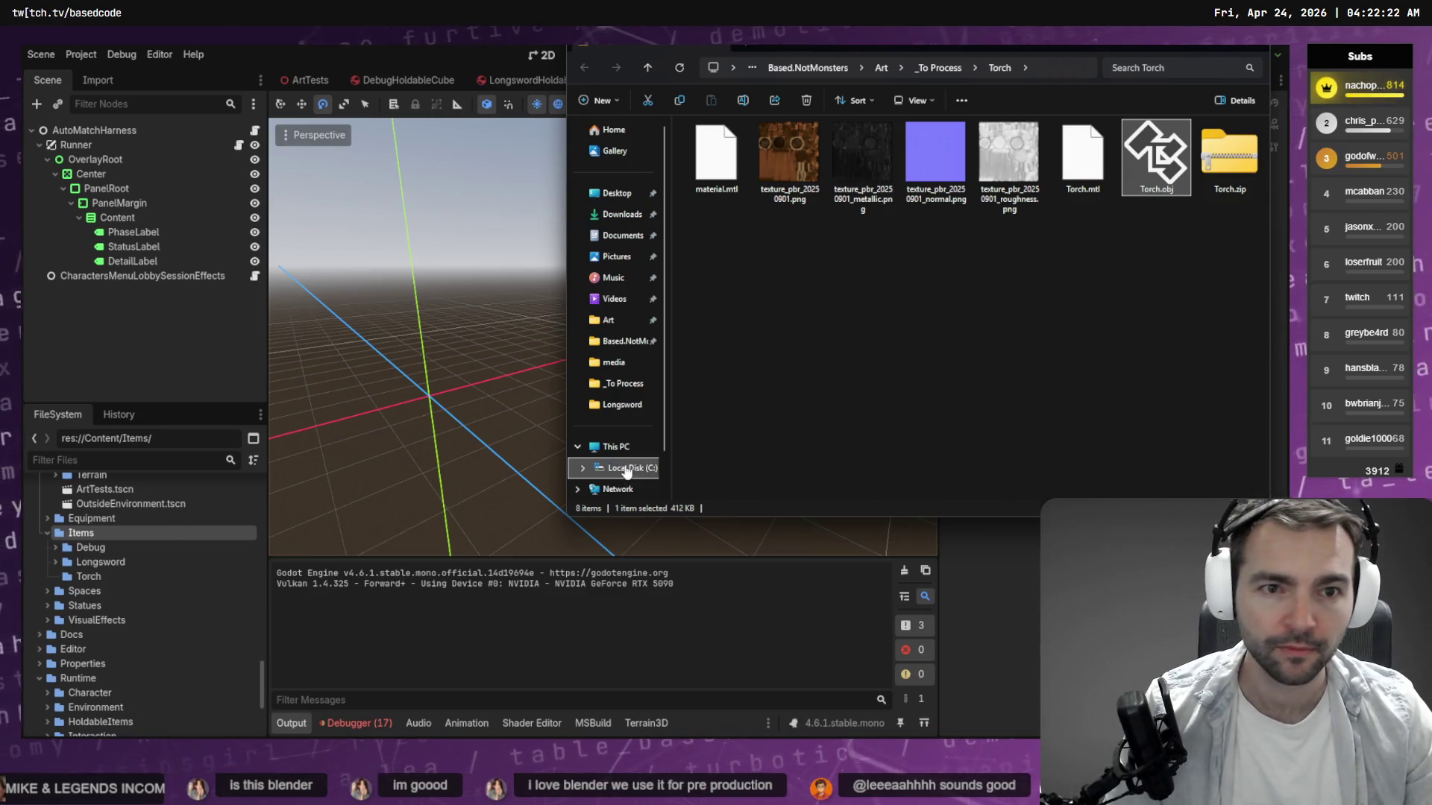
pyautogui.keyDown('shift'); pyautogui.click(737, 173); pyautogui.keyUp('shift')
pyautogui.moveTo(737, 173)
pyautogui.mouseDown()
pyautogui.moveTo(955, 358)
pyautogui.moveTo(578, 499)
pyautogui.moveTo(1070, 223)
pyautogui.moveTo(154, 606)
pyautogui.moveTo(90, 576)
pyautogui.mouseUp()
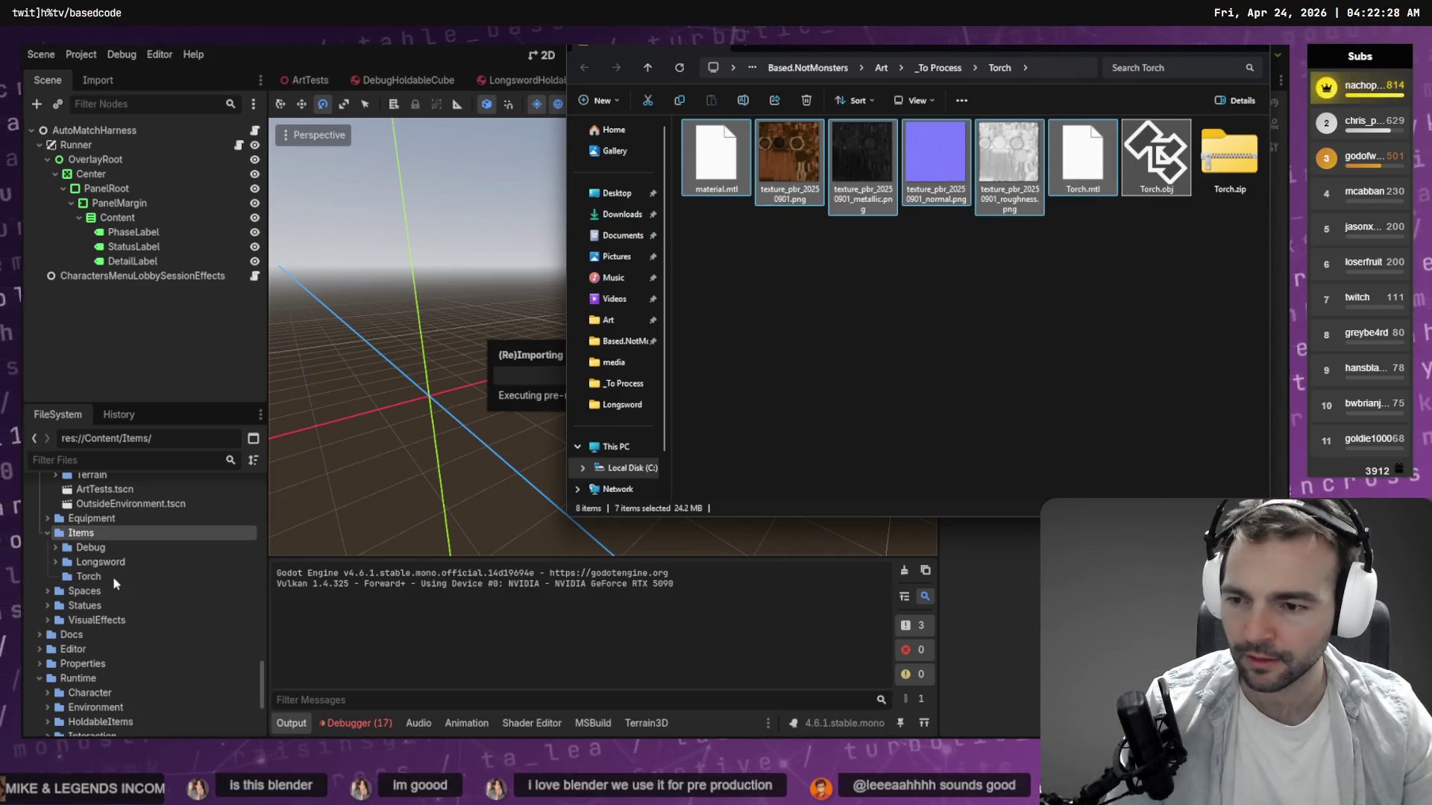
pyautogui.click(531, 364)
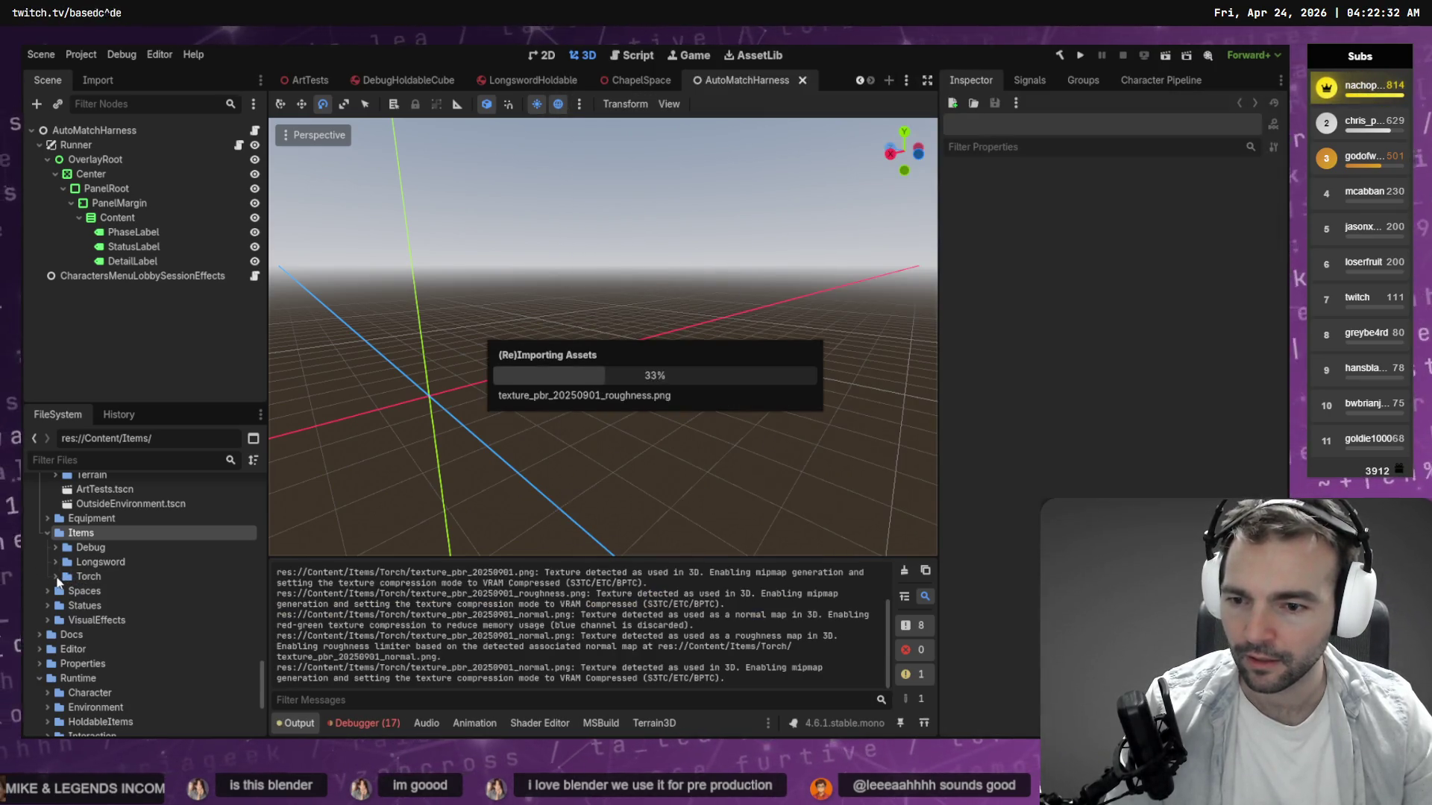
# Drop the imported torch model into the 3D view, then start a new empty scene.
pyautogui.click(56, 578)
pyautogui.moveTo(125, 652)
pyautogui.mouseDown()
pyautogui.moveTo(224, 634)
pyautogui.moveTo(561, 396)
pyautogui.mouseUp()
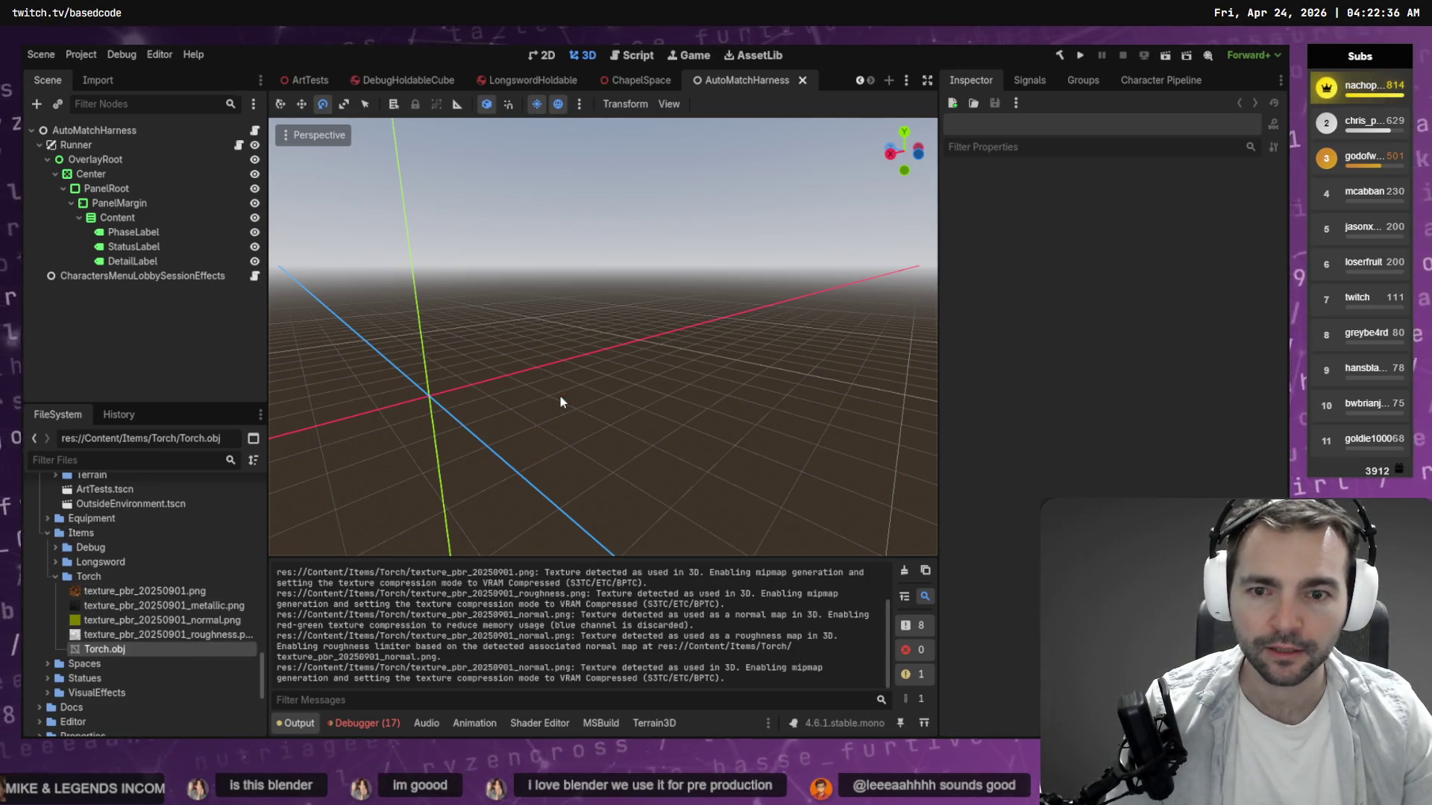
pyautogui.hotkey('ctrl', 'n')
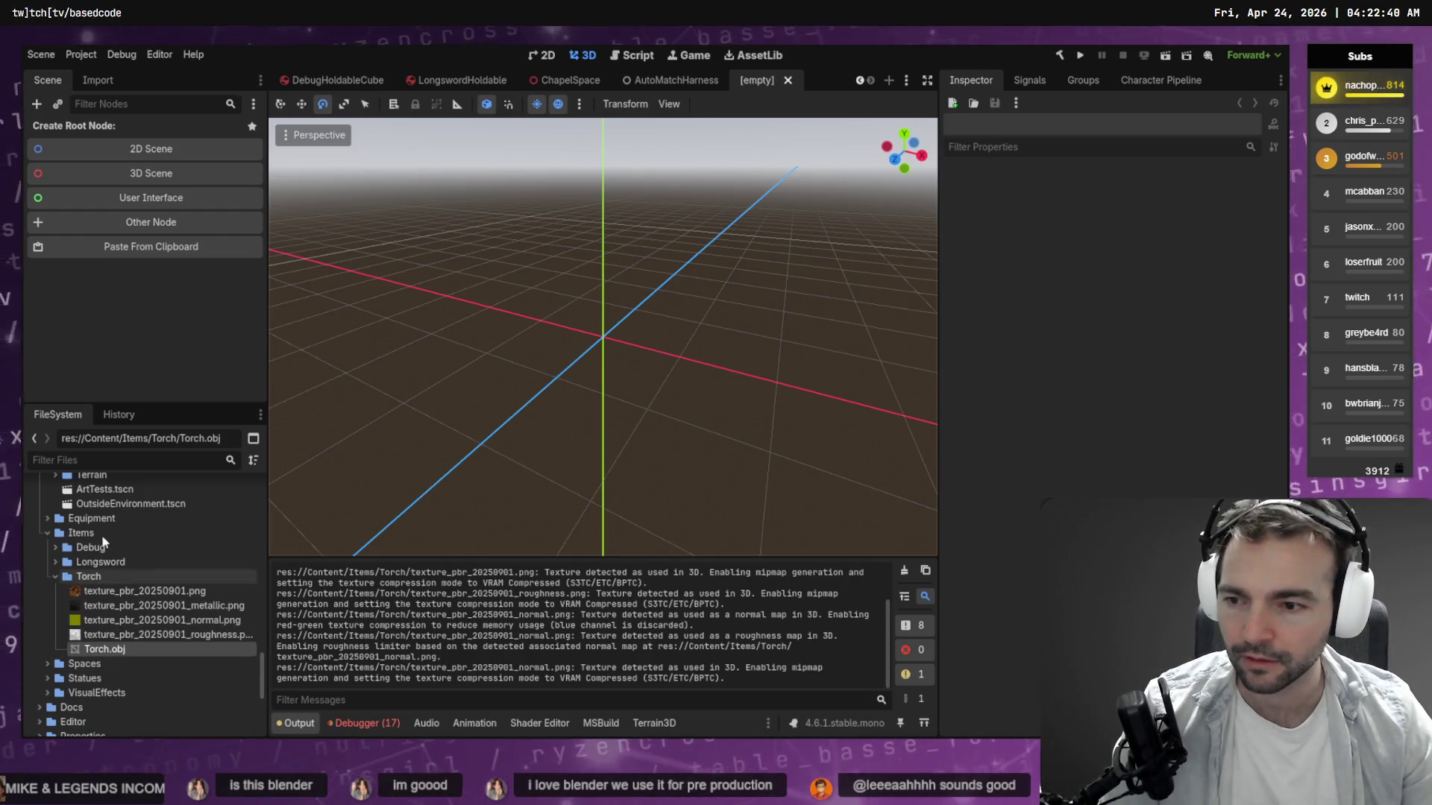
# Browse the Longsword, Debug and Torch folders to find DebugHoldableCube.tscn.
pyautogui.doubleClick(103, 562)
pyautogui.click(112, 591)
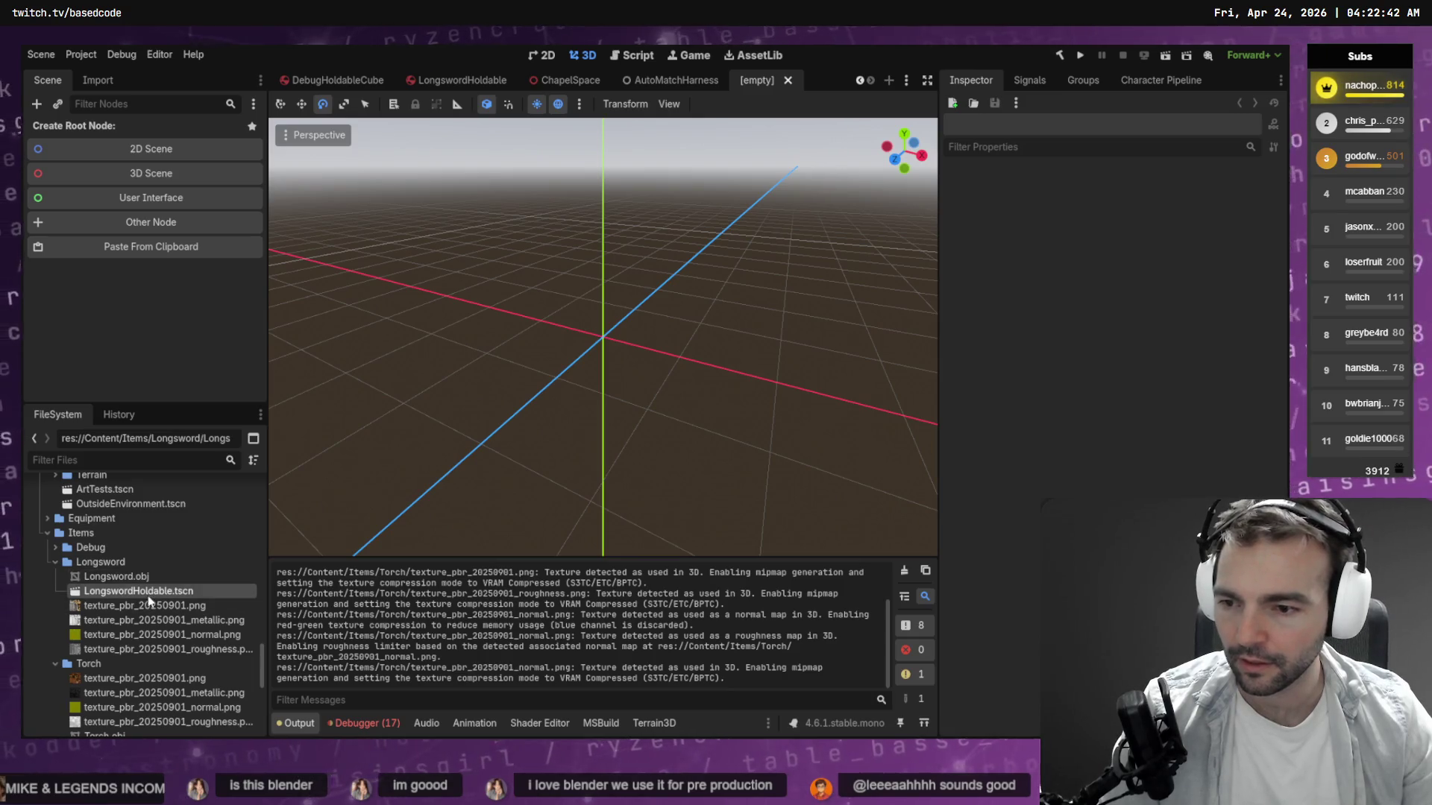
pyautogui.click(57, 549)
pyautogui.click(112, 562)
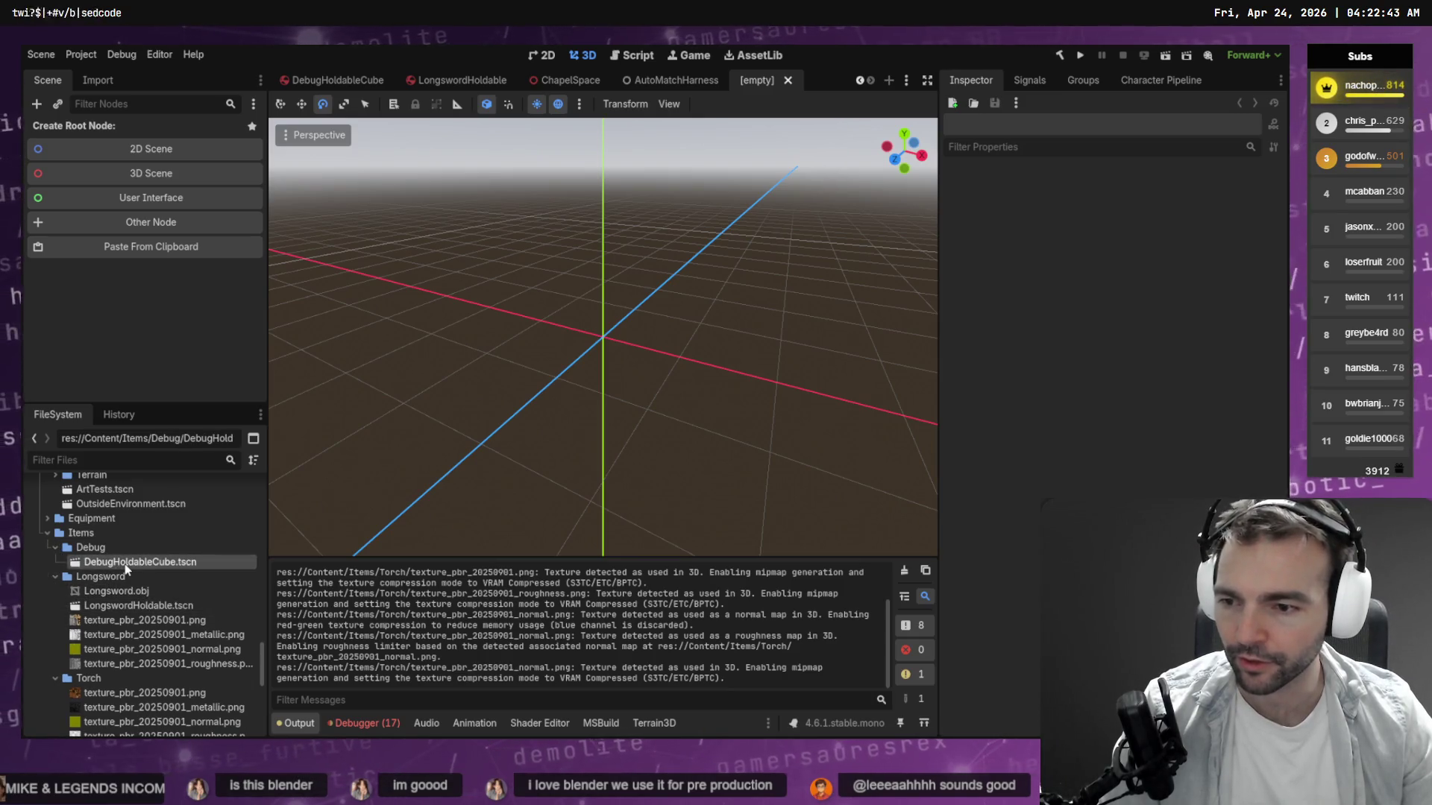
pyautogui.click(119, 676)
pyautogui.moveTo(115, 590); pyautogui.dragTo(146, 186)
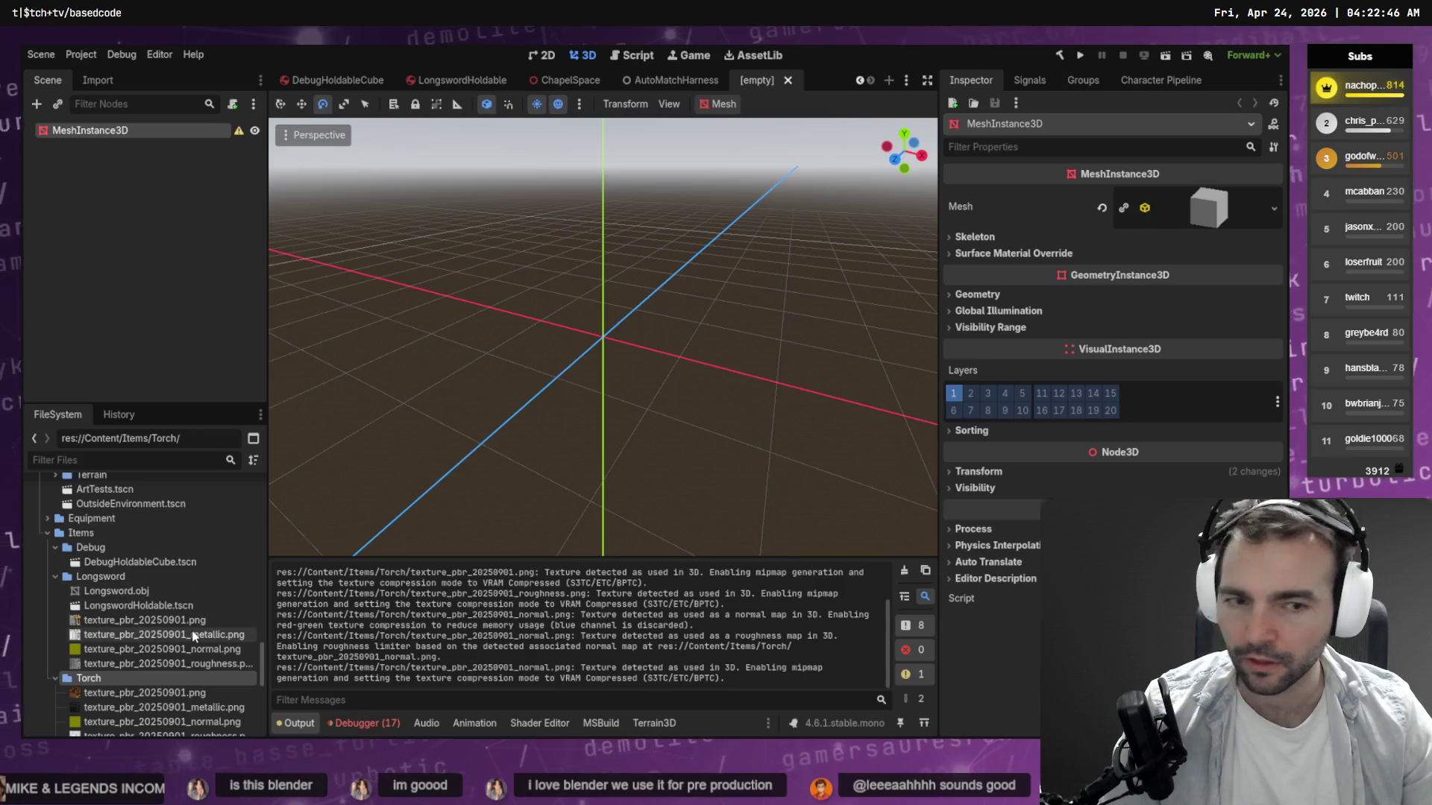
pyautogui.scroll(-3, 164, 633)
pyautogui.scroll(3, 154, 625)
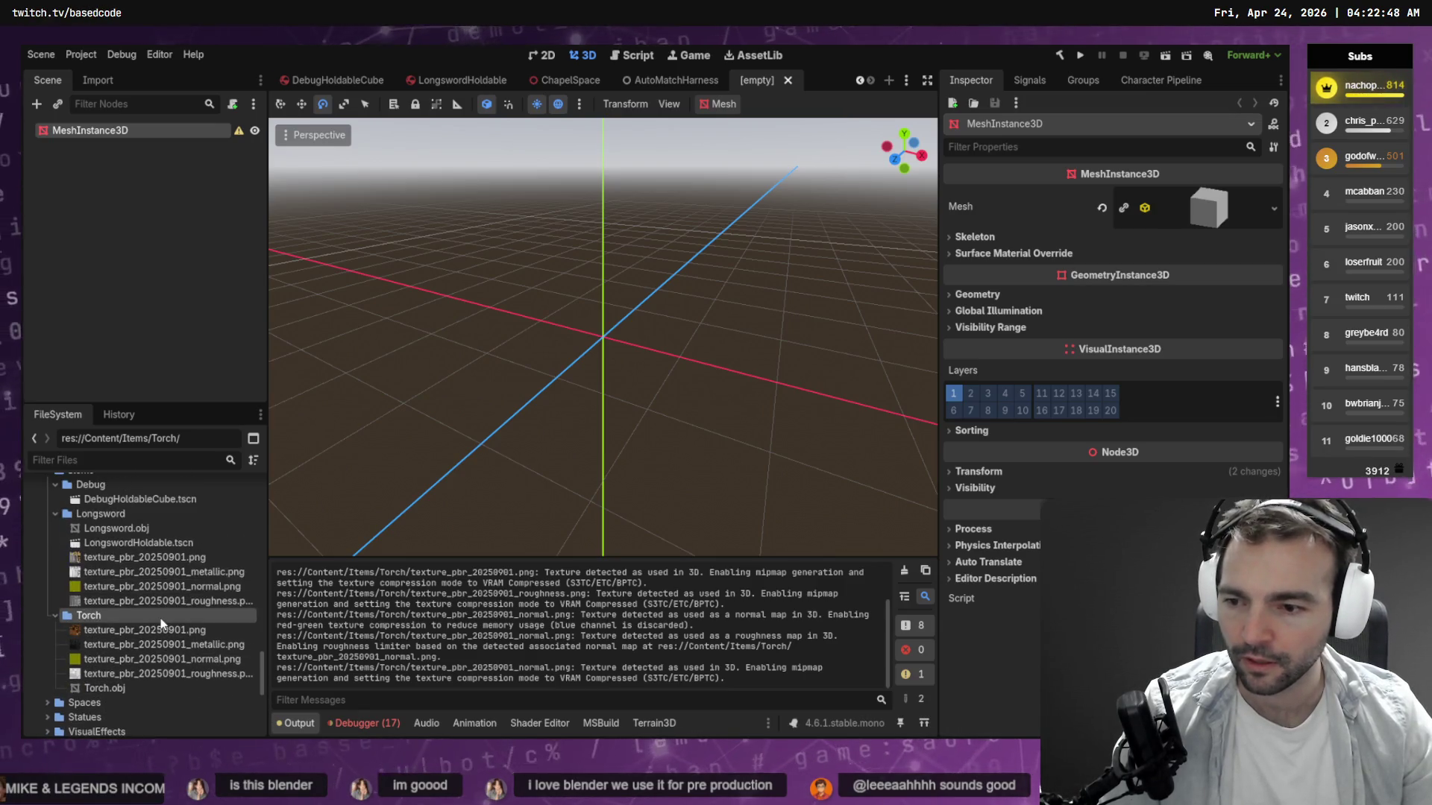
# Duplicate DebugHoldableCube.tscn under the name TorchHoldable.tscn.
pyautogui.rightClick(133, 501)
pyautogui.click(183, 622)
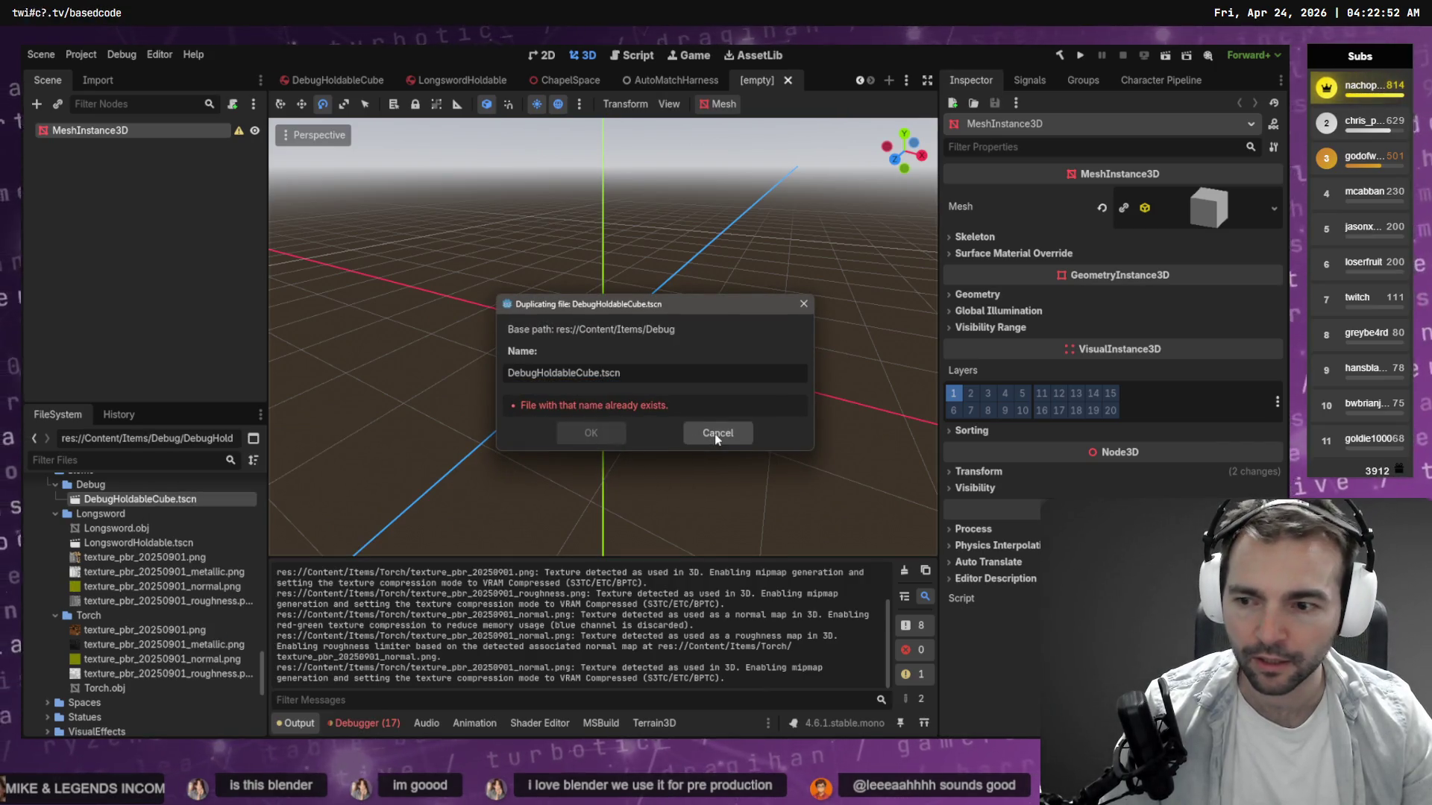
pyautogui.click(601, 375)
pyautogui.press('Escape')
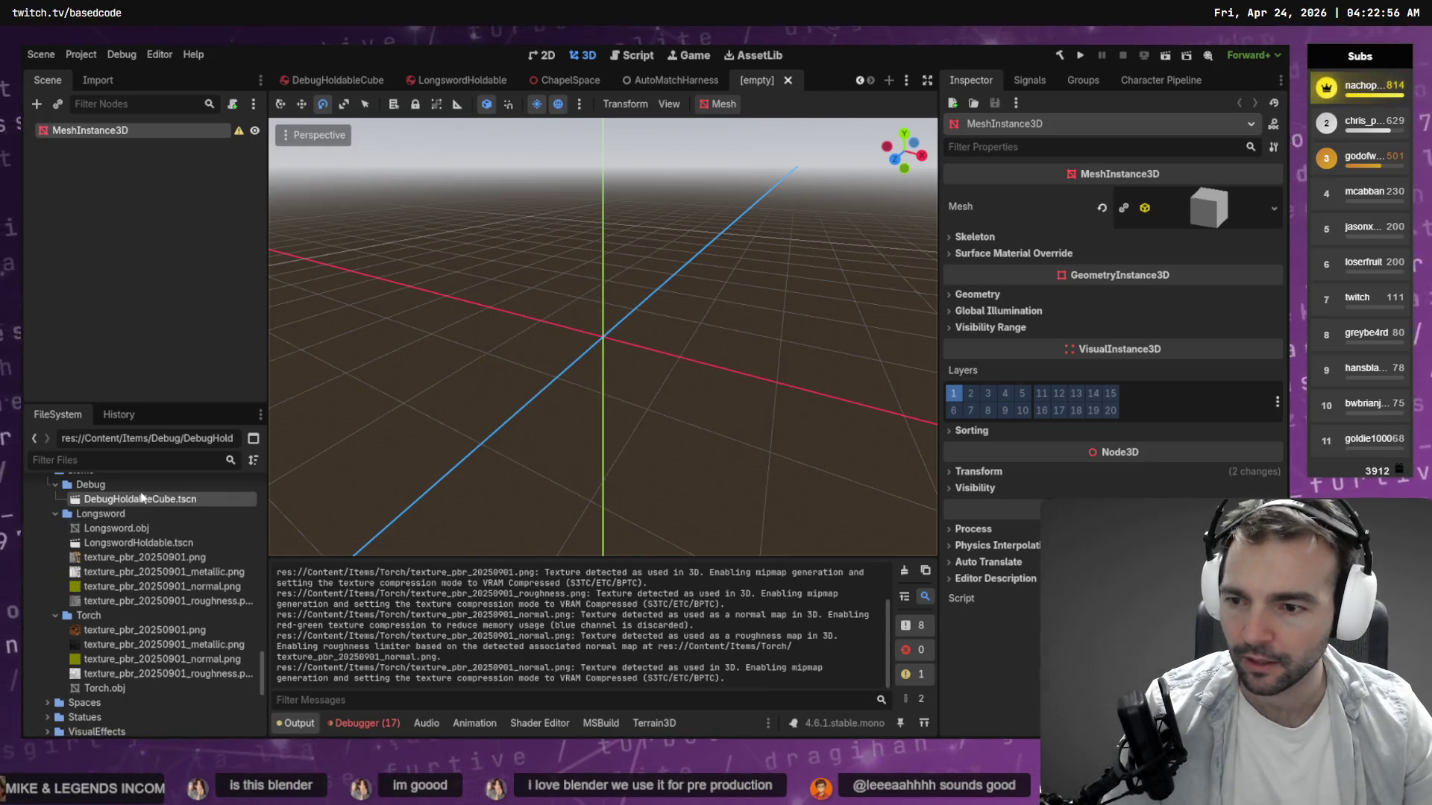
pyautogui.rightClick(135, 499)
pyautogui.click(204, 621)
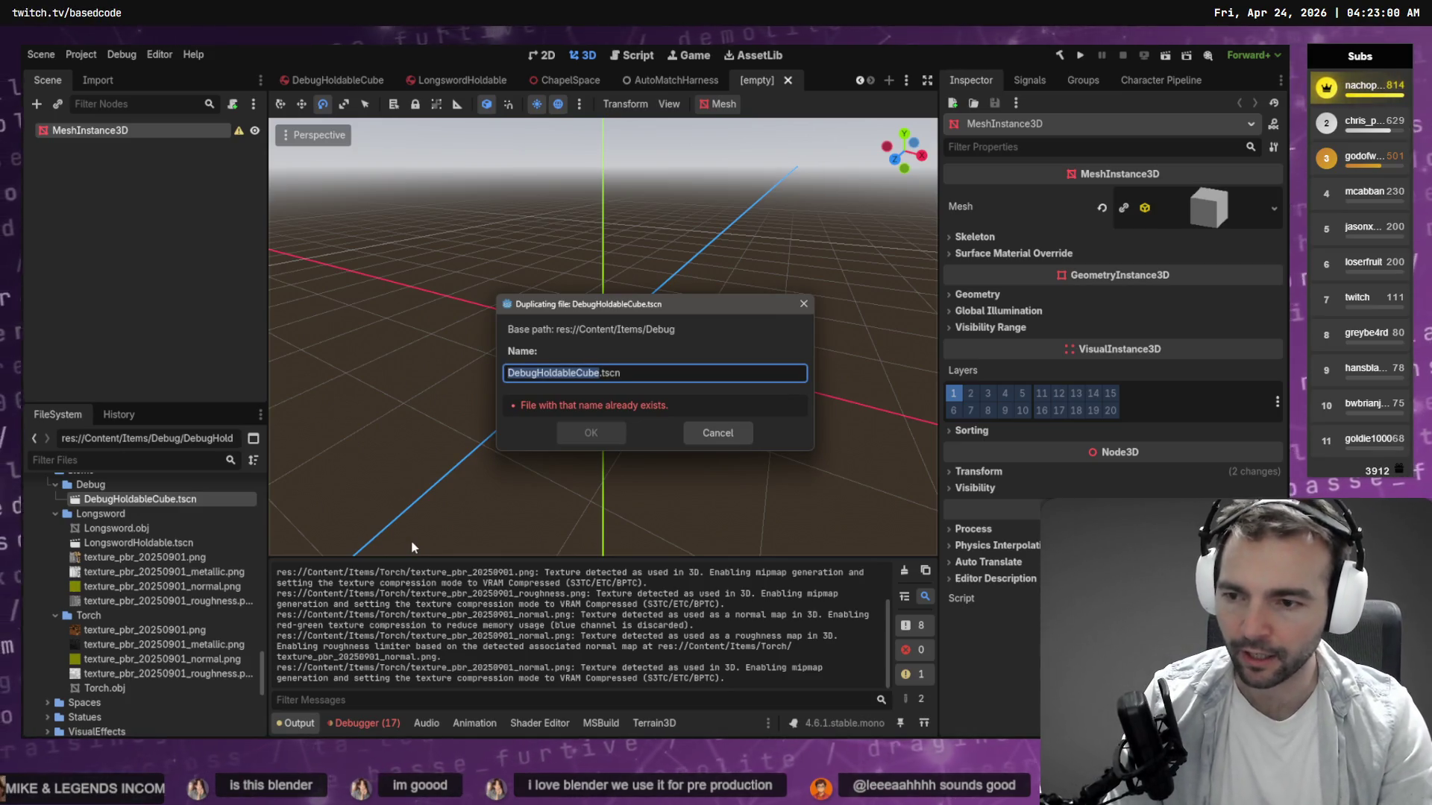
pyautogui.press('Home')
pyautogui.press('Delete')
pyautogui.press('Delete')
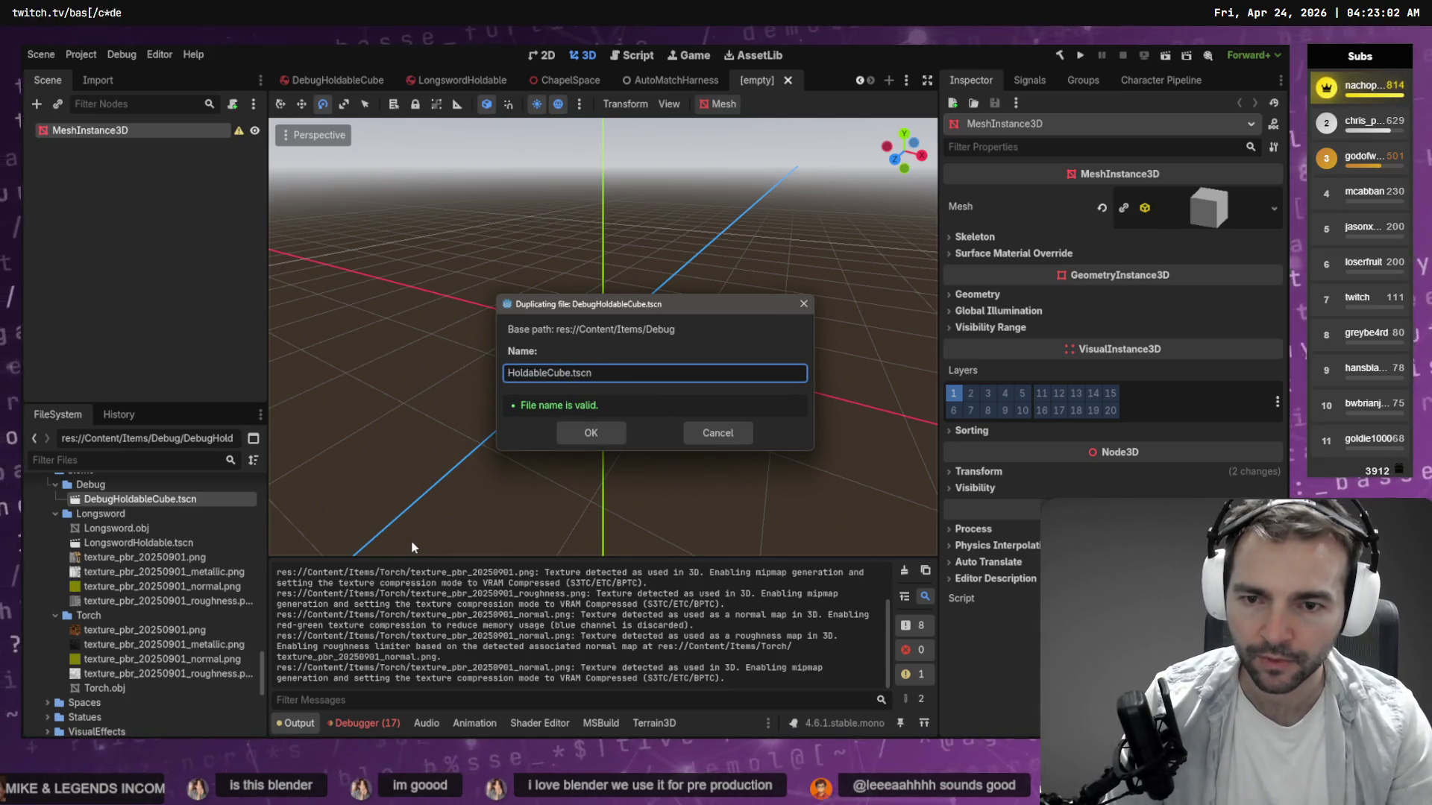
pyautogui.press('Left')
pyautogui.hotkey('ctrl', 'shift', 'Right')
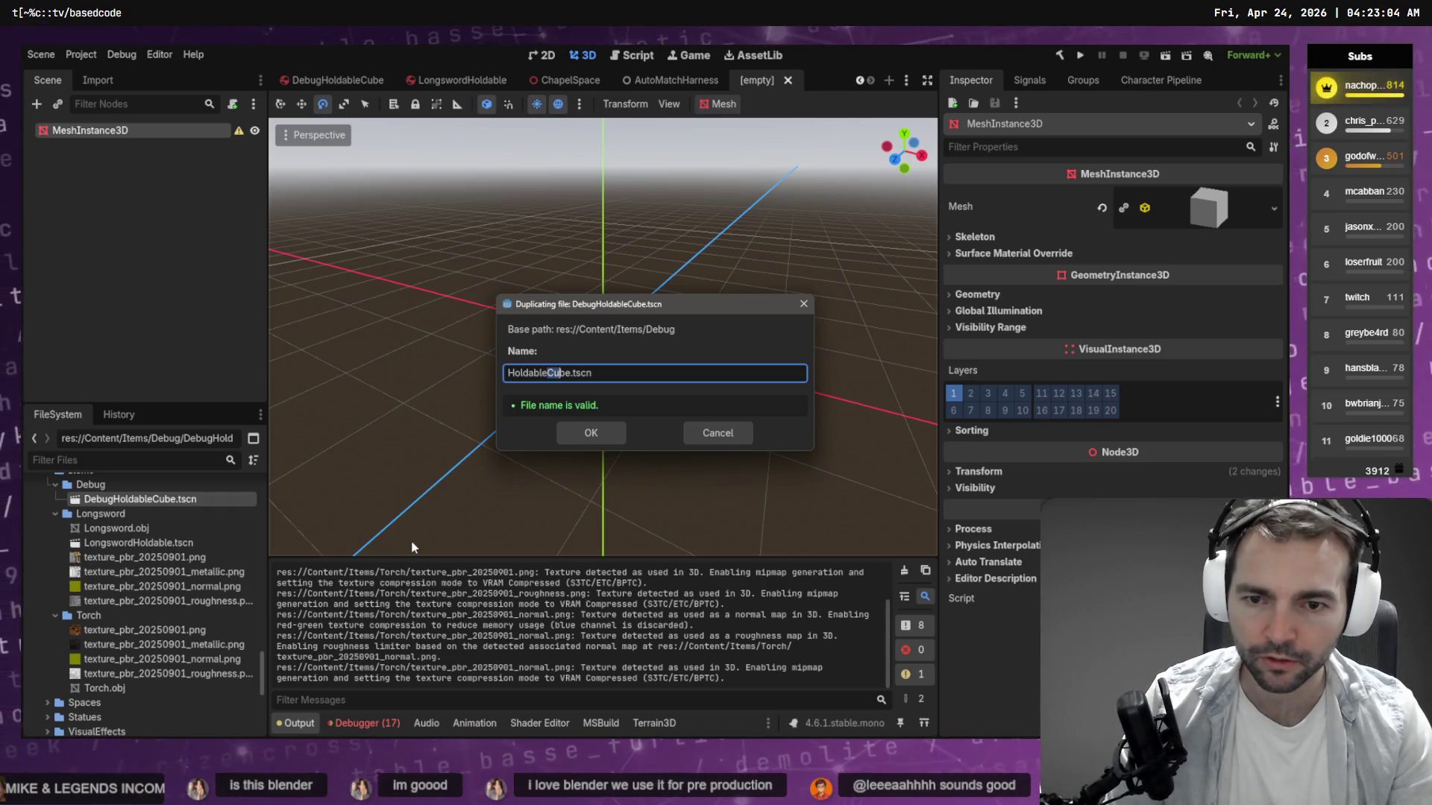
pyautogui.write('Torch')
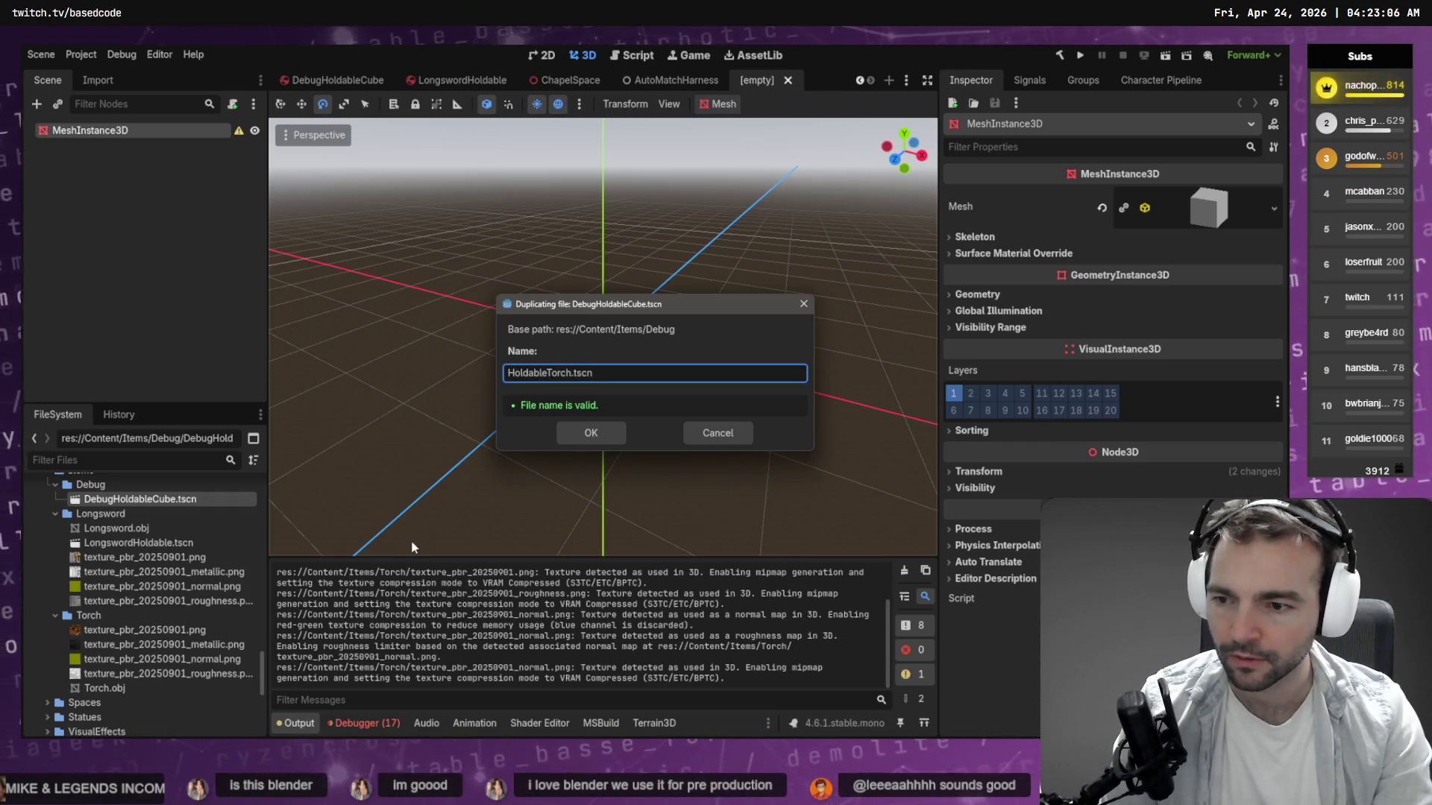
pyautogui.press('BackSpace')
pyautogui.press('BackSpace')
pyautogui.press('BackSpace')
pyautogui.press('BackSpace')
pyautogui.press('BackSpace')
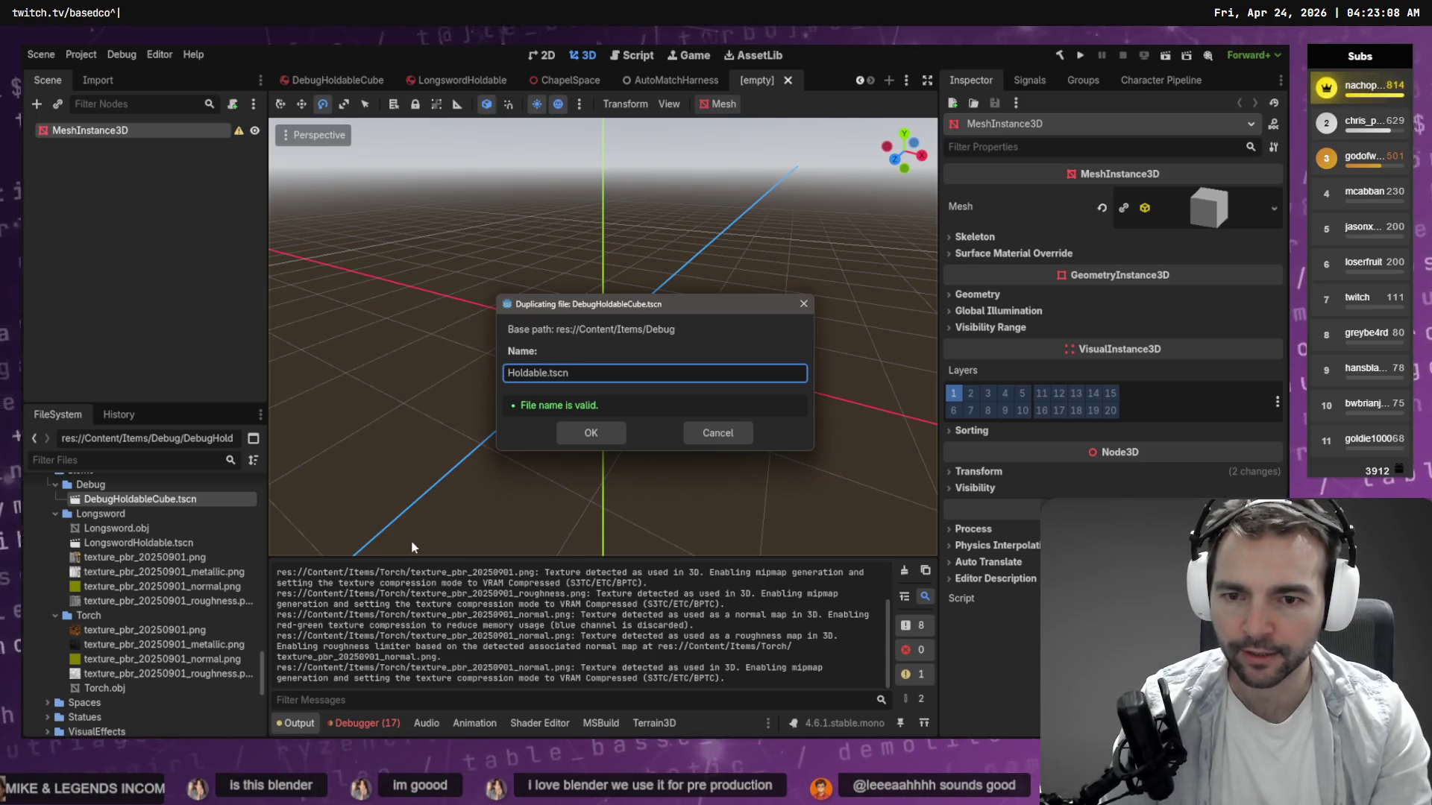
pyautogui.write('Torch')
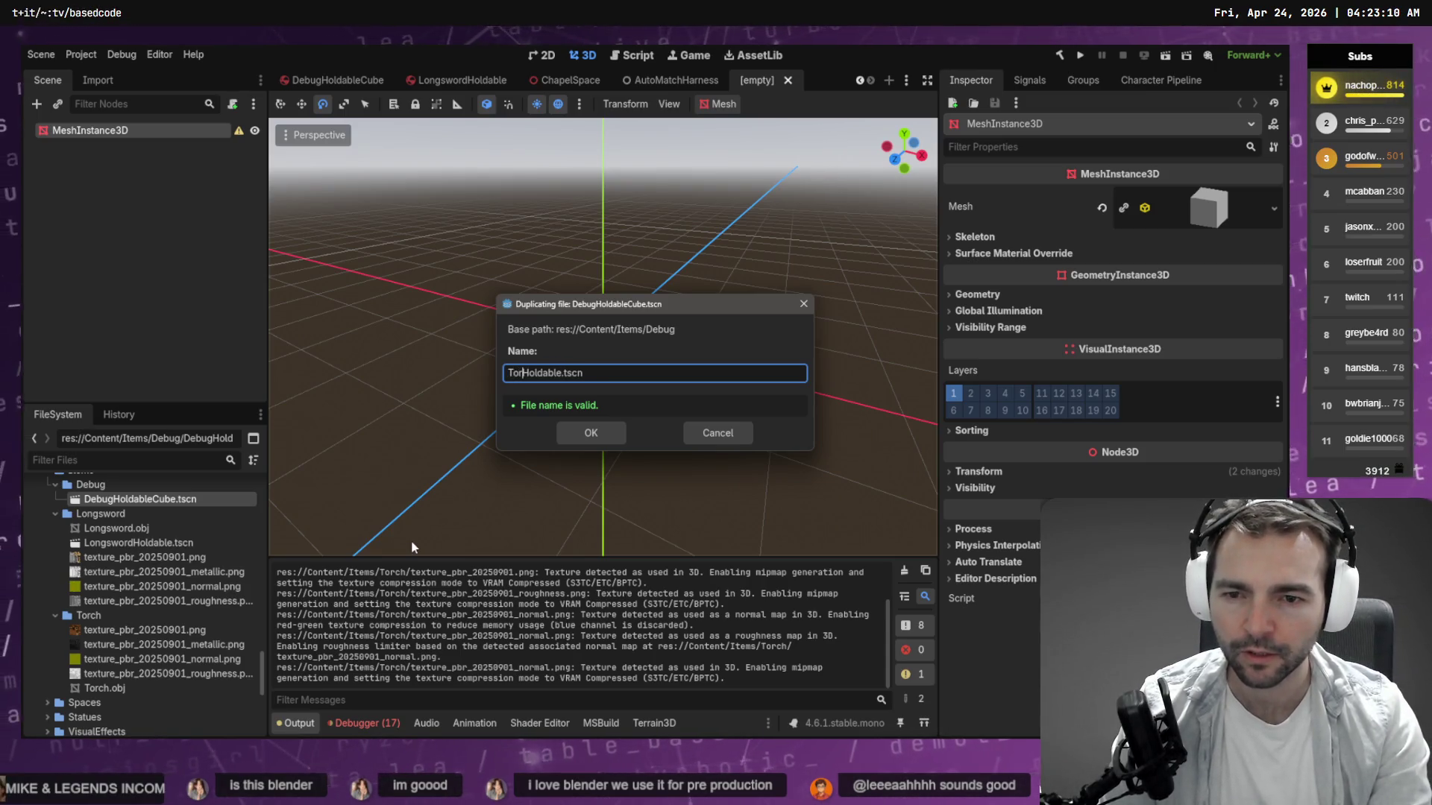
pyautogui.press('Return')
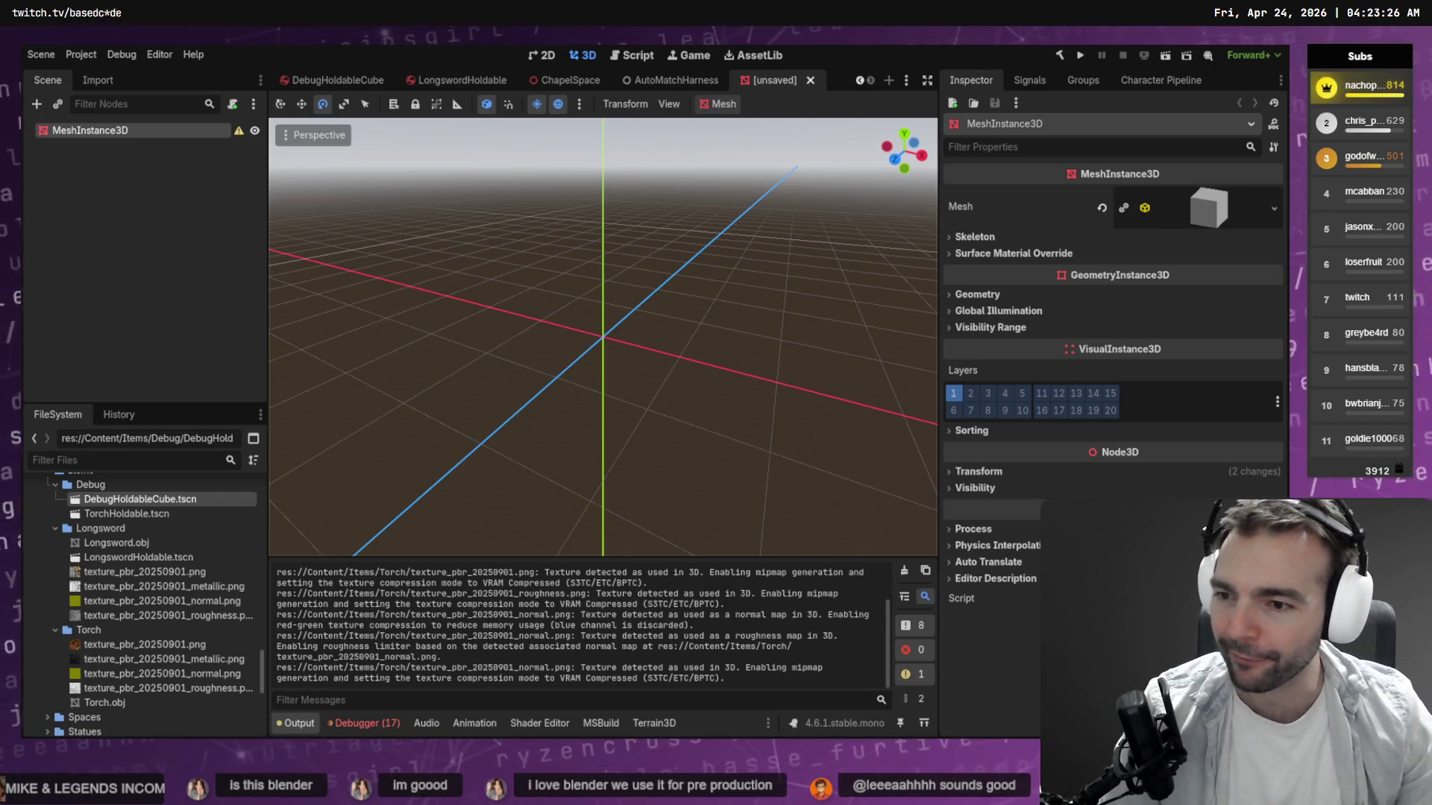
# Move TorchHoldable.tscn into the Torch folder and drop Torch.obj into the scene.
pyautogui.moveTo(142, 512)
pyautogui.mouseDown()
pyautogui.moveTo(138, 638)
pyautogui.moveTo(117, 635)
pyautogui.mouseUp()
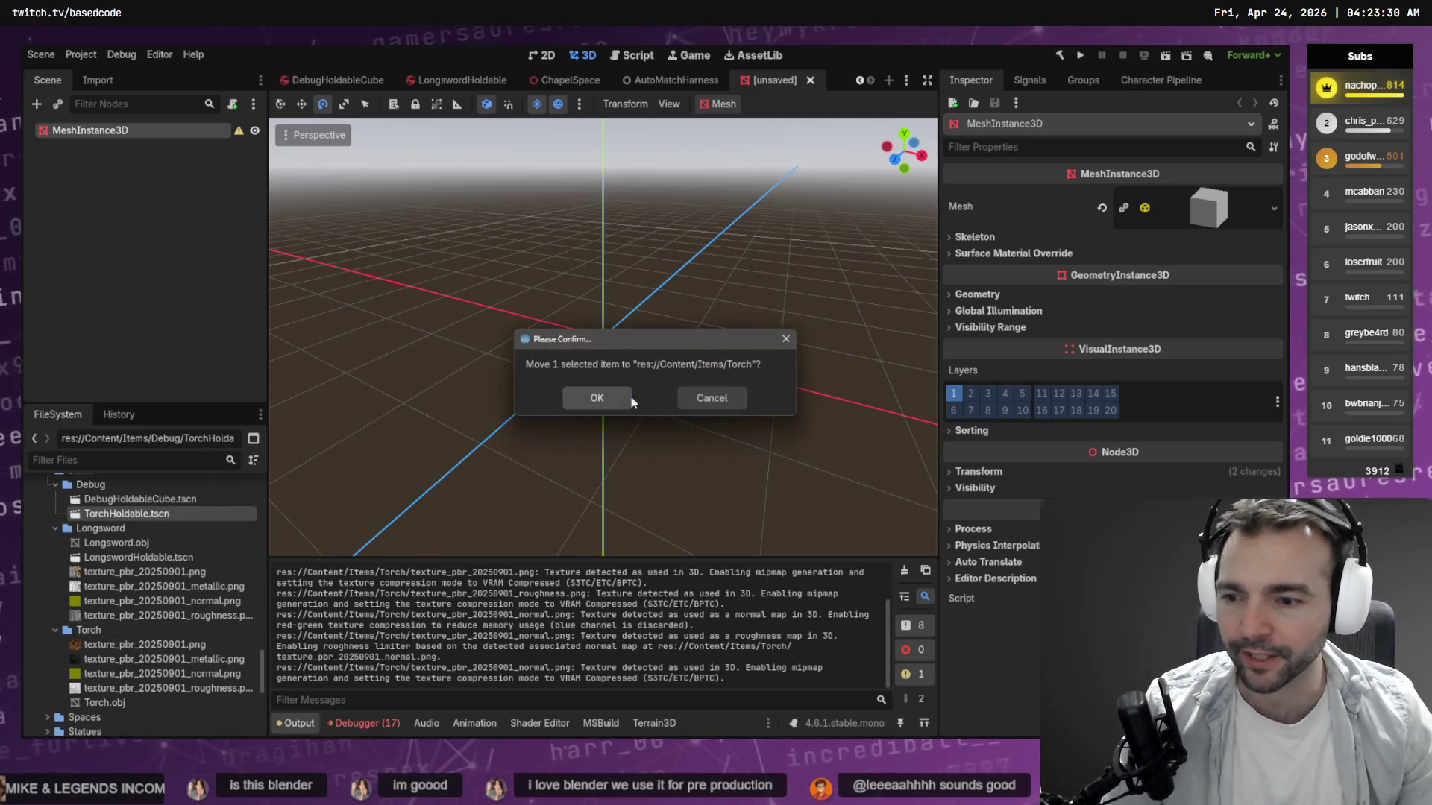
pyautogui.click(631, 397)
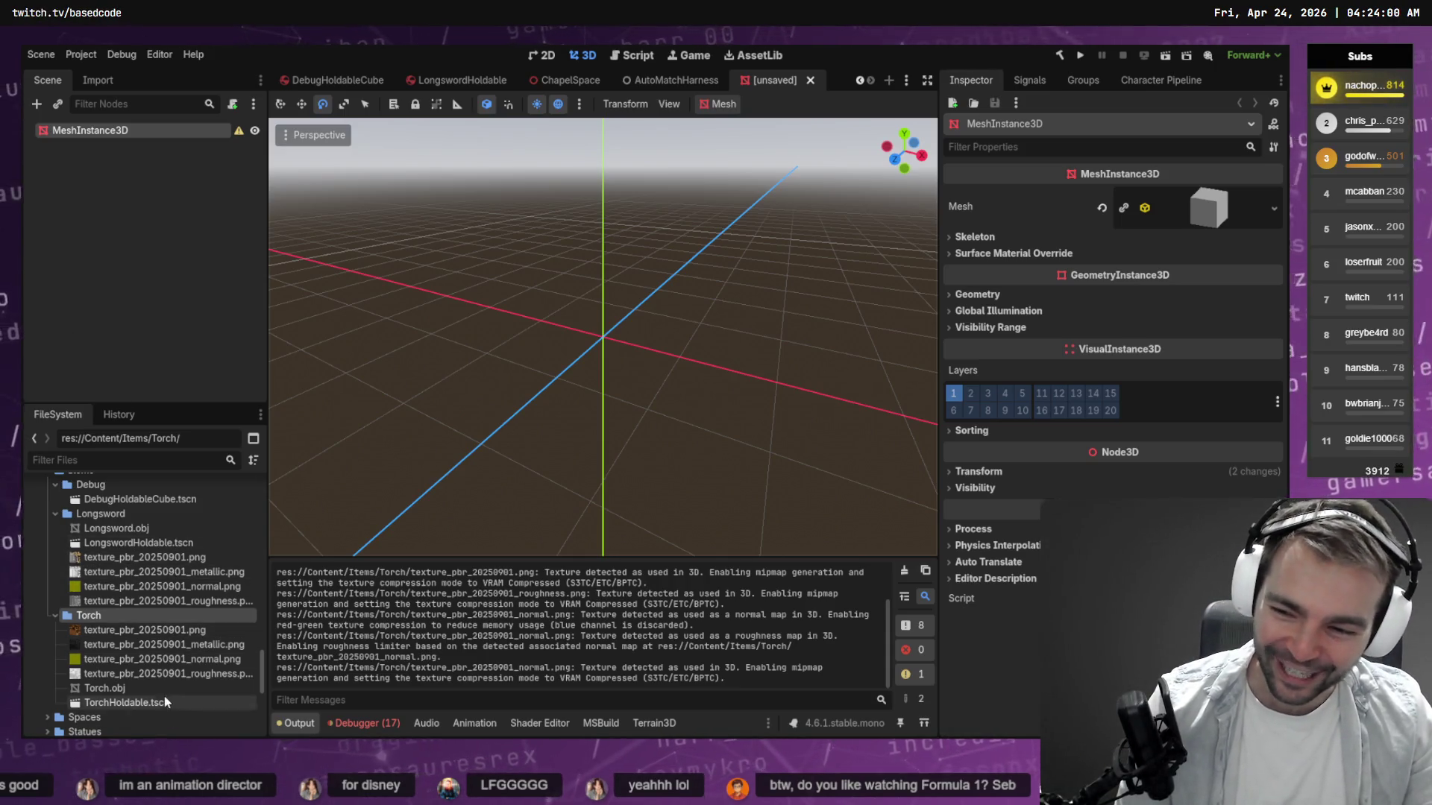
pyautogui.moveTo(126, 692)
pyautogui.mouseDown()
pyautogui.moveTo(579, 400)
pyautogui.moveTo(601, 342)
pyautogui.mouseUp()
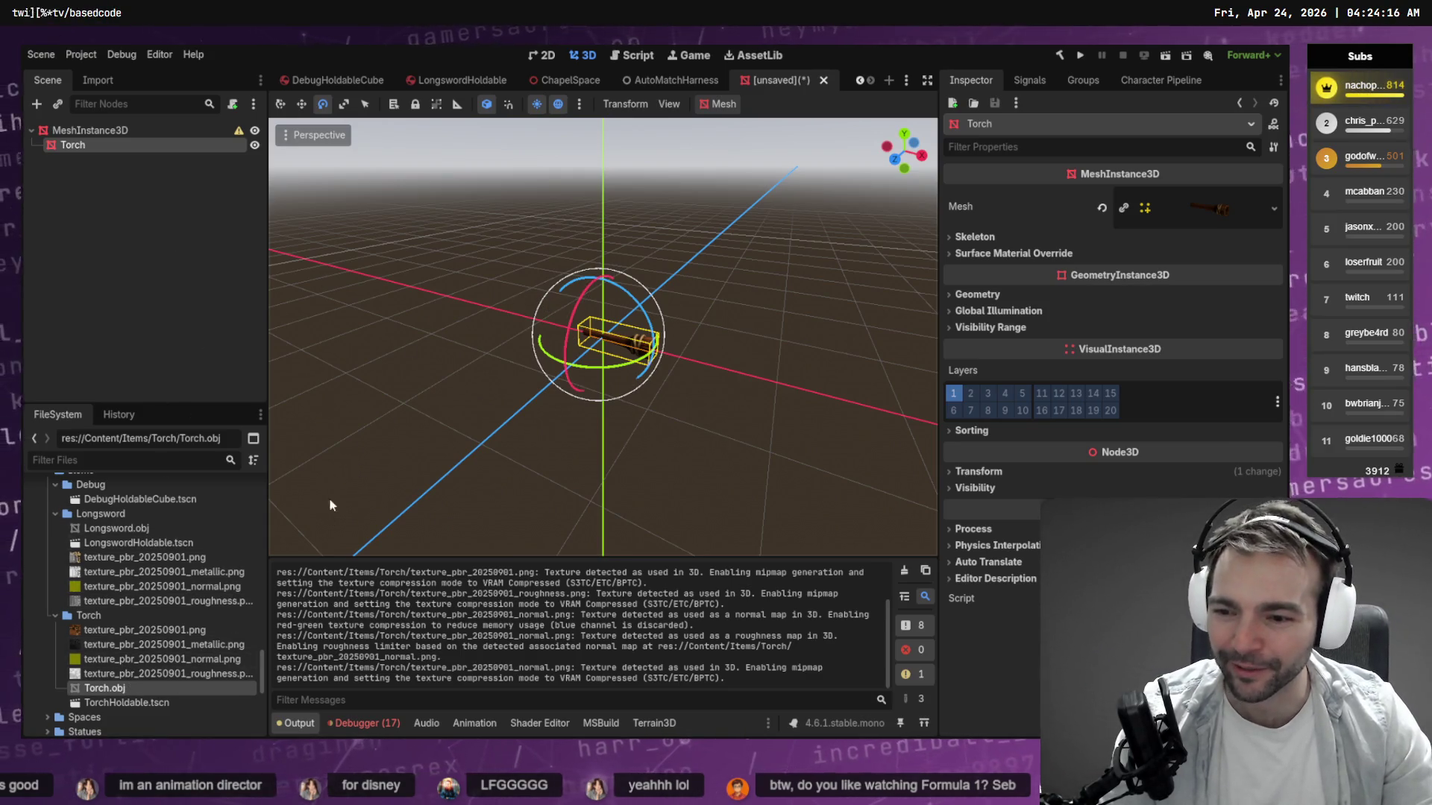
# Delete the MeshInstance3D root and its Torch child from the new scene.
pyautogui.click(173, 258)
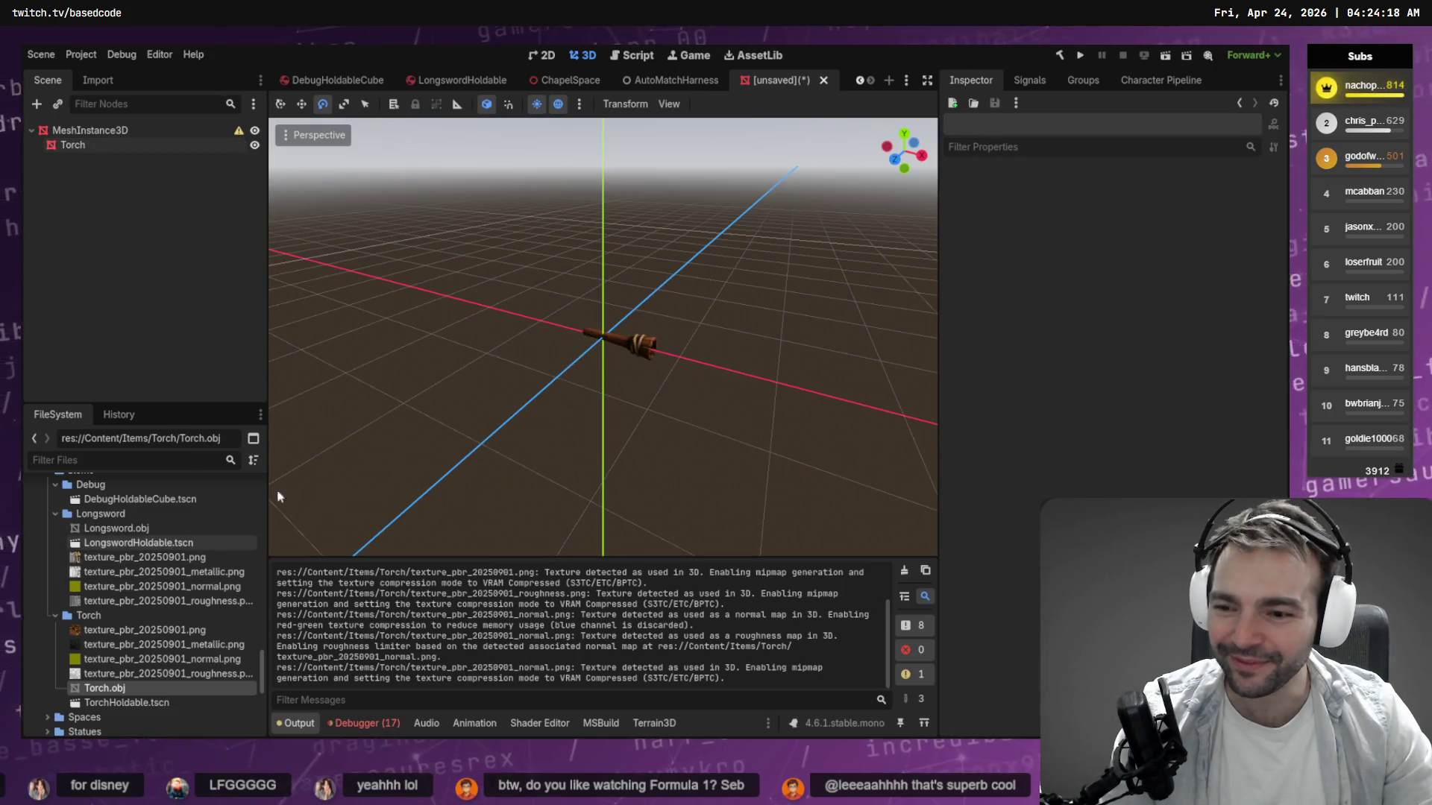
pyautogui.click(100, 129)
pyautogui.press('Delete')
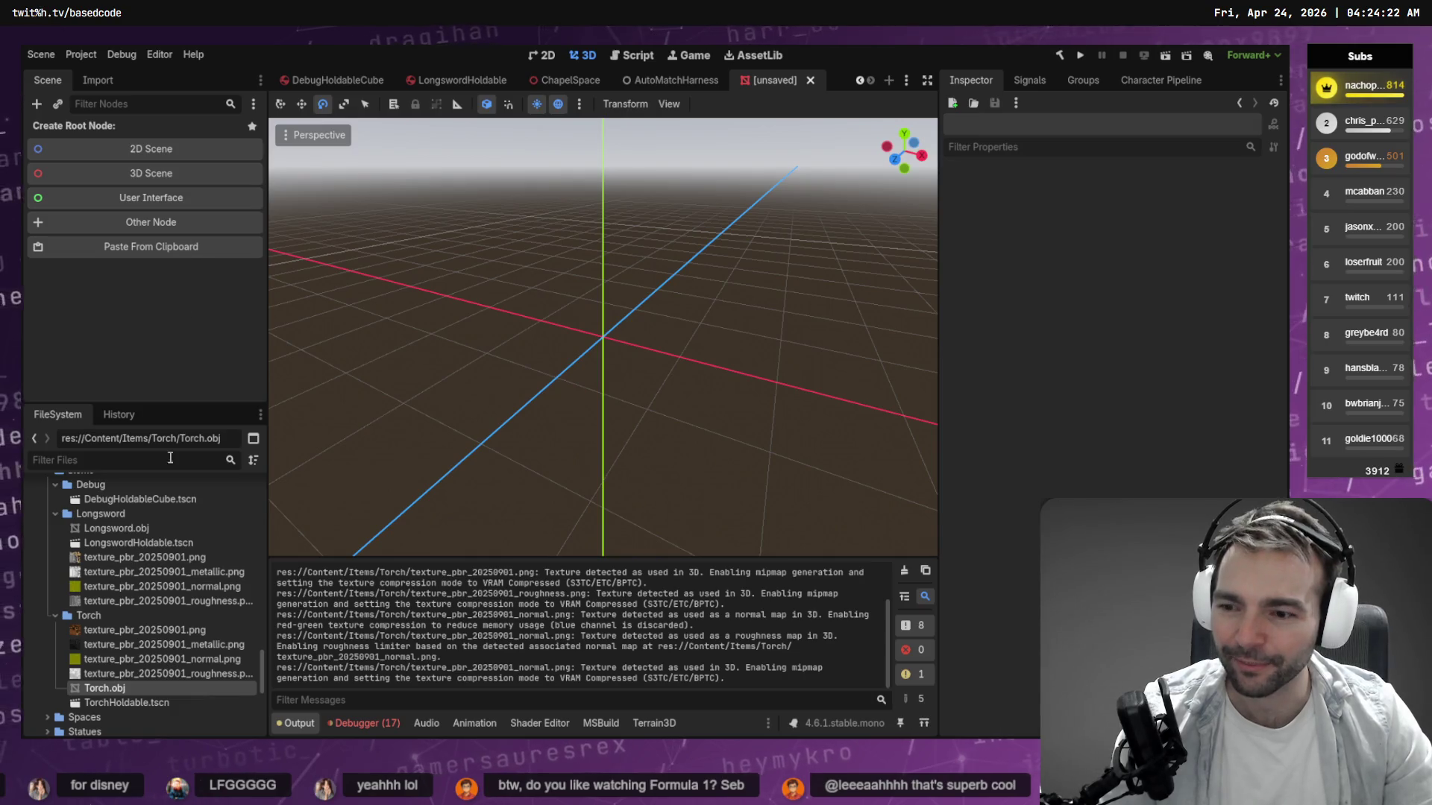
# Delete TorchHoldable.tscn from the Torch folder and confirm the removal.
pyautogui.click(127, 702)
pyautogui.press('Delete')
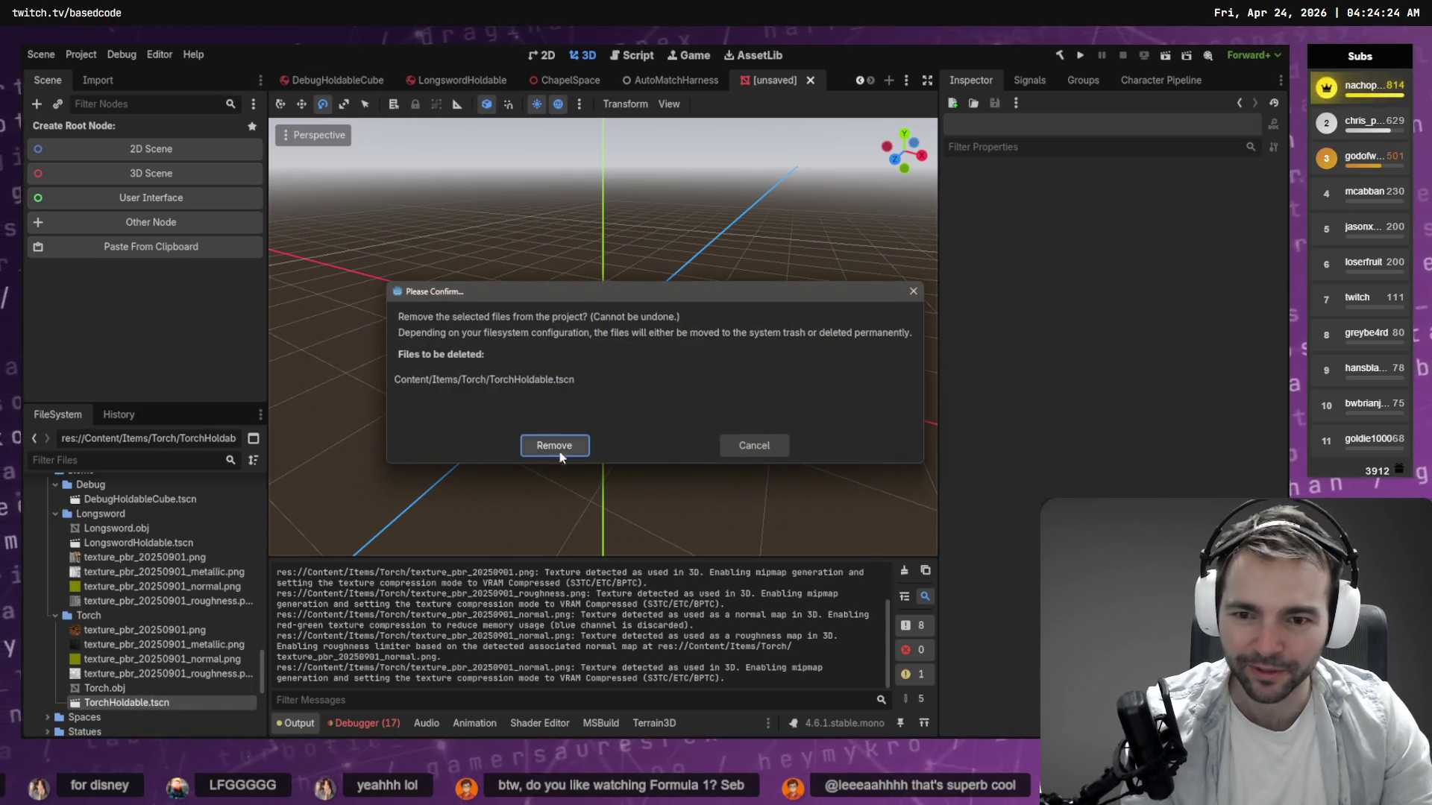
pyautogui.click(564, 452)
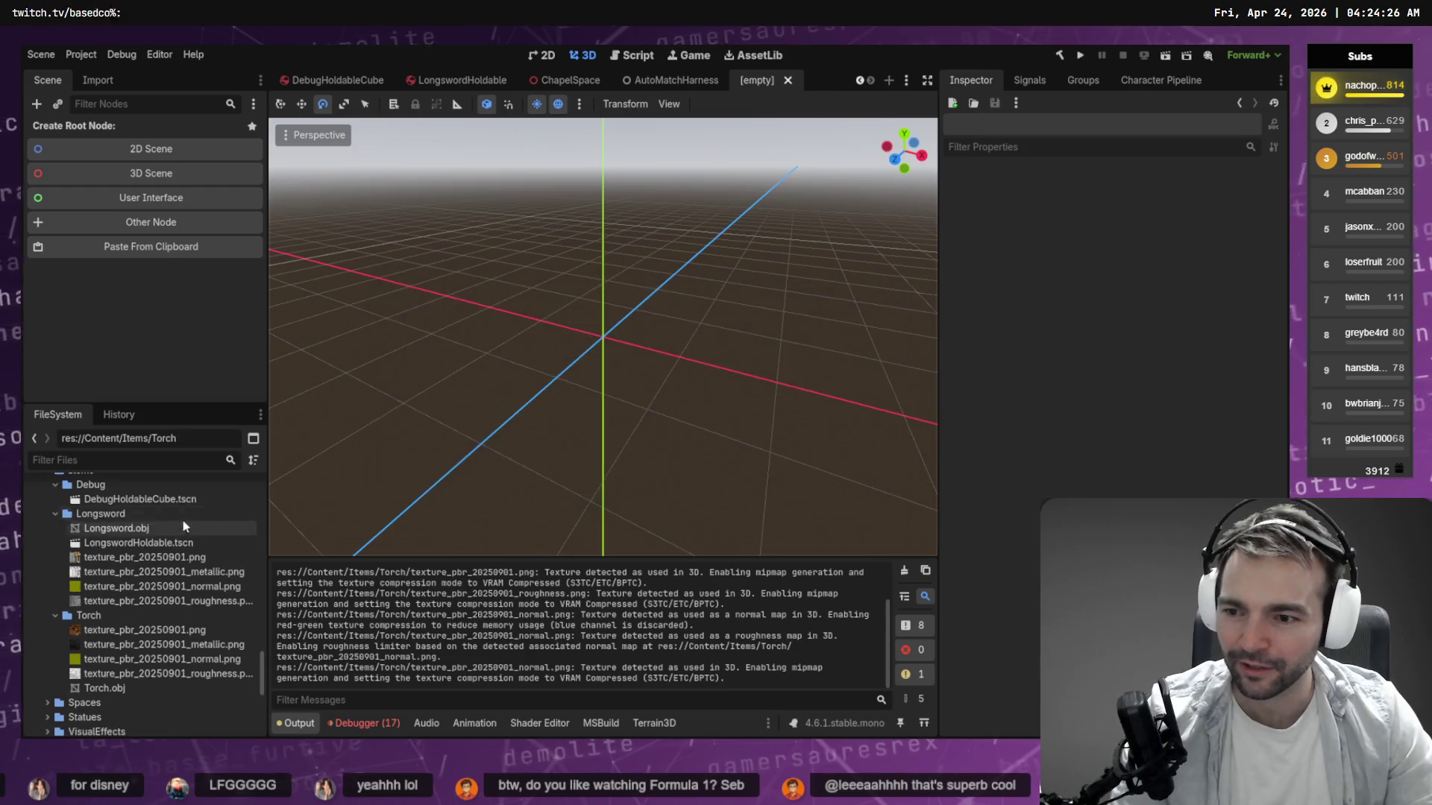
# Duplicate DebugHoldableCube.tscn as TorchHoldable.tscn in the Debug folder and open it.
pyautogui.rightClick(164, 495)
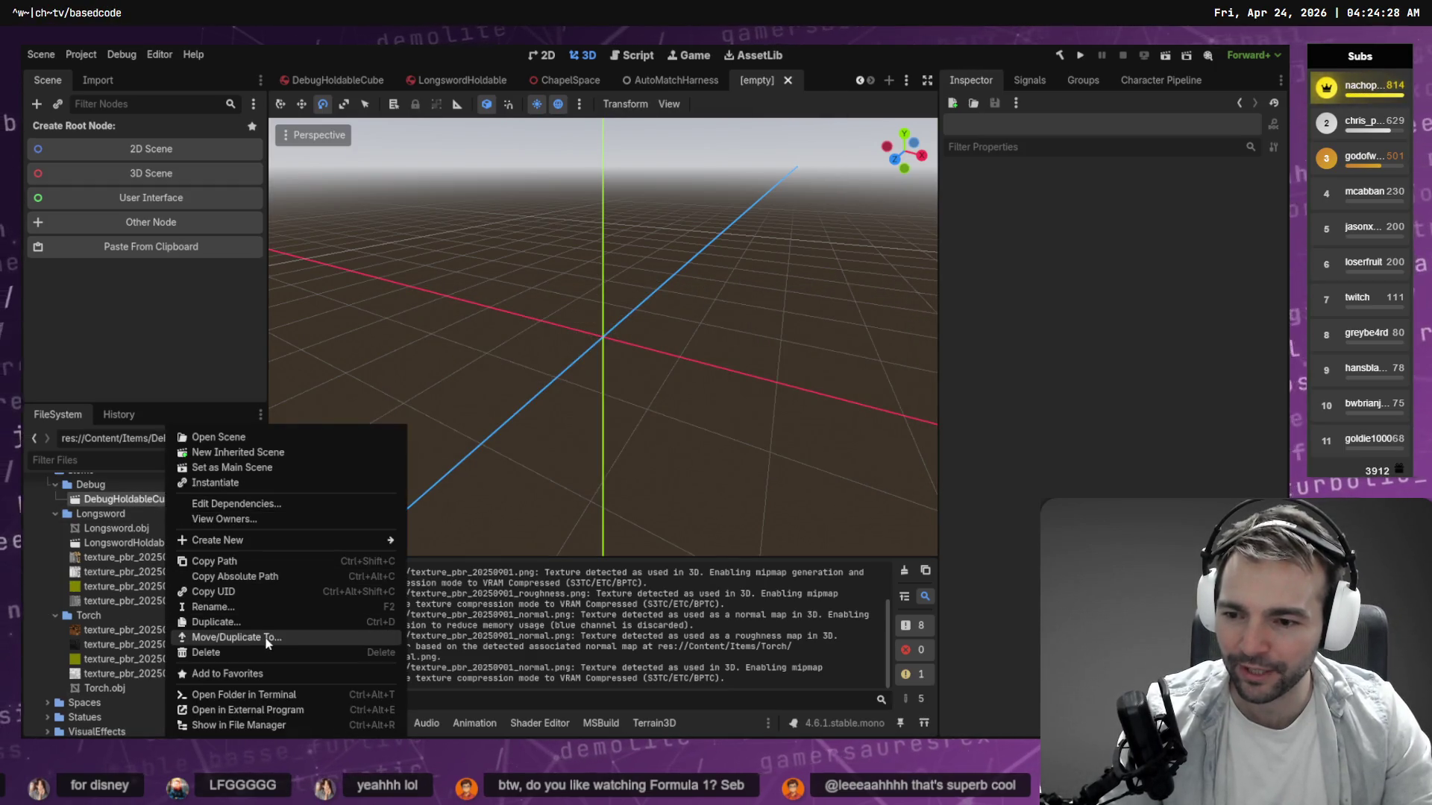
pyautogui.click(257, 622)
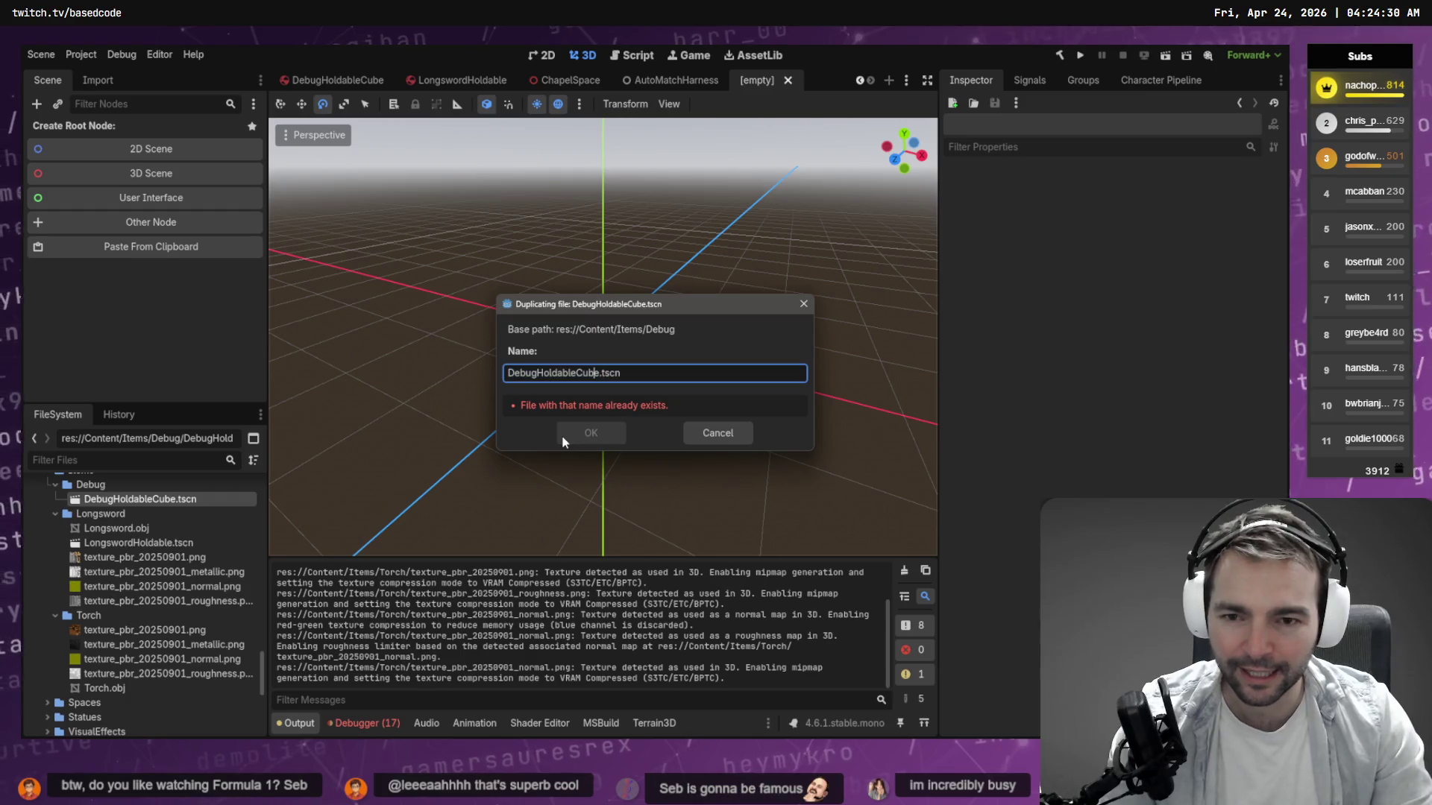
pyautogui.press('Left')
pyautogui.press('Left')
pyautogui.press('Left')
pyautogui.hotkey('shift', 'Home')
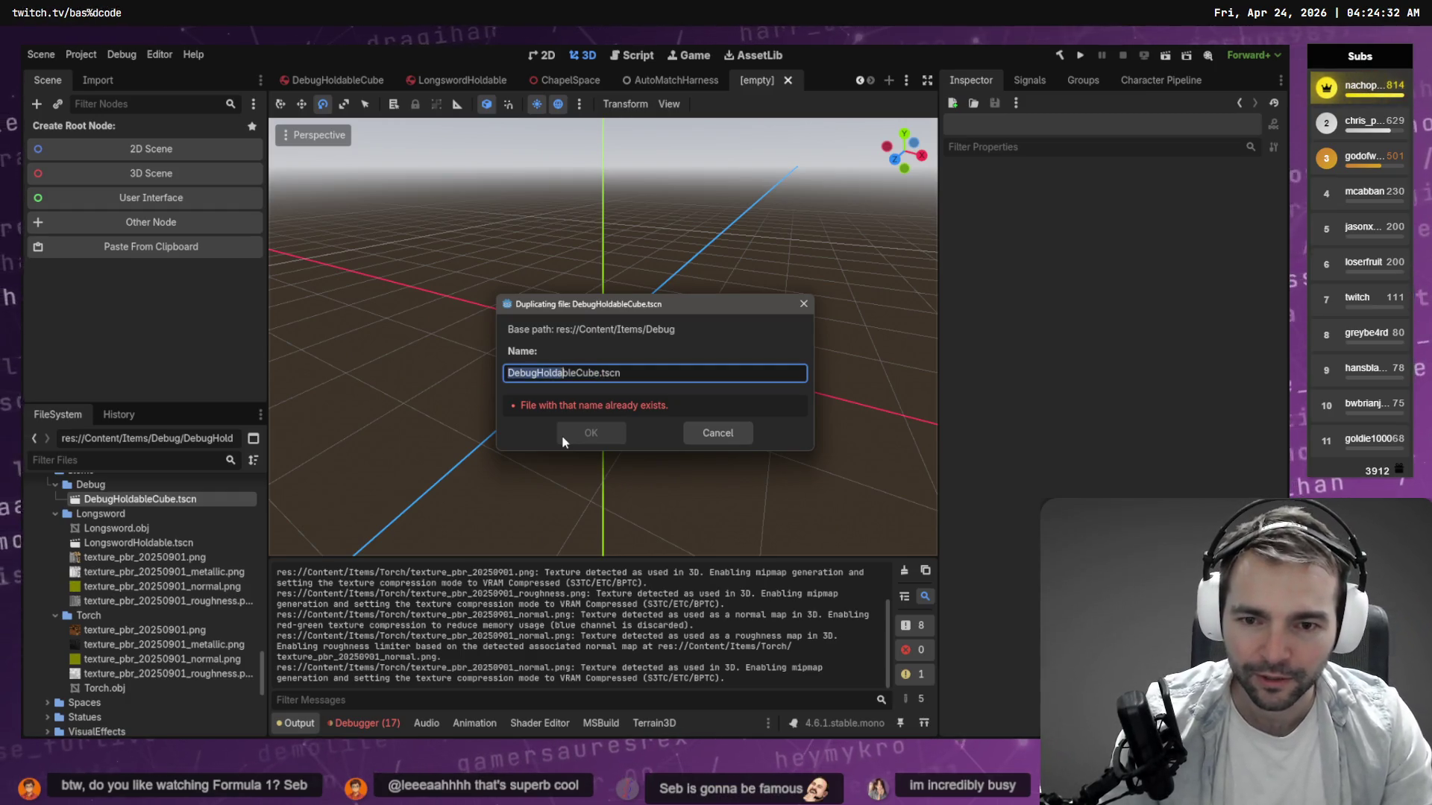
pyautogui.hotkey('shift', 'Right')
pyautogui.hotkey('shift', 'Right')
pyautogui.hotkey('shift', 'Right')
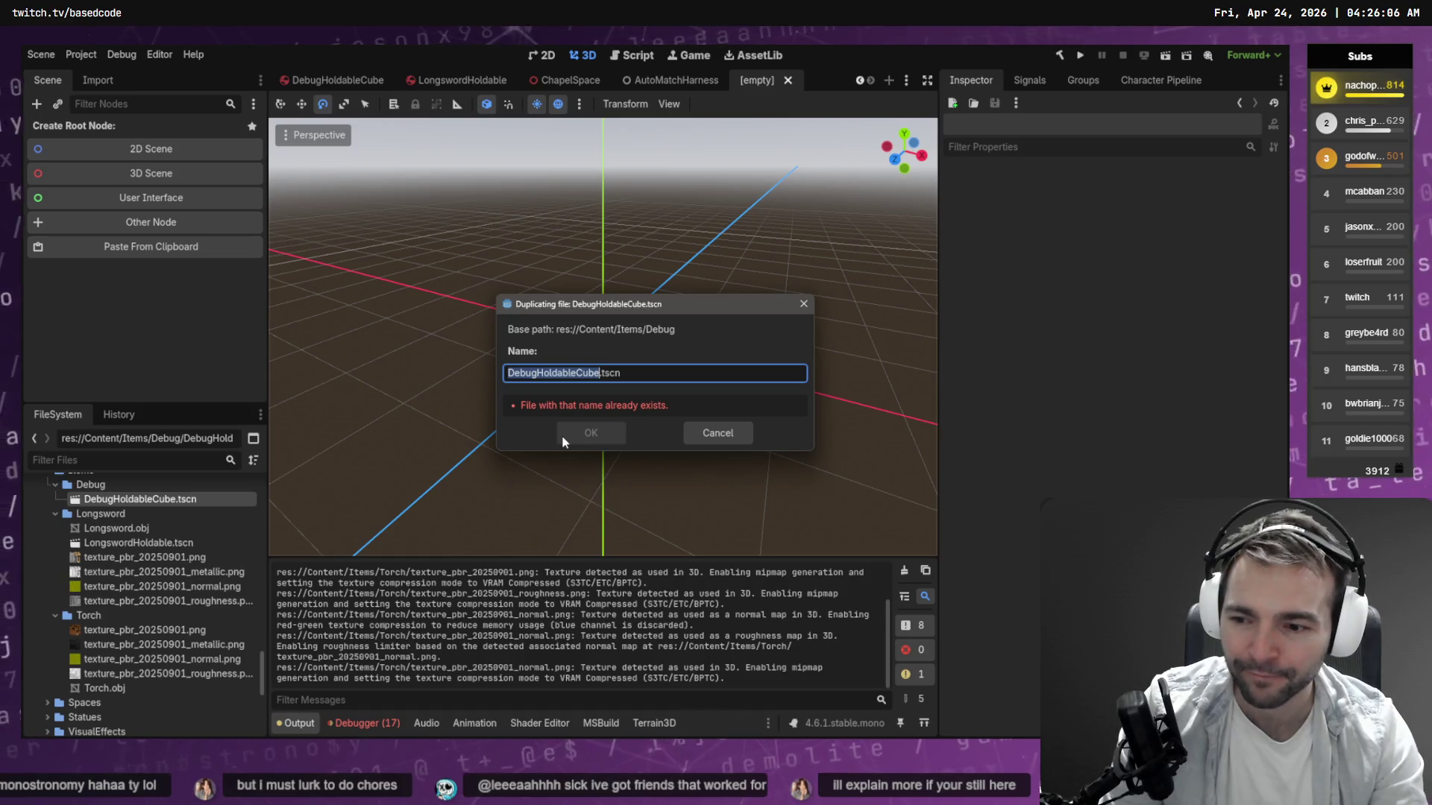
pyautogui.write('TorchHo')
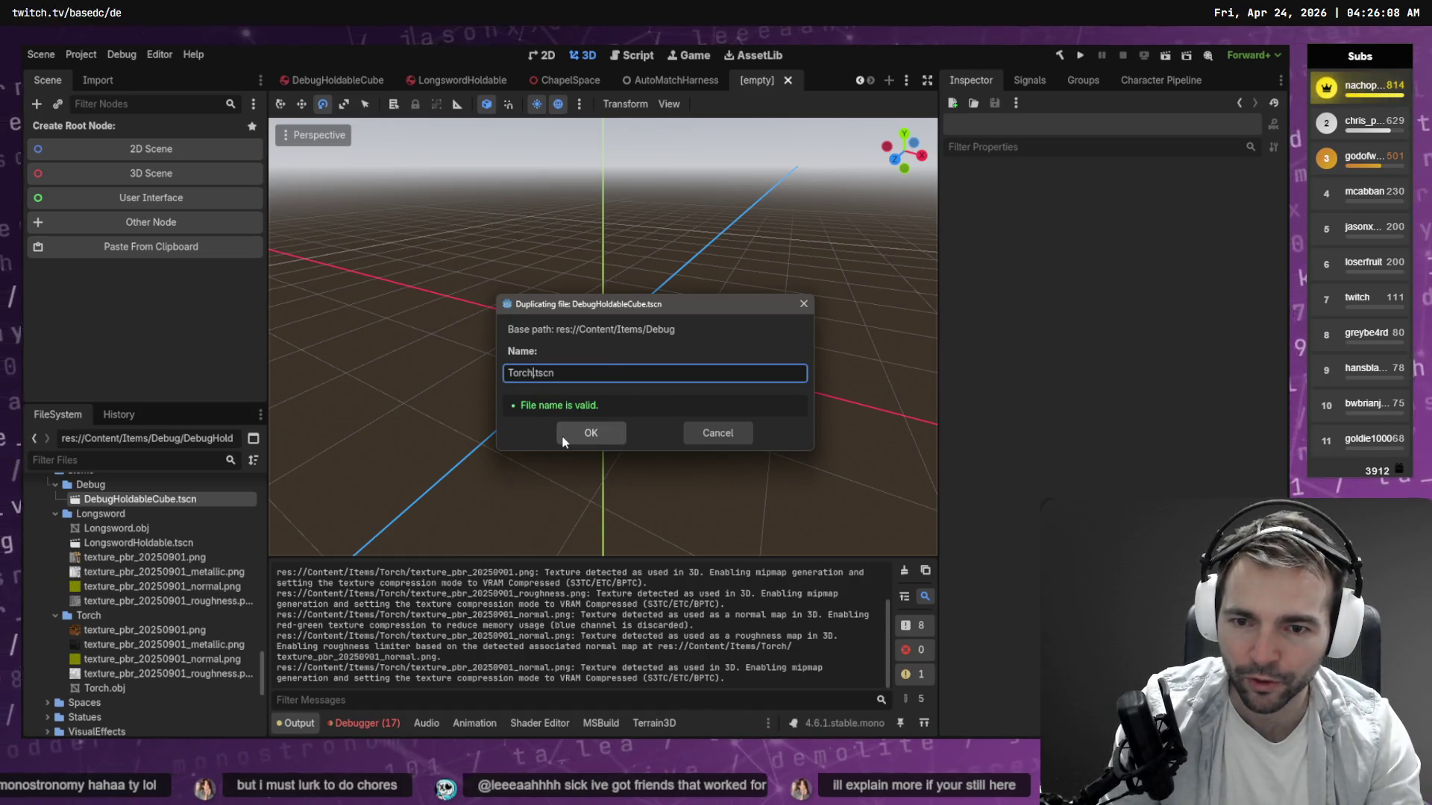
pyautogui.write('ldable')
pyautogui.press('Return')
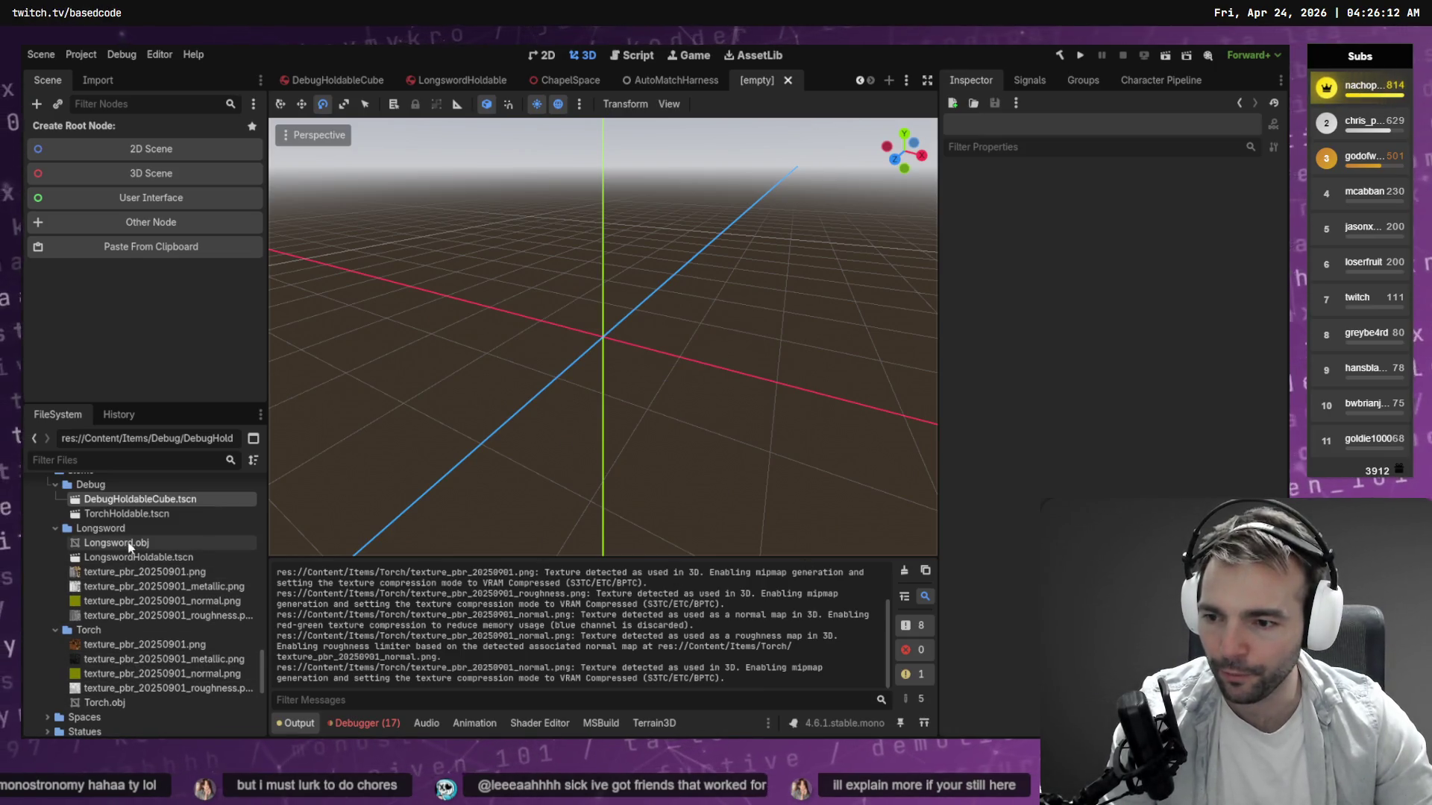
pyautogui.doubleClick(128, 514)
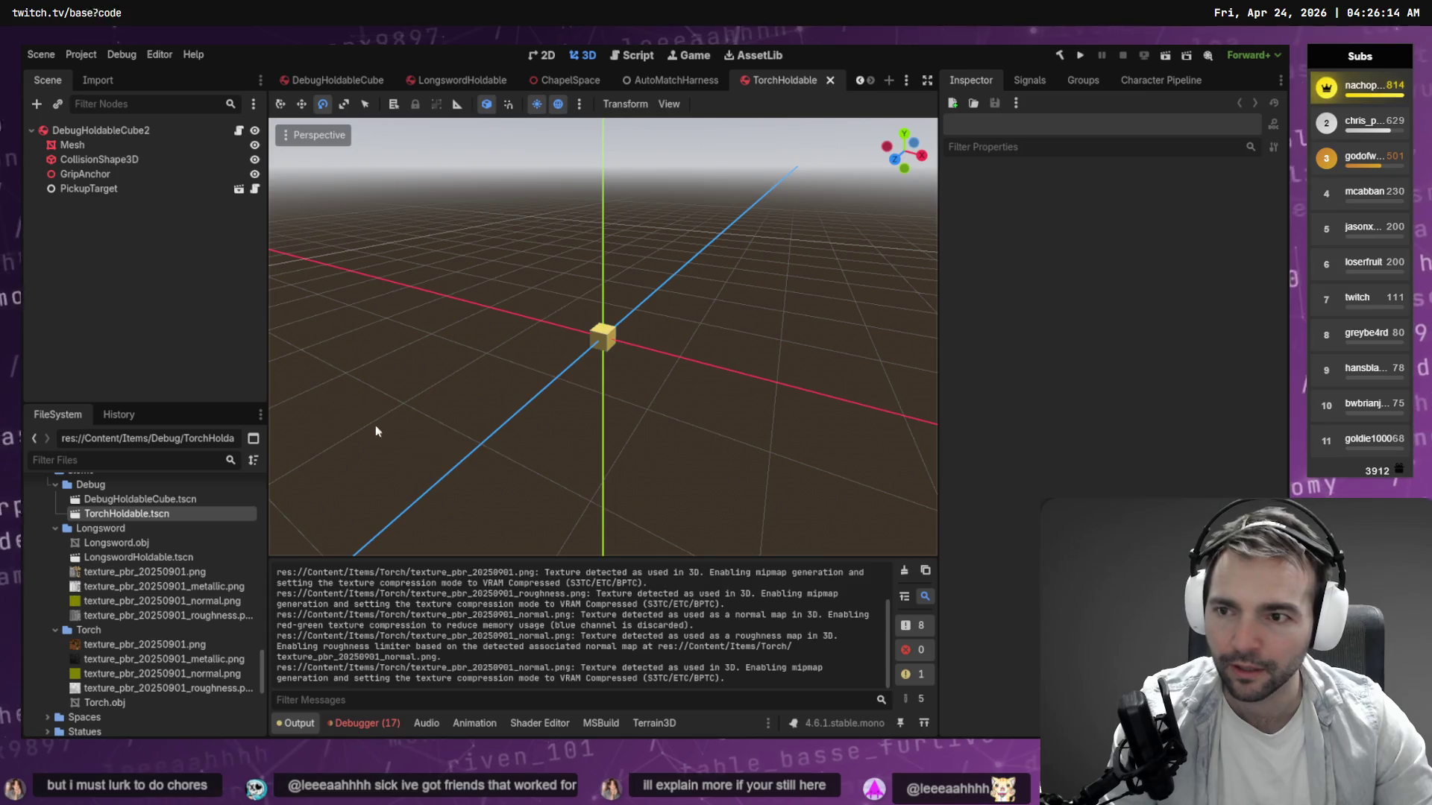
# Move TorchHoldable.tscn into the Torch folder and add Torch.obj as a Torch child node.
pyautogui.moveTo(134, 520); pyautogui.dragTo(94, 632)
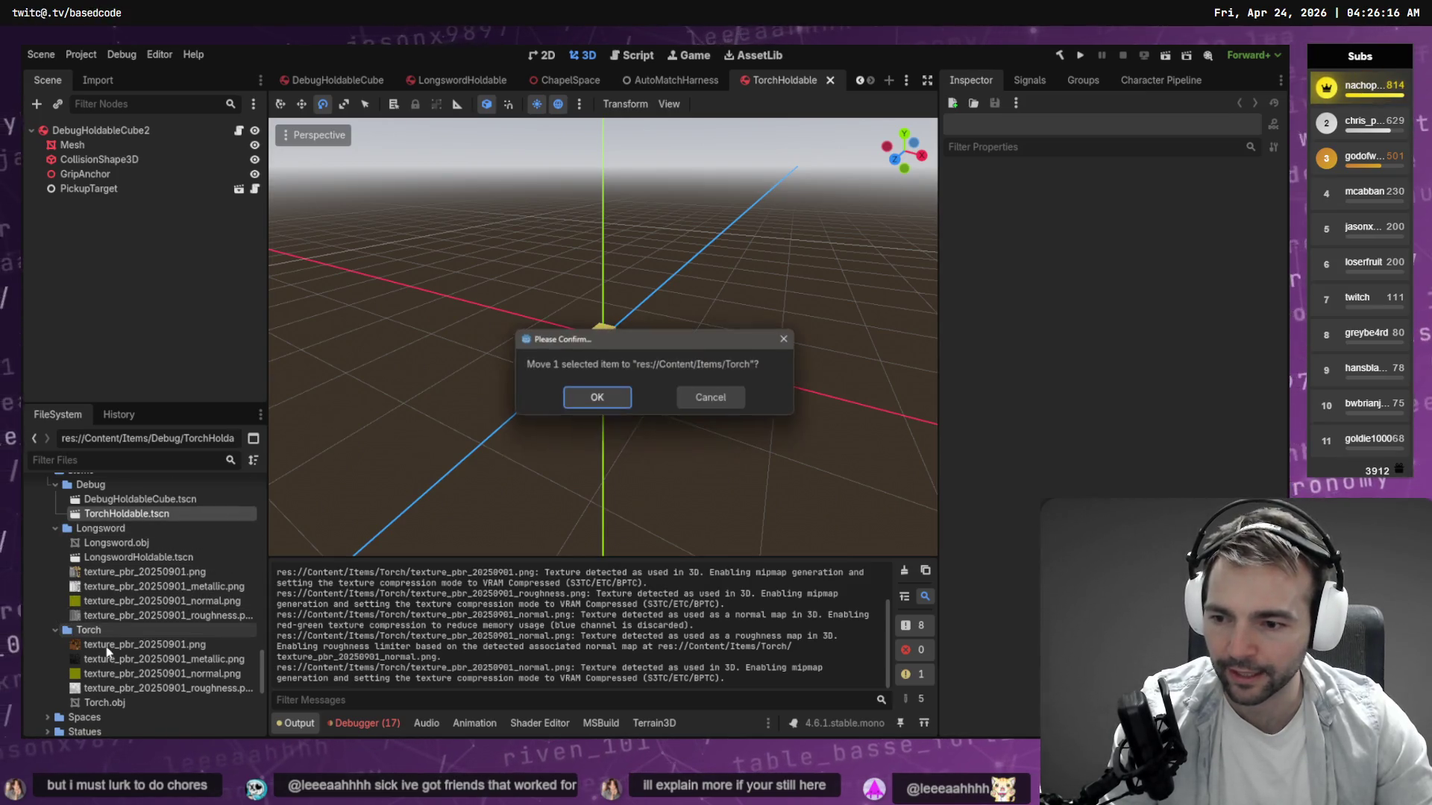
pyautogui.click(598, 397)
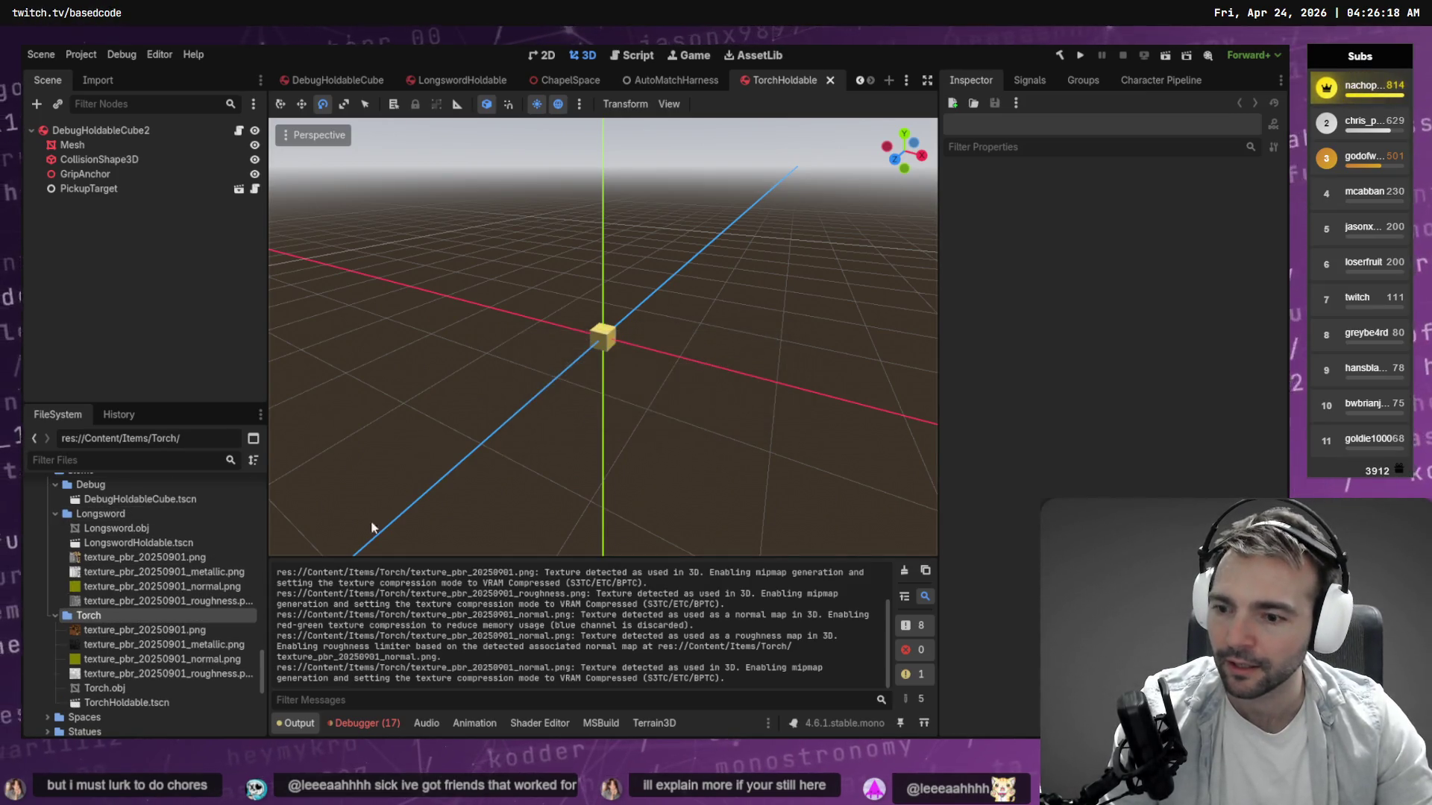
pyautogui.moveTo(135, 686)
pyautogui.mouseDown()
pyautogui.moveTo(231, 250)
pyautogui.moveTo(571, 319)
pyautogui.moveTo(622, 346)
pyautogui.mouseUp()
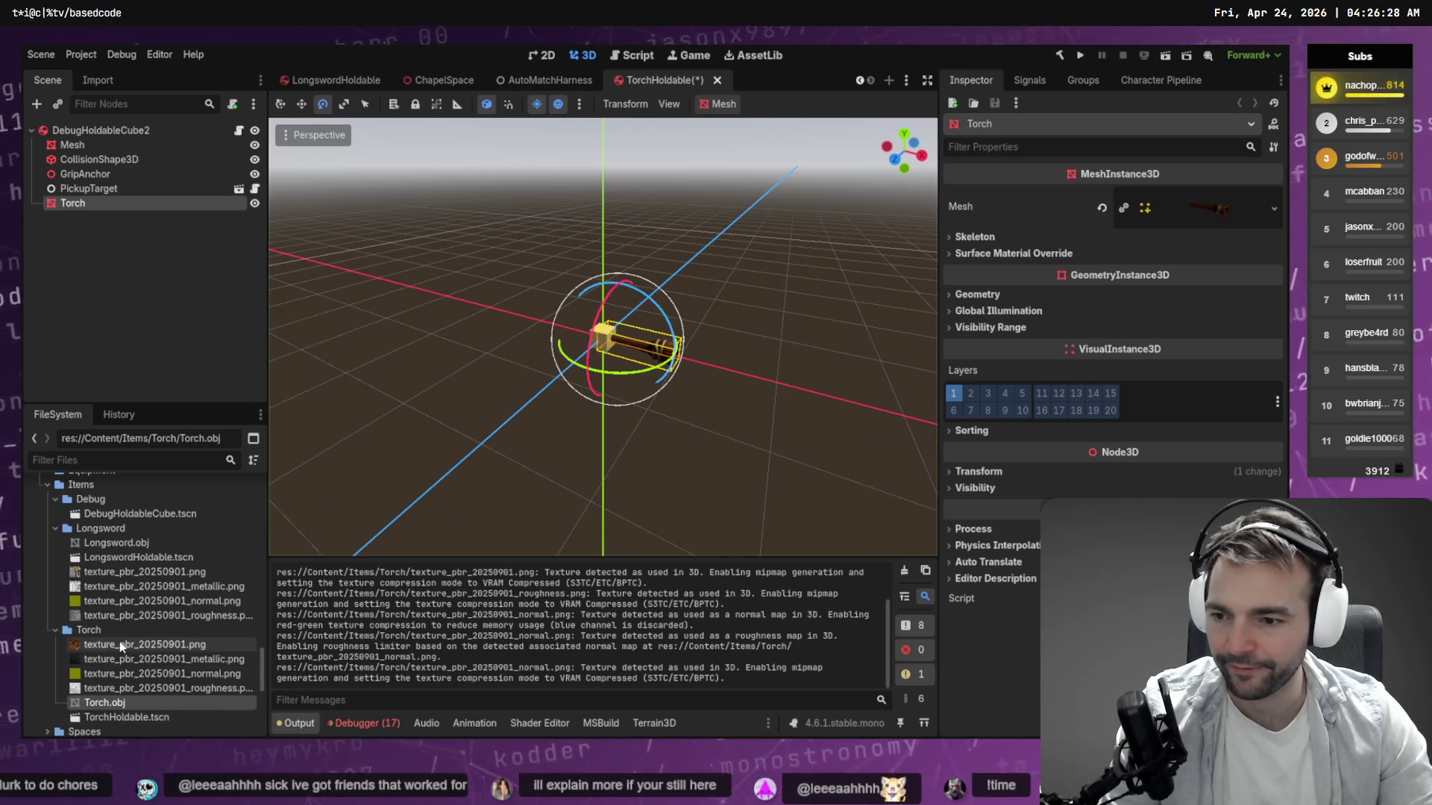
pyautogui.click(98, 79)
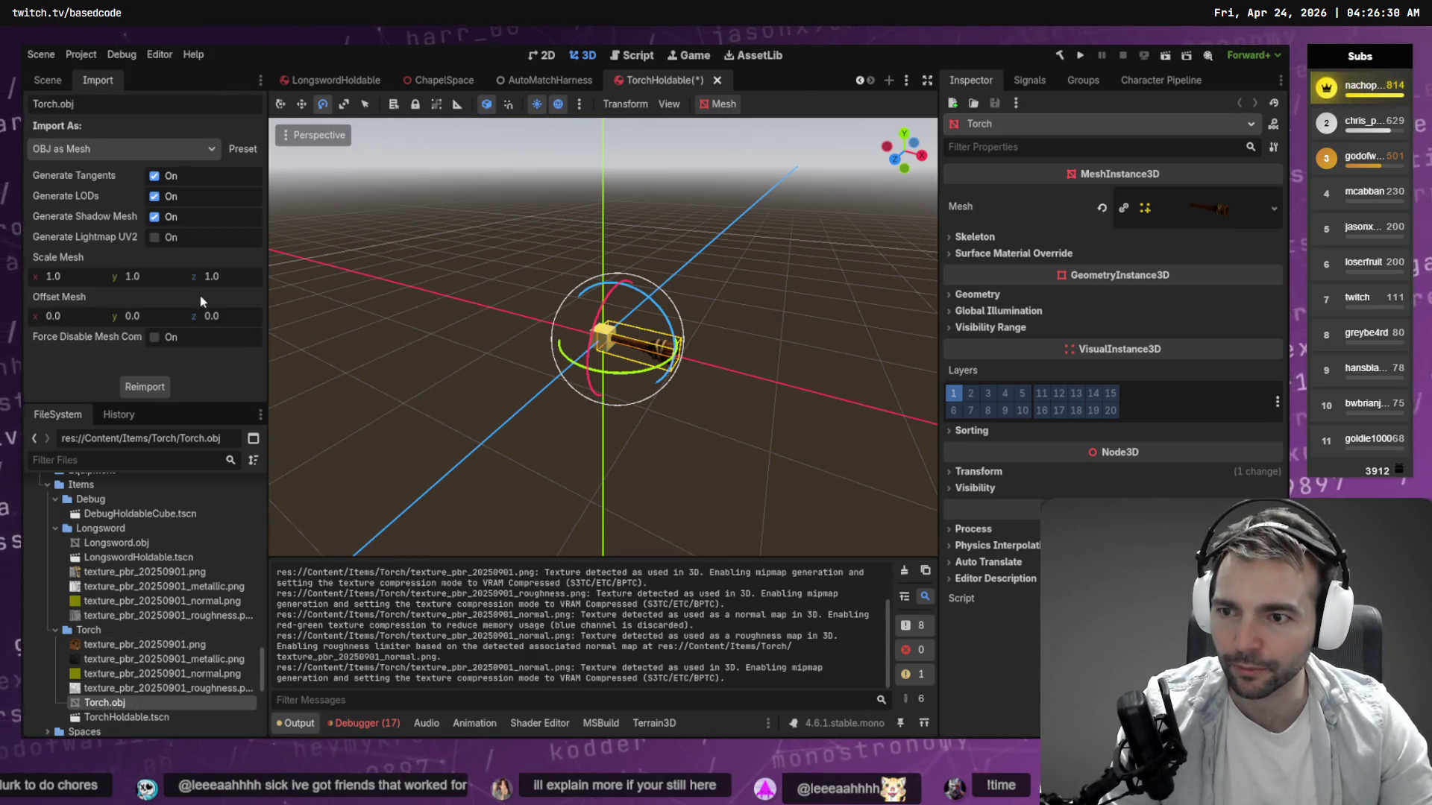
# Reimport Torch.obj with a trial mesh scale of about 1.5.
pyautogui.click(85, 281)
pyautogui.write('1.5')
pyautogui.press('Tab')
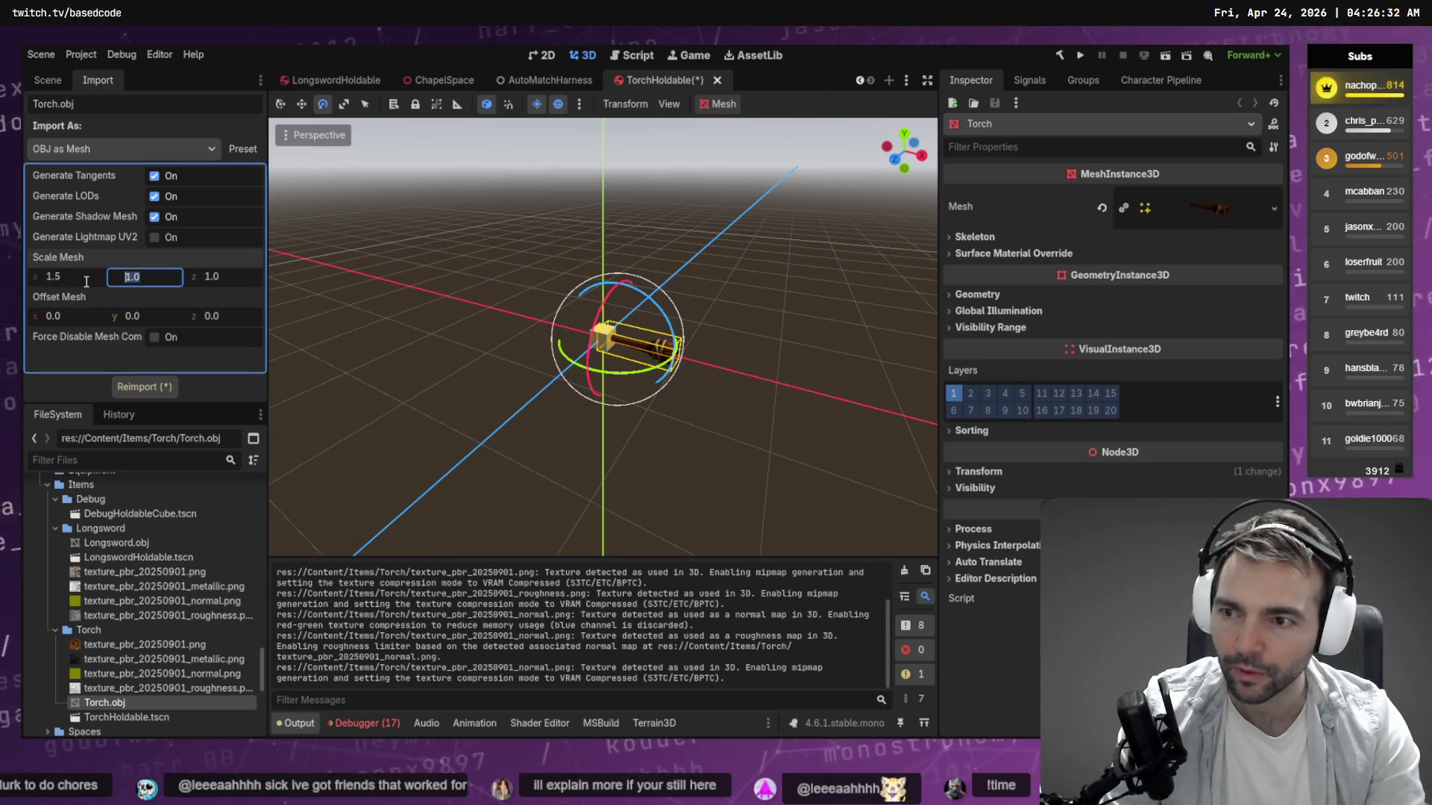
pyautogui.write('1.5')
pyautogui.press('Tab')
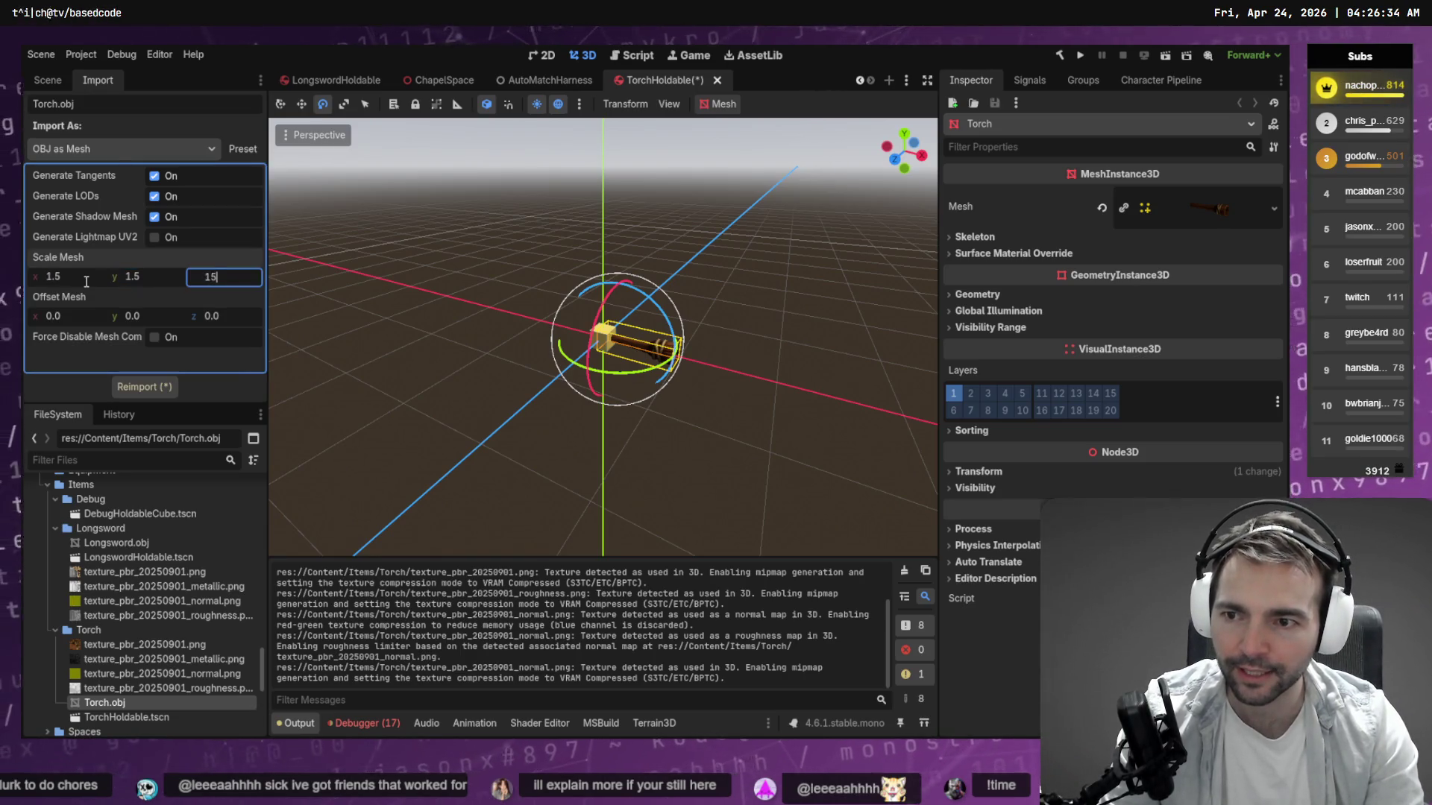
pyautogui.write('.5')
pyautogui.click(144, 386)
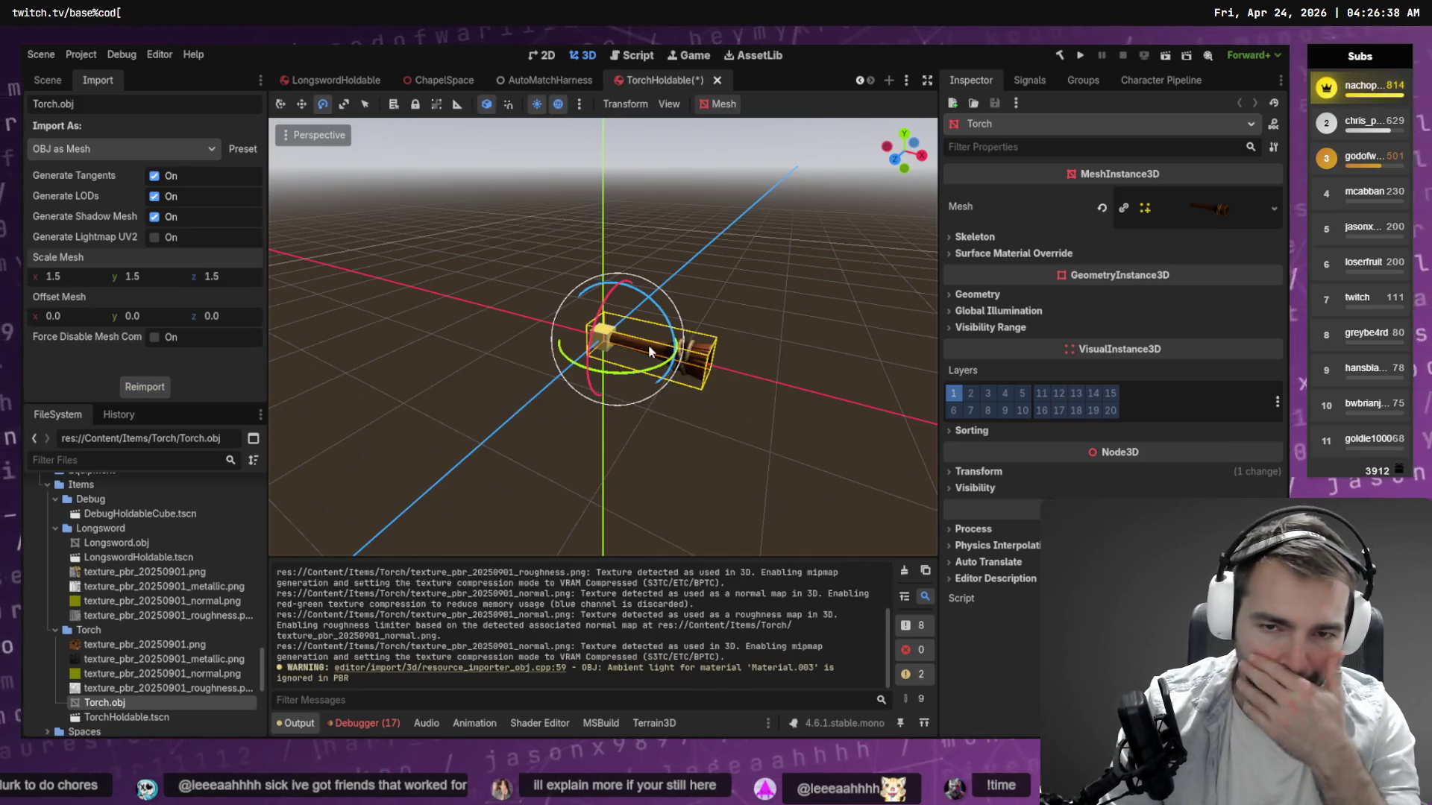
# Correct the Scale Mesh x, y and z to 1.2 and reimport.
pyautogui.click(92, 276)
pyautogui.write('1.')
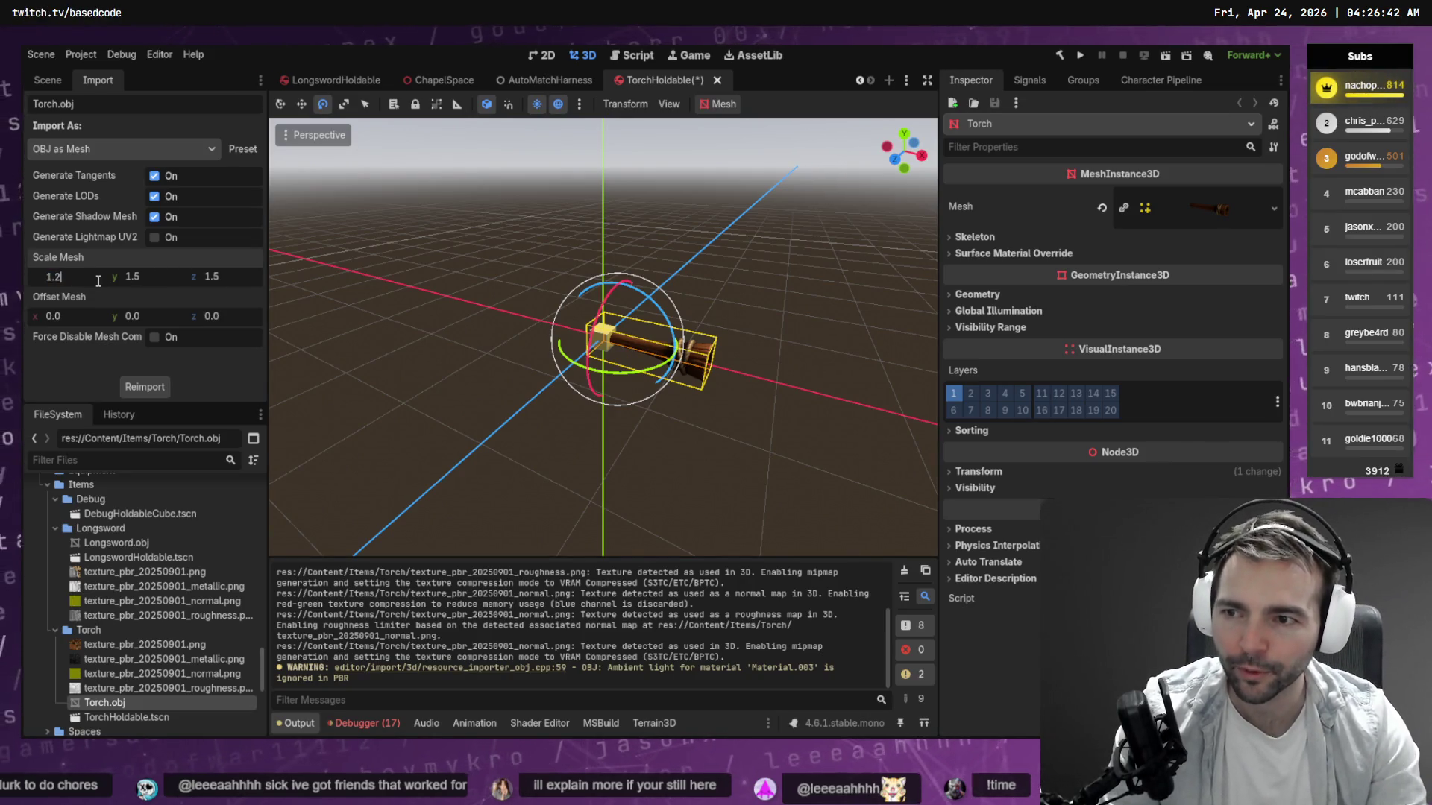
pyautogui.write('2')
pyautogui.press('Tab')
pyautogui.write('1.2')
pyautogui.press('Tab')
pyautogui.press('BackSpace')
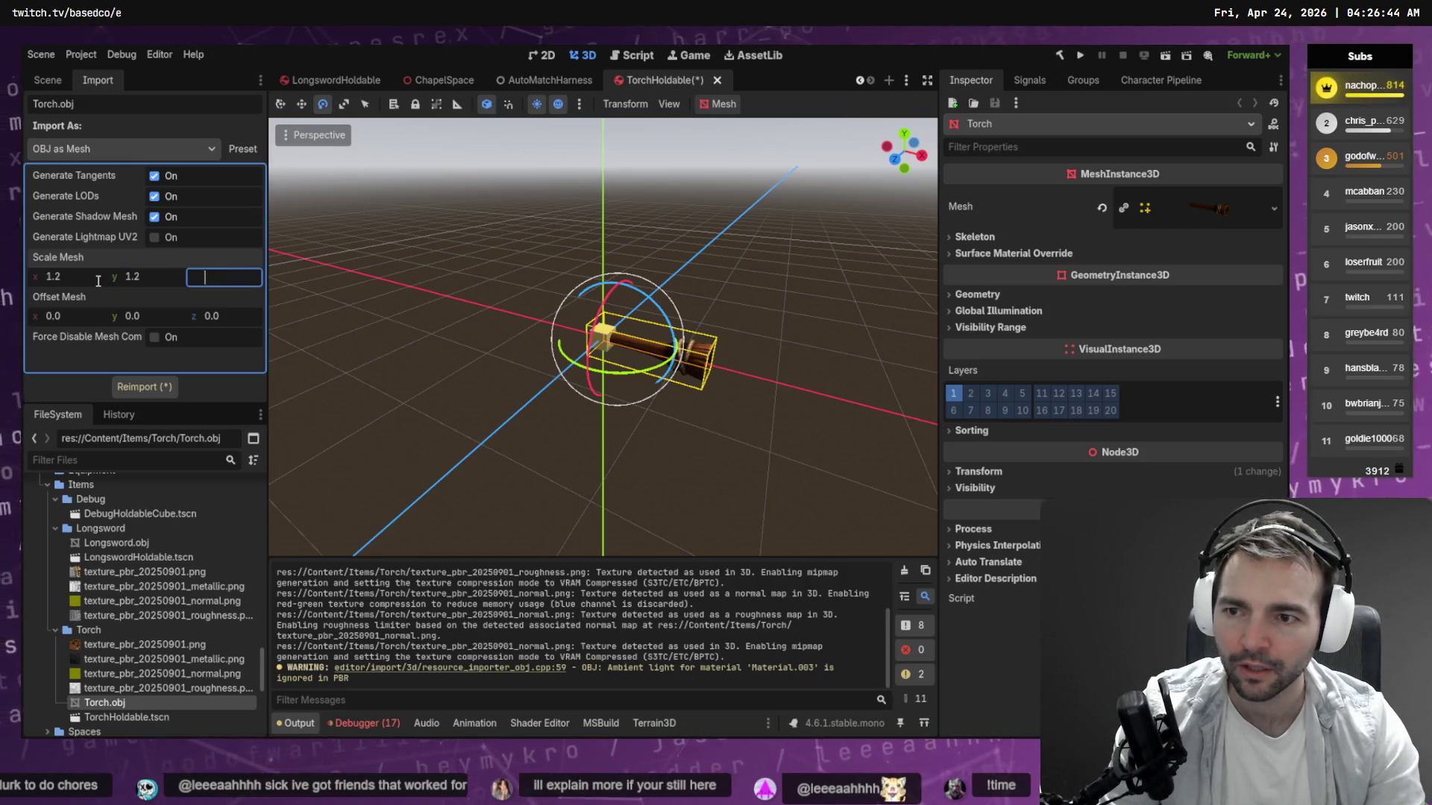
pyautogui.write('1.2')
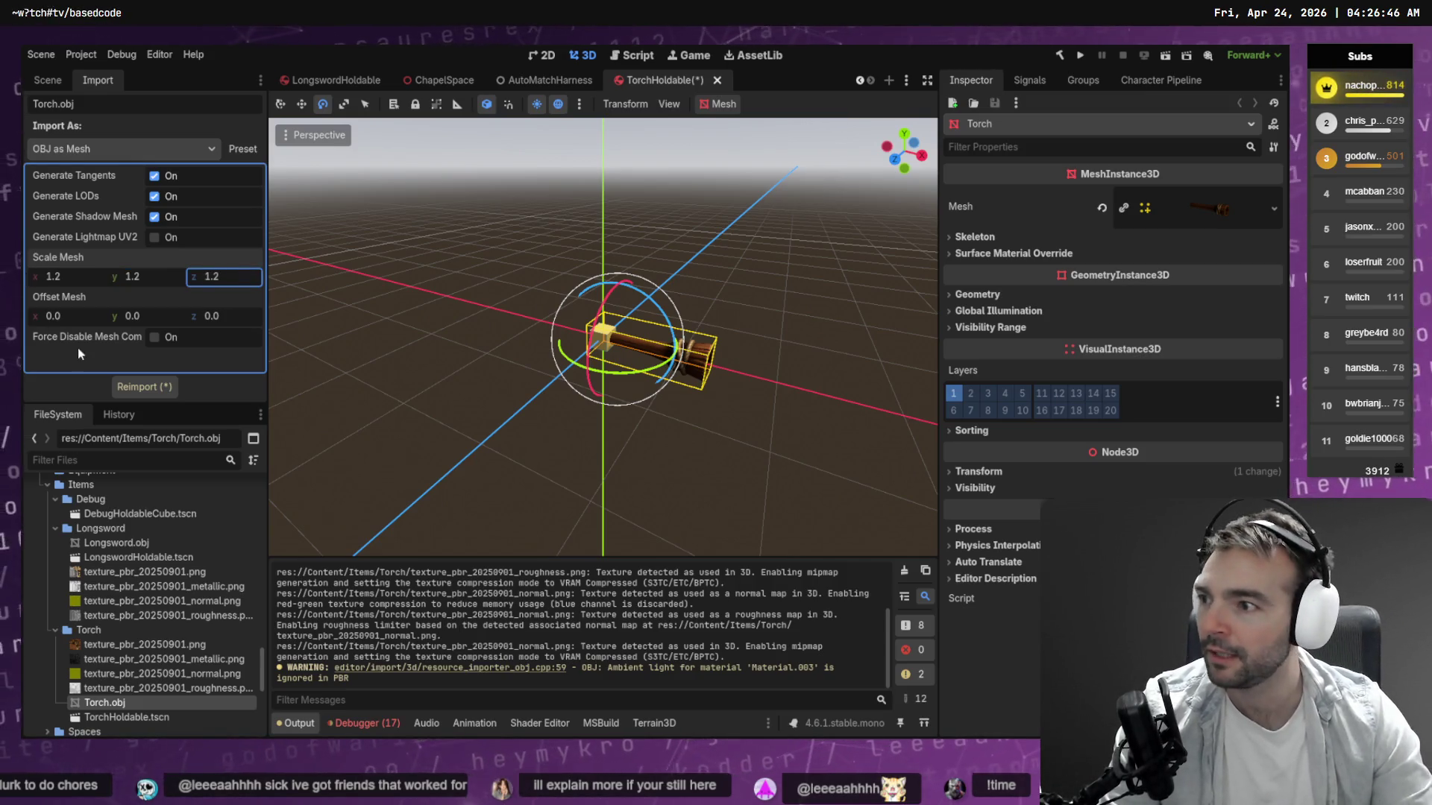
pyautogui.click(135, 387)
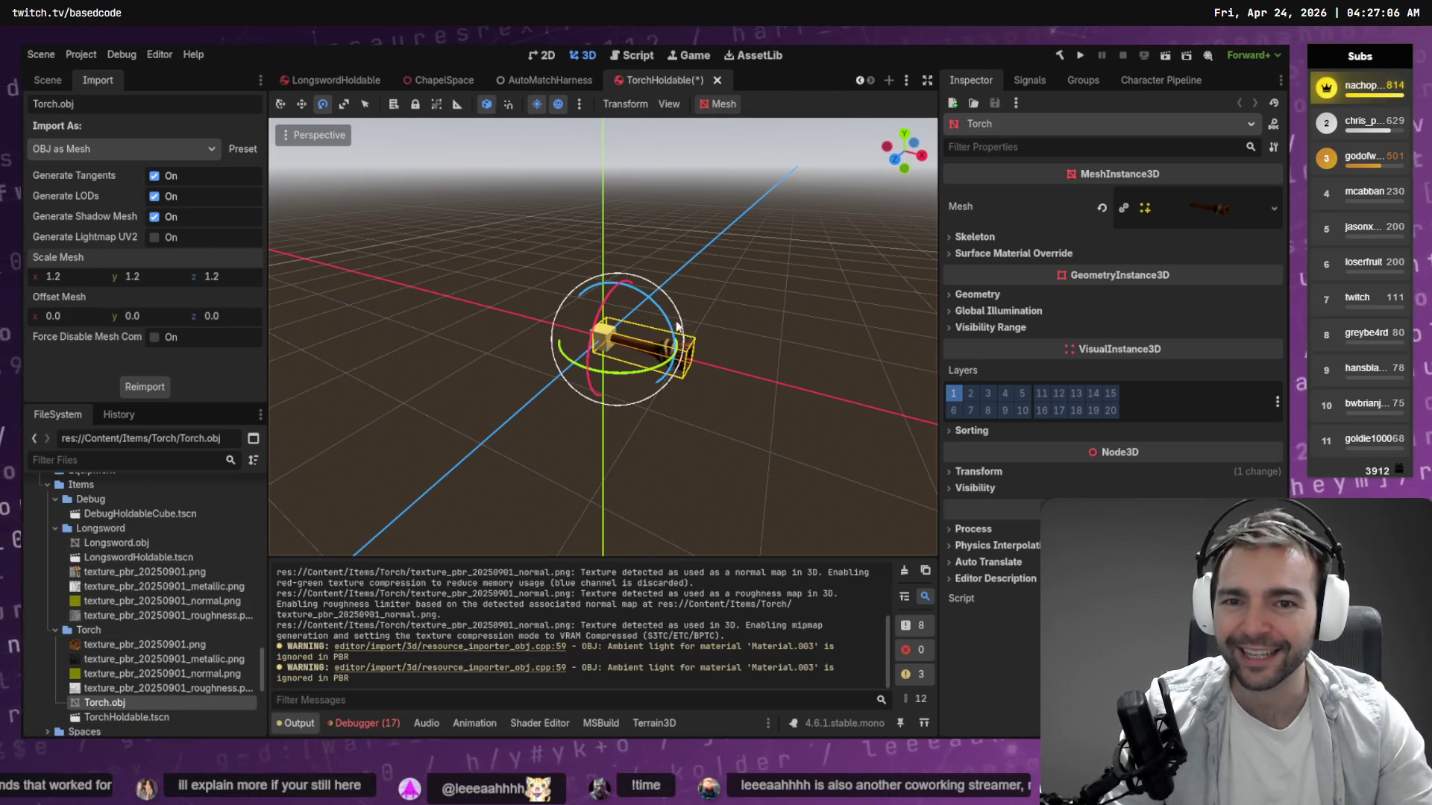
# Shift the Torch node about -0.195 along the X axis.
pyautogui.moveTo(726, 436); pyautogui.dragTo(649, 455)
pyautogui.press('w')
pyautogui.moveTo(603, 372)
pyautogui.mouseDown()
pyautogui.moveTo(571, 373)
pyautogui.moveTo(594, 368)
pyautogui.mouseUp()
# Delete the placeholder cube Mesh node from TorchHoldable.
pyautogui.click(704, 225)
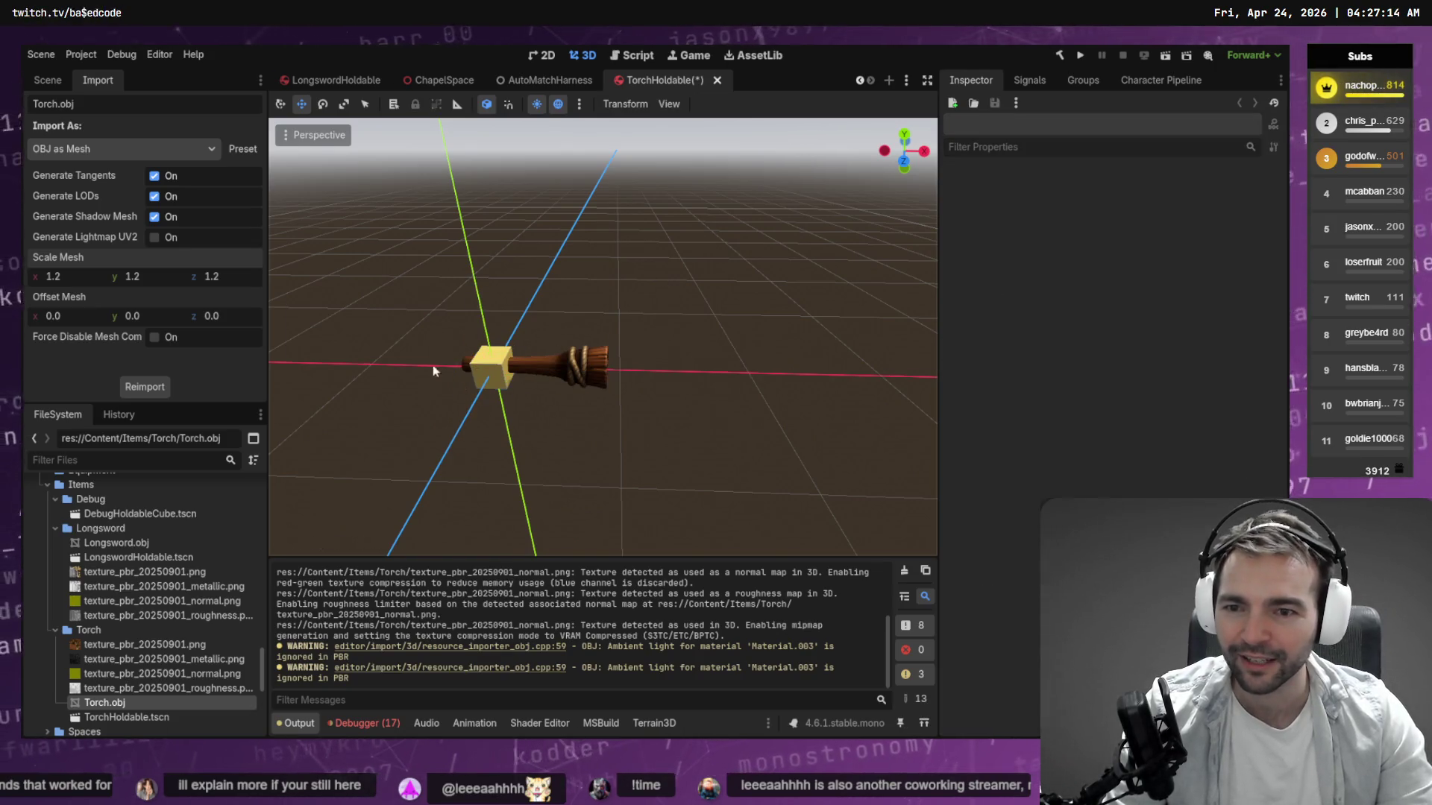
pyautogui.click(45, 81)
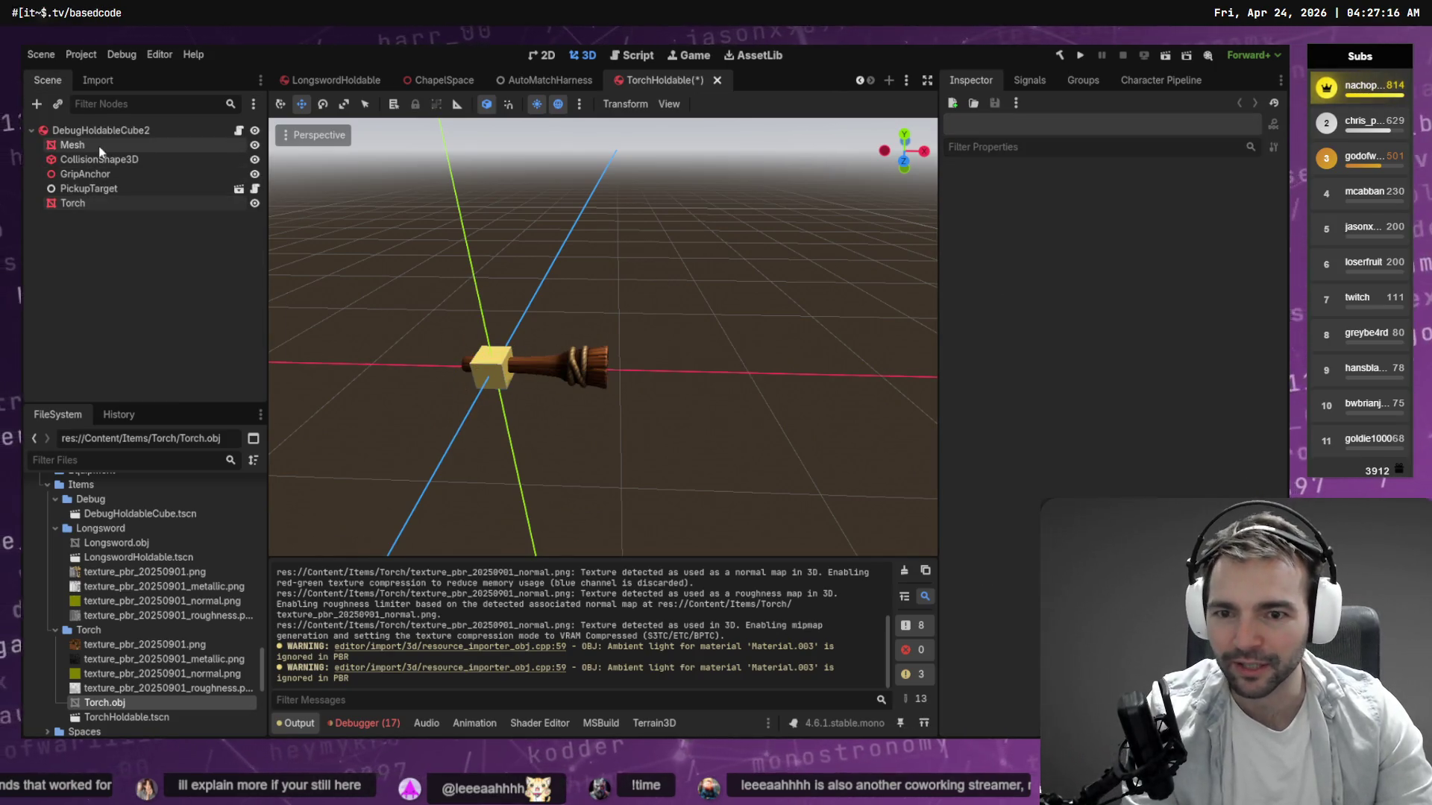
pyautogui.click(100, 148)
pyautogui.press('Delete')
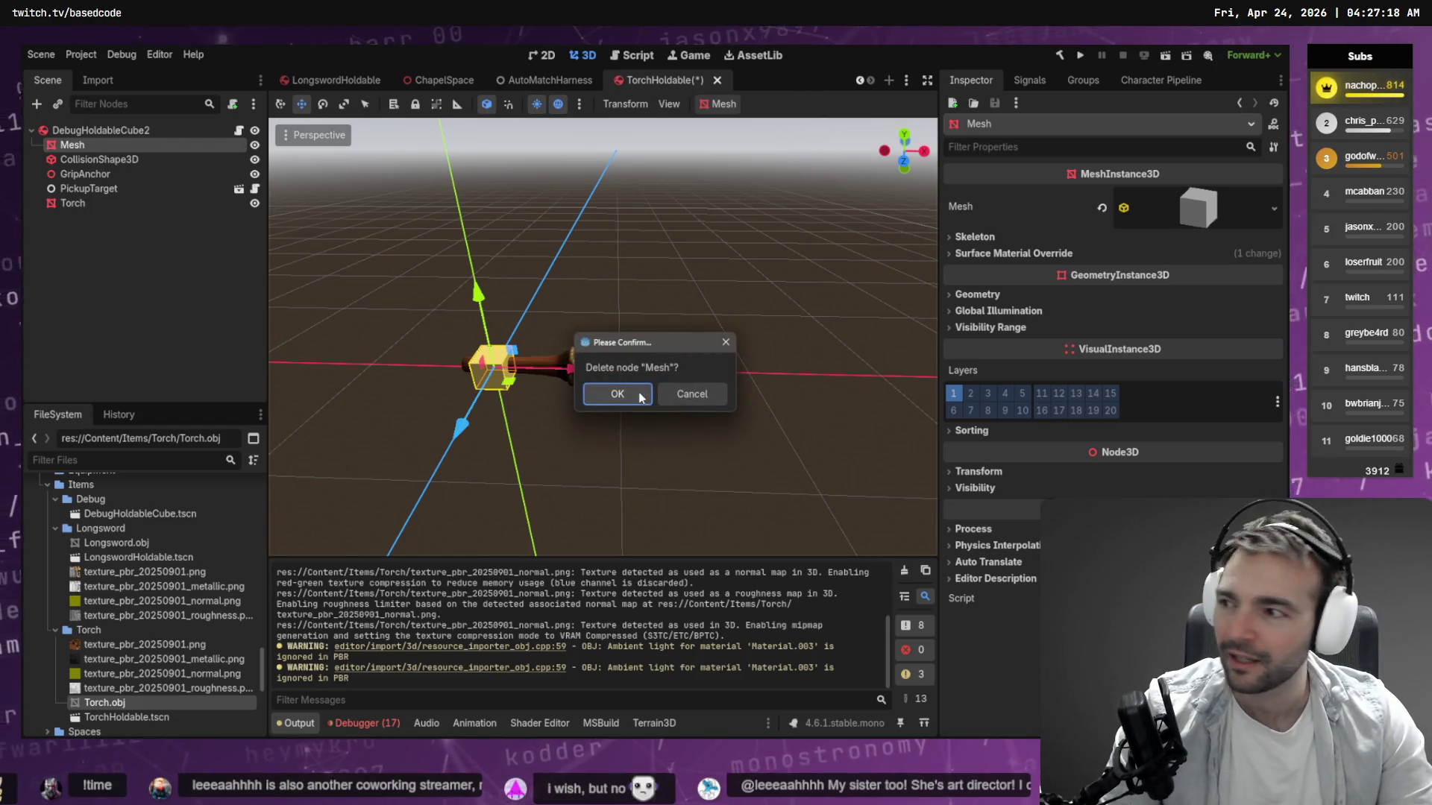
pyautogui.press('Return')
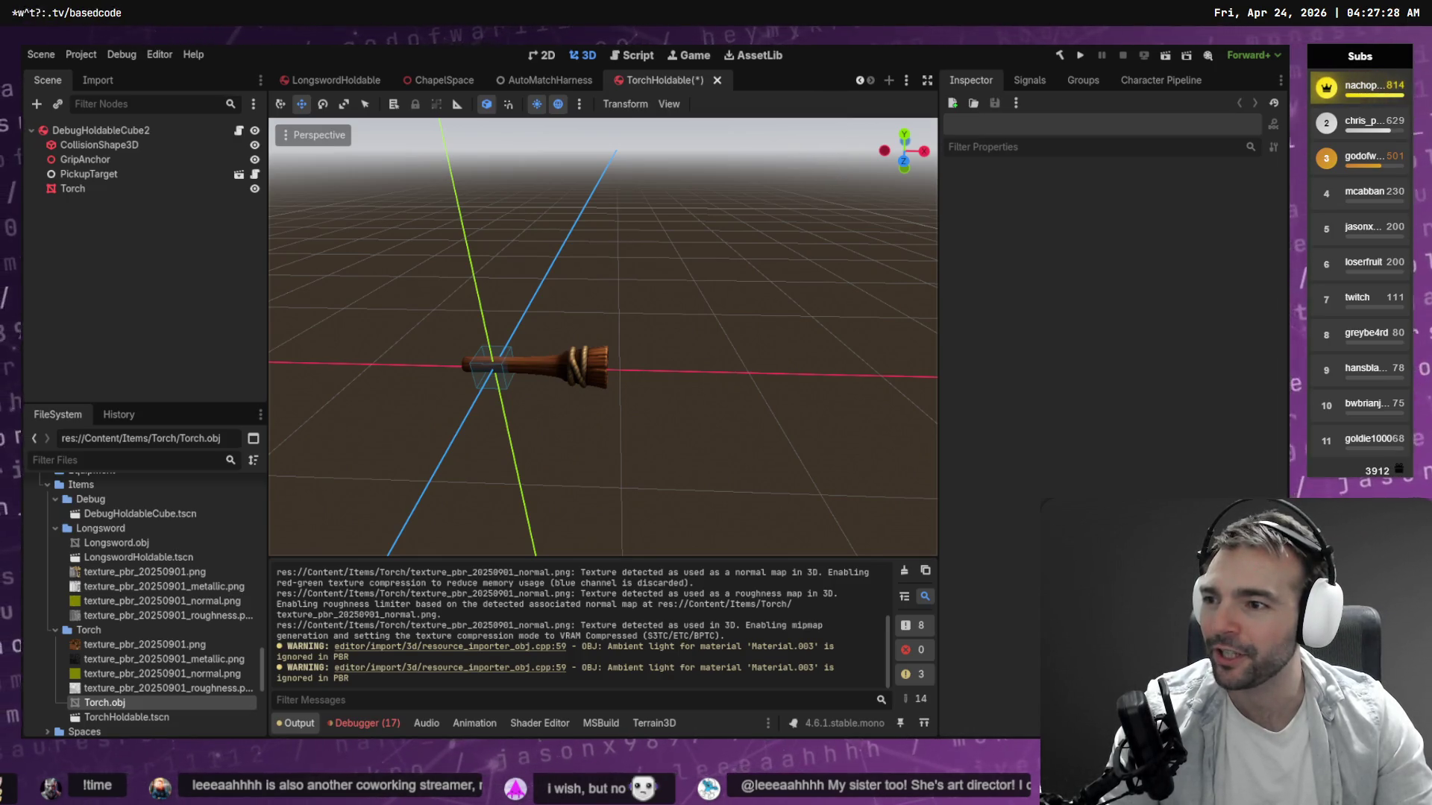
# Save TorchHoldable.tscn and check the torch model in the viewport.
pyautogui.hotkey('ctrl', 's')
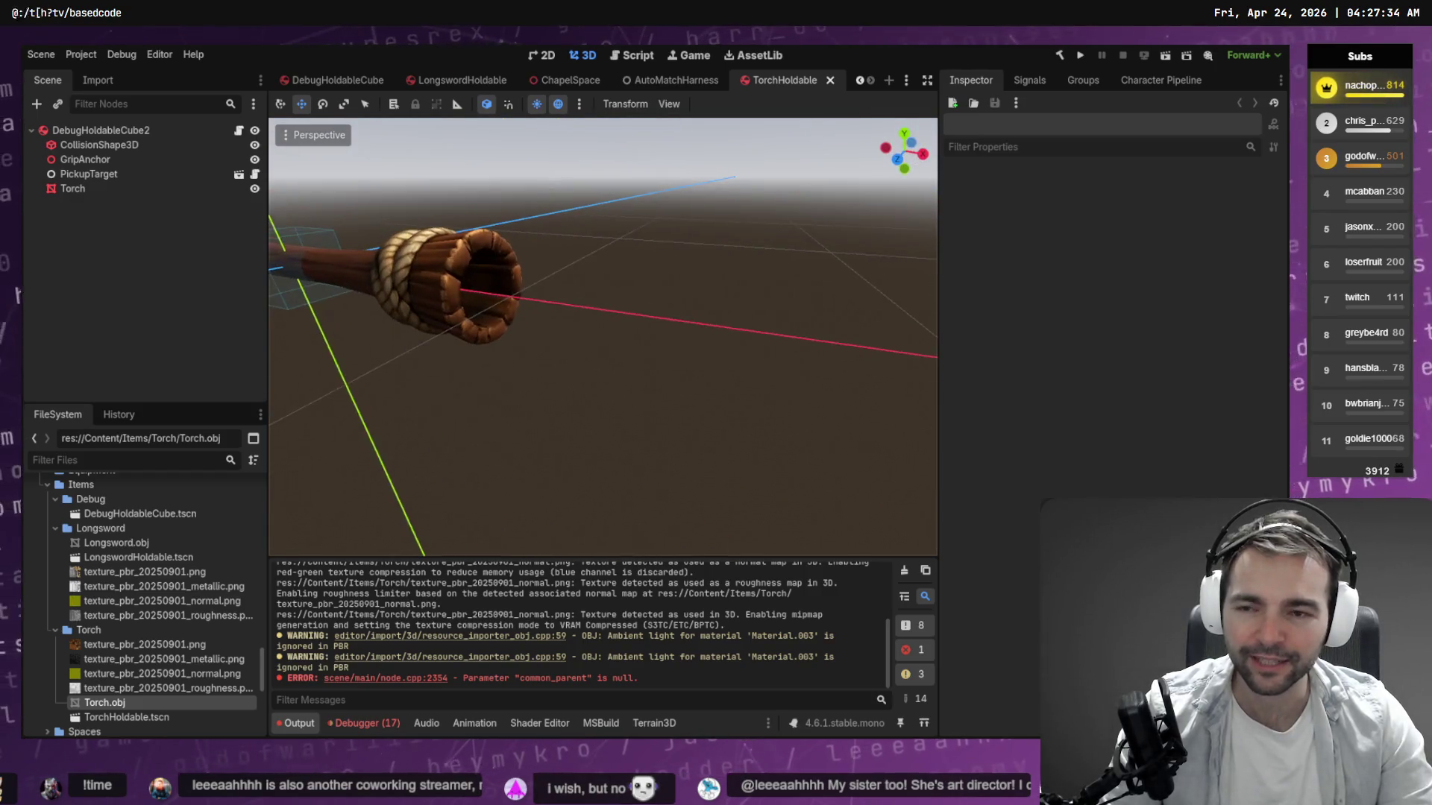
pyautogui.click(633, 287)
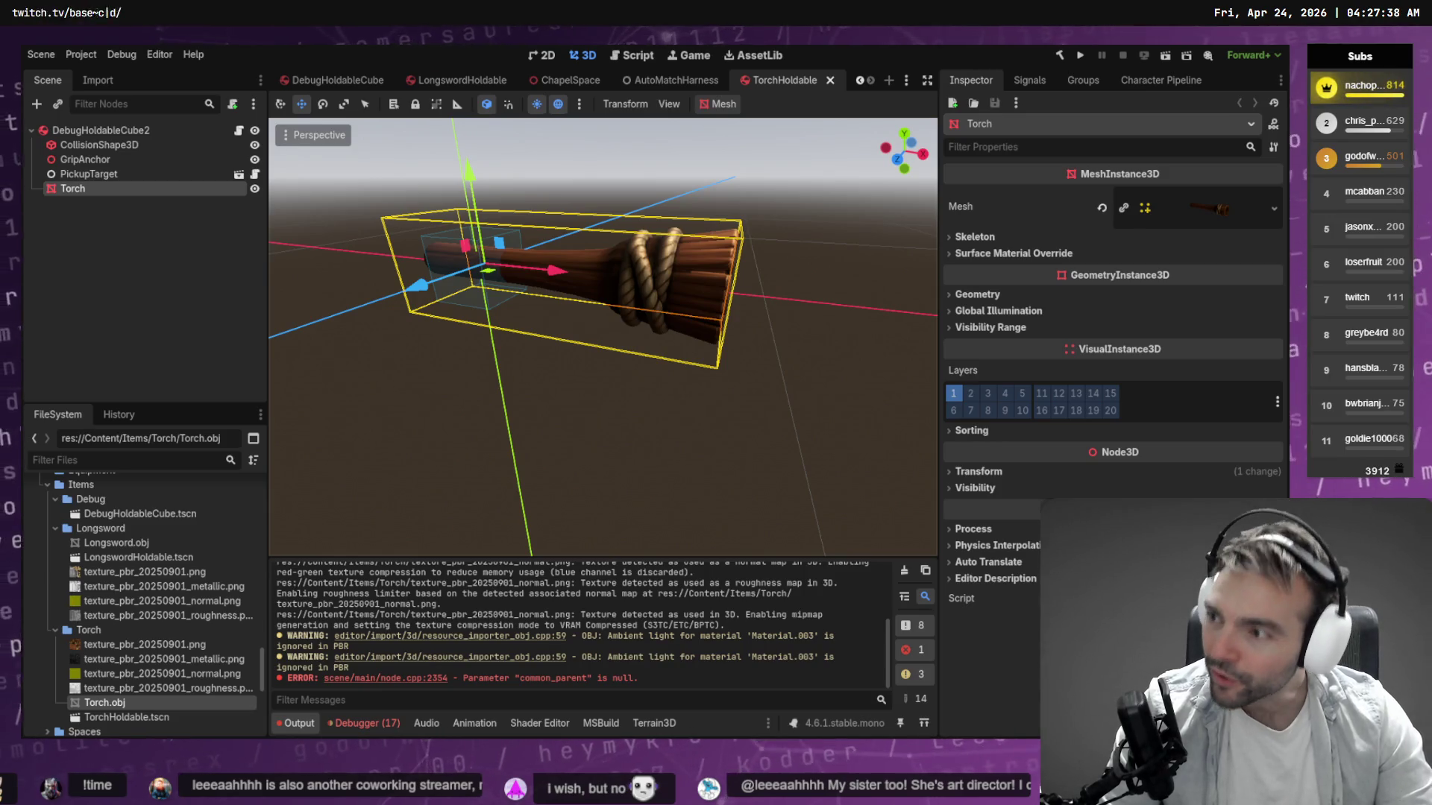
pyautogui.click(579, 133)
pyautogui.scroll(-5, 566, 141)
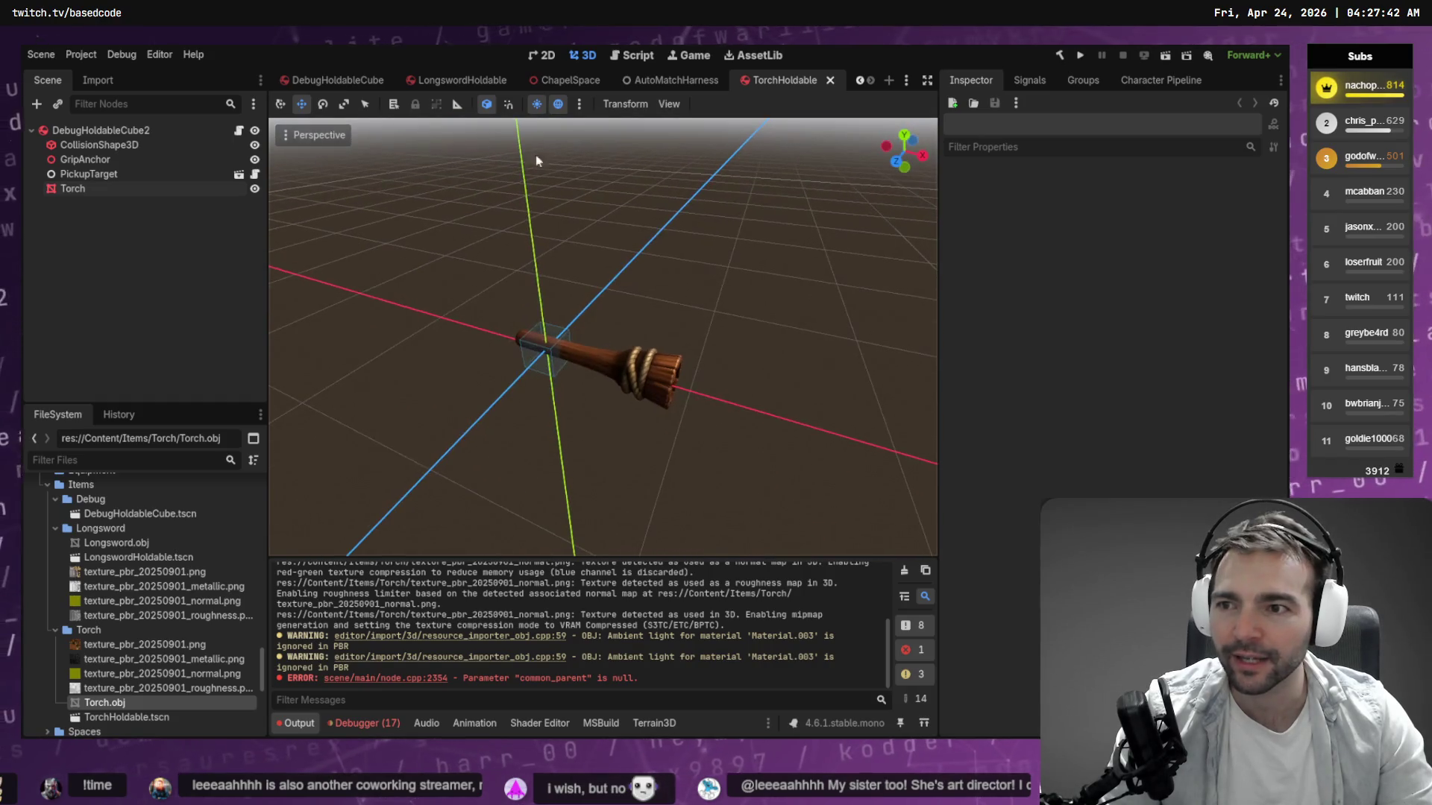
# Change the CollisionShape3D to a CapsuleShape3D with radius 0.1.
pyautogui.click(100, 144)
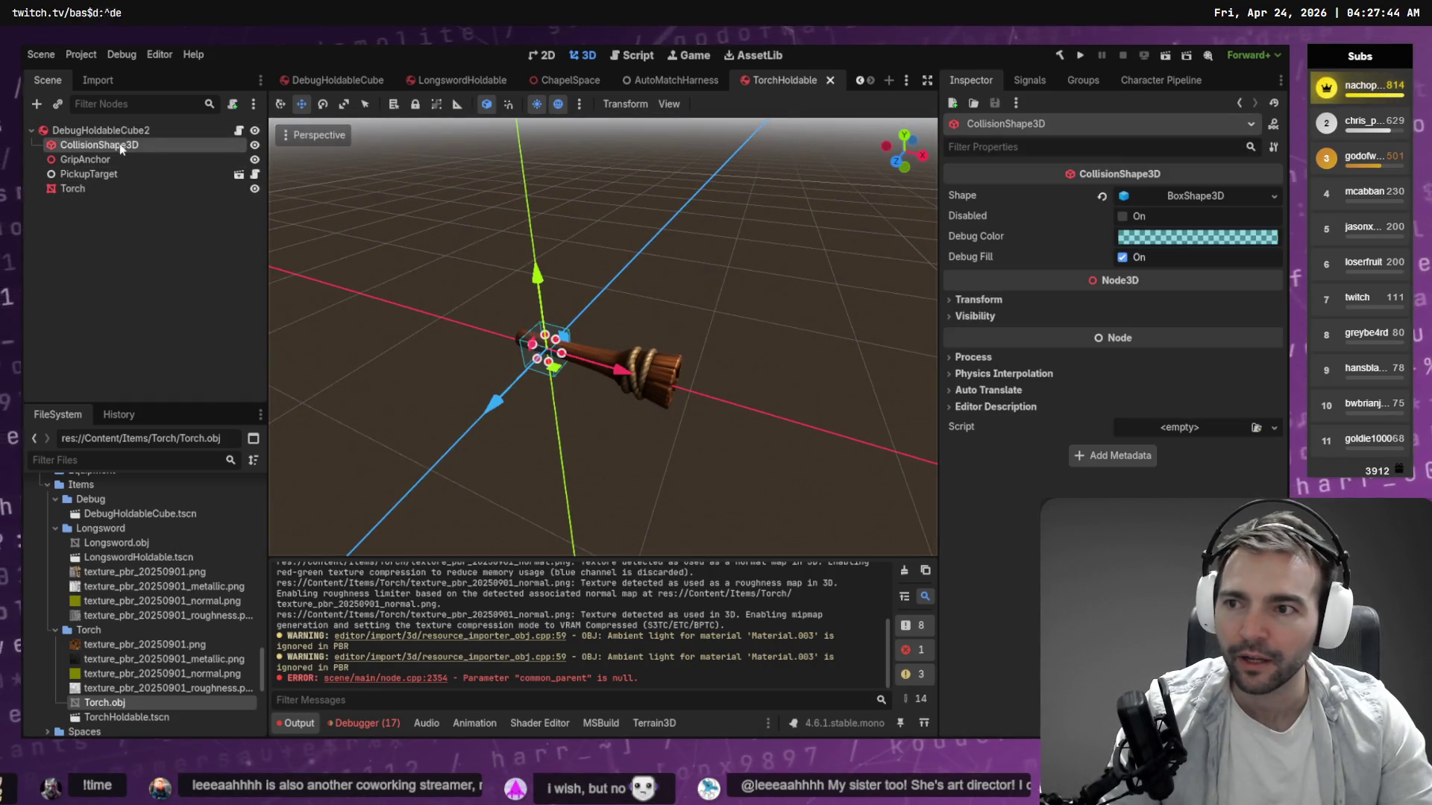
pyautogui.click(1259, 197)
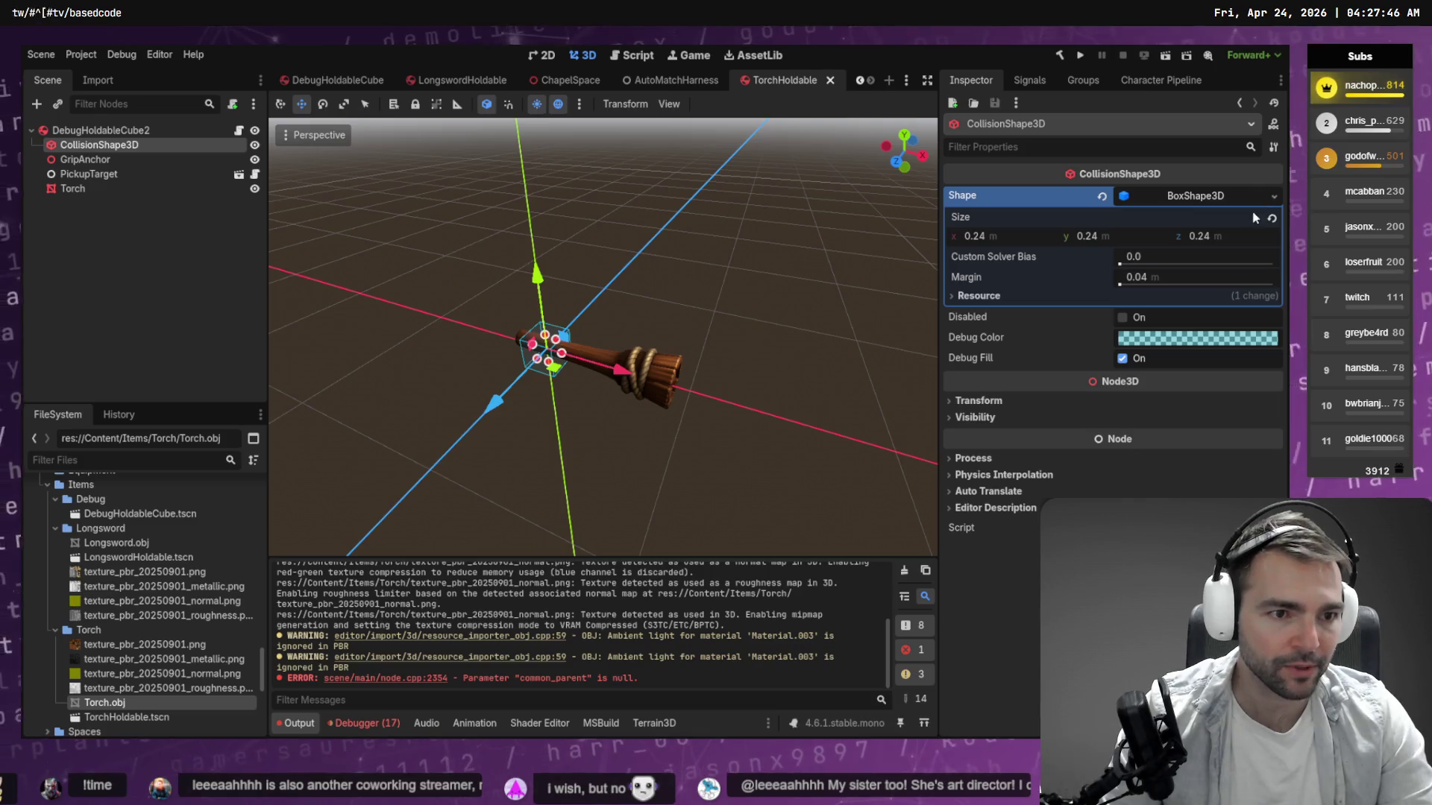
pyautogui.click(1274, 197)
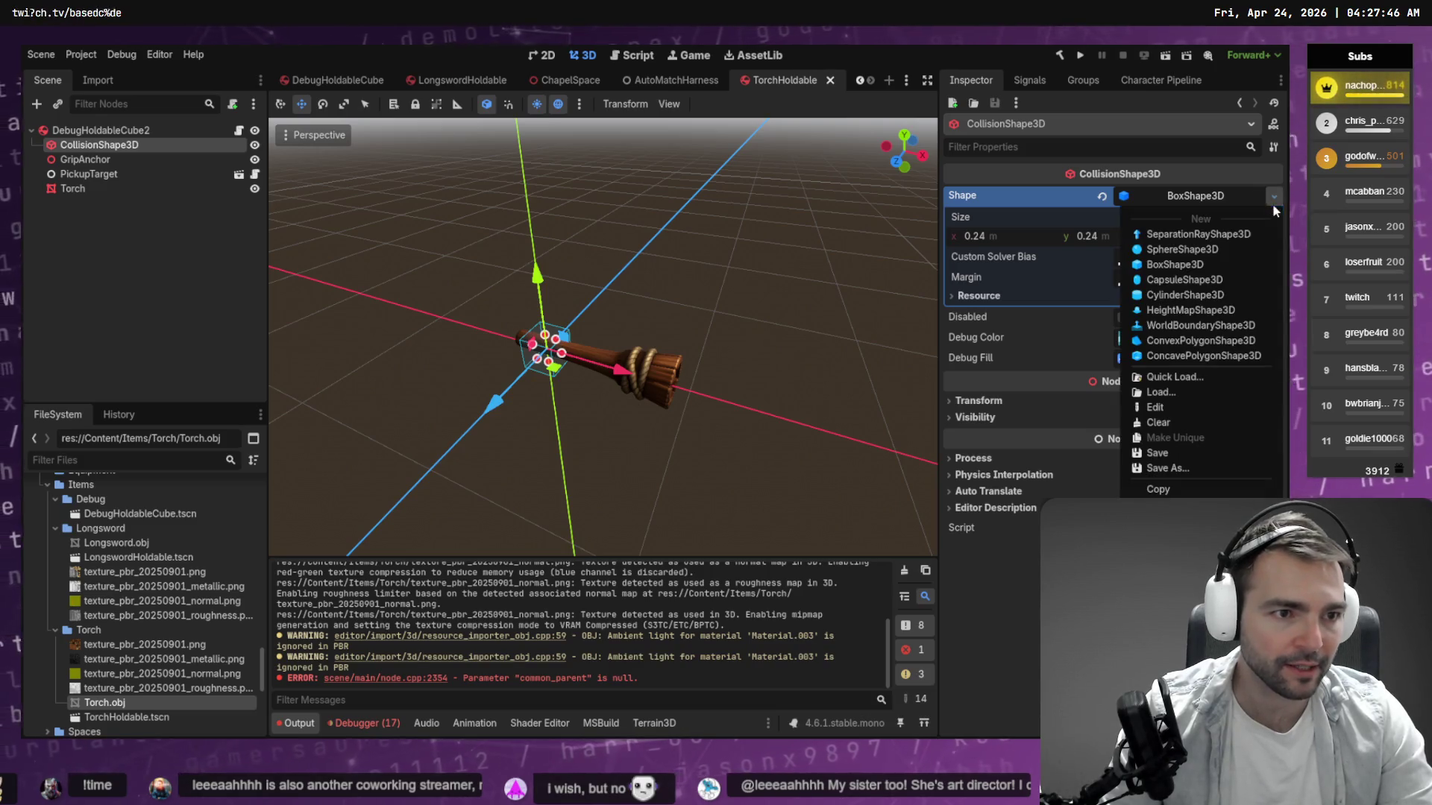
pyautogui.click(1221, 280)
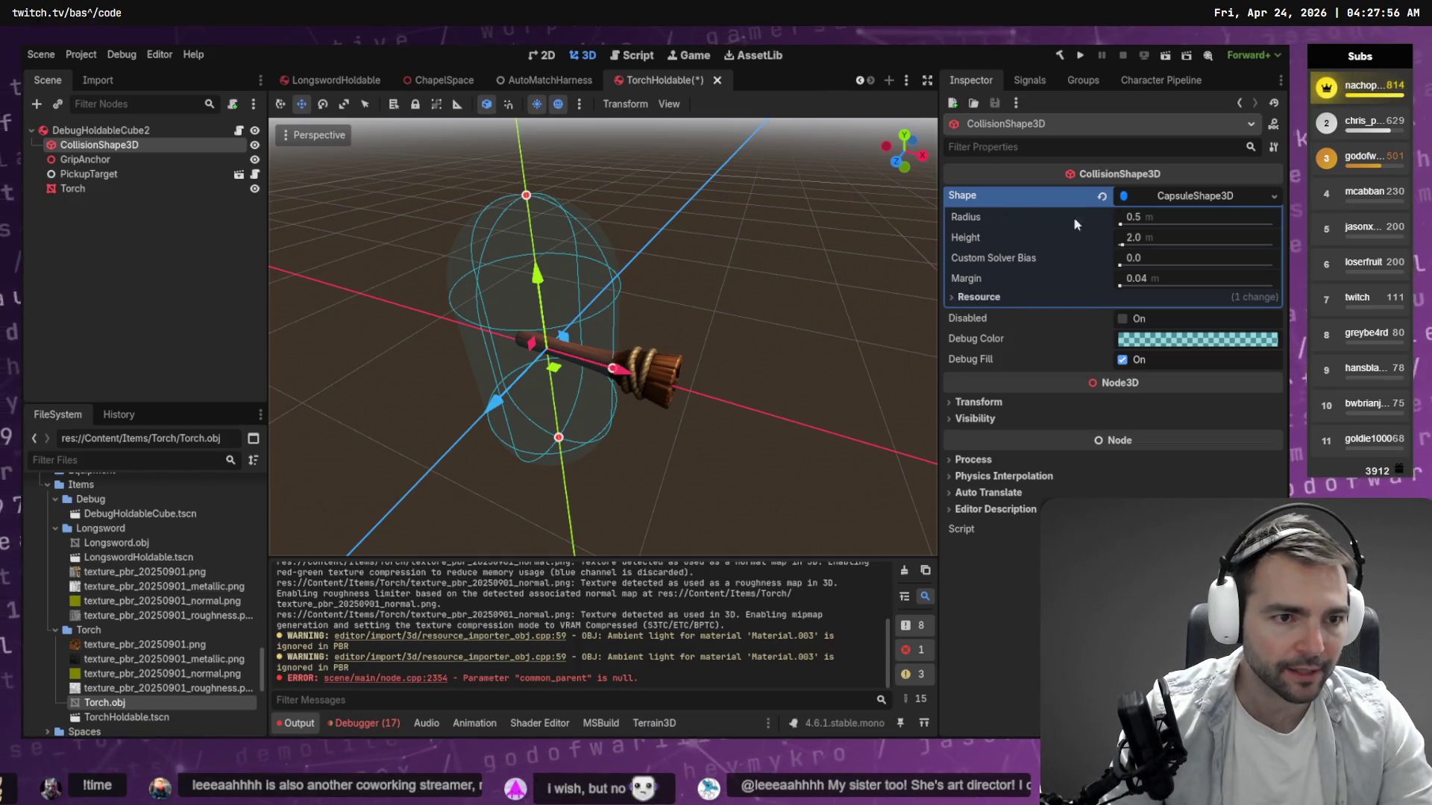
pyautogui.click(1156, 218)
pyautogui.write('0.1')
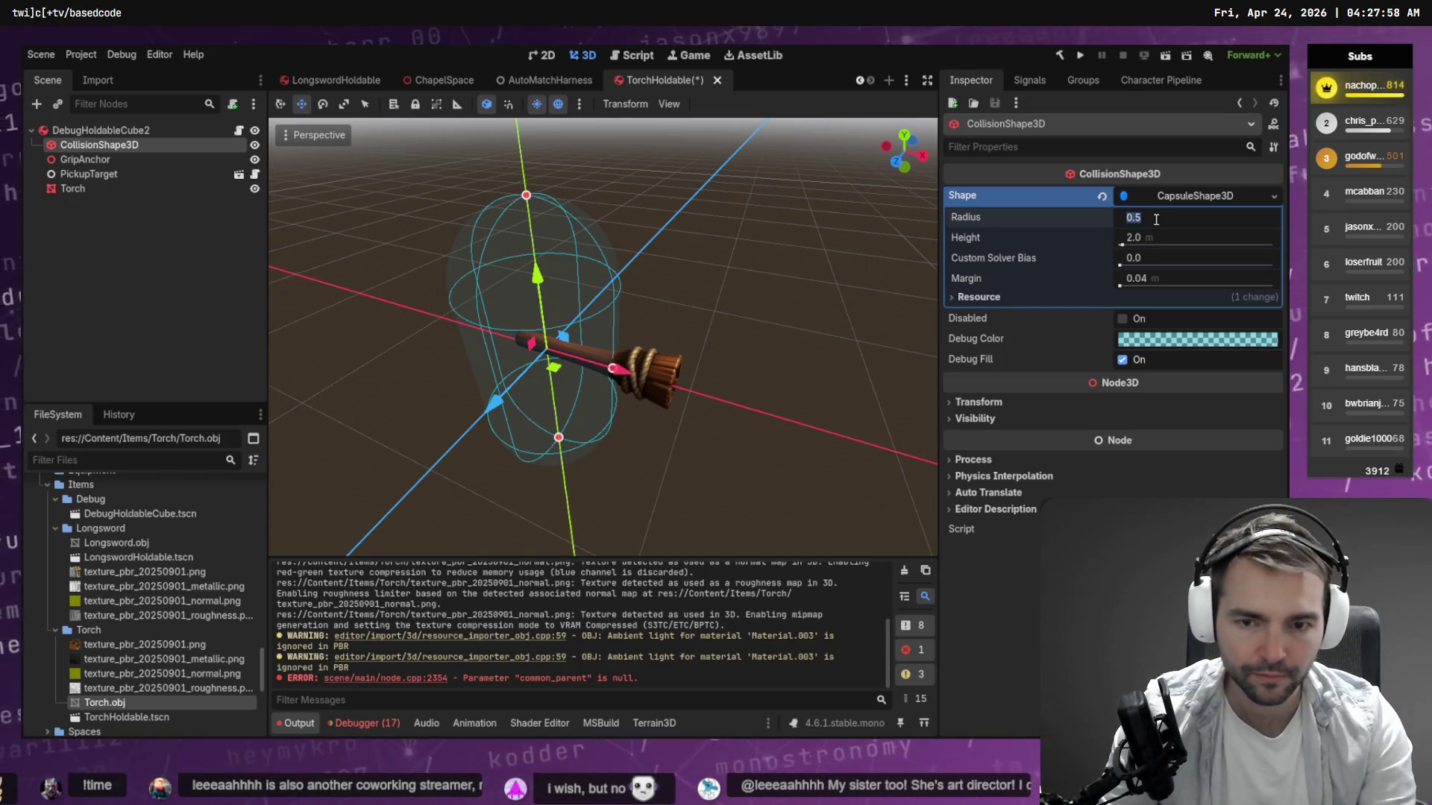
pyautogui.press('Return')
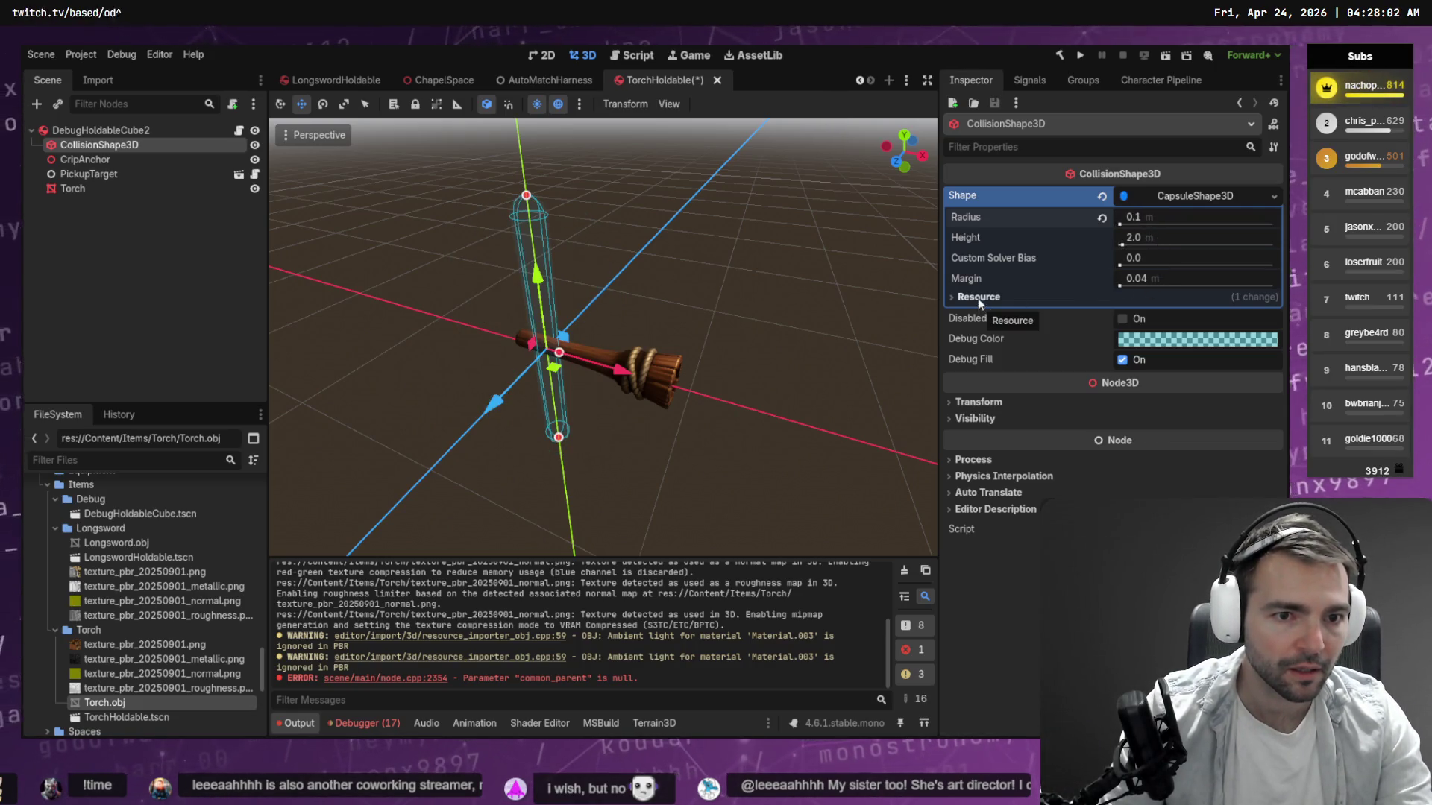
pyautogui.click(953, 299)
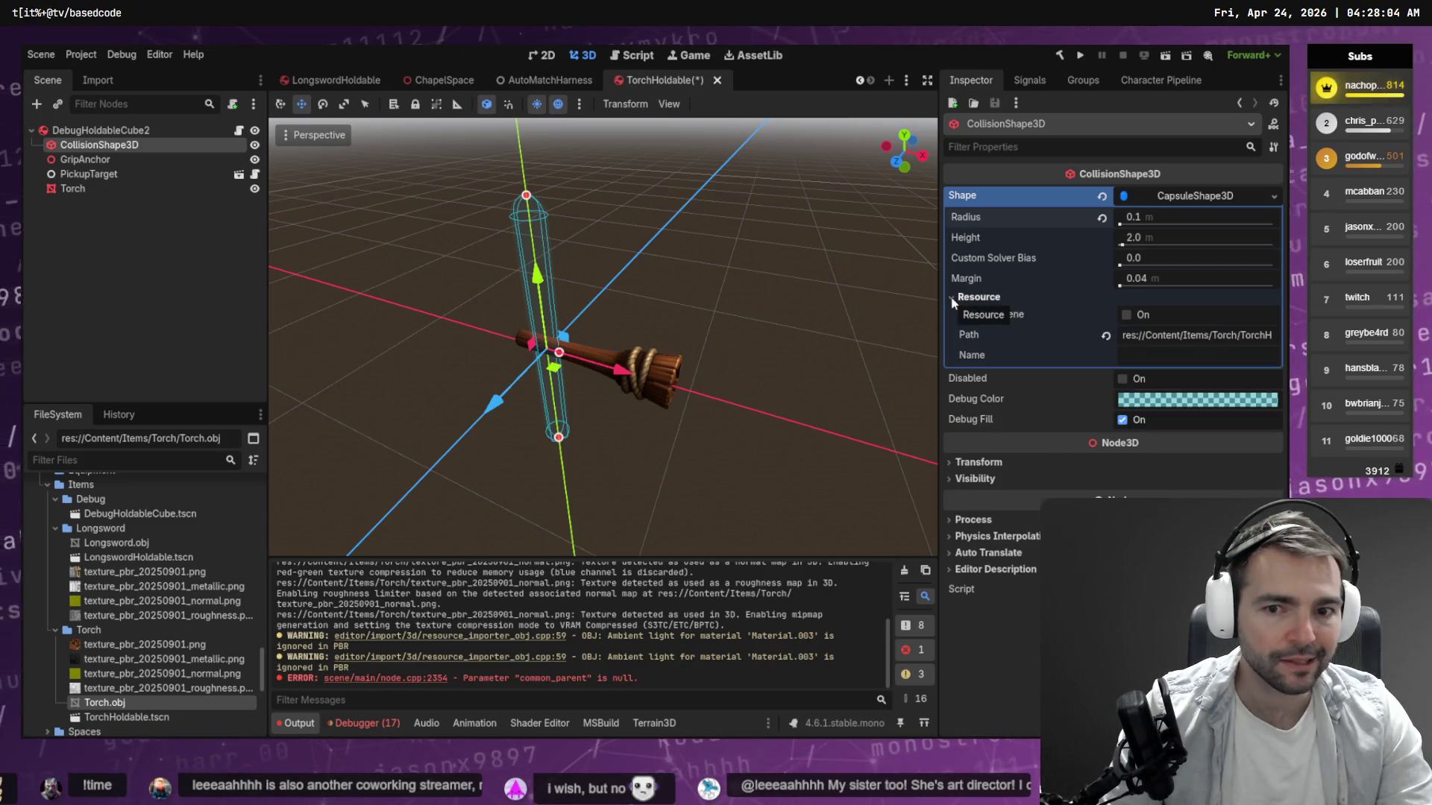
pyautogui.click(953, 298)
# Rotate the capsule collider -90° so it lies along the torch.
pyautogui.press('e')
pyautogui.moveTo(589, 321)
pyautogui.mouseDown()
pyautogui.moveTo(631, 402)
pyautogui.moveTo(492, 335)
pyautogui.moveTo(683, 392)
pyautogui.mouseUp()
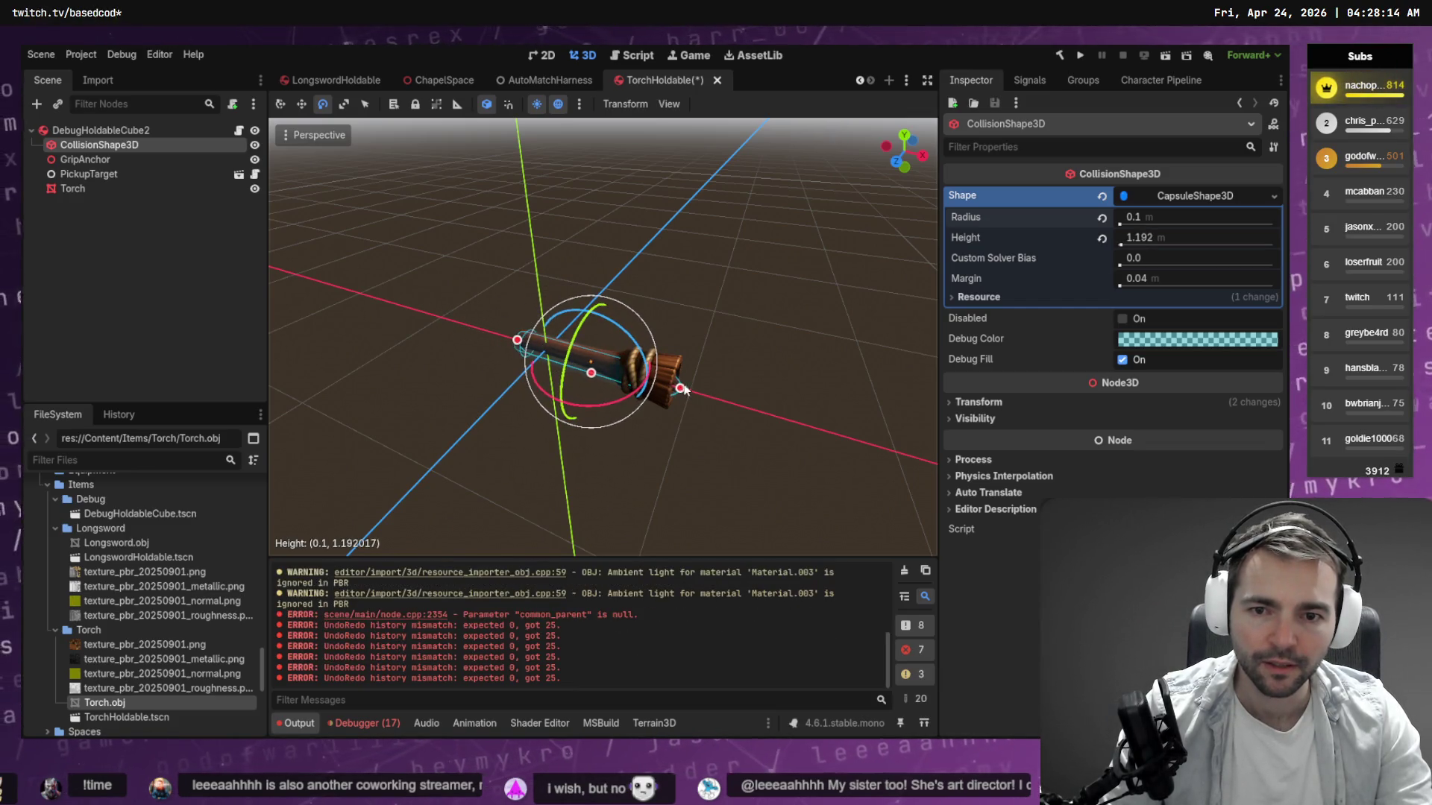
pyautogui.scroll(5, 683, 392)
pyautogui.scroll(-5, 602, 336)
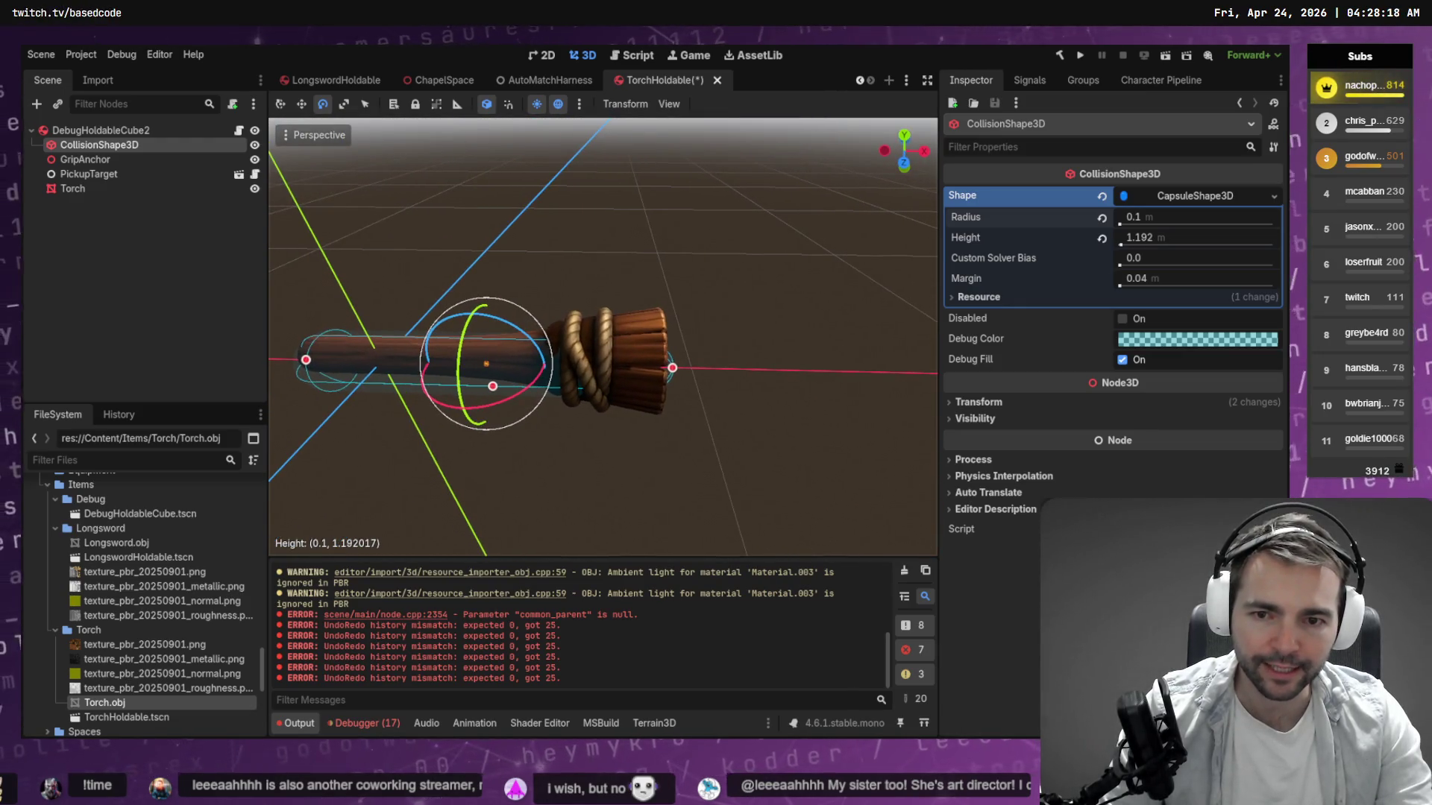
# Fit the capsule height to about 1.225, save TorchHoldable, and switch to ChapelSpace.
pyautogui.moveTo(308, 364)
pyautogui.mouseDown()
pyautogui.moveTo(333, 384)
pyautogui.moveTo(408, 385)
pyautogui.mouseUp()
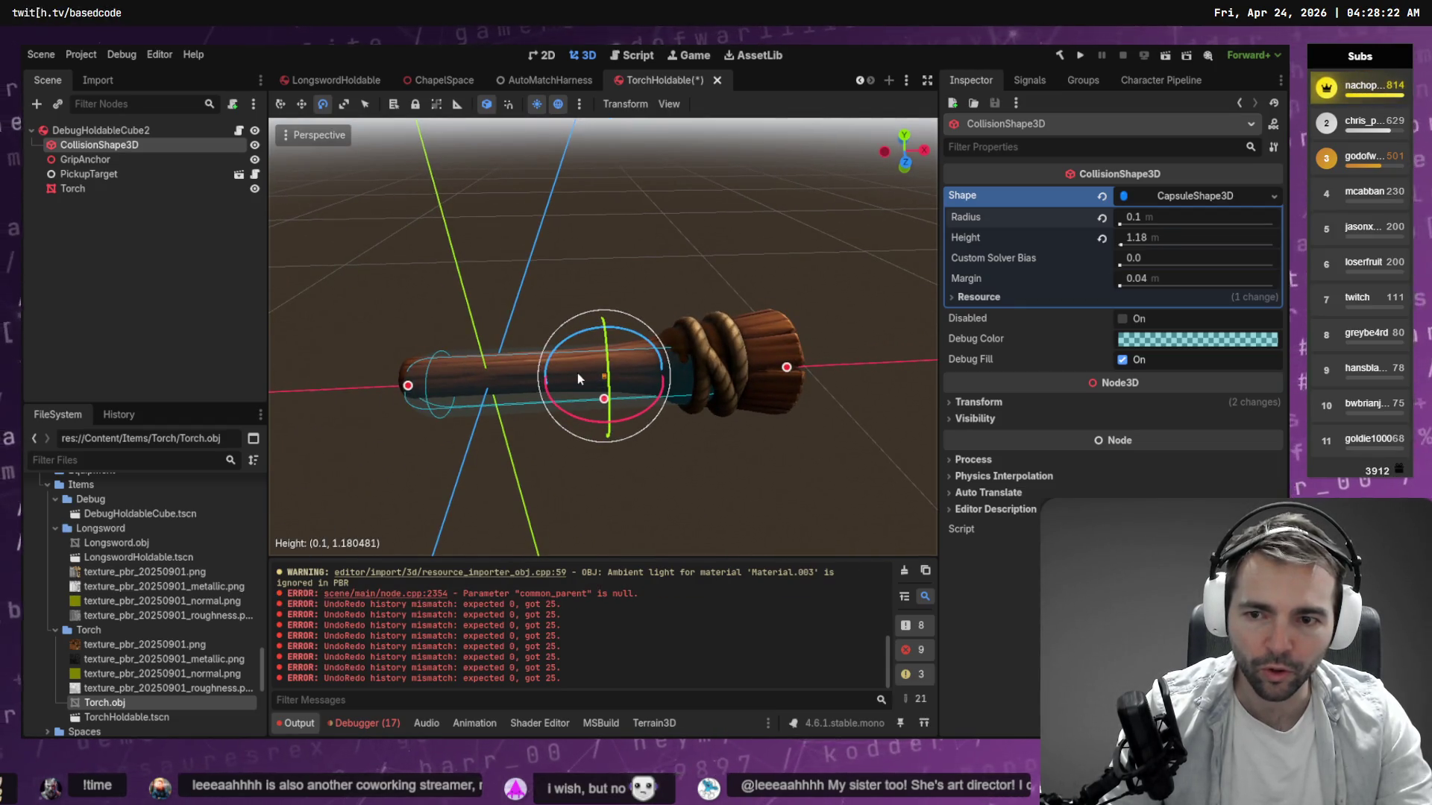
pyautogui.scroll(5, 578, 379)
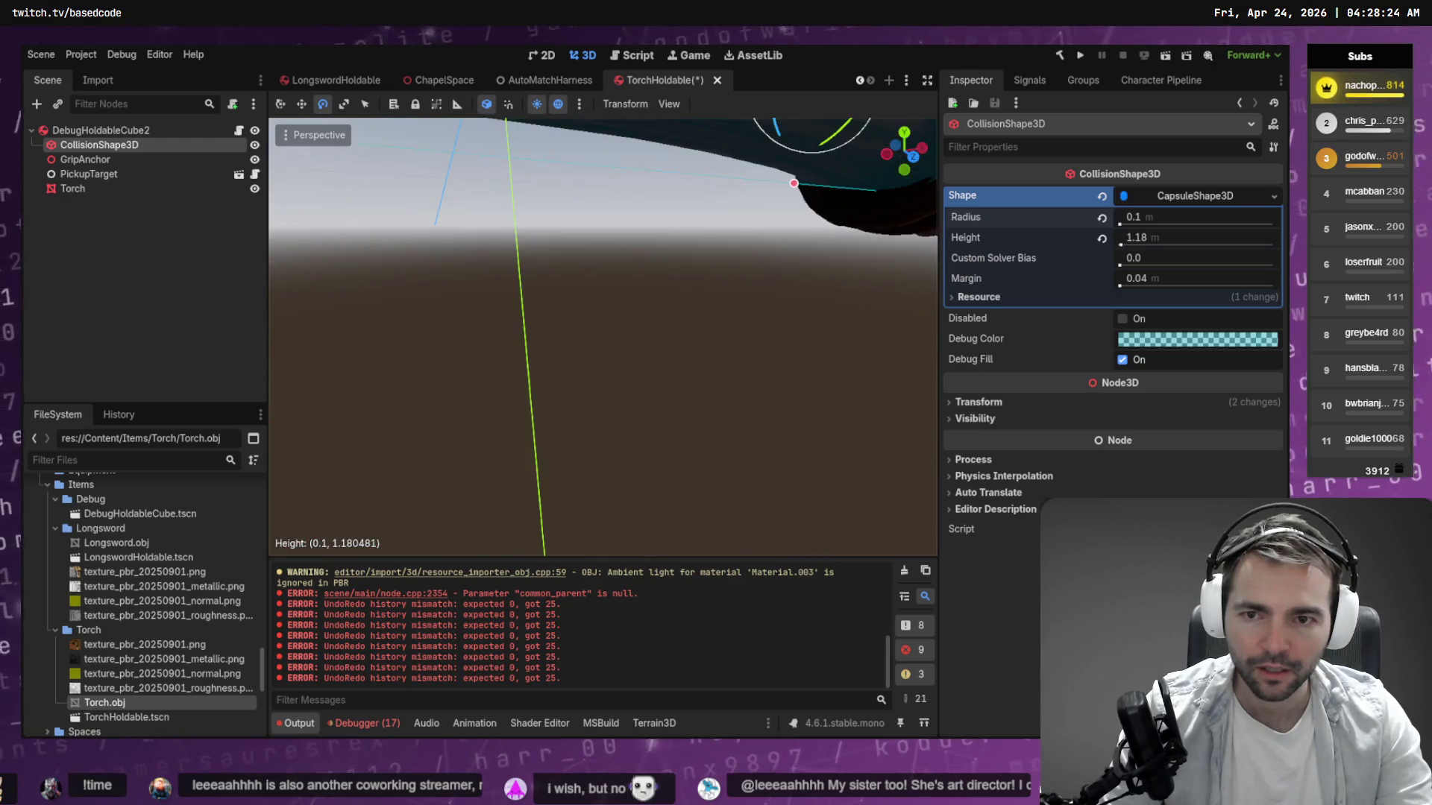
pyautogui.press('f')
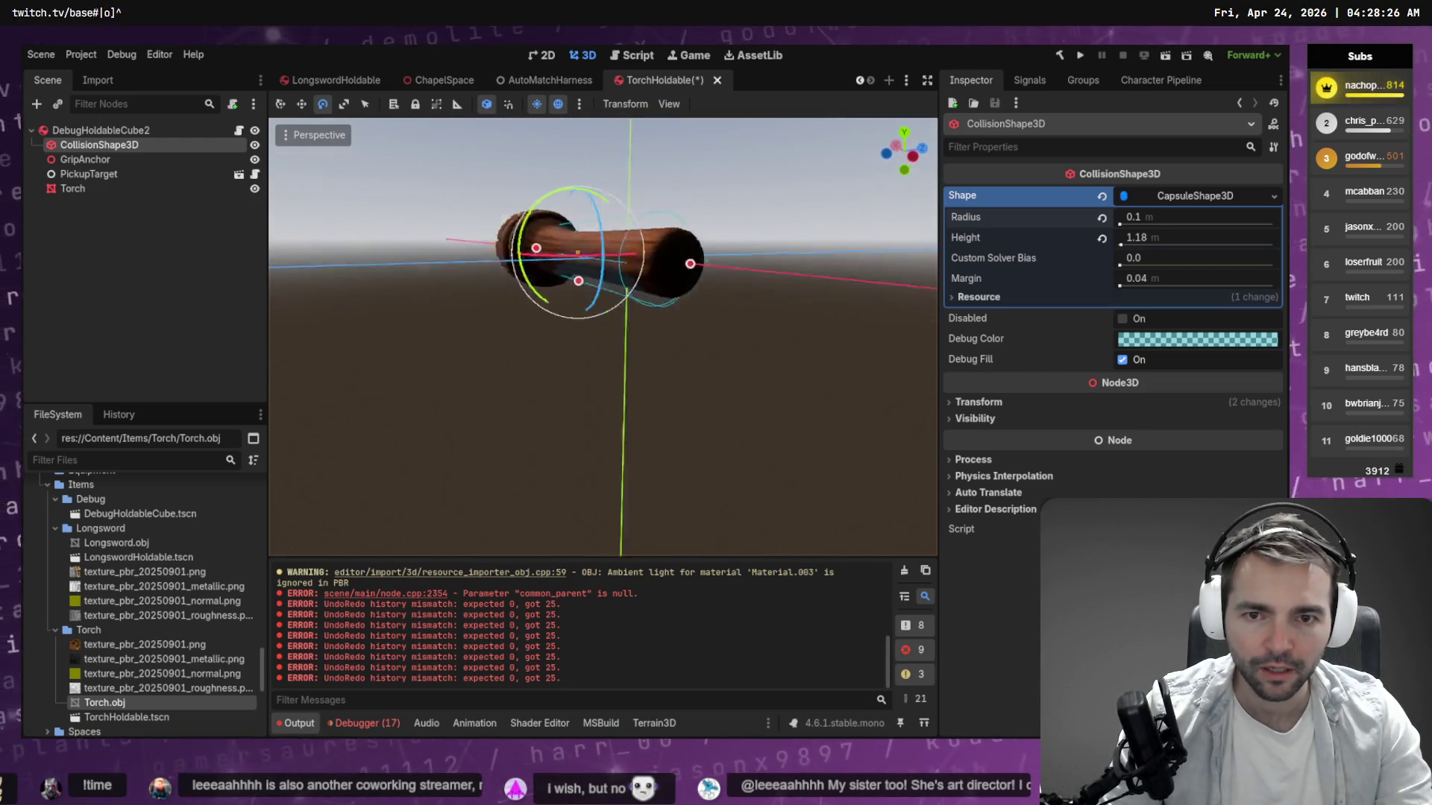
pyautogui.moveTo(753, 353); pyautogui.dragTo(802, 354)
pyautogui.moveTo(827, 266); pyautogui.dragTo(844, 263)
pyautogui.moveTo(668, 281)
pyautogui.mouseDown()
pyautogui.moveTo(772, 281)
pyautogui.moveTo(469, 293)
pyautogui.moveTo(691, 334)
pyautogui.mouseUp()
pyautogui.hotkey('ctrl', 's')
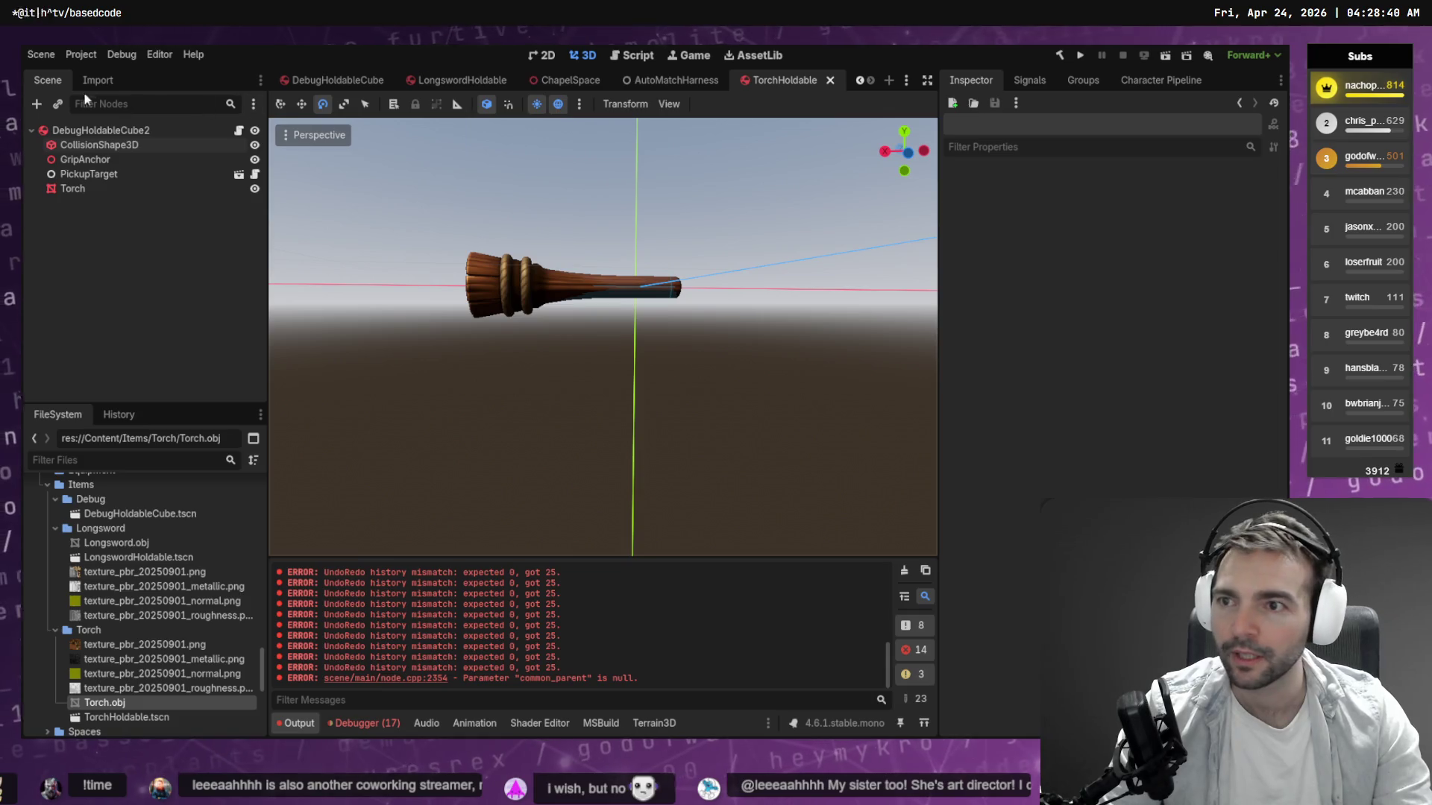
pyautogui.click(552, 80)
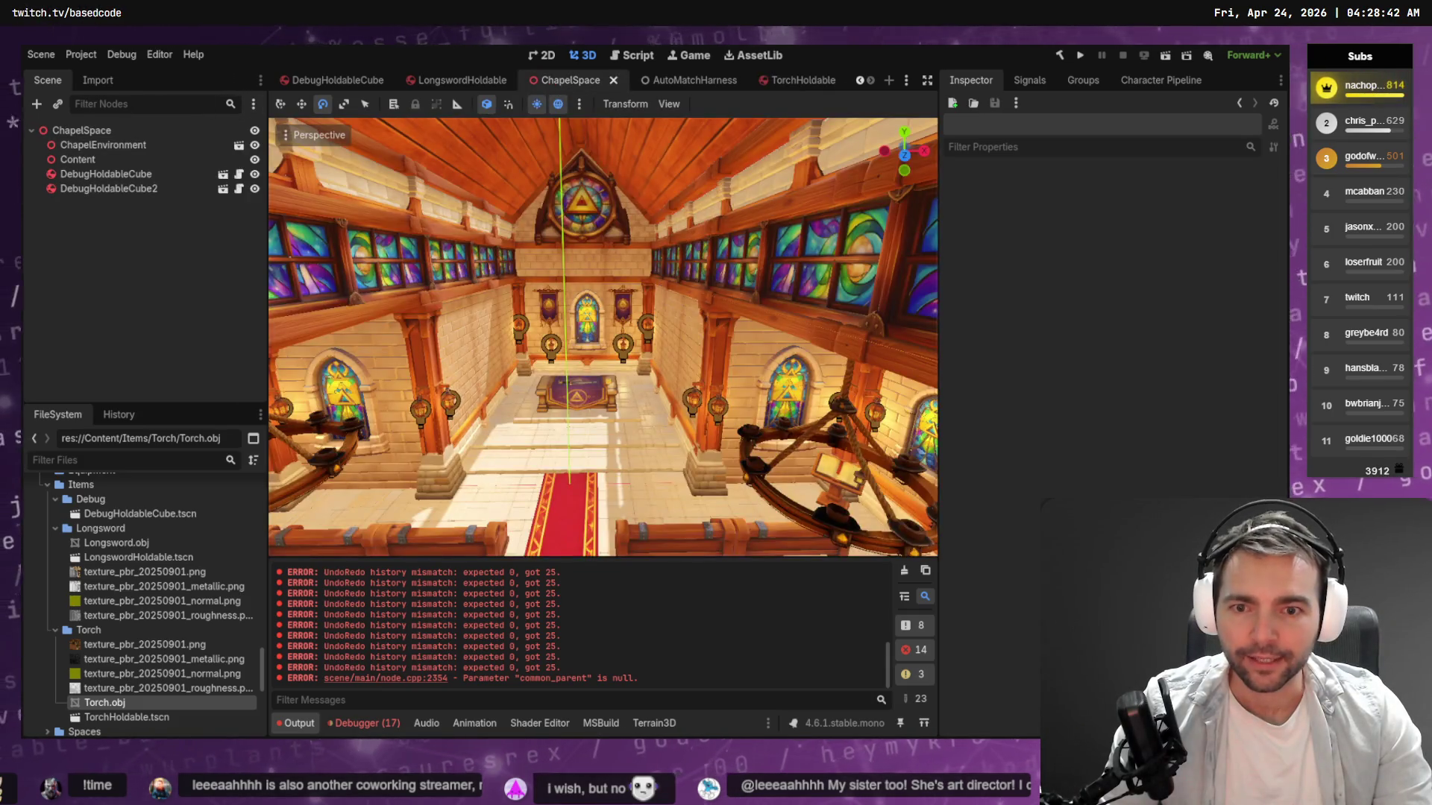
pyautogui.moveTo(612, 314); pyautogui.dragTo(657, 284)
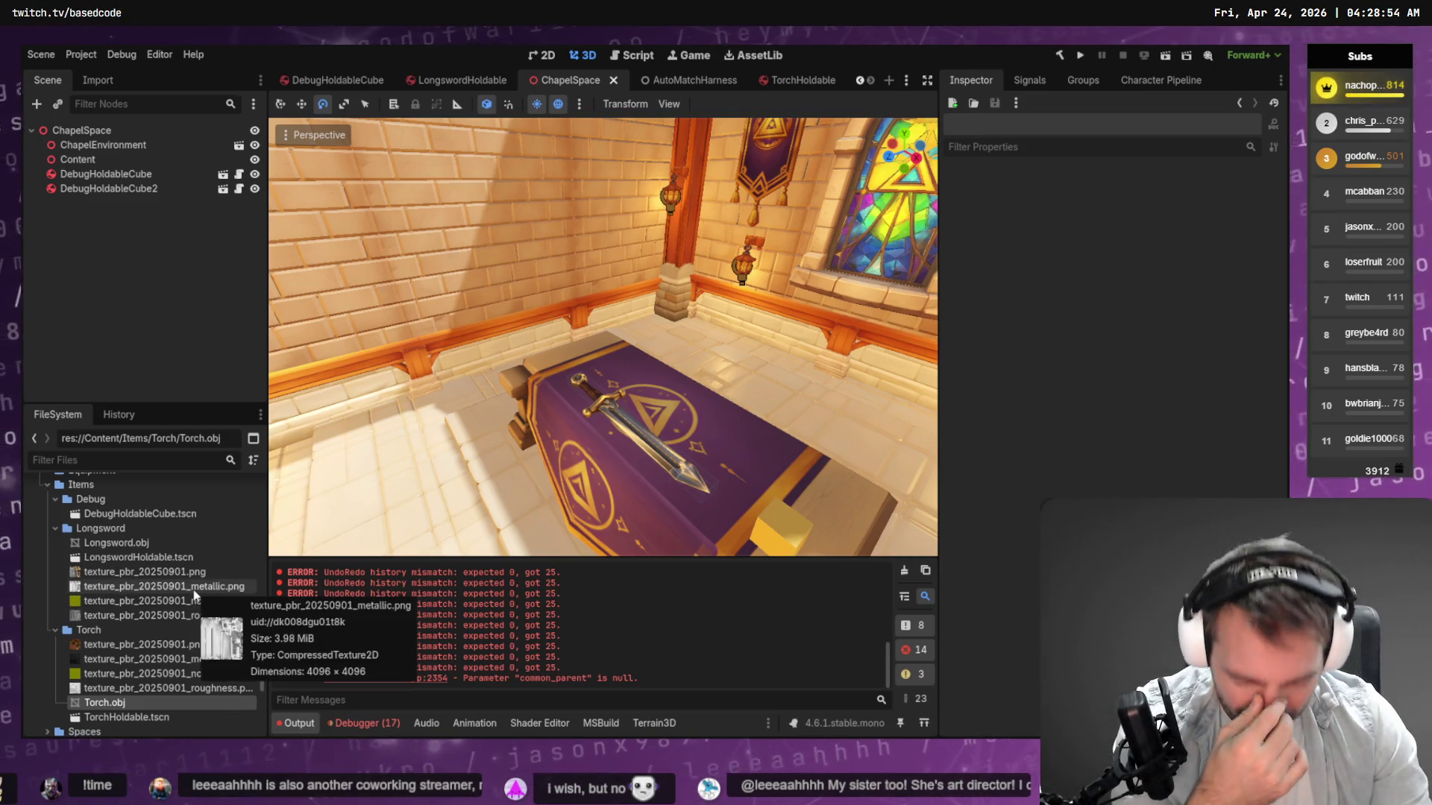
pyautogui.click(67, 462)
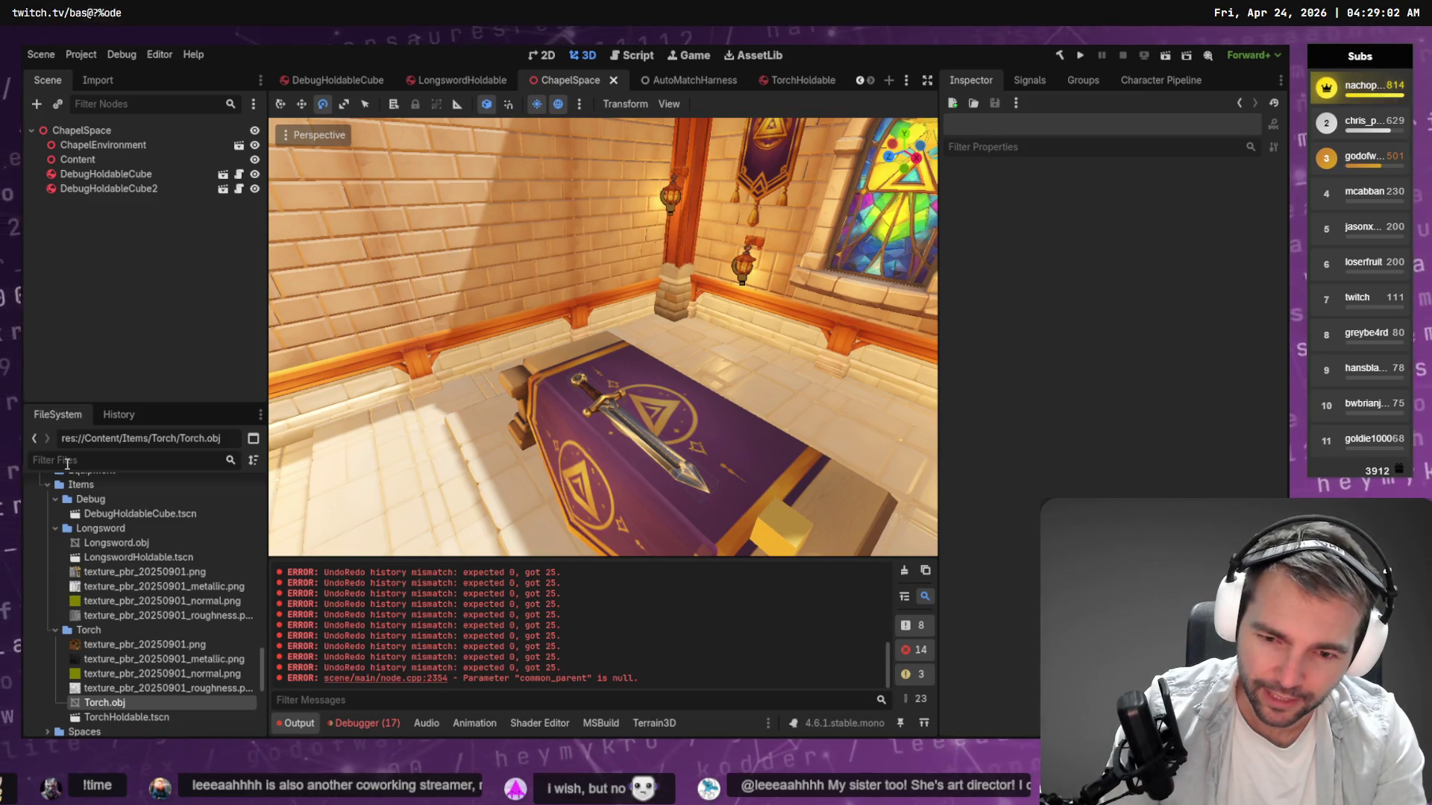
# Open Candle1.tscn, select its GPUParticles3D flame and OmniLight3D, then return to TorchHoldable.
pyautogui.write('Candle')
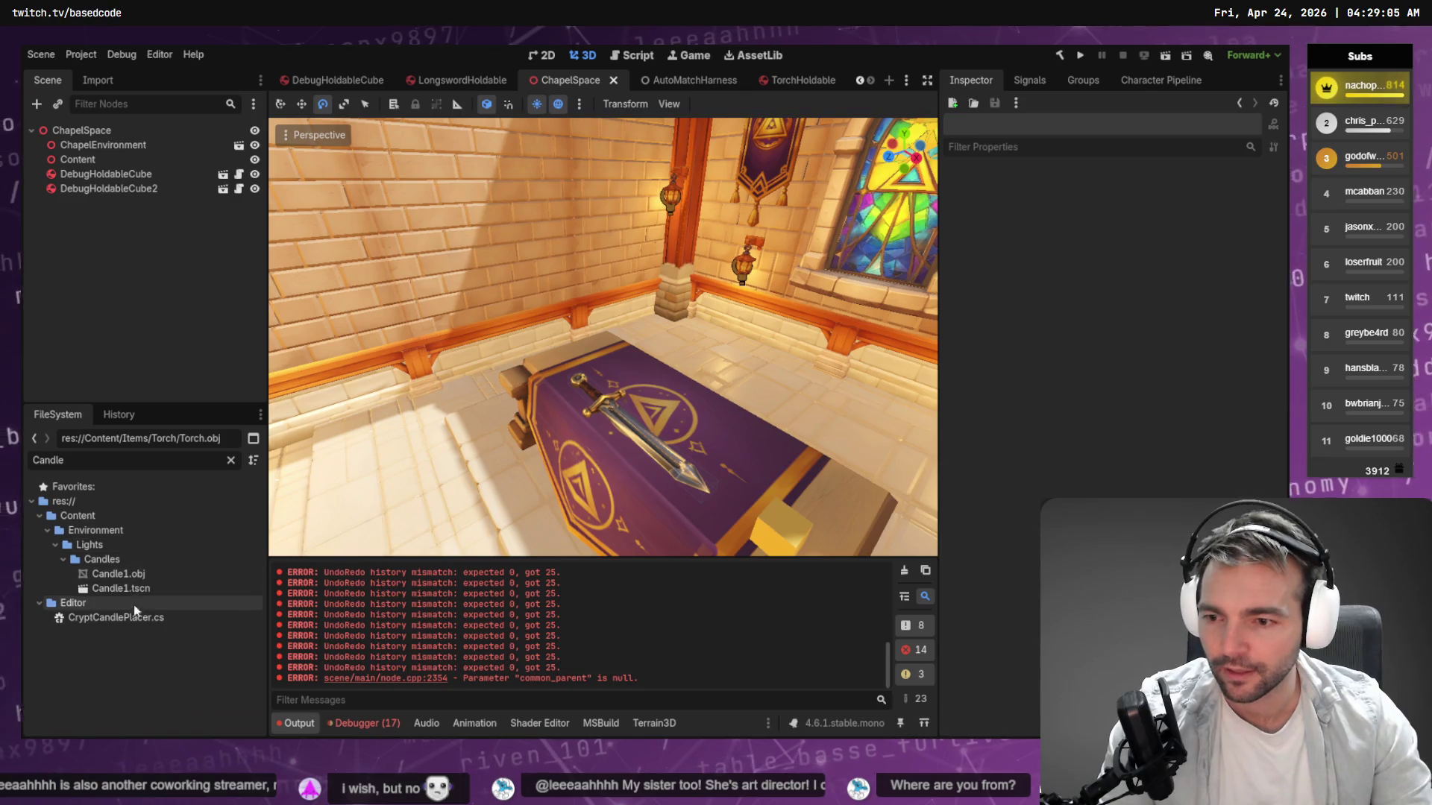
pyautogui.doubleClick(117, 590)
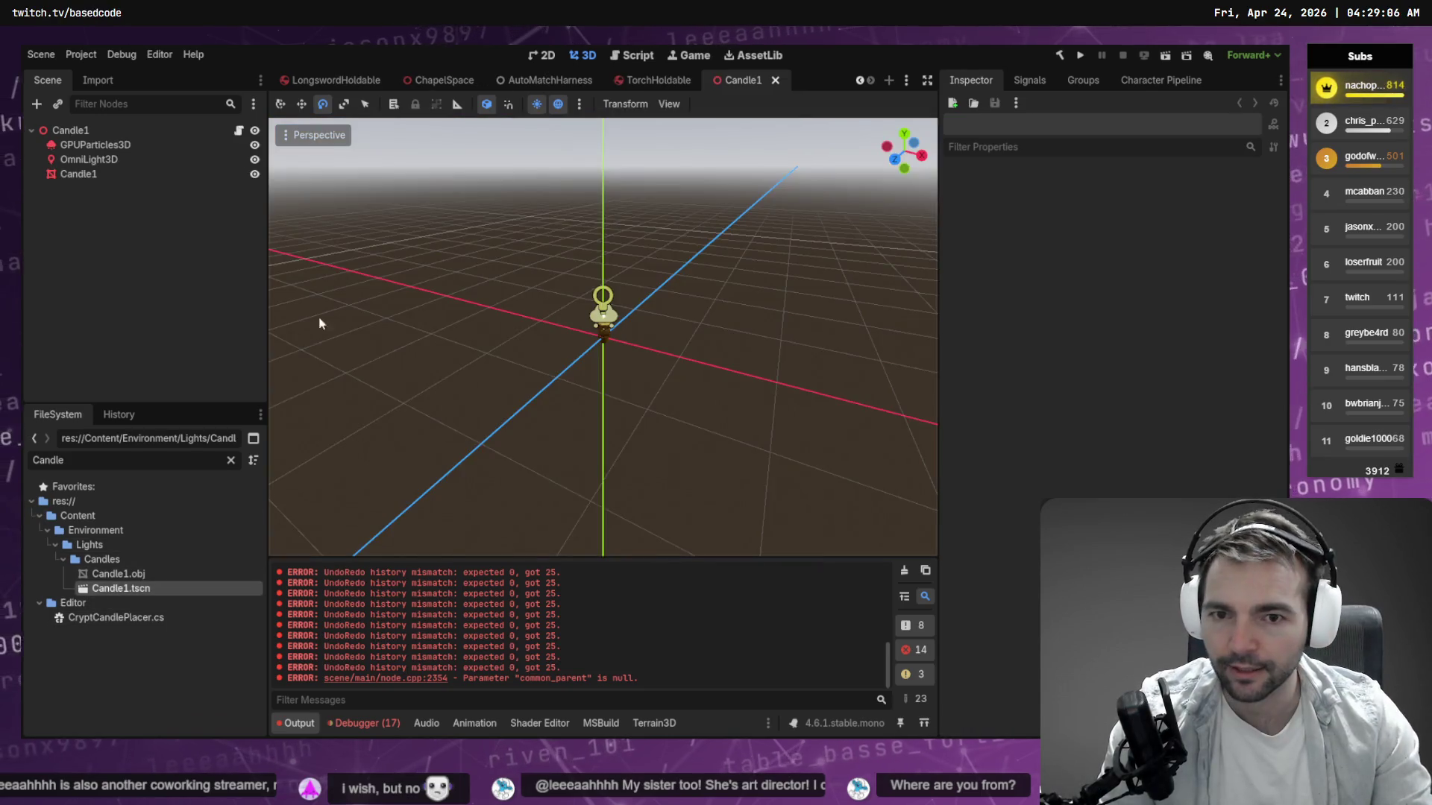
pyautogui.click(95, 144)
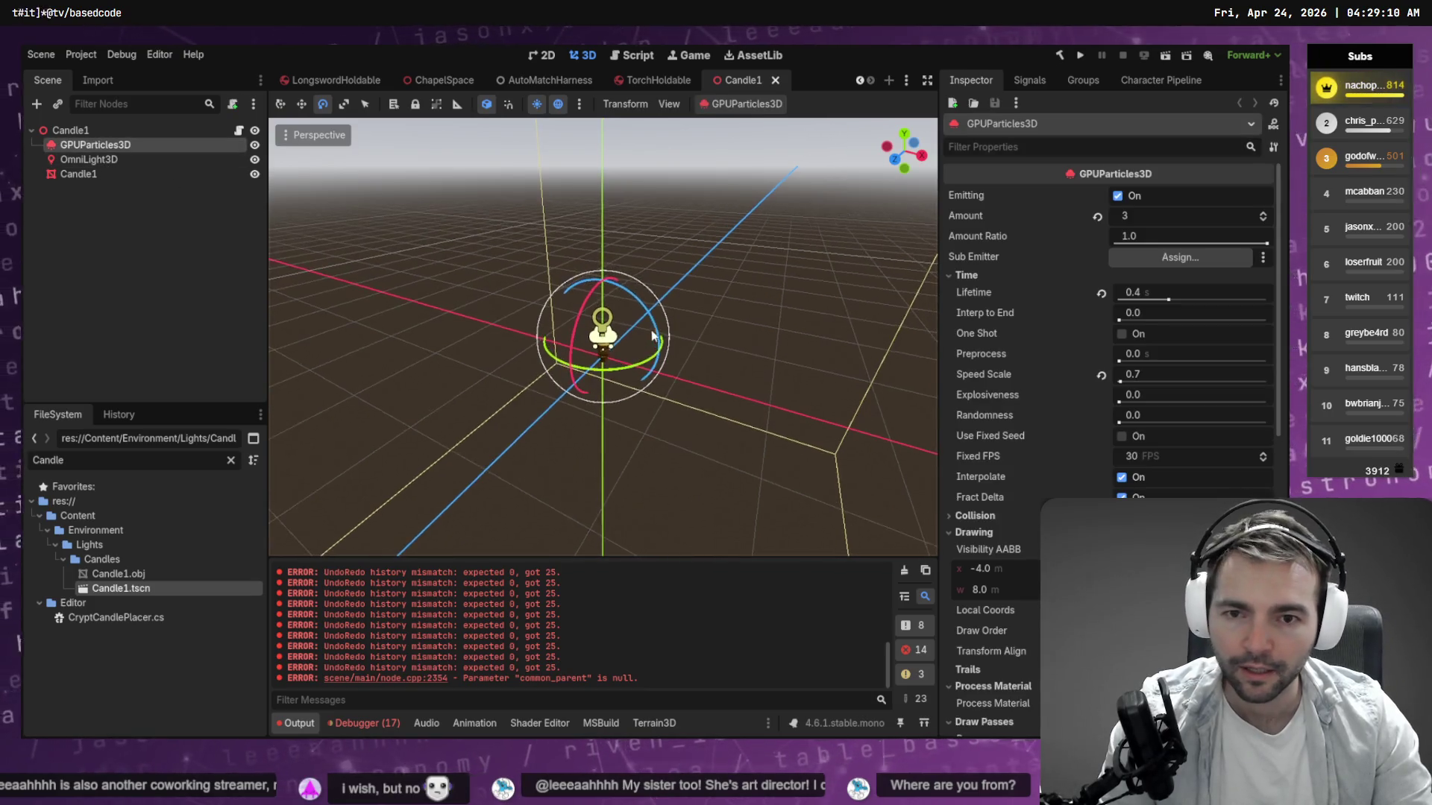
pyautogui.press('f')
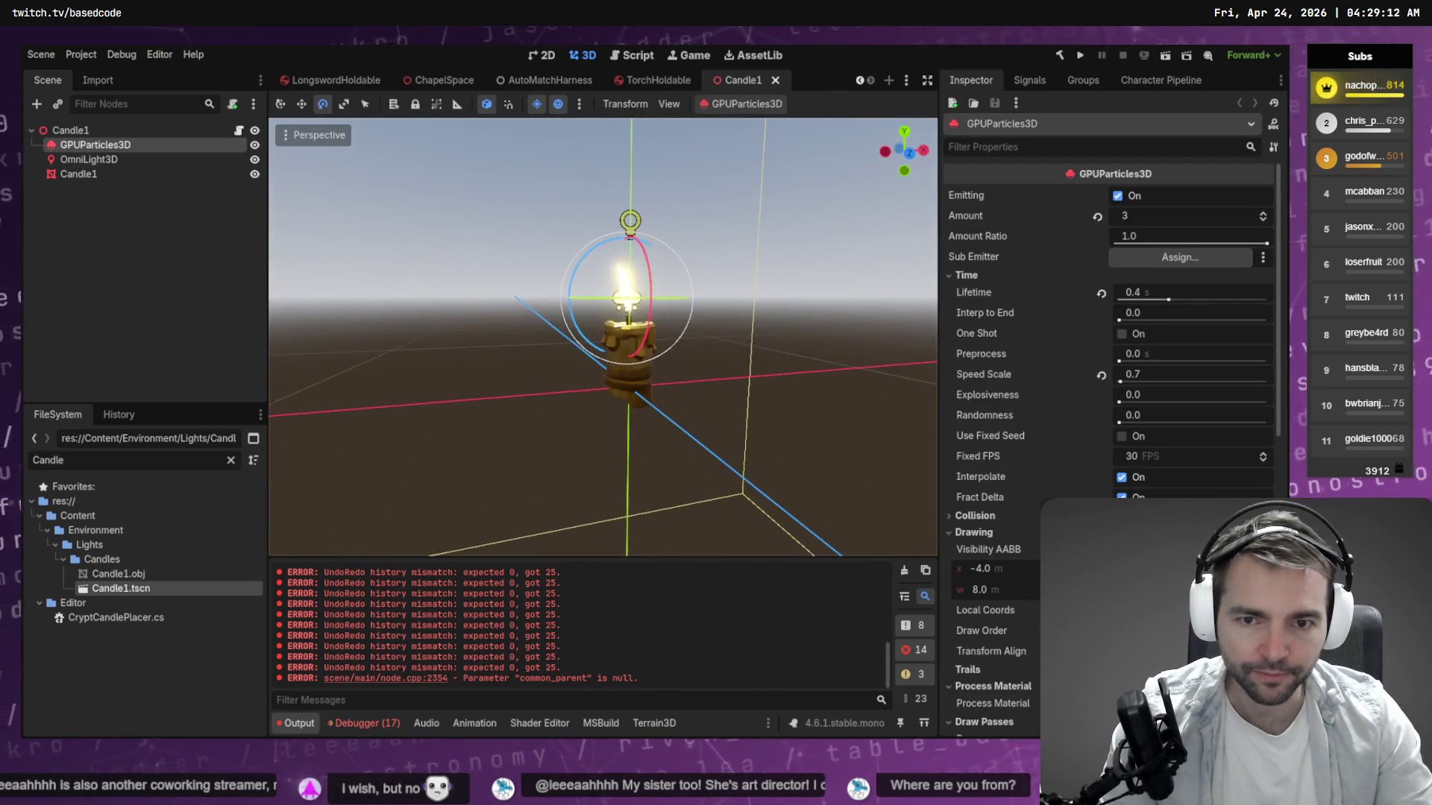
pyautogui.keyDown('shift'); pyautogui.click(120, 161); pyautogui.keyUp('shift')
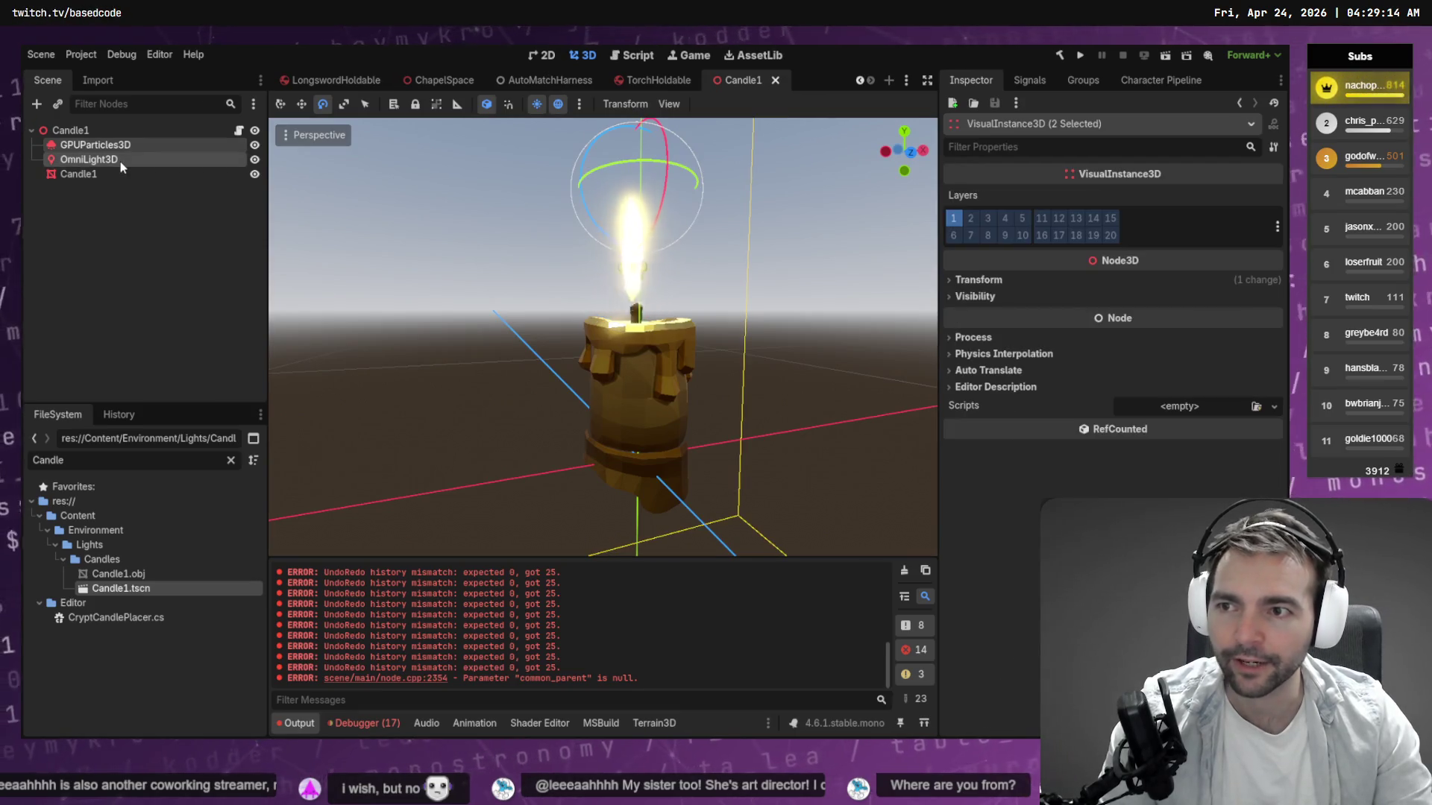
pyautogui.click(657, 80)
pyautogui.click(157, 280)
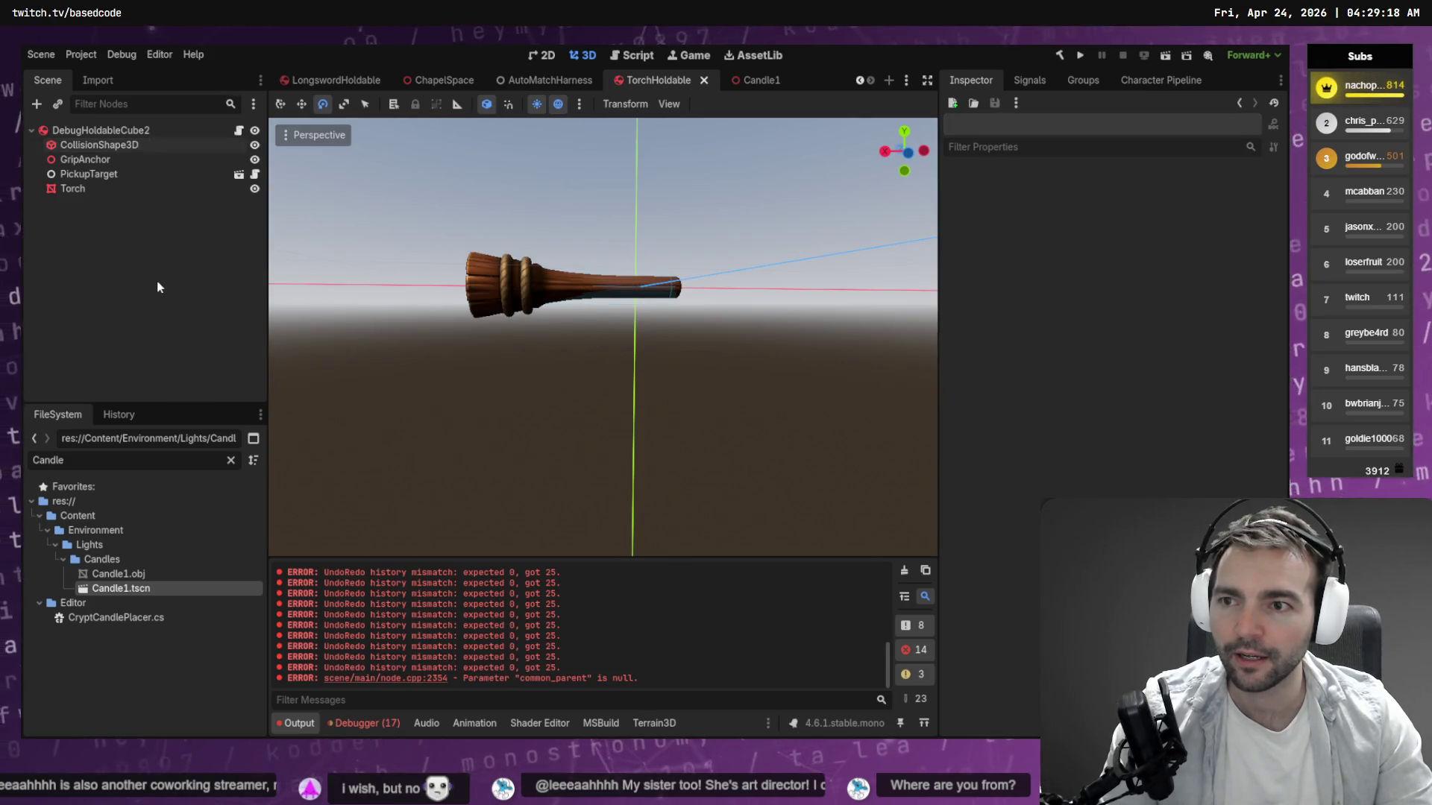
# Paste the candle's flame particles and light and move them onto the torch head.
pyautogui.hotkey('ctrl', 'v')
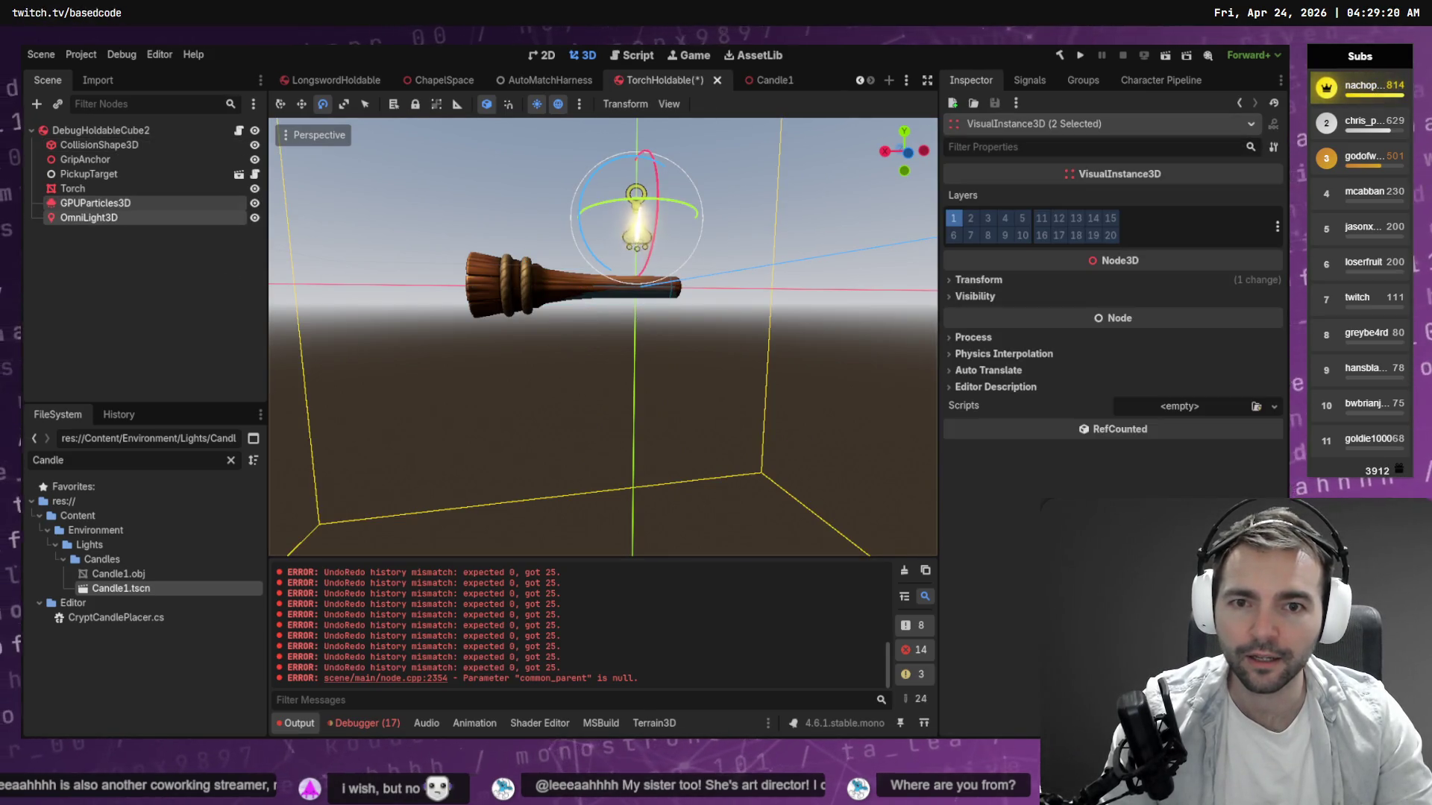
pyautogui.press('f')
pyautogui.press('w')
pyautogui.moveTo(558, 221); pyautogui.dragTo(372, 275)
pyautogui.moveTo(484, 119)
pyautogui.mouseDown()
pyautogui.moveTo(448, 247)
pyautogui.moveTo(392, 291)
pyautogui.moveTo(408, 284)
pyautogui.mouseUp()
# Select the flame GPUParticles3D node and raise its Amount from 3 to 5.
pyautogui.click(96, 204)
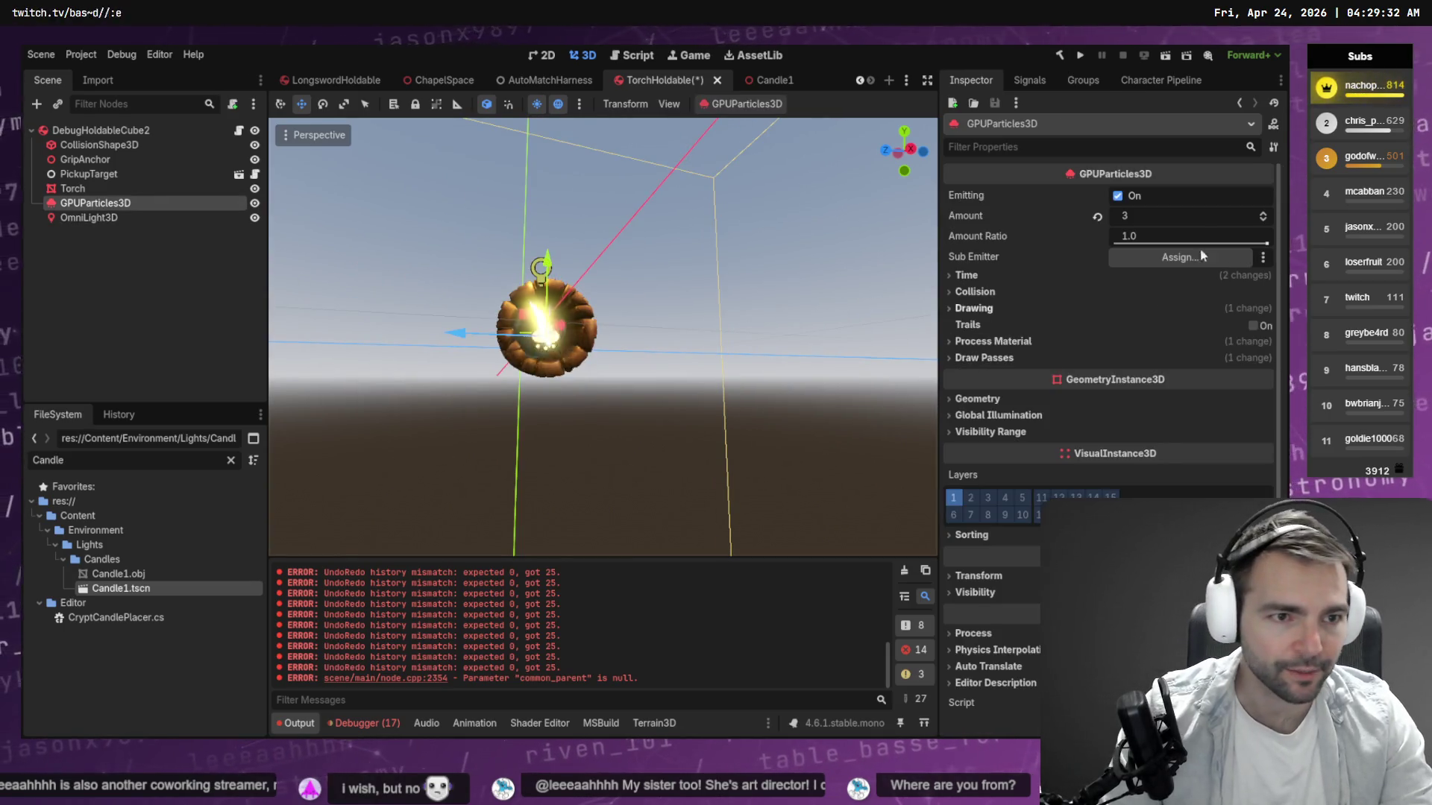
pyautogui.click(1140, 214)
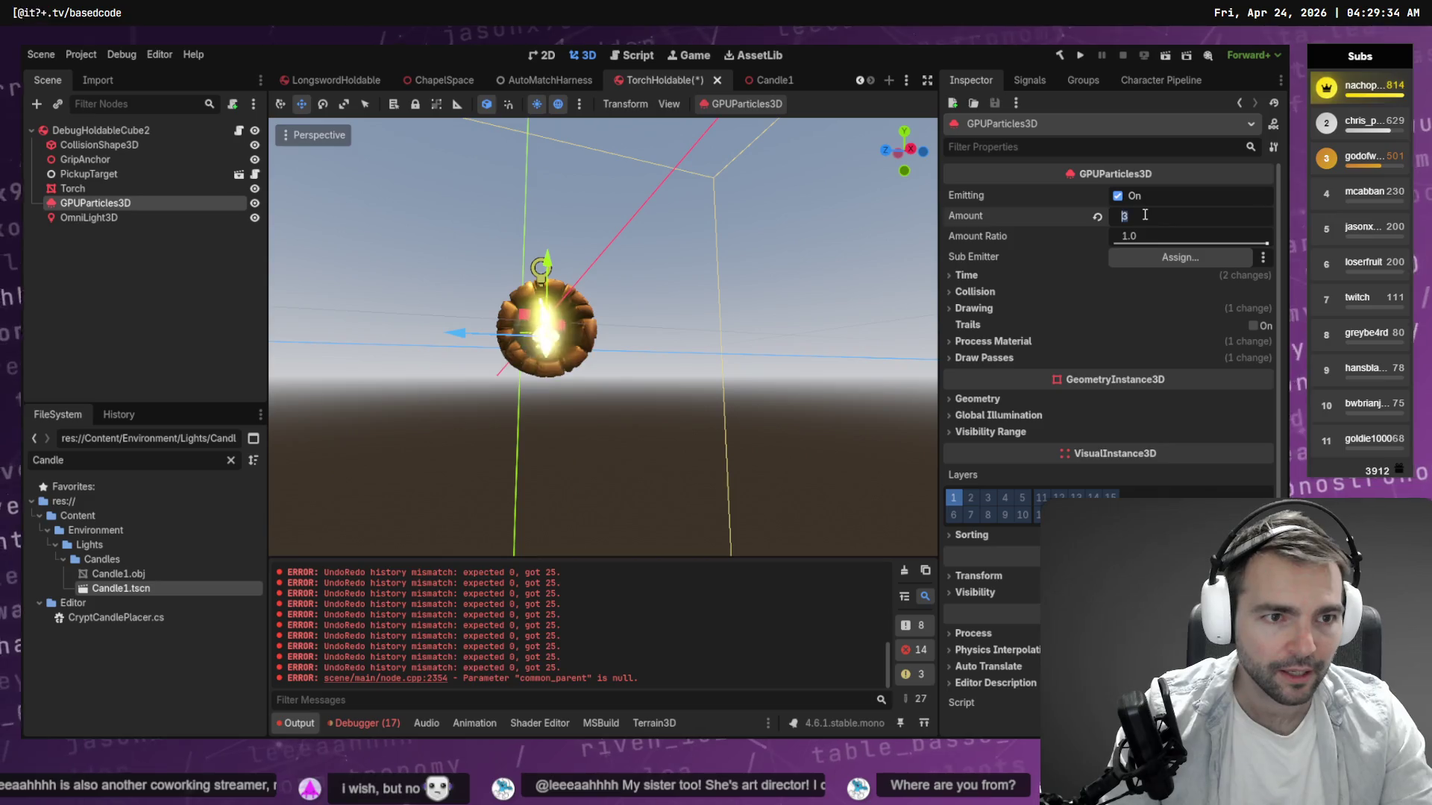
pyautogui.write('5')
pyautogui.press('Return')
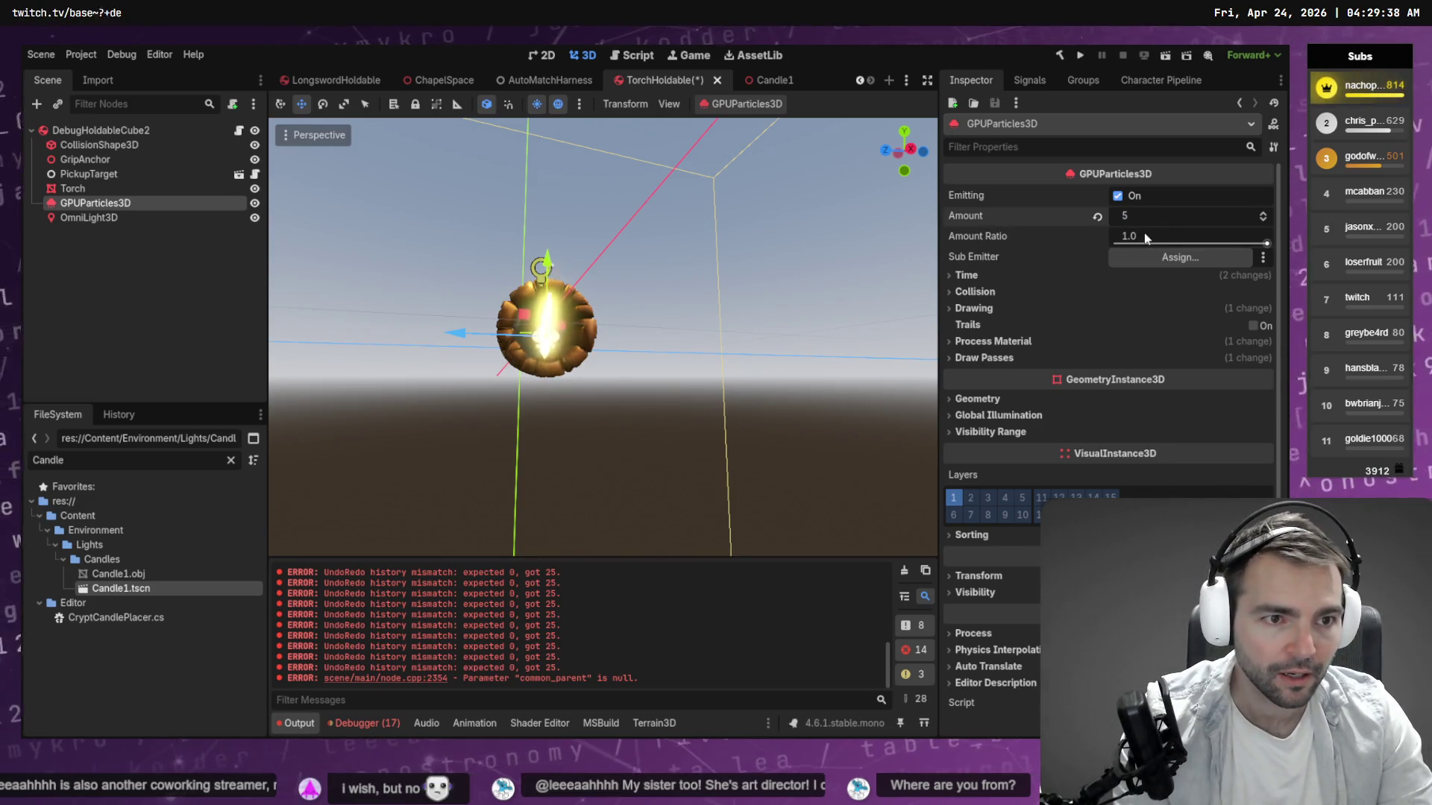
pyautogui.moveTo(1144, 237)
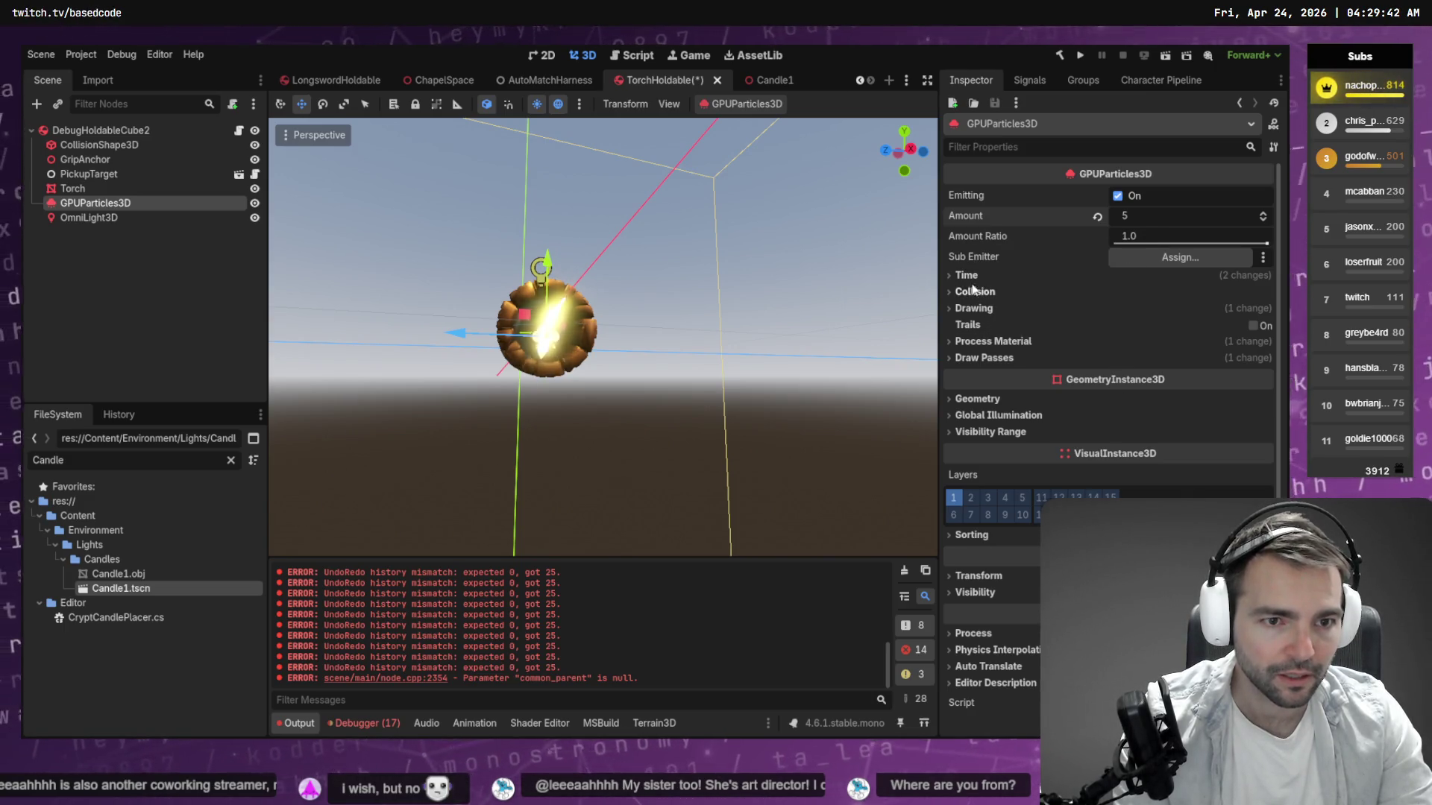
# Look over the flame particles' Time, Drawing and Collision settings.
pyautogui.click(968, 276)
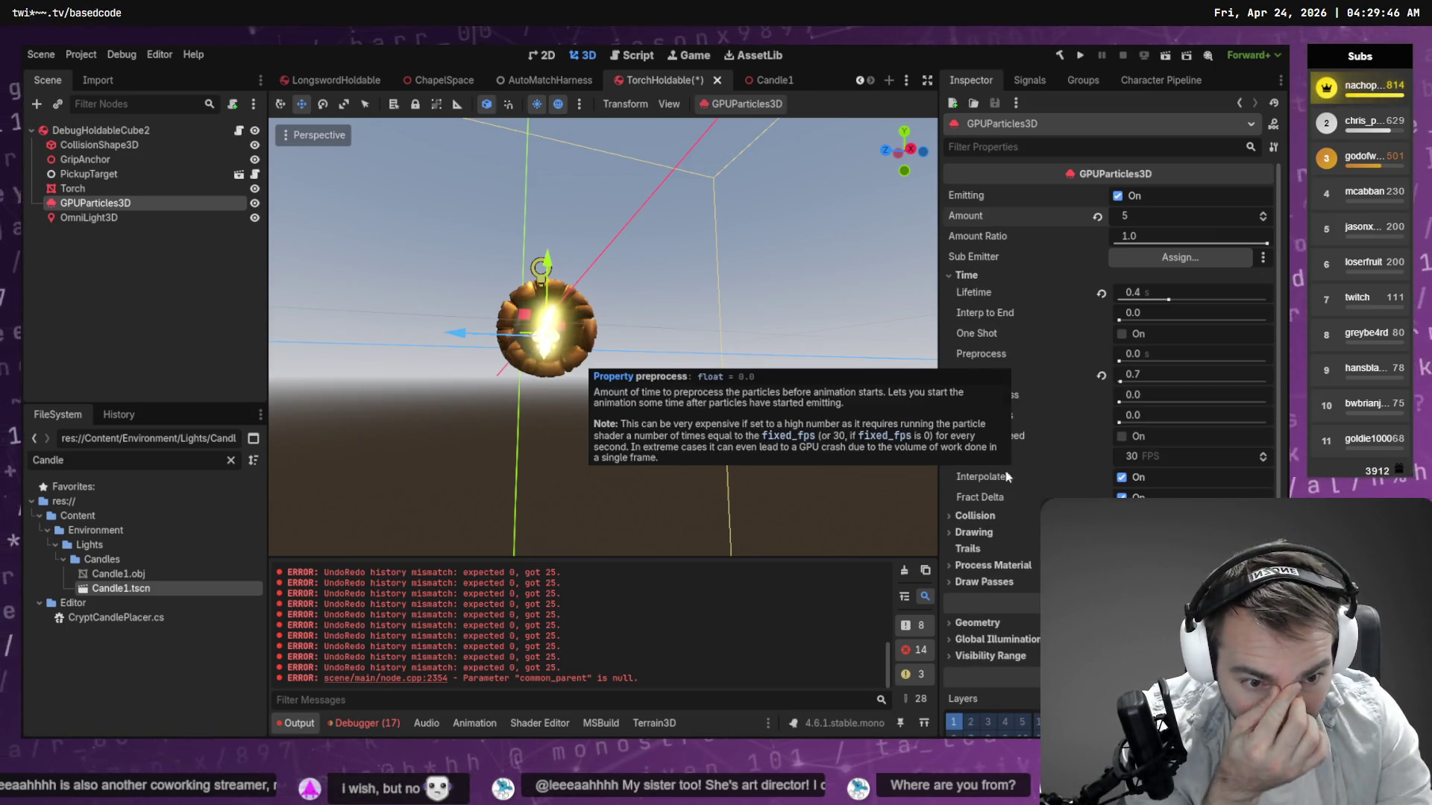
pyautogui.click(973, 532)
pyautogui.scroll(-5, 983, 373)
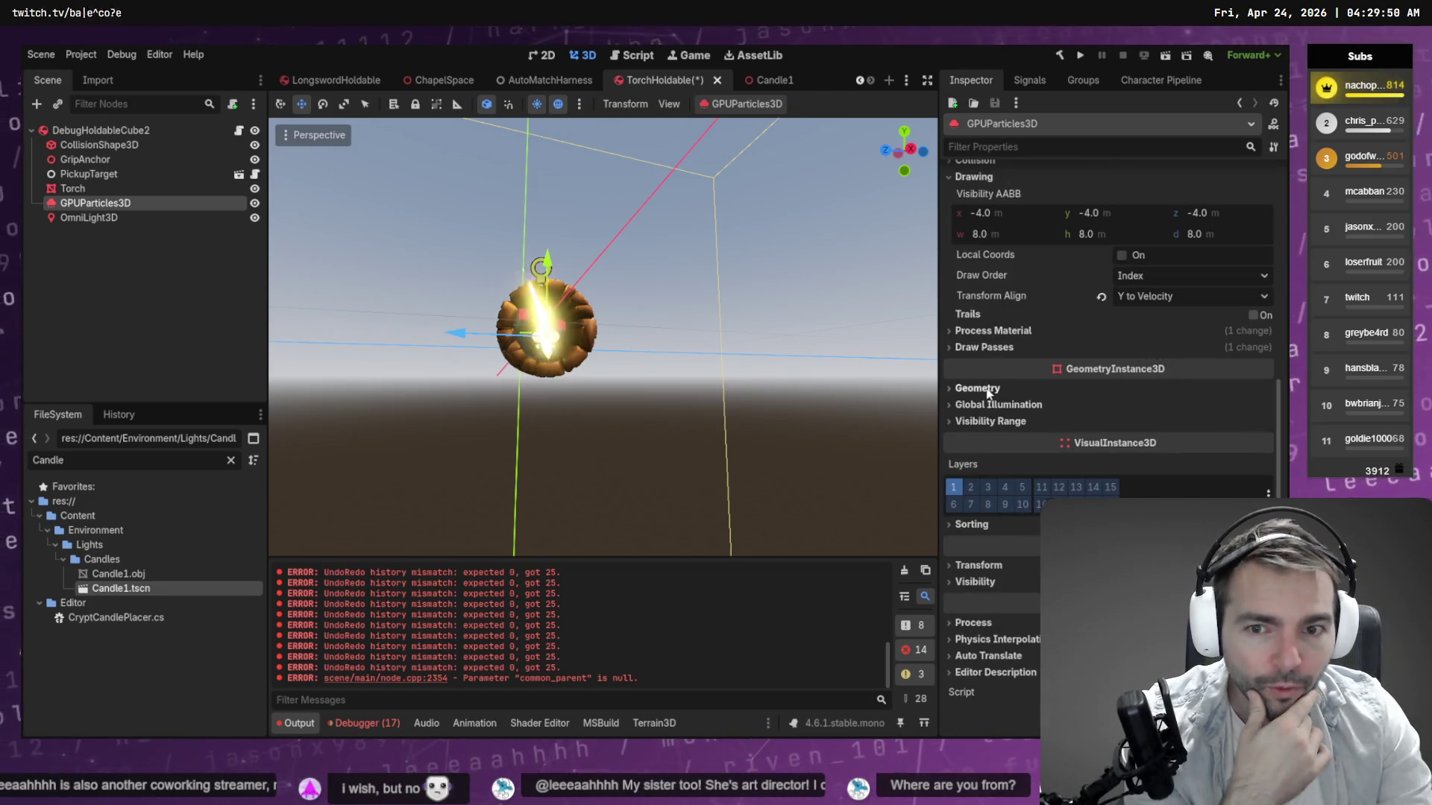
pyautogui.scroll(4, 1043, 337)
pyautogui.scroll(4, 1043, 337)
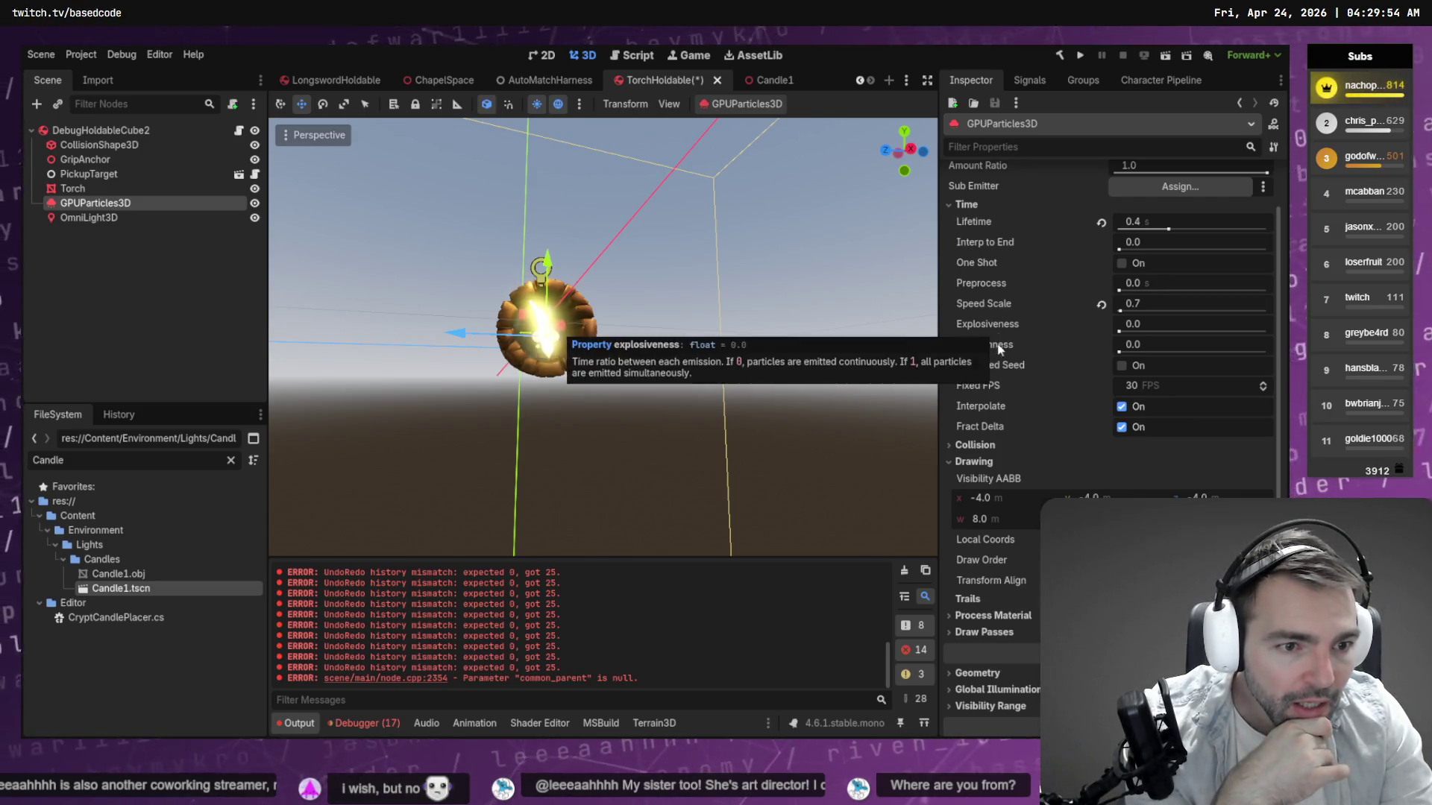
pyautogui.click(980, 447)
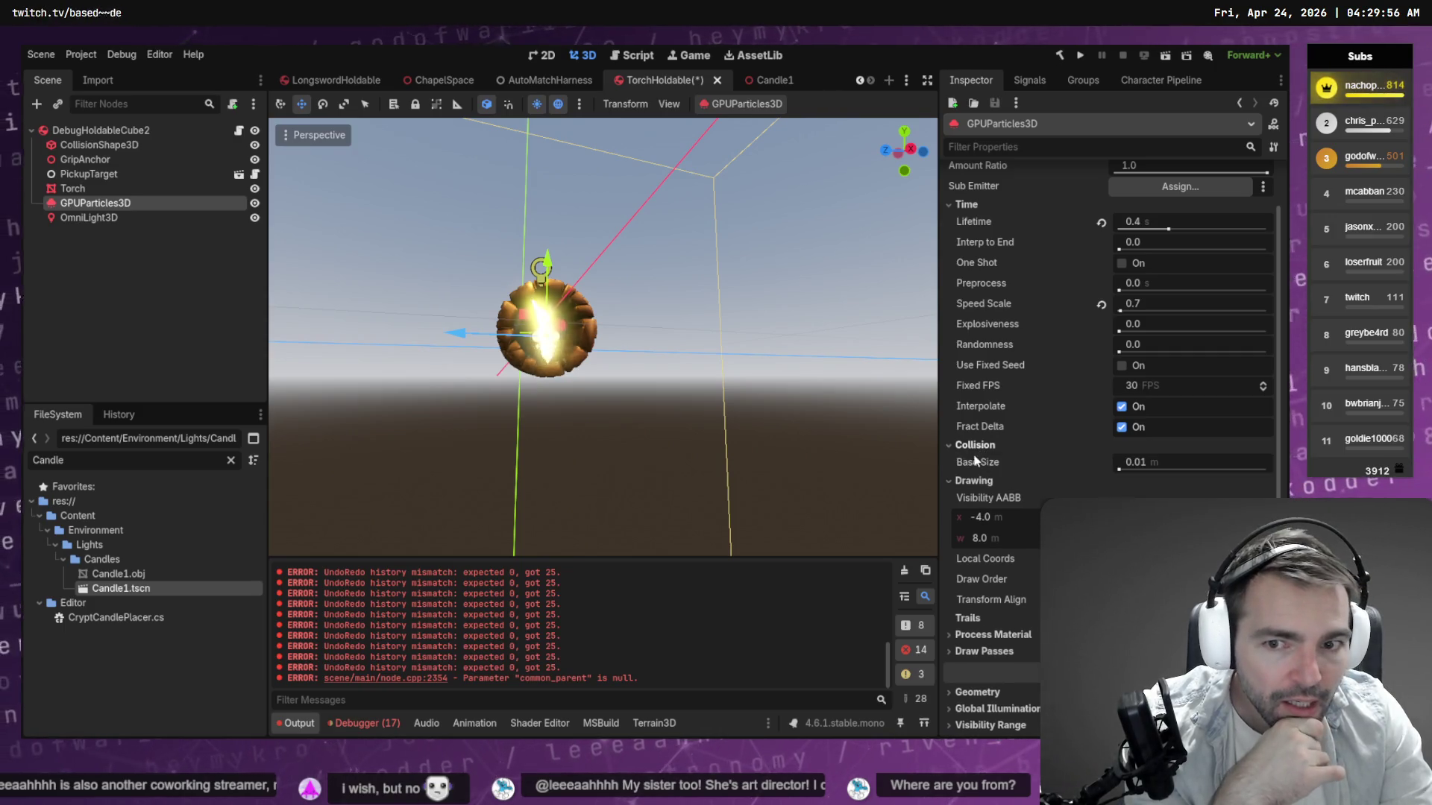
pyautogui.scroll(-5, 623, 328)
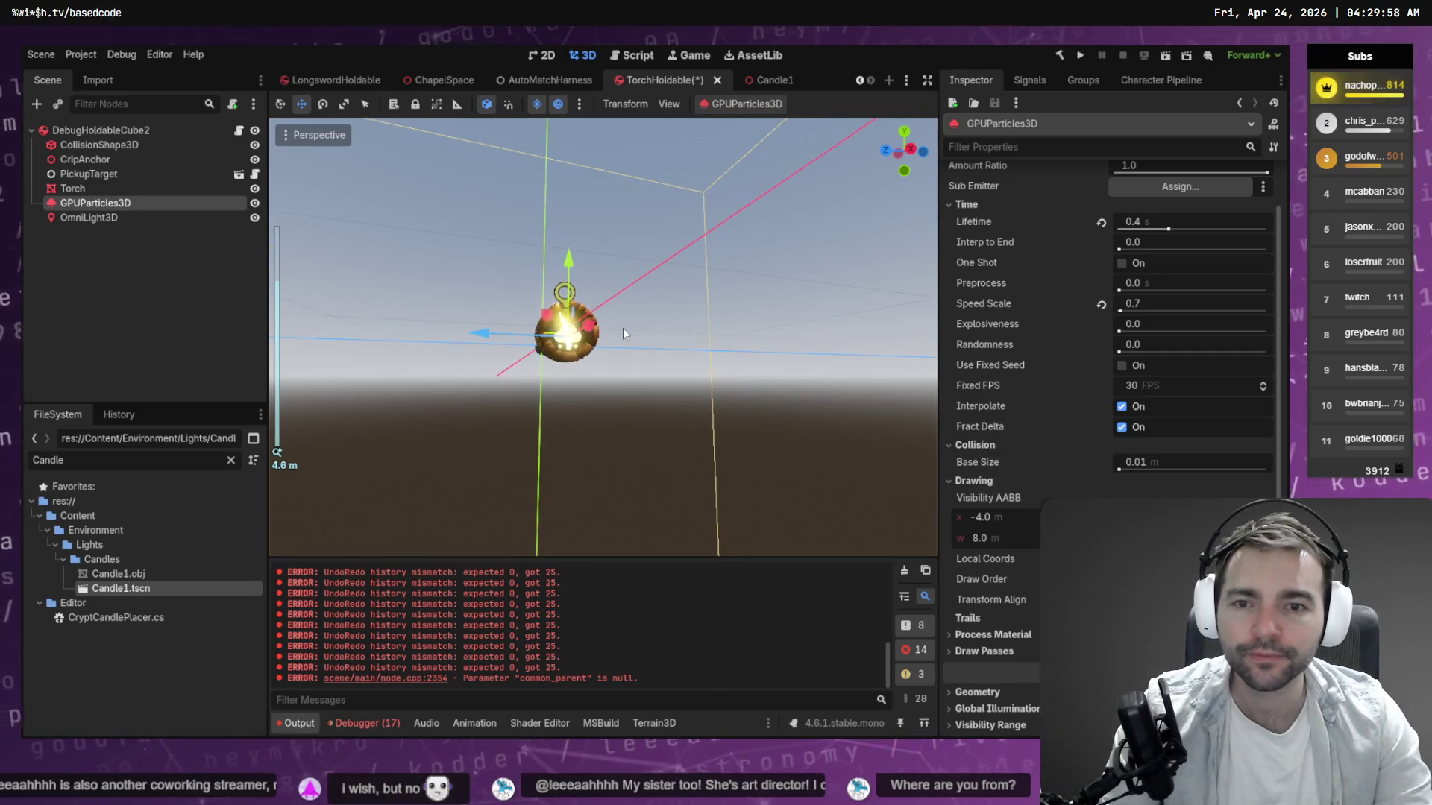
# Rotate the flame particles about 90 degrees in the viewport.
pyautogui.press('f')
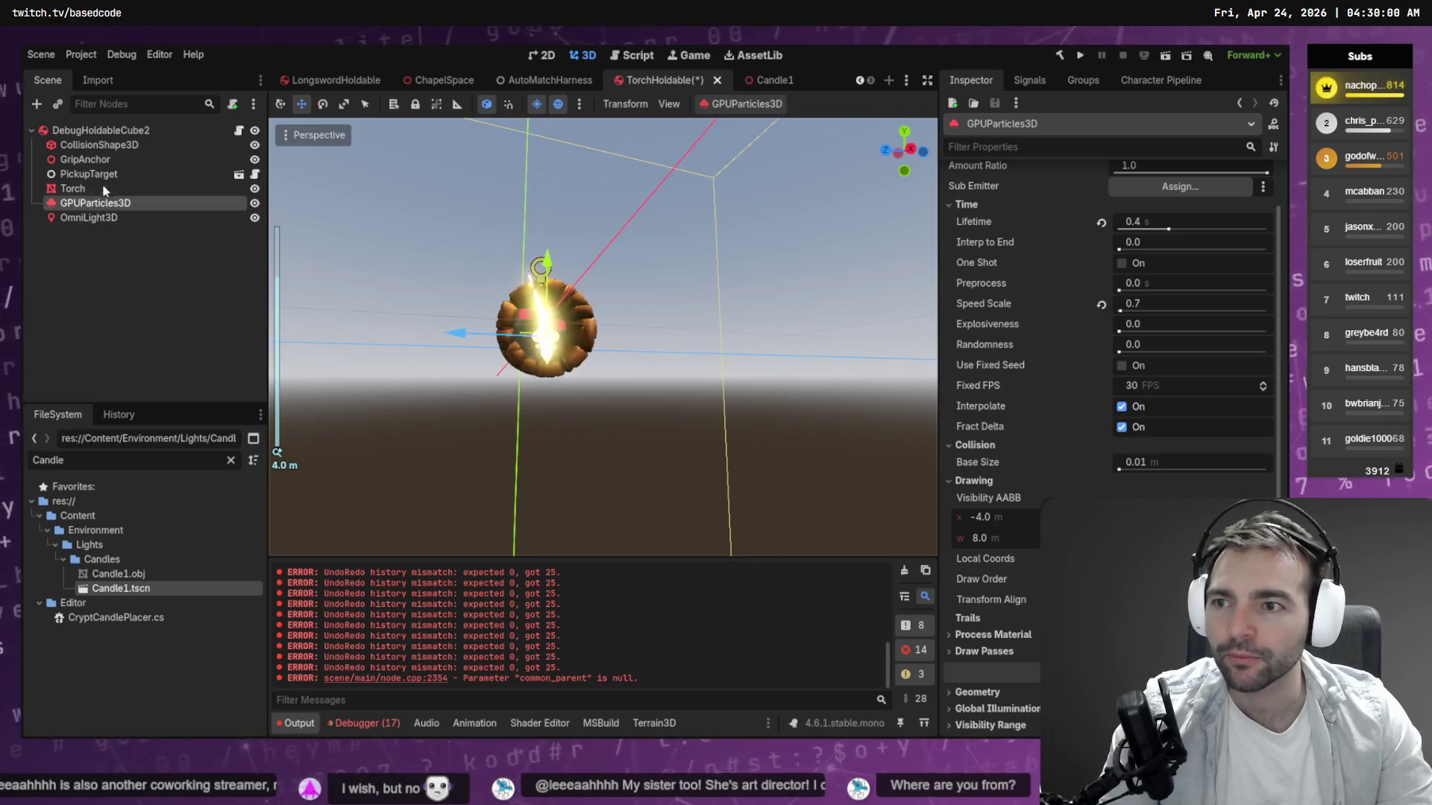
pyautogui.press('e')
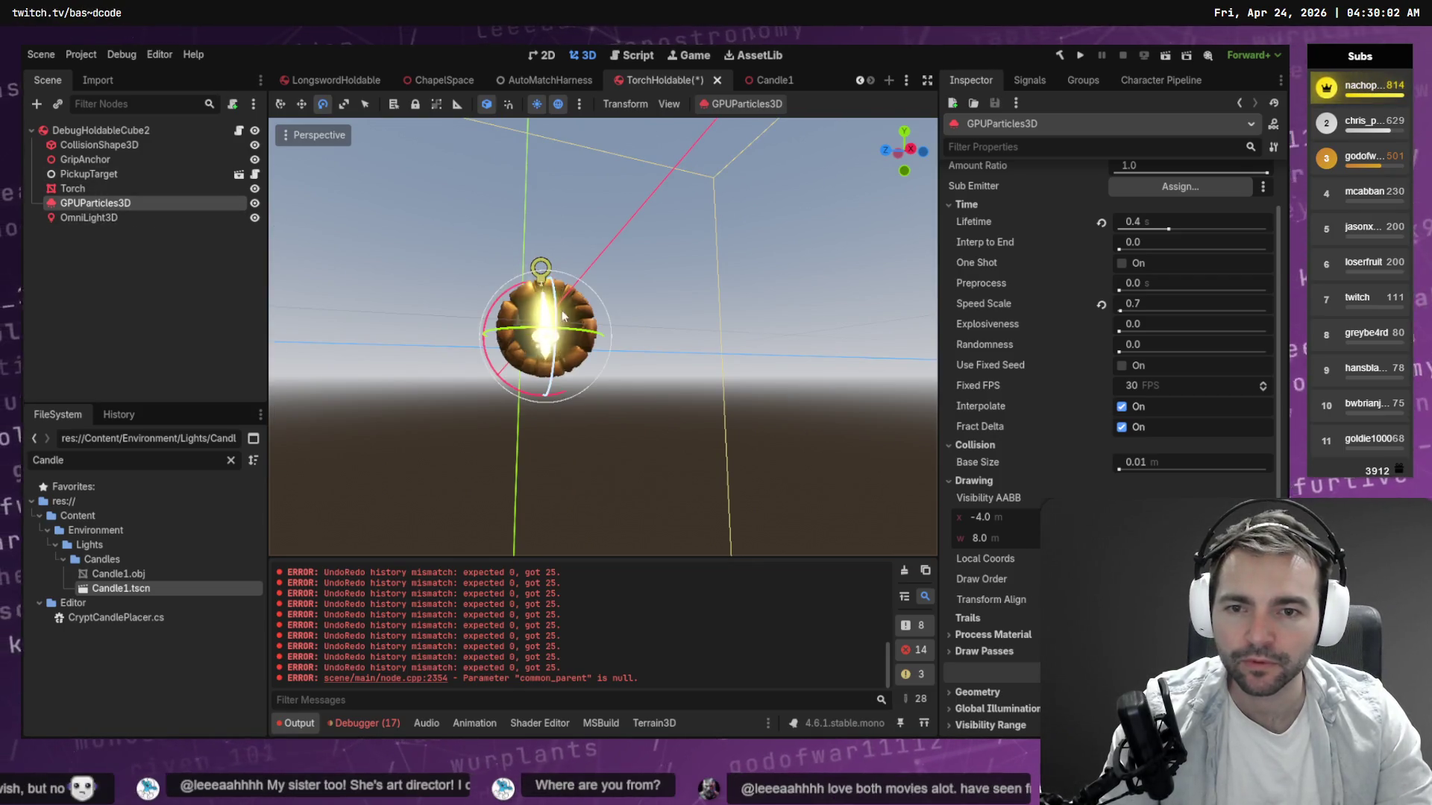
pyautogui.moveTo(663, 304)
pyautogui.mouseDown()
pyautogui.moveTo(669, 352)
pyautogui.moveTo(634, 409)
pyautogui.mouseUp()
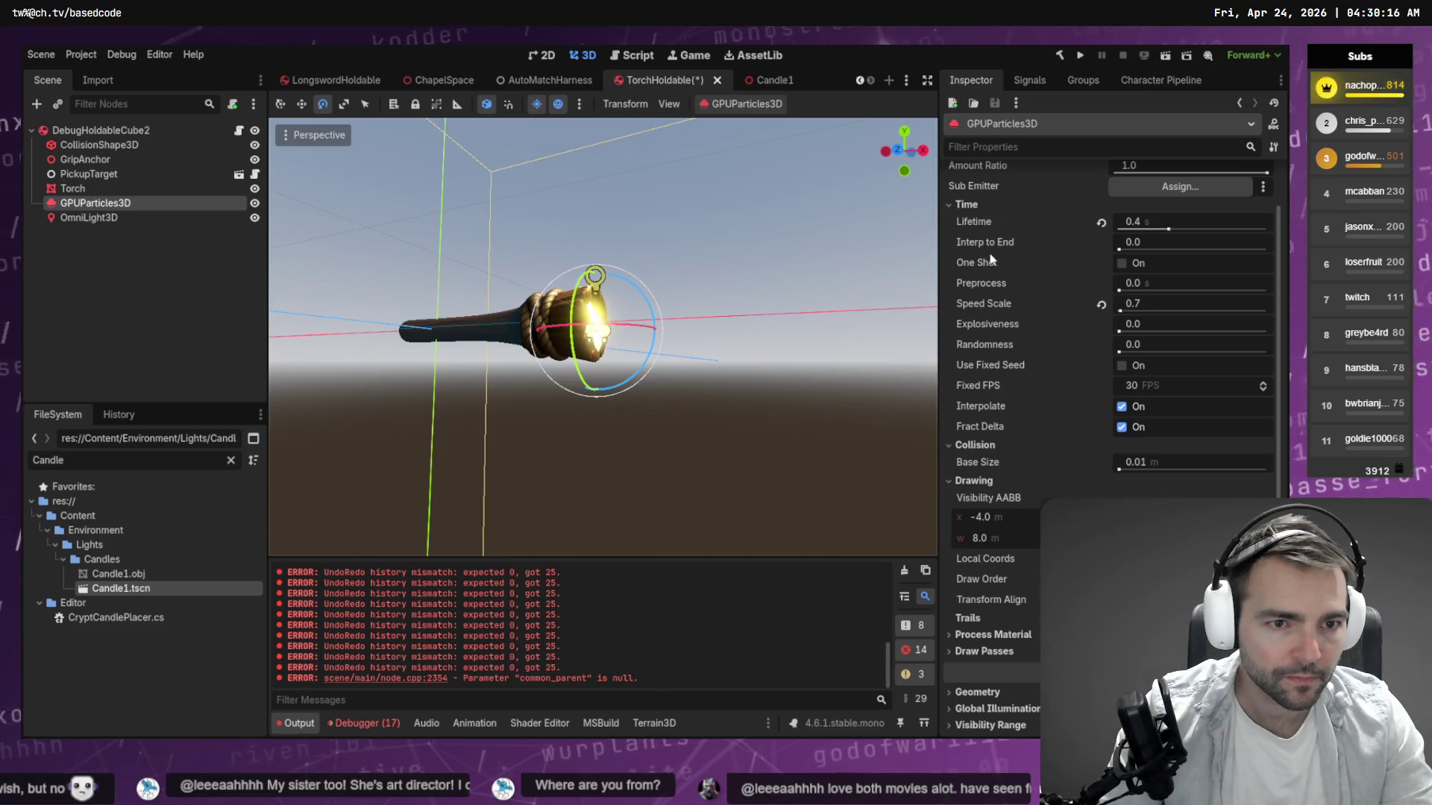
# Check the particles' Geometry settings, then switch over to the coding agent's terminal.
pyautogui.scroll(-5, 978, 459)
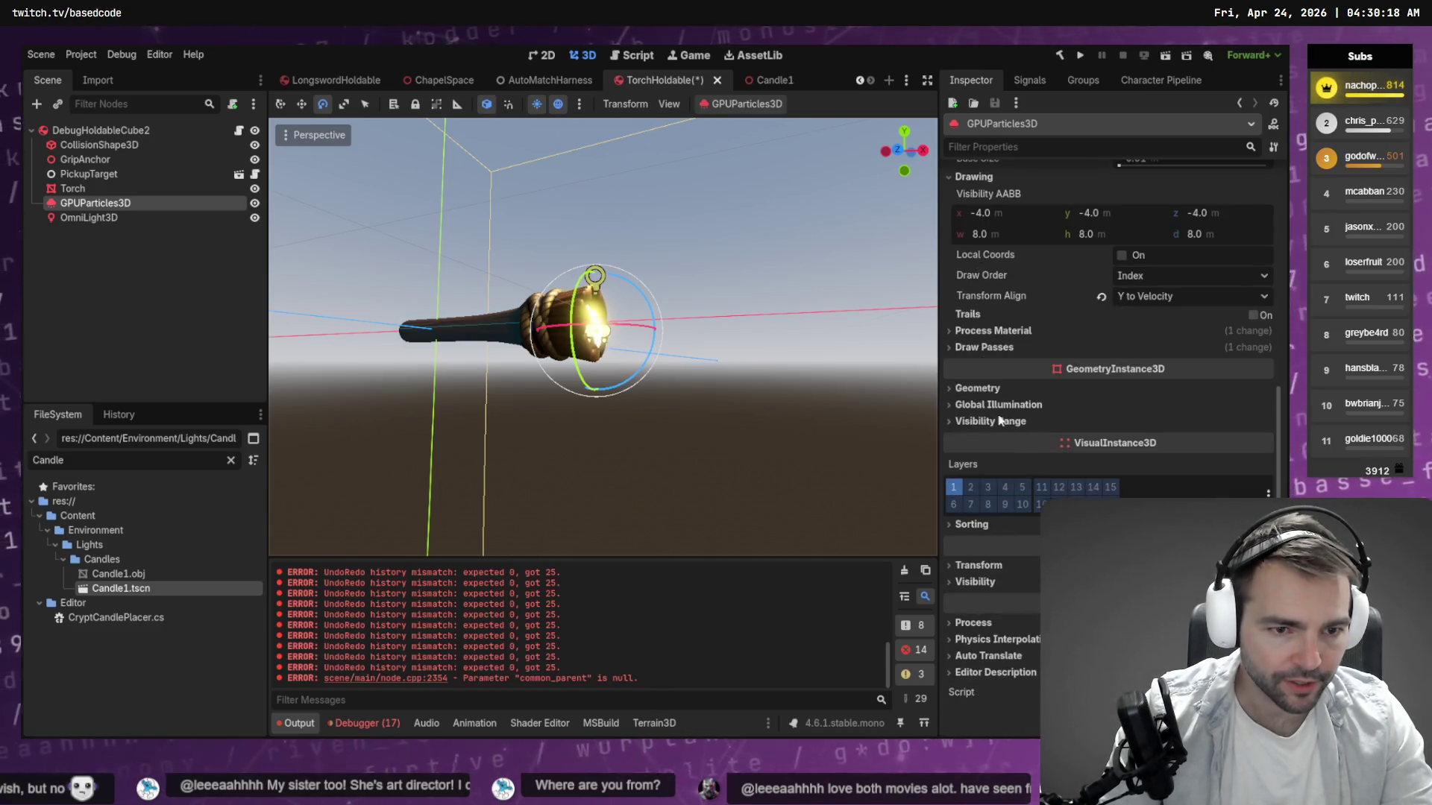
pyautogui.click(976, 388)
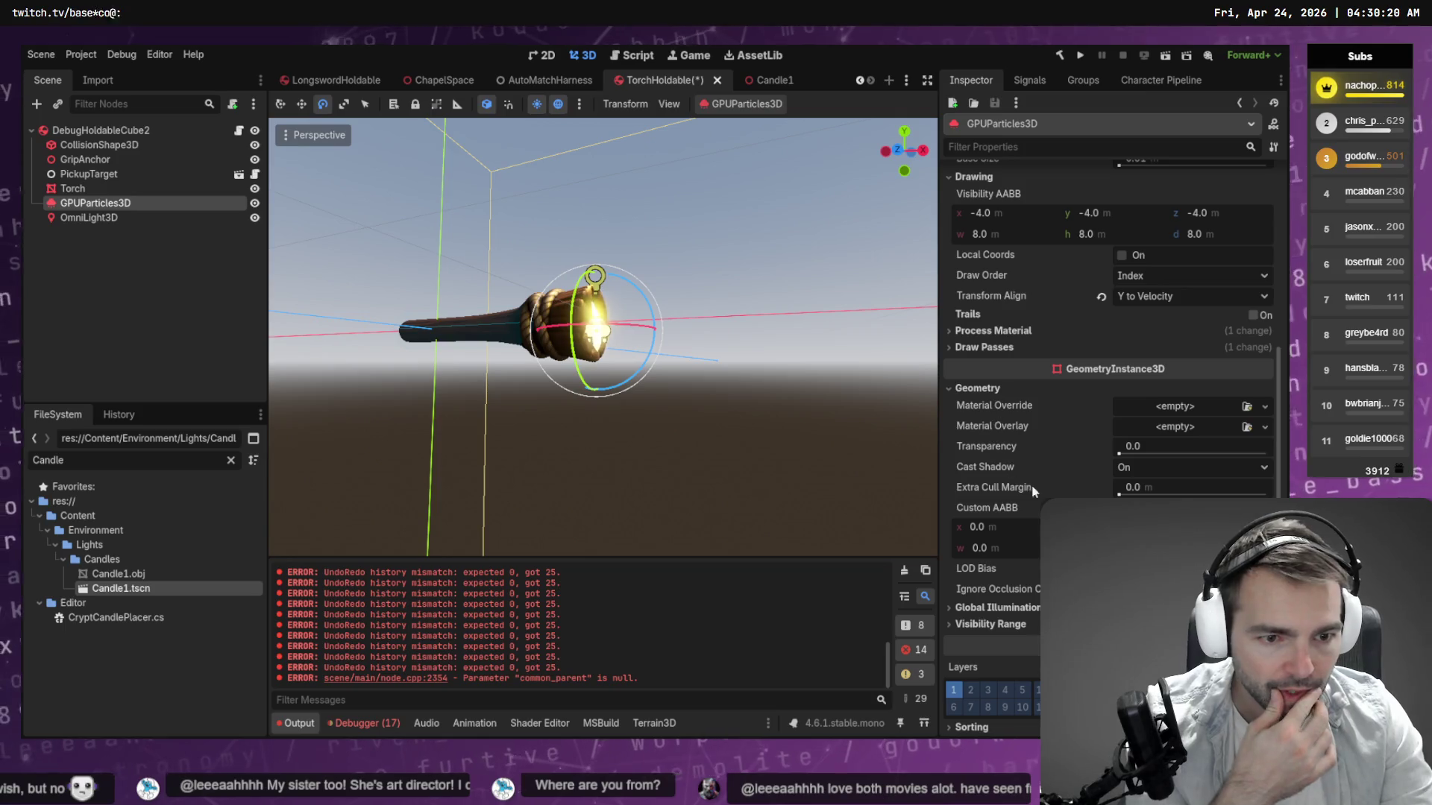
pyautogui.scroll(-2, 1036, 463)
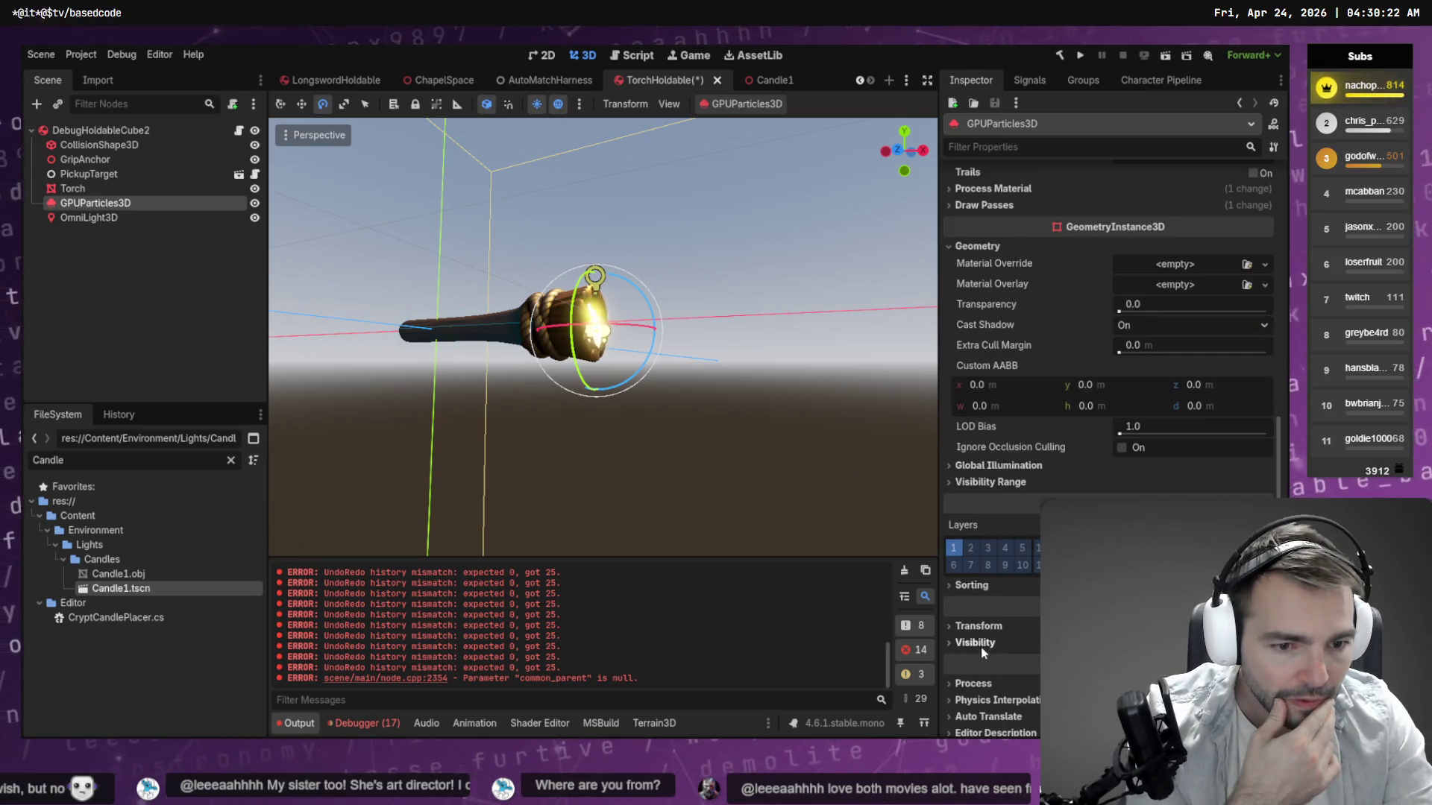
pyautogui.hotkey('alt', 'Tab')
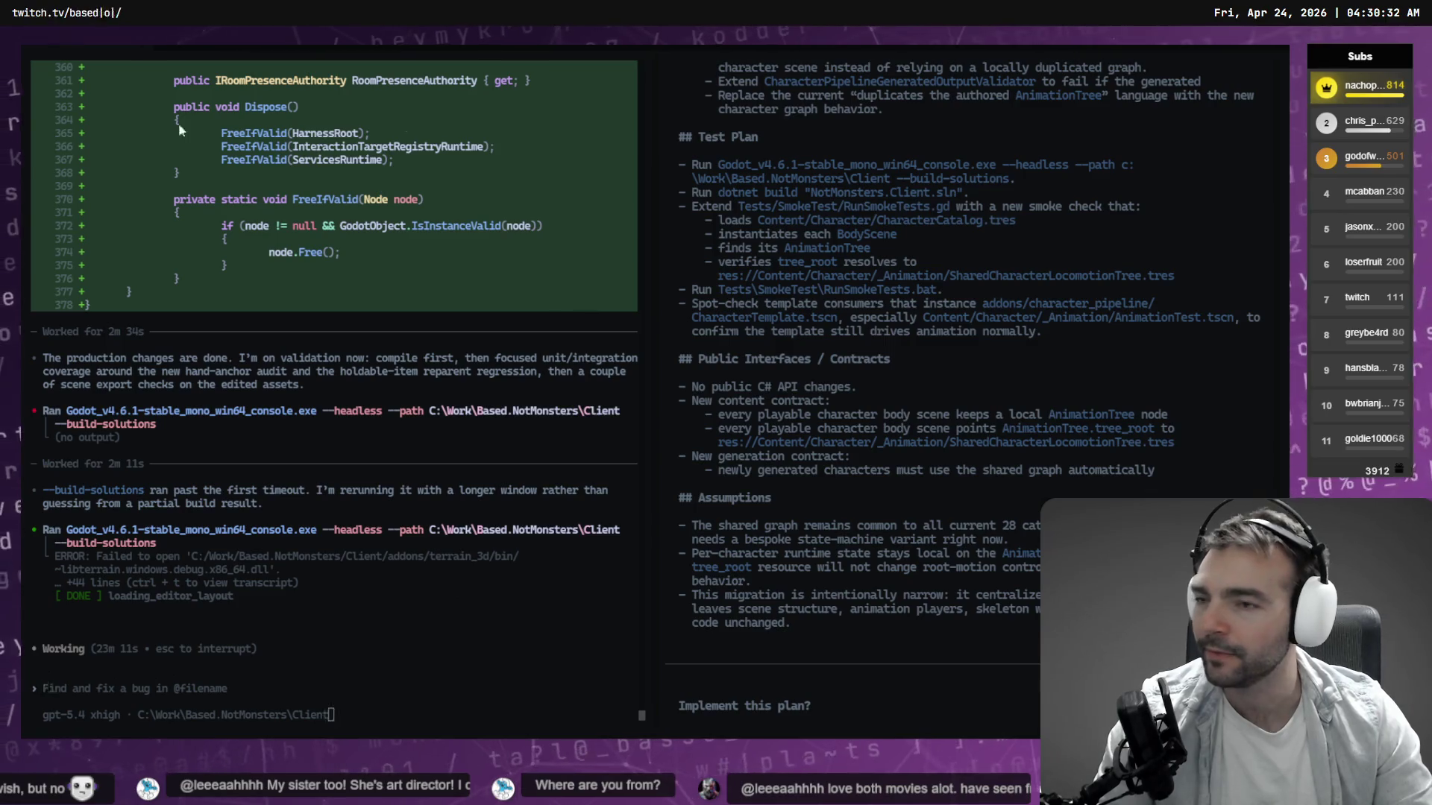
# Minimize the terminal window to bring the Godot editor with TorchHoldable back into view.
pyautogui.click(1211, 46)
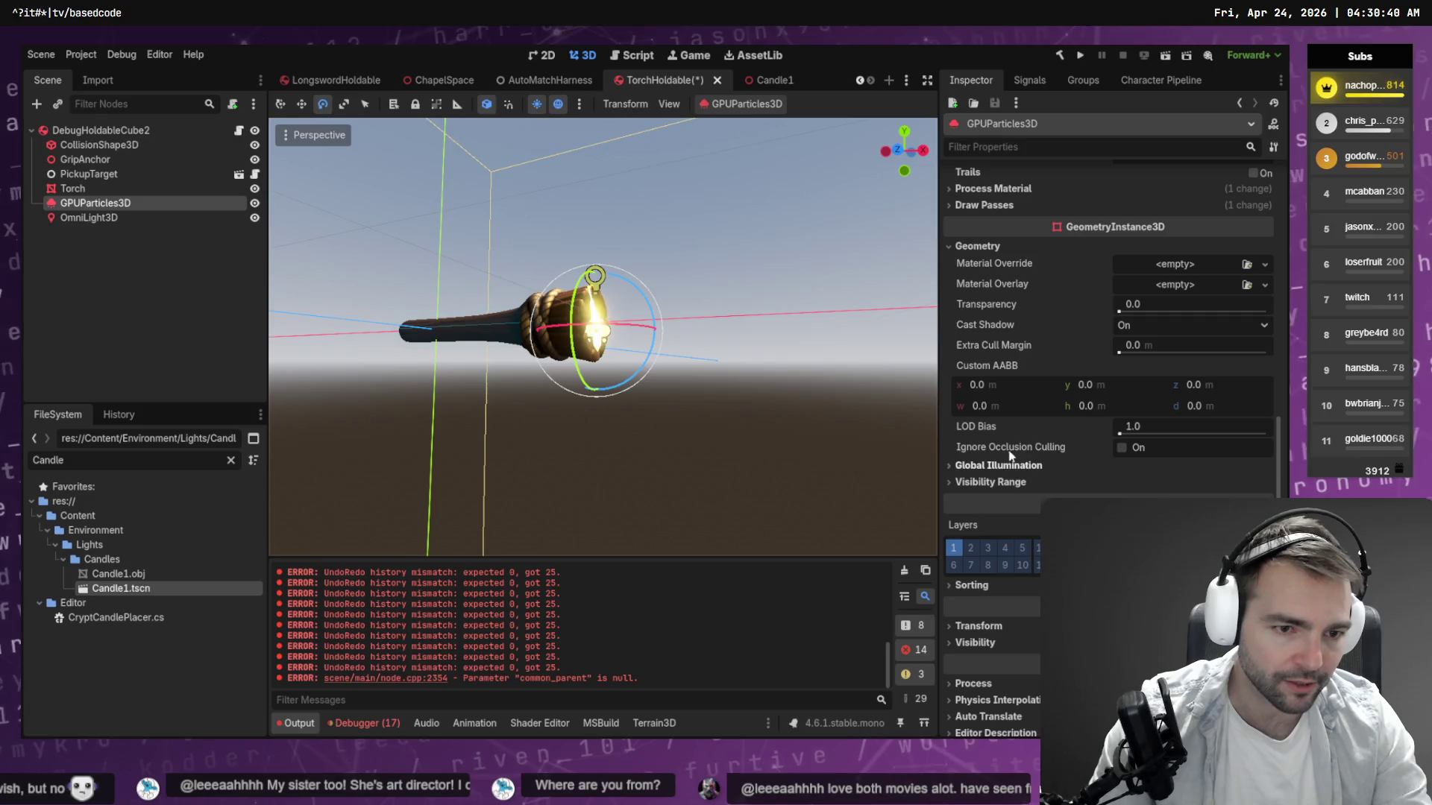
# Reselect the GPUParticles3D flame node and drag its Lifetime up to 0.51 s.
pyautogui.click(90, 188)
pyautogui.click(95, 203)
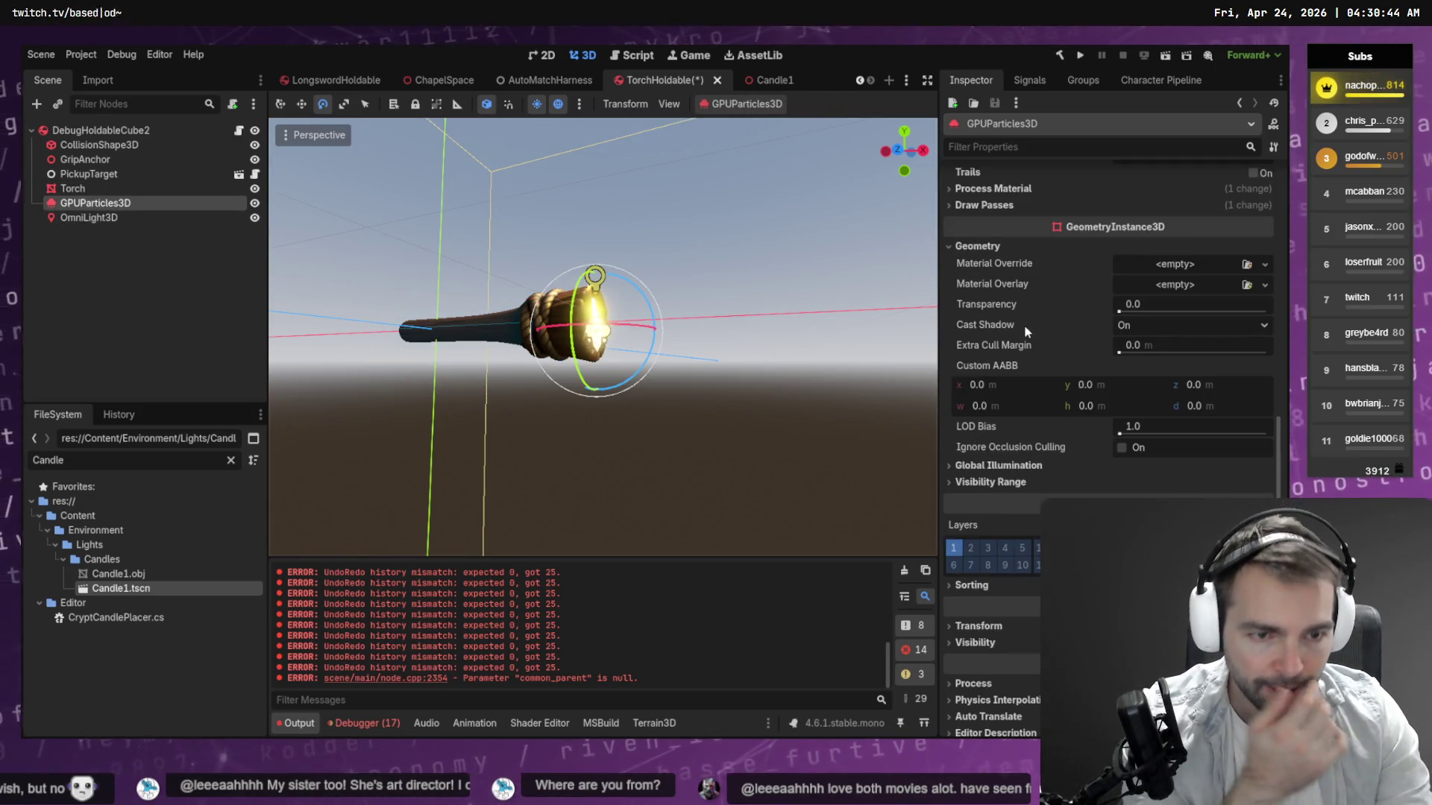
pyautogui.scroll(-2, 1023, 477)
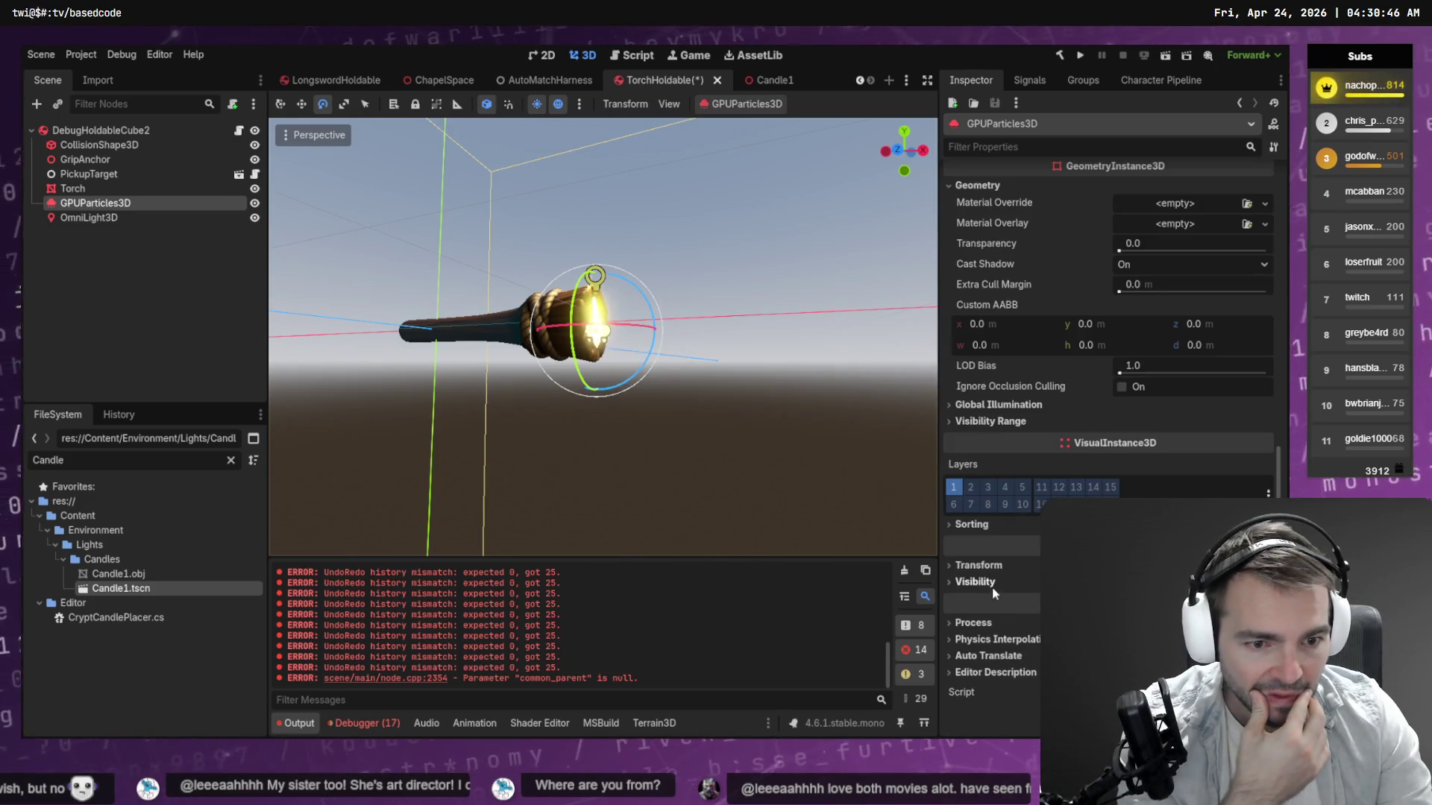
pyautogui.scroll(5, 1007, 362)
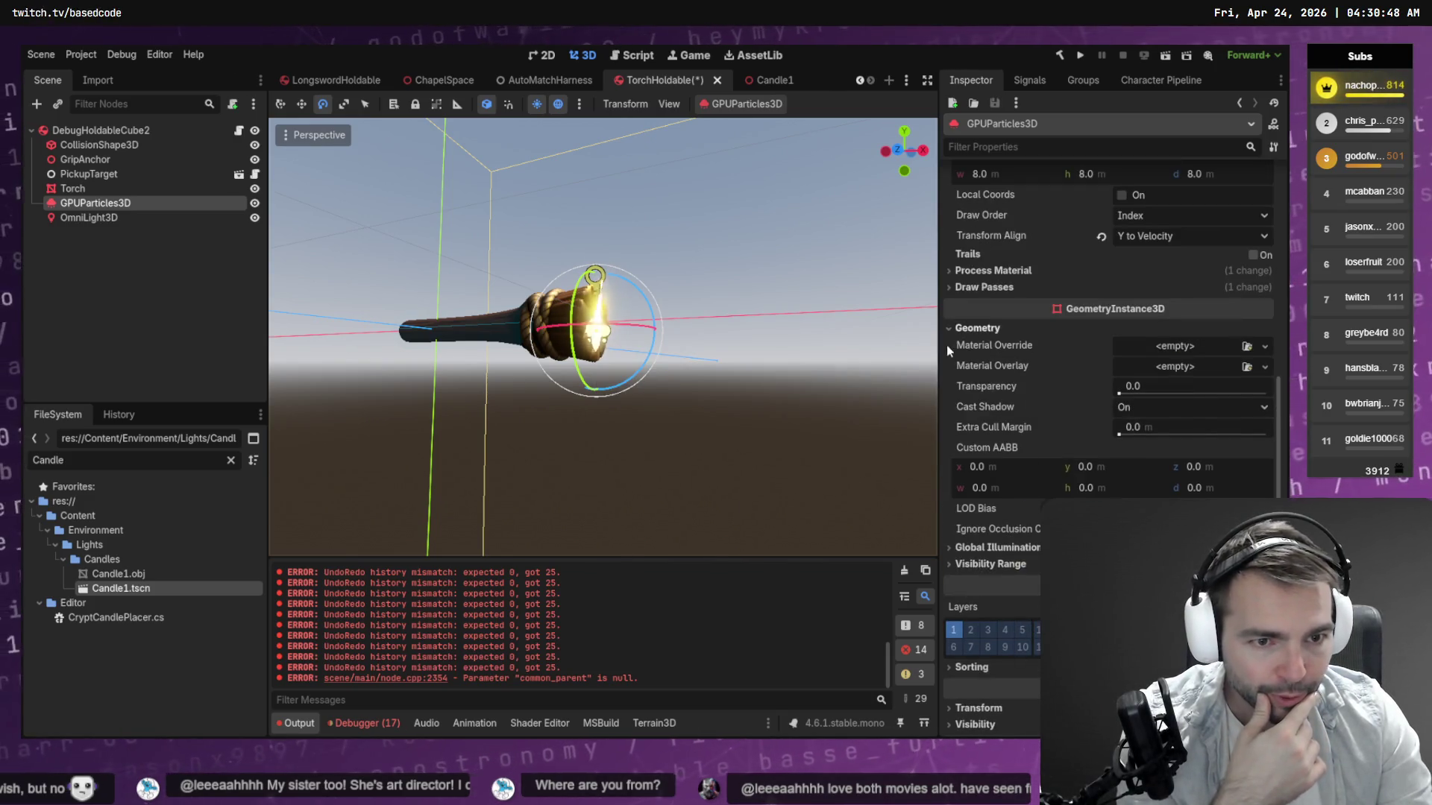
pyautogui.scroll(2, 1090, 339)
pyautogui.scroll(2, 1030, 317)
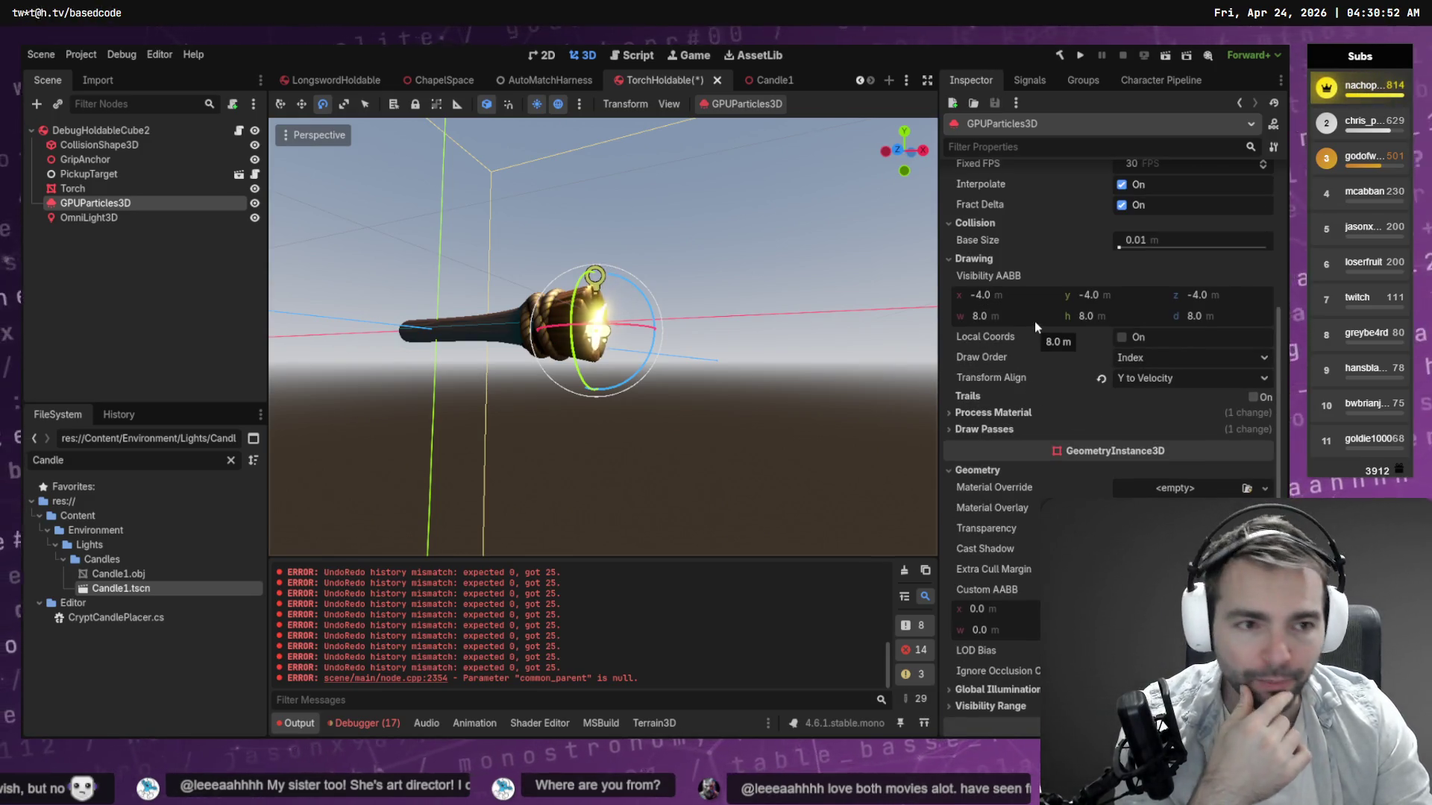
pyautogui.scroll(2, 1080, 329)
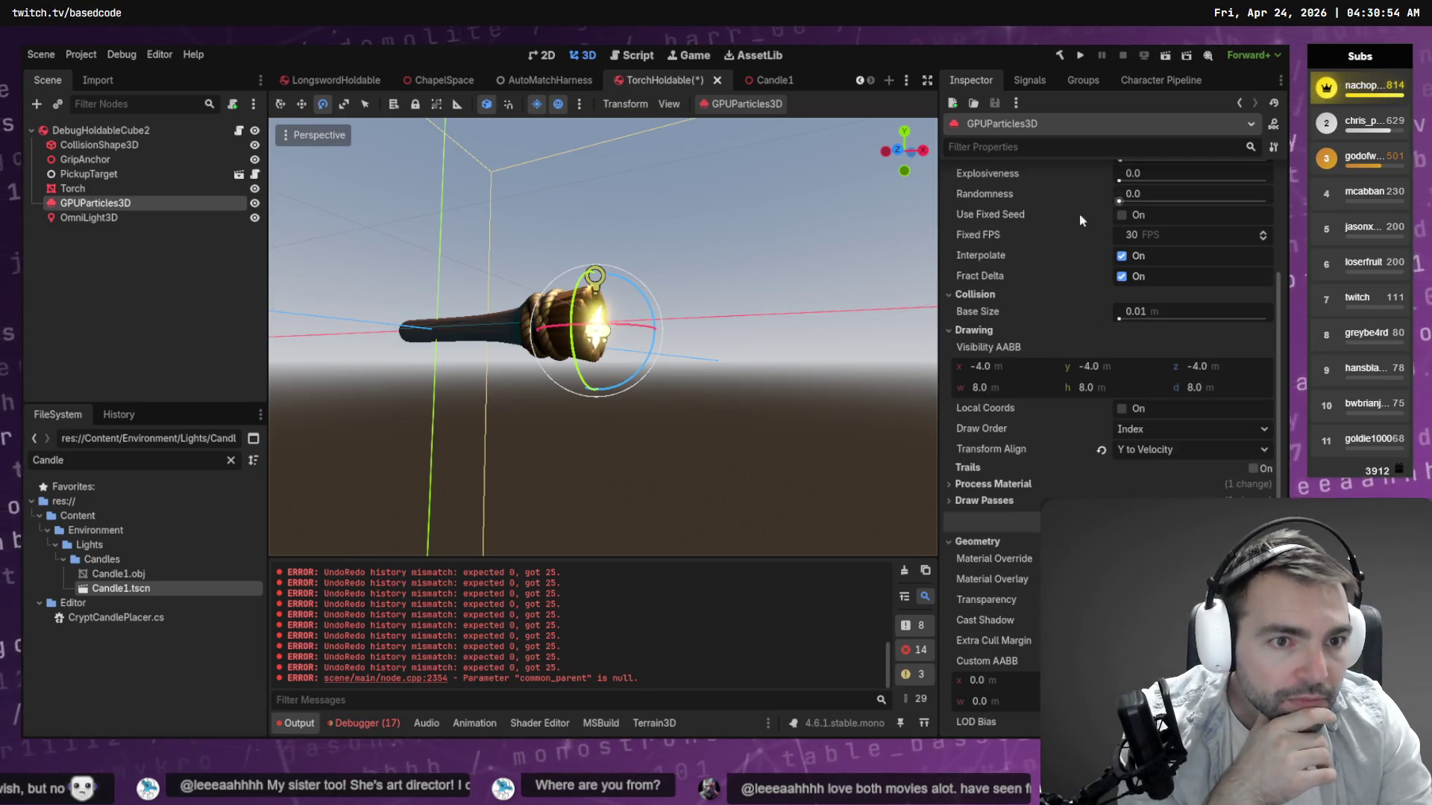
pyautogui.scroll(2, 1080, 220)
pyautogui.scroll(2, 1131, 310)
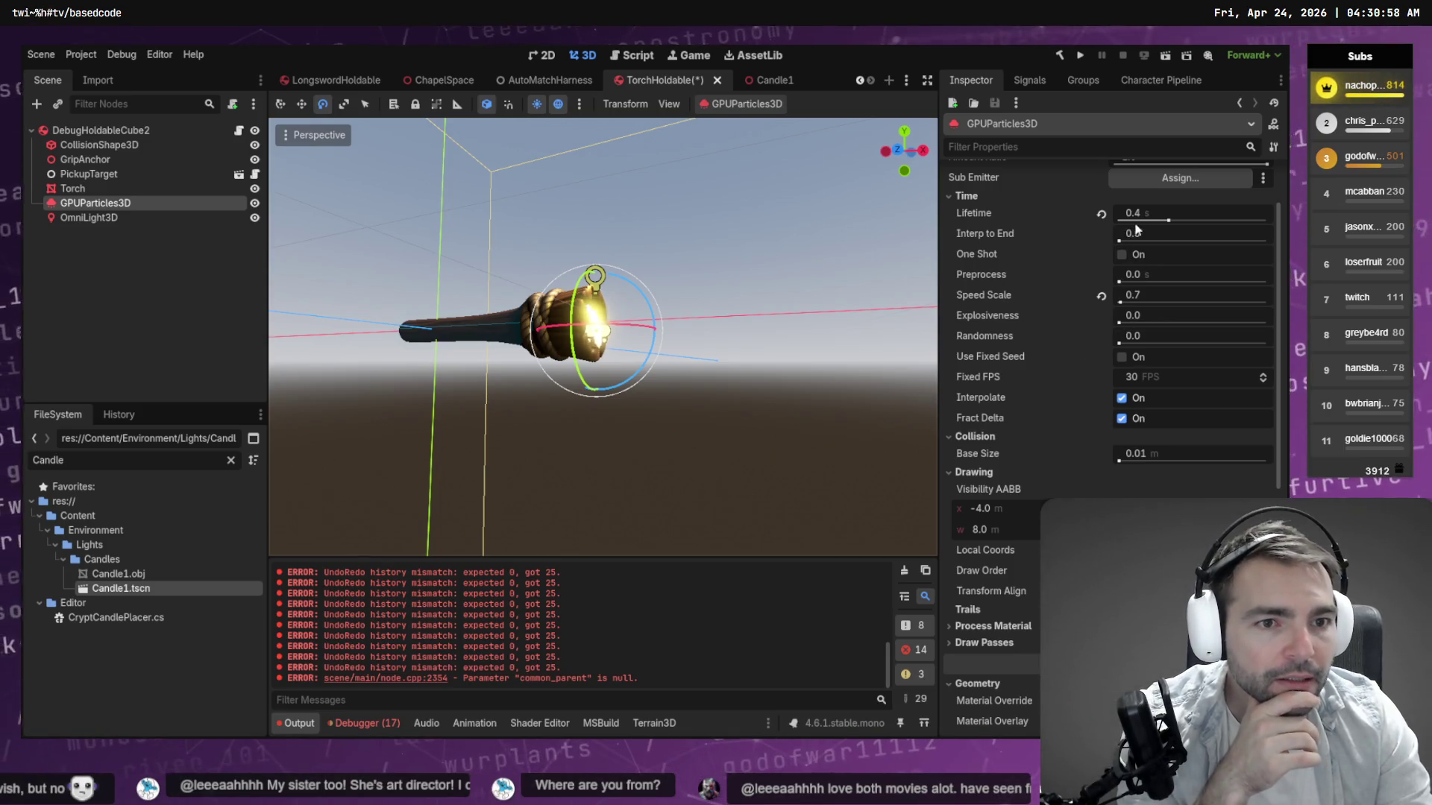
pyautogui.moveTo(1154, 220)
pyautogui.mouseDown()
pyautogui.moveTo(1208, 224)
pyautogui.moveTo(1170, 230)
pyautogui.mouseUp()
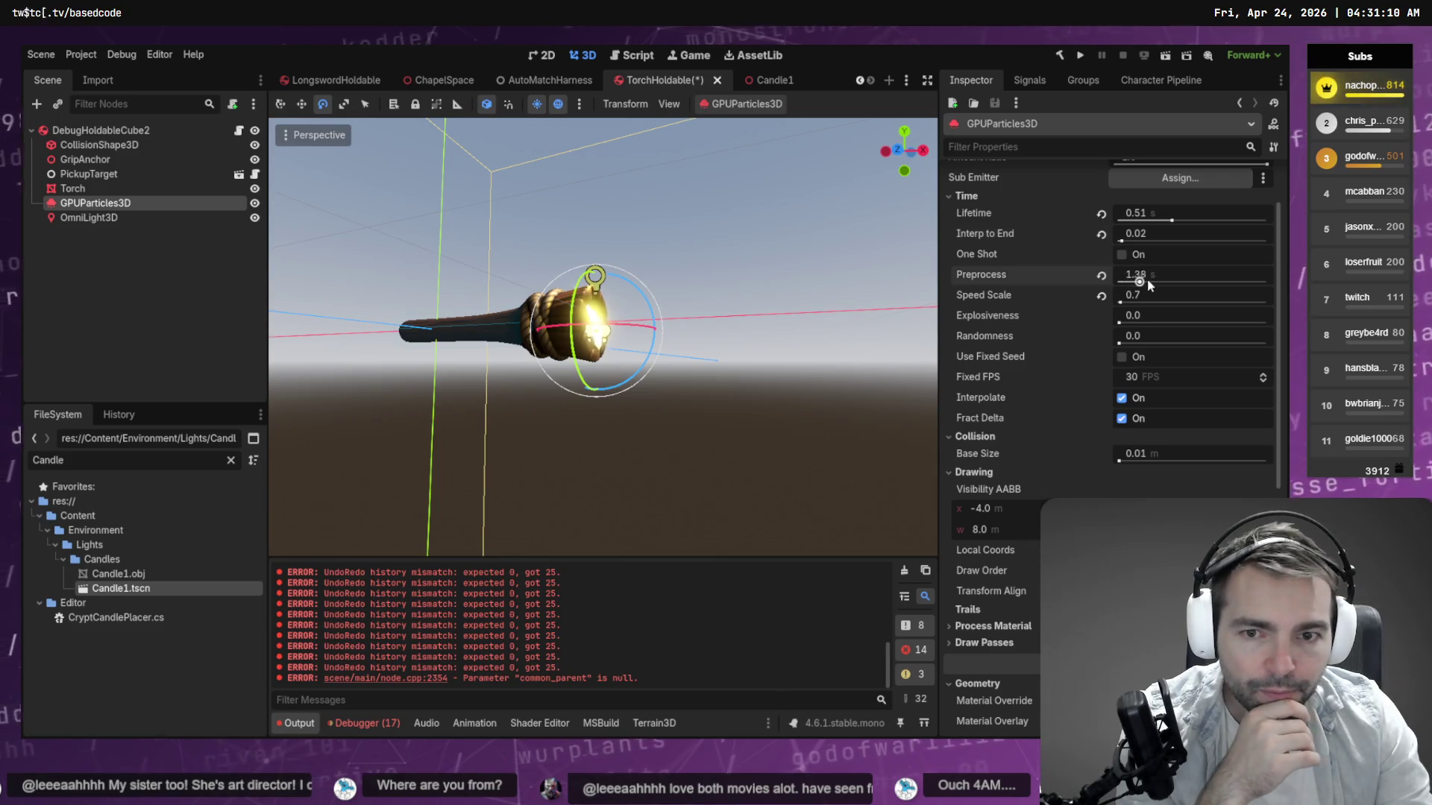
# Revert the flame particles' Preprocess time back to 0 s.
pyautogui.moveTo(1148, 280); pyautogui.dragTo(1119, 281)
pyautogui.click(1100, 275)
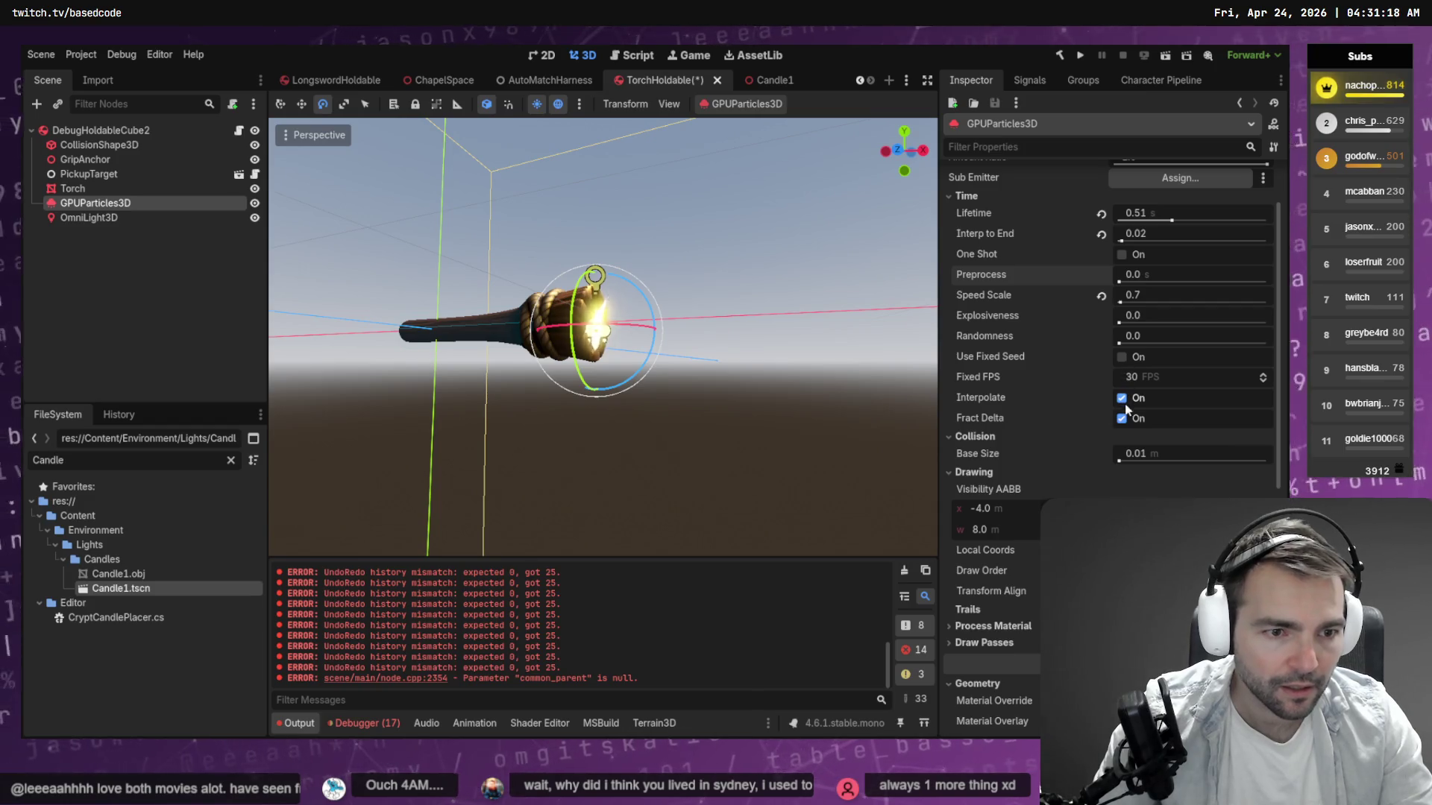
pyautogui.scroll(-2, 1044, 462)
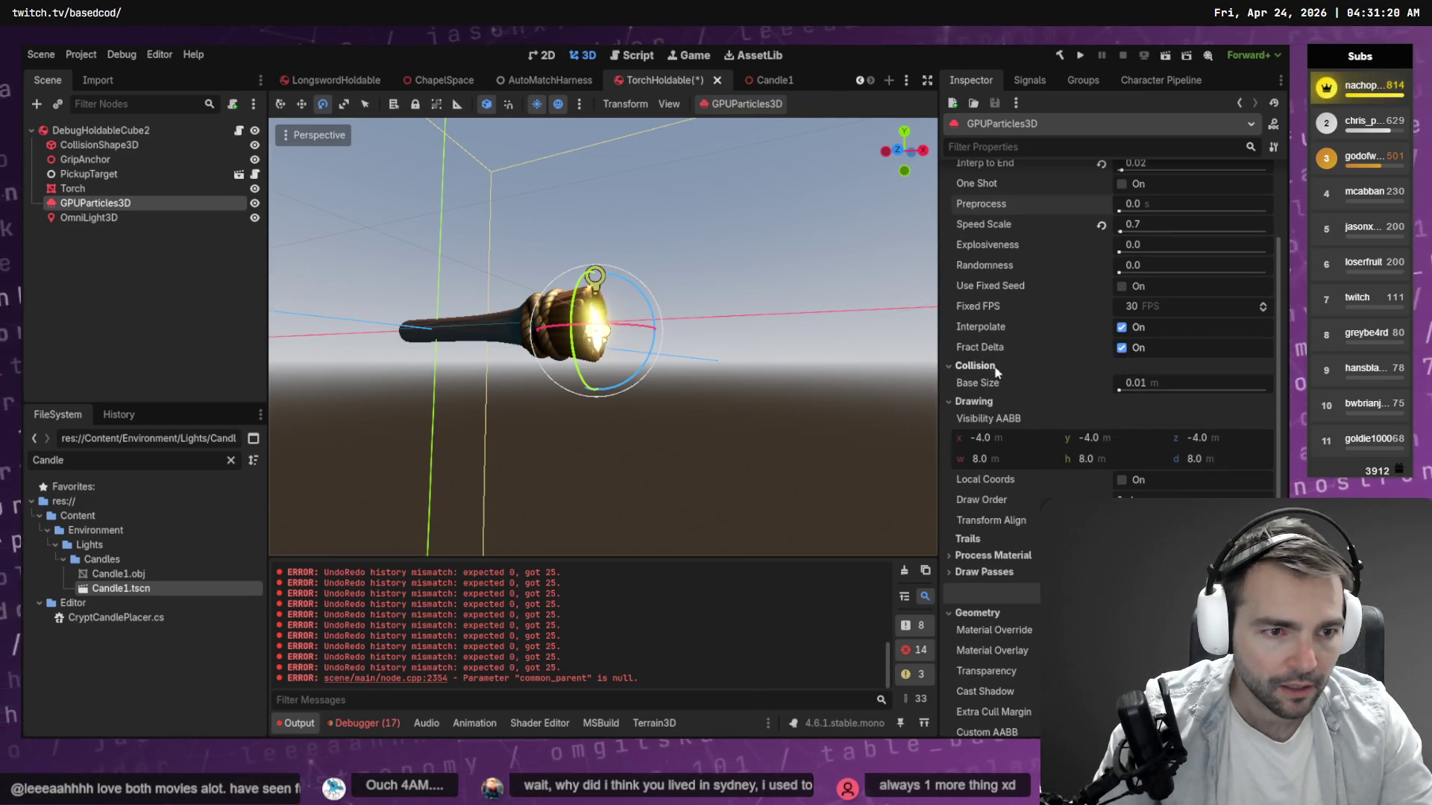
pyautogui.scroll(-2, 996, 370)
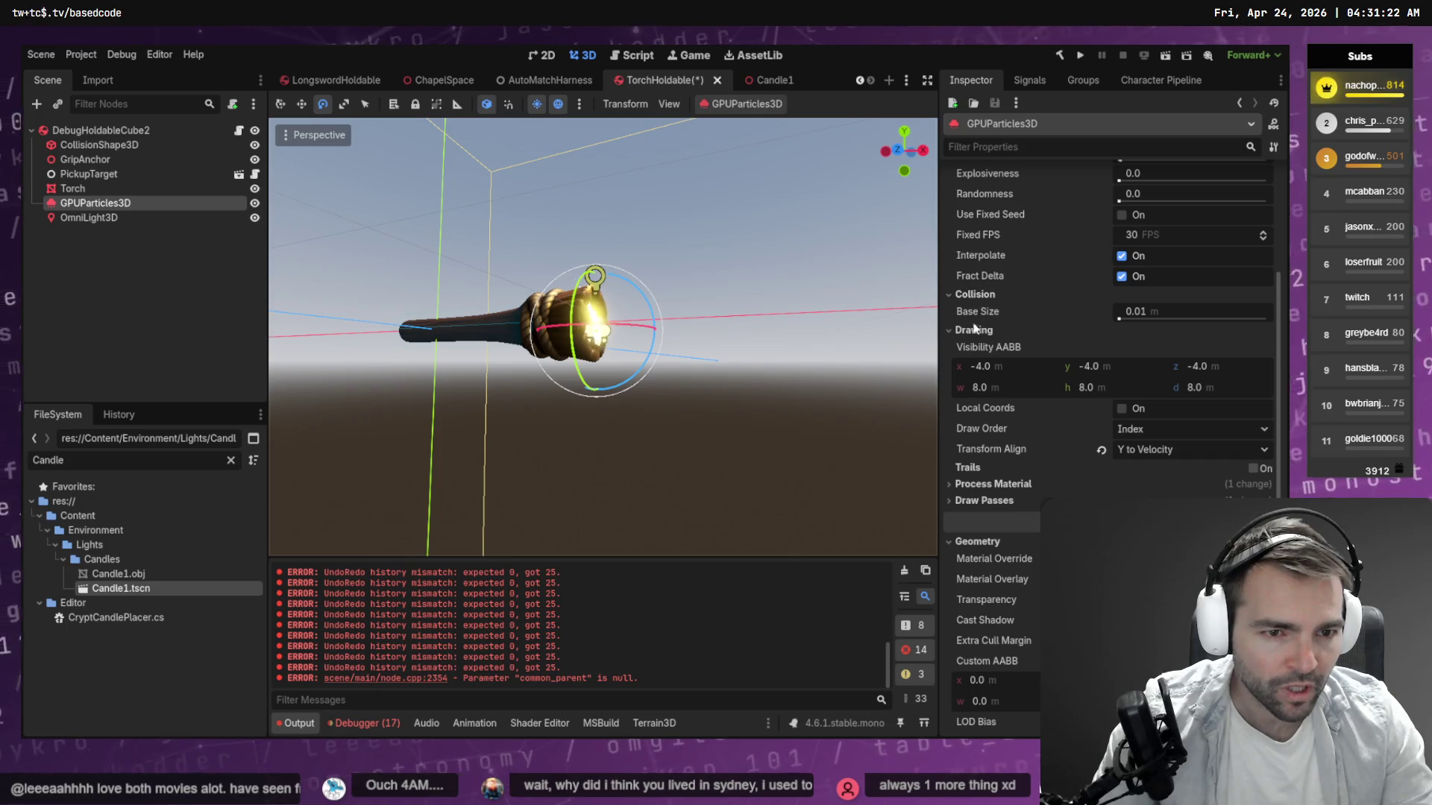
pyautogui.scroll(-2, 968, 490)
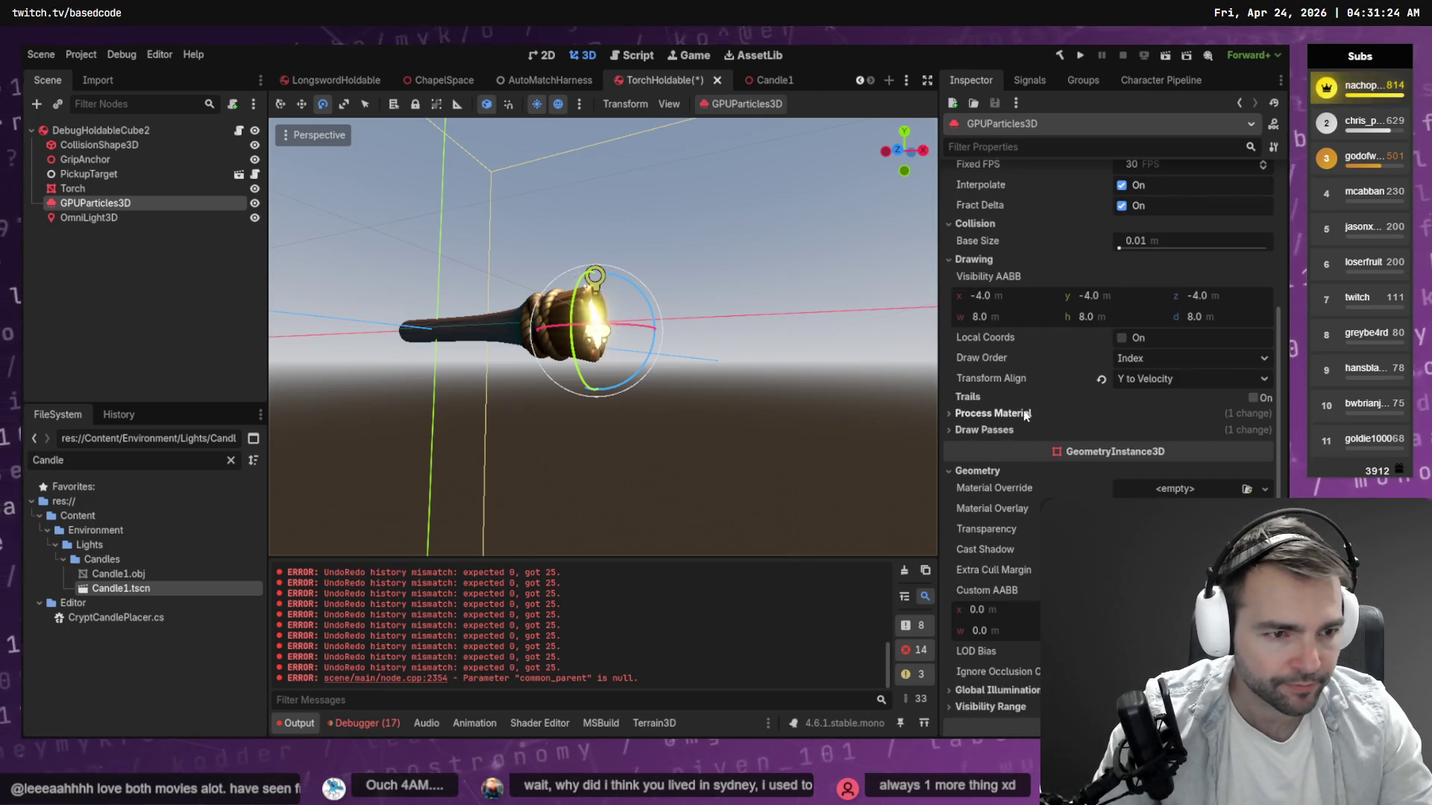
# Expand the ParticleProcessMaterial and browse its Particle Flags, Spawn and Animated Velocity sections.
pyautogui.click(996, 414)
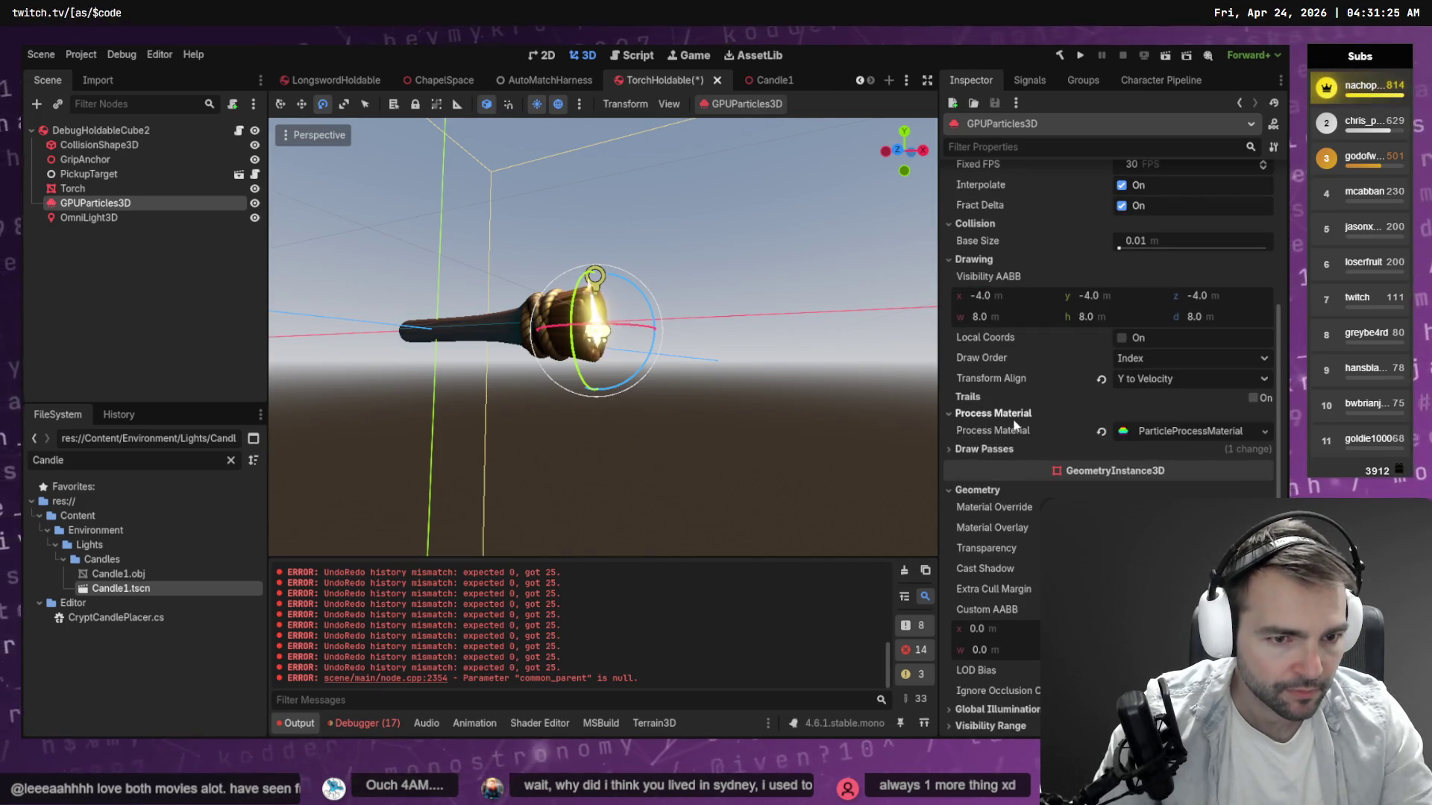
pyautogui.click(1193, 431)
pyautogui.scroll(-3, 1118, 415)
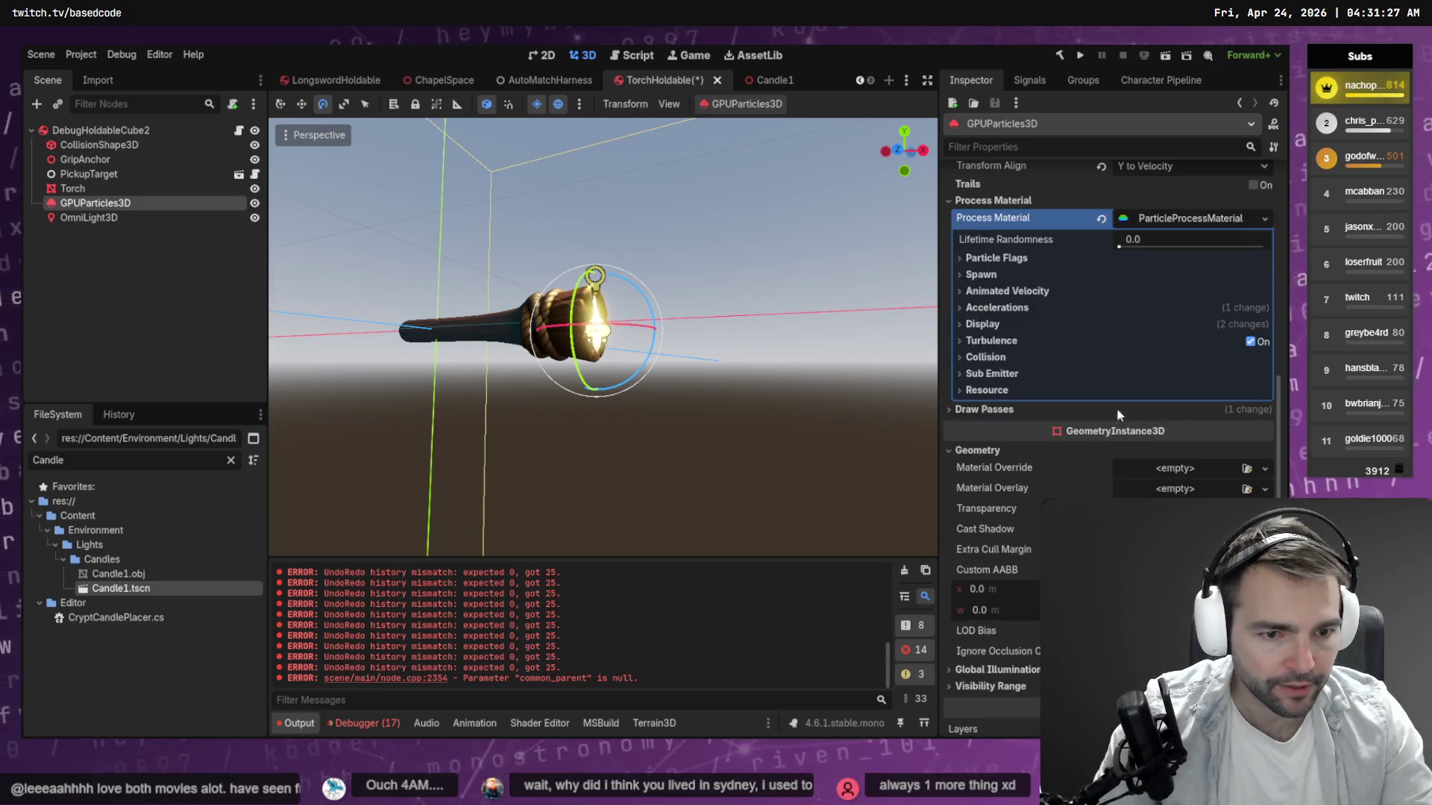
pyautogui.click(1007, 258)
pyautogui.click(996, 258)
pyautogui.click(982, 275)
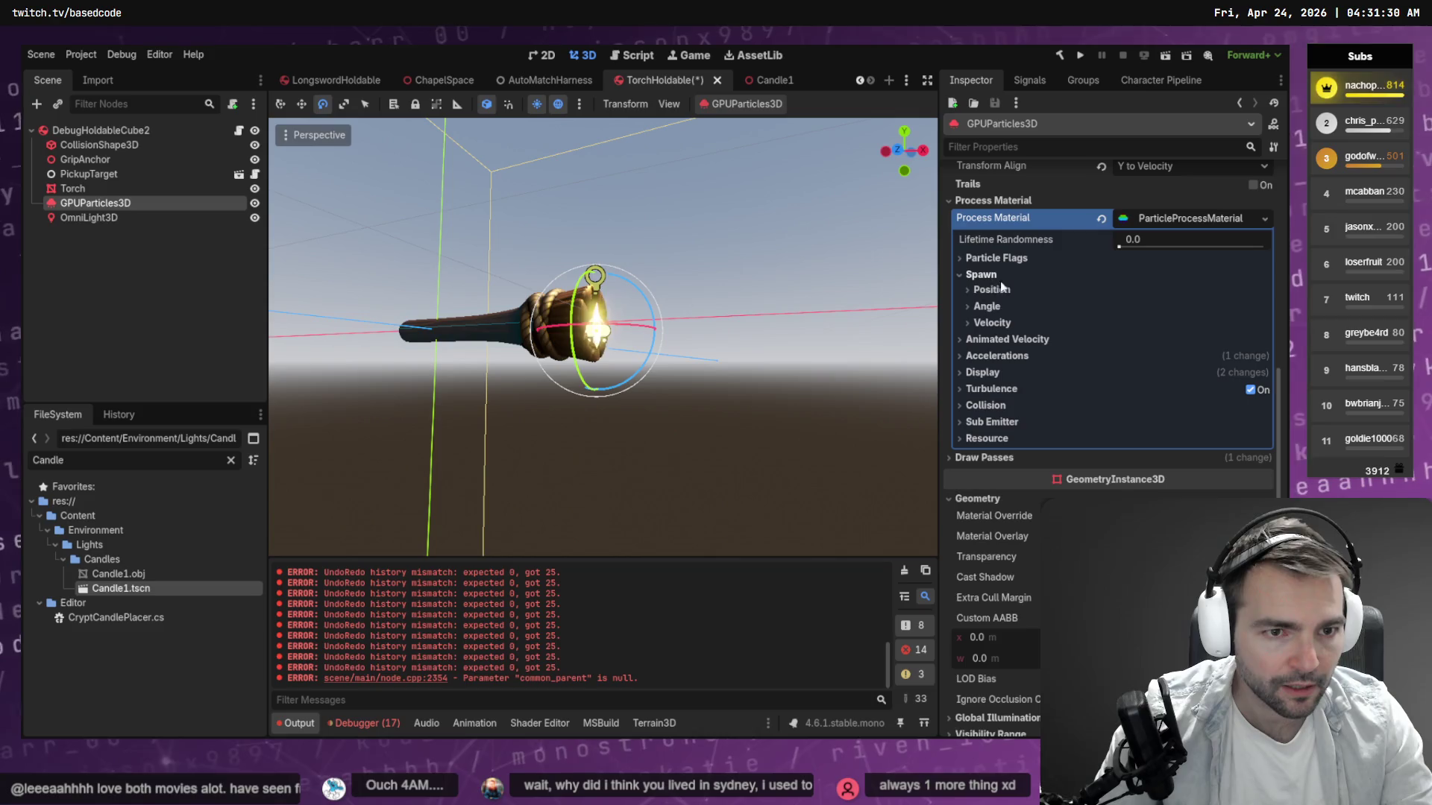
pyautogui.click(1006, 340)
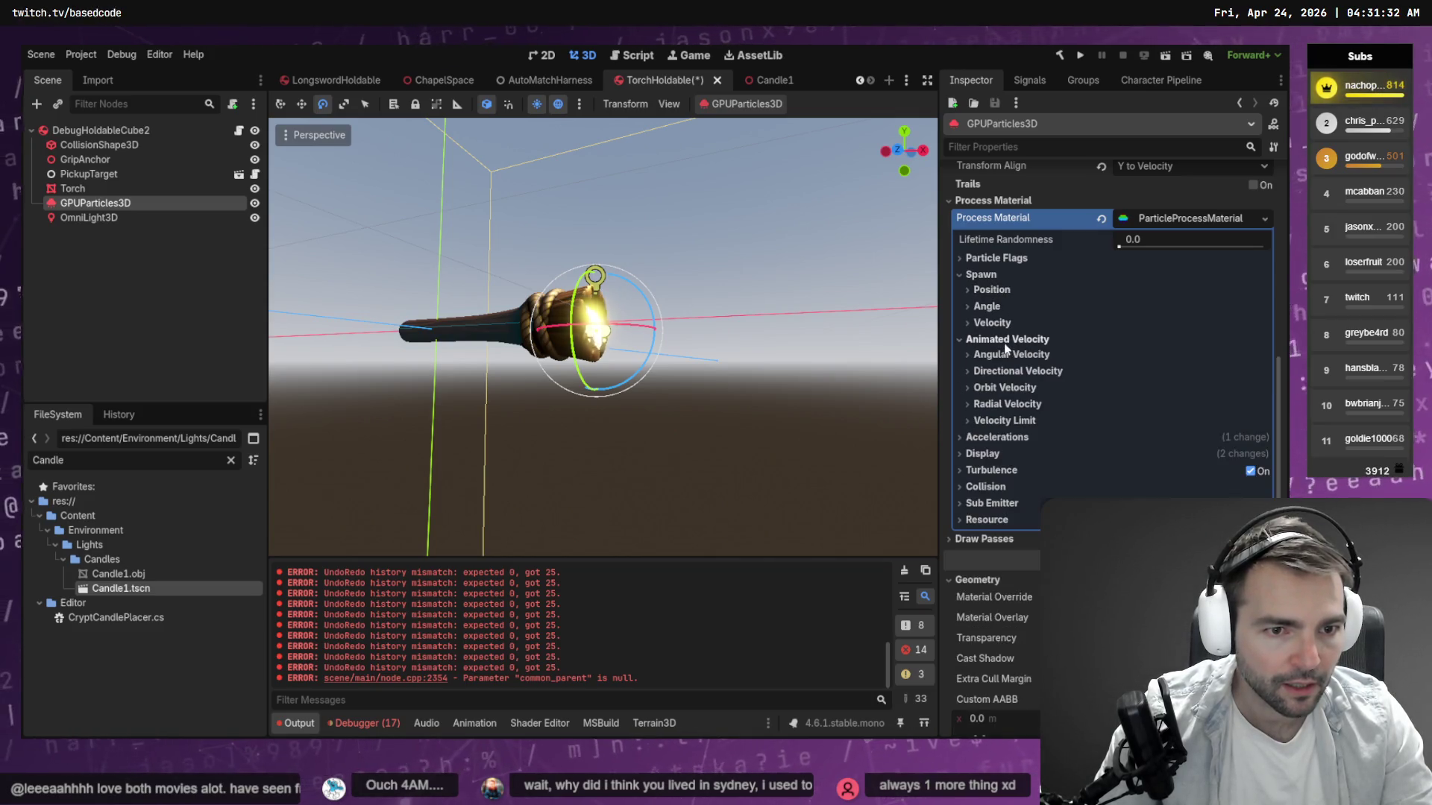
pyautogui.click(1021, 341)
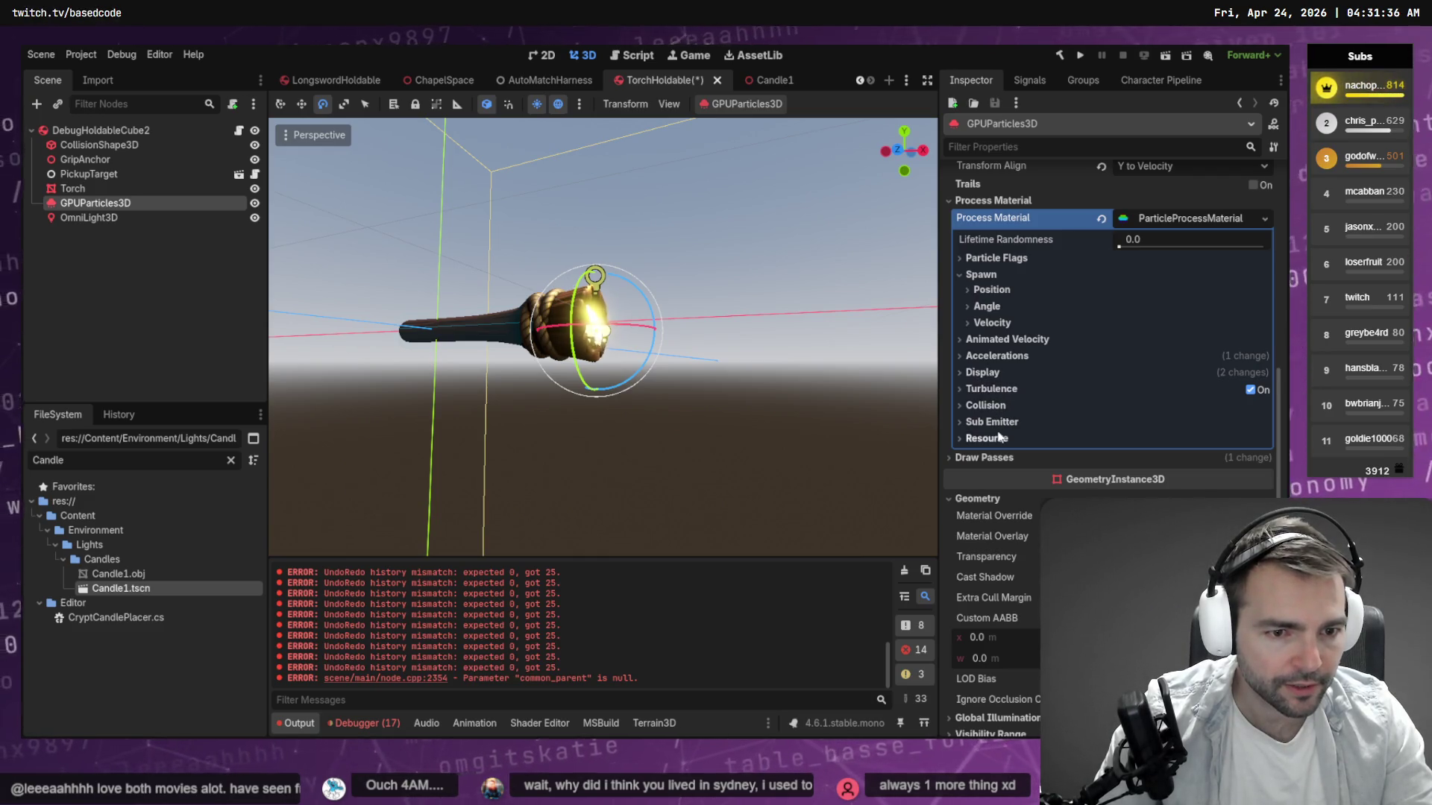
pyautogui.click(1002, 458)
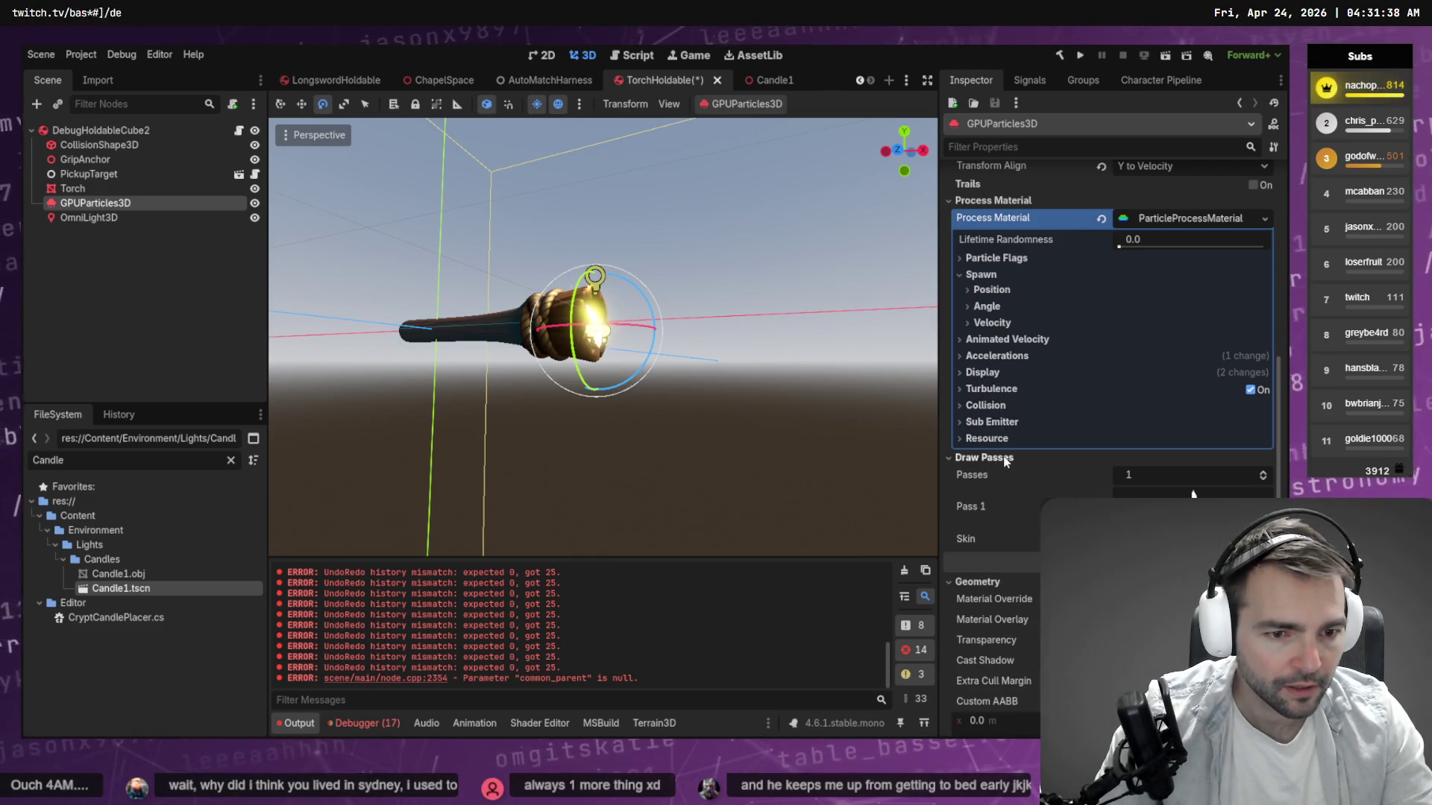
# Try enlarging the Display minimum particle scale, then undo it, keeping 1.0.
pyautogui.scroll(-3, 1007, 455)
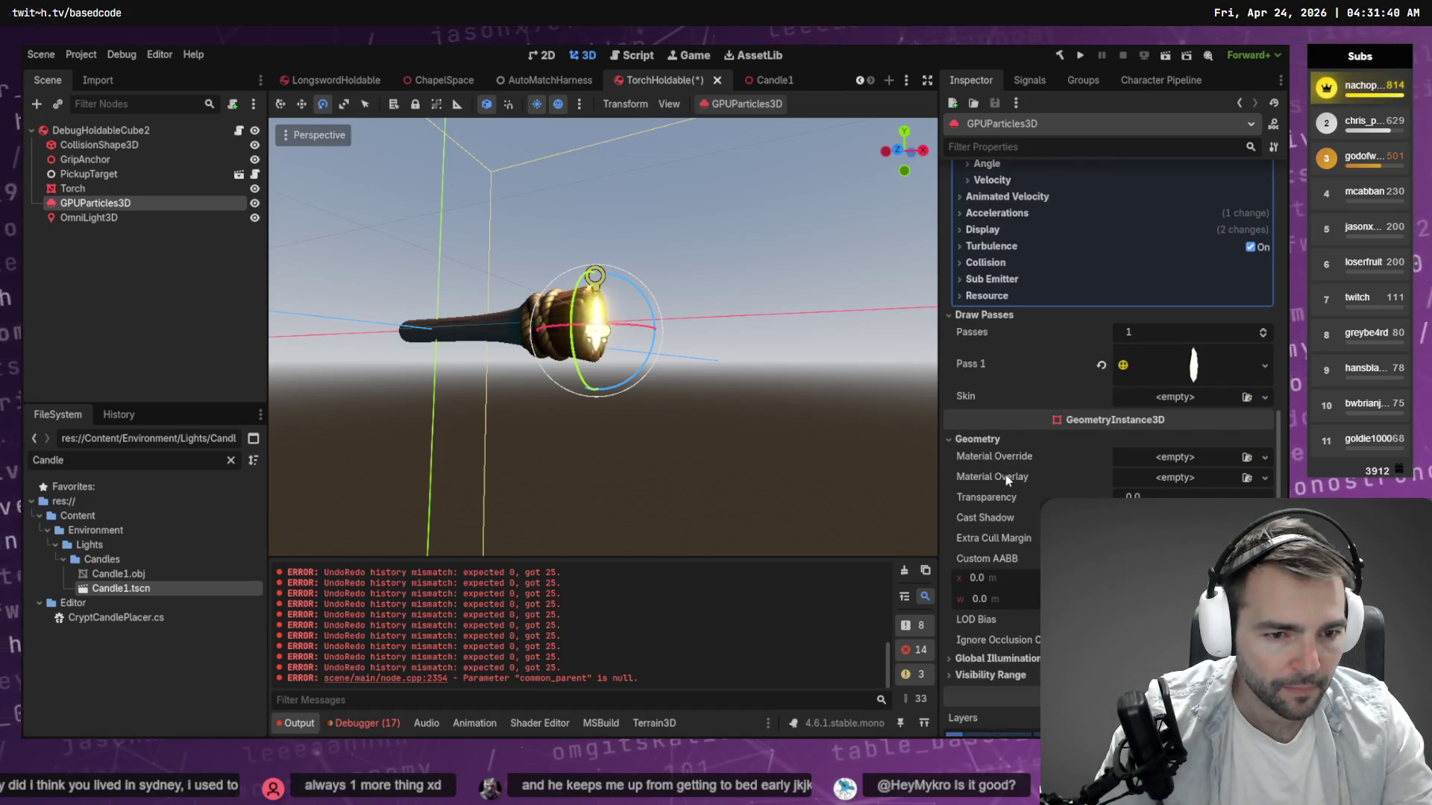
pyautogui.scroll(-2, 1085, 463)
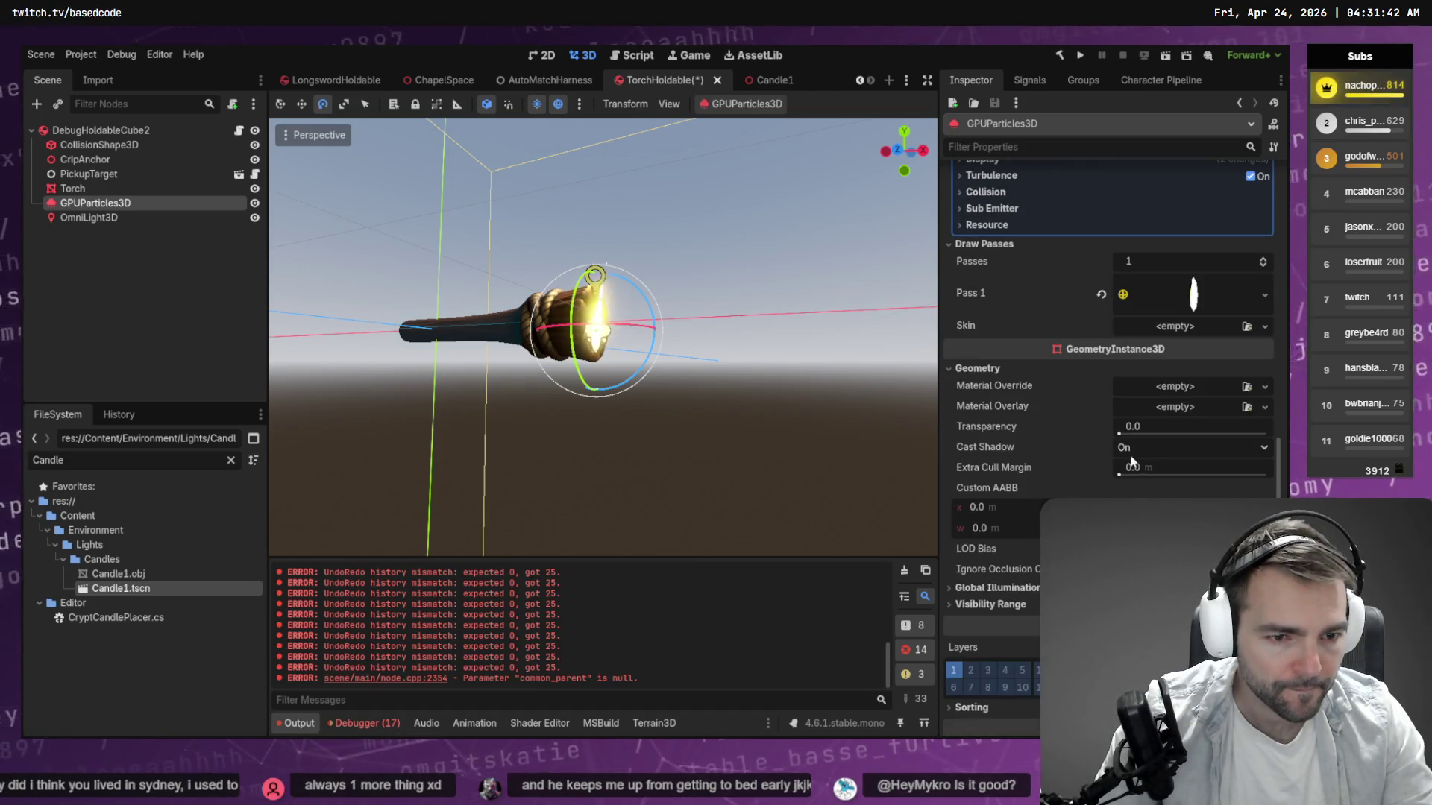
pyautogui.scroll(-3, 1003, 460)
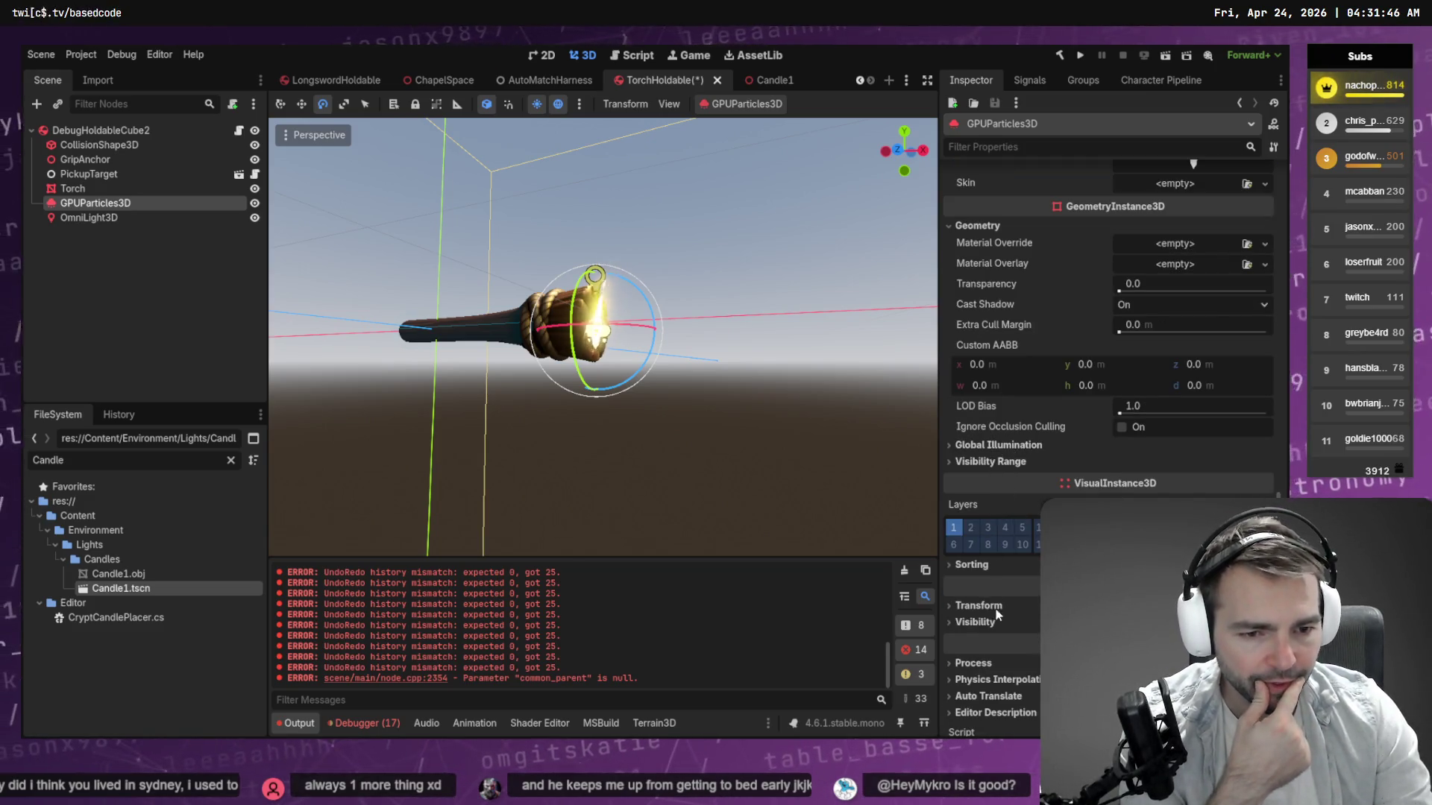
pyautogui.scroll(12, 999, 514)
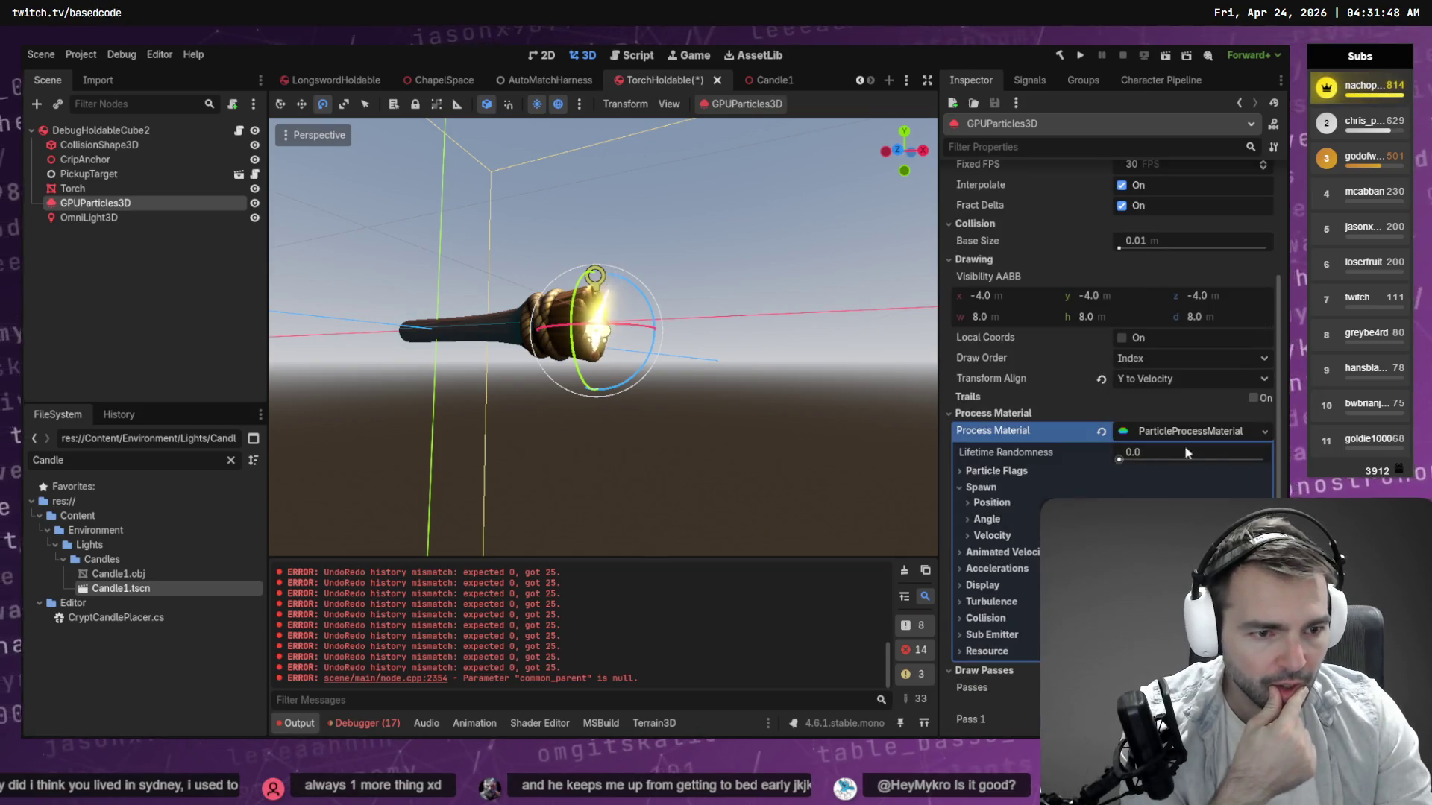
pyautogui.click(982, 584)
pyautogui.scroll(-3, 996, 588)
pyautogui.click(999, 460)
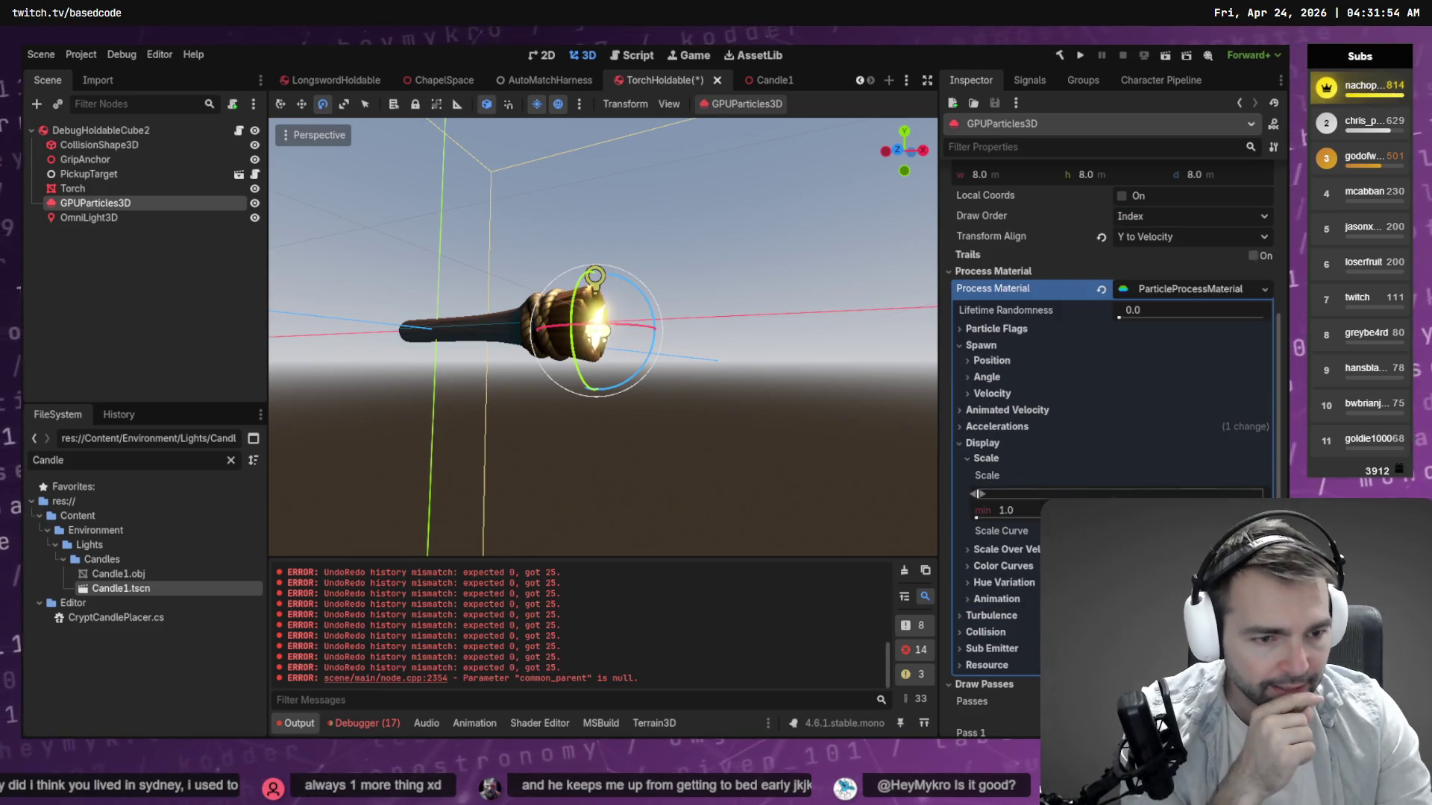
pyautogui.moveTo(990, 515)
pyautogui.mouseDown()
pyautogui.moveTo(1036, 515)
pyautogui.moveTo(967, 522)
pyautogui.mouseUp()
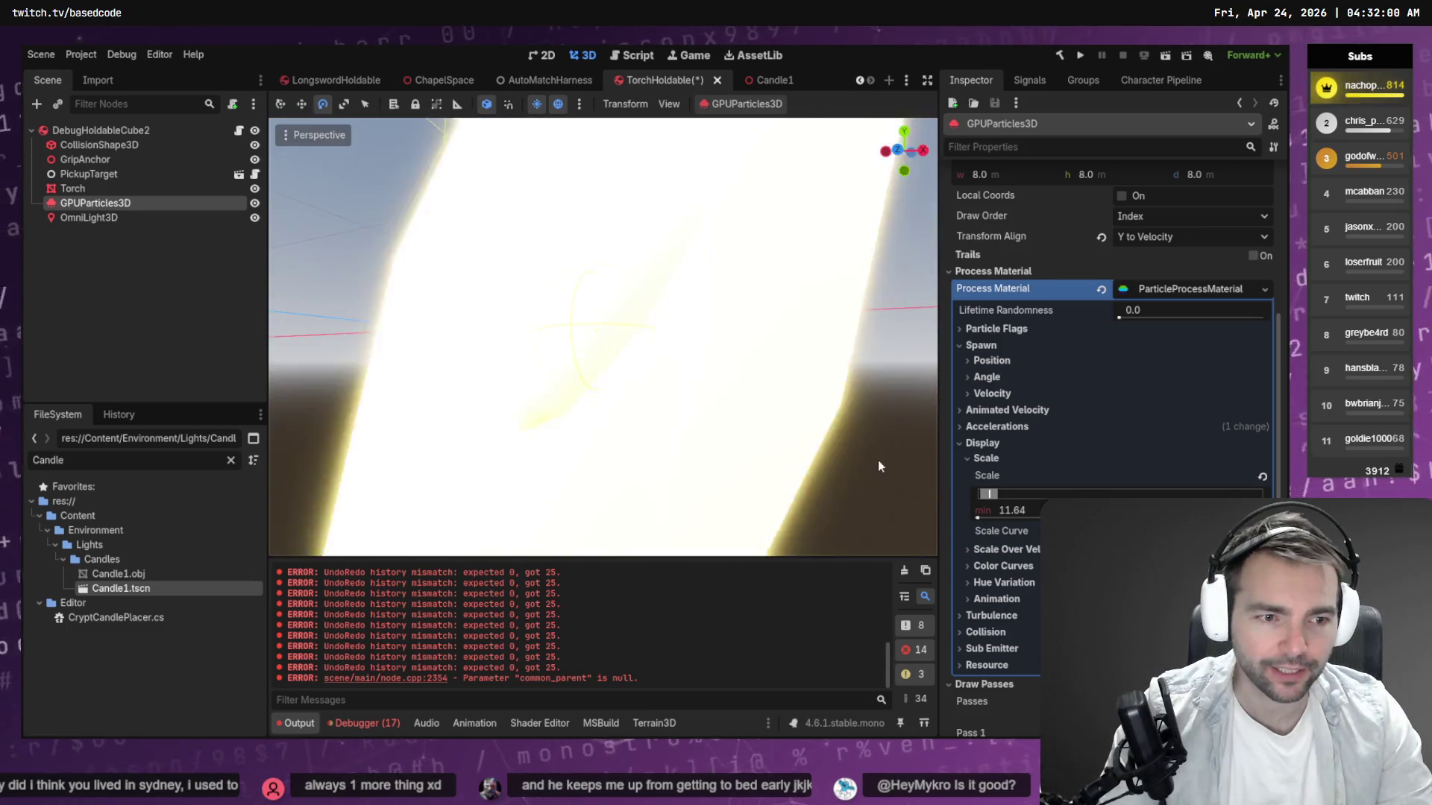
pyautogui.hotkey('ctrl', 'z')
pyautogui.click(1000, 511)
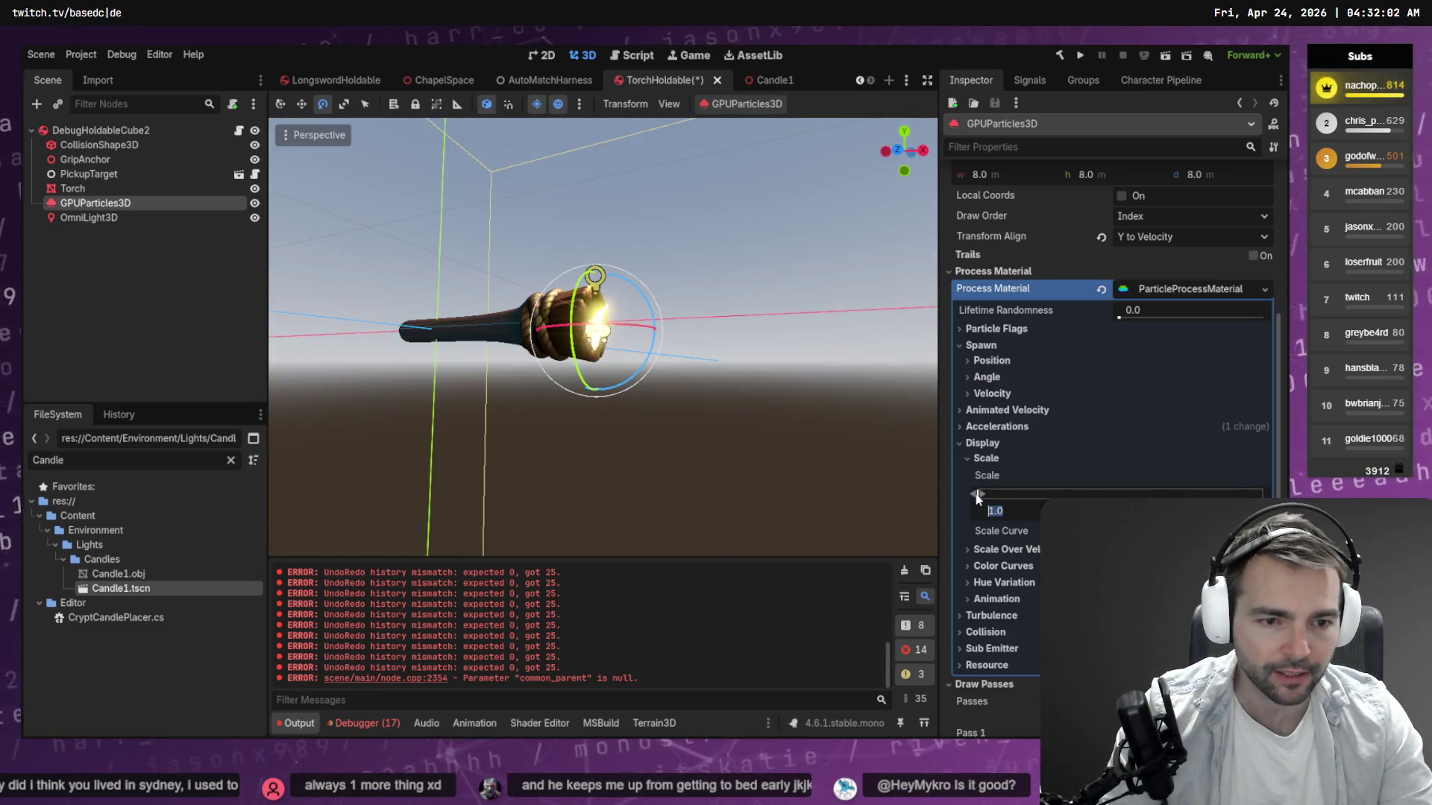
pyautogui.press('Escape')
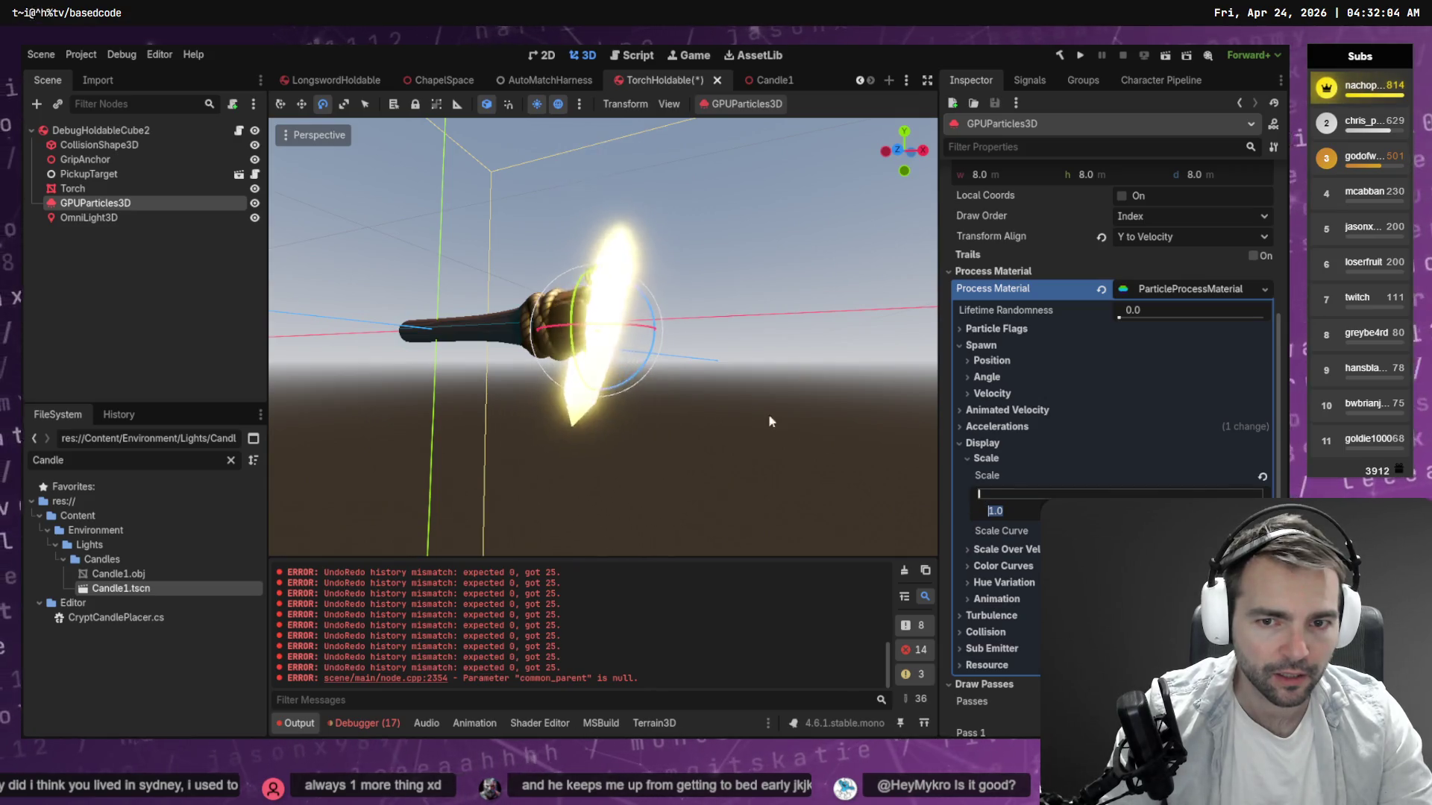
# Raise the Scale Over Velocity range in the particle Display settings.
pyautogui.press('f')
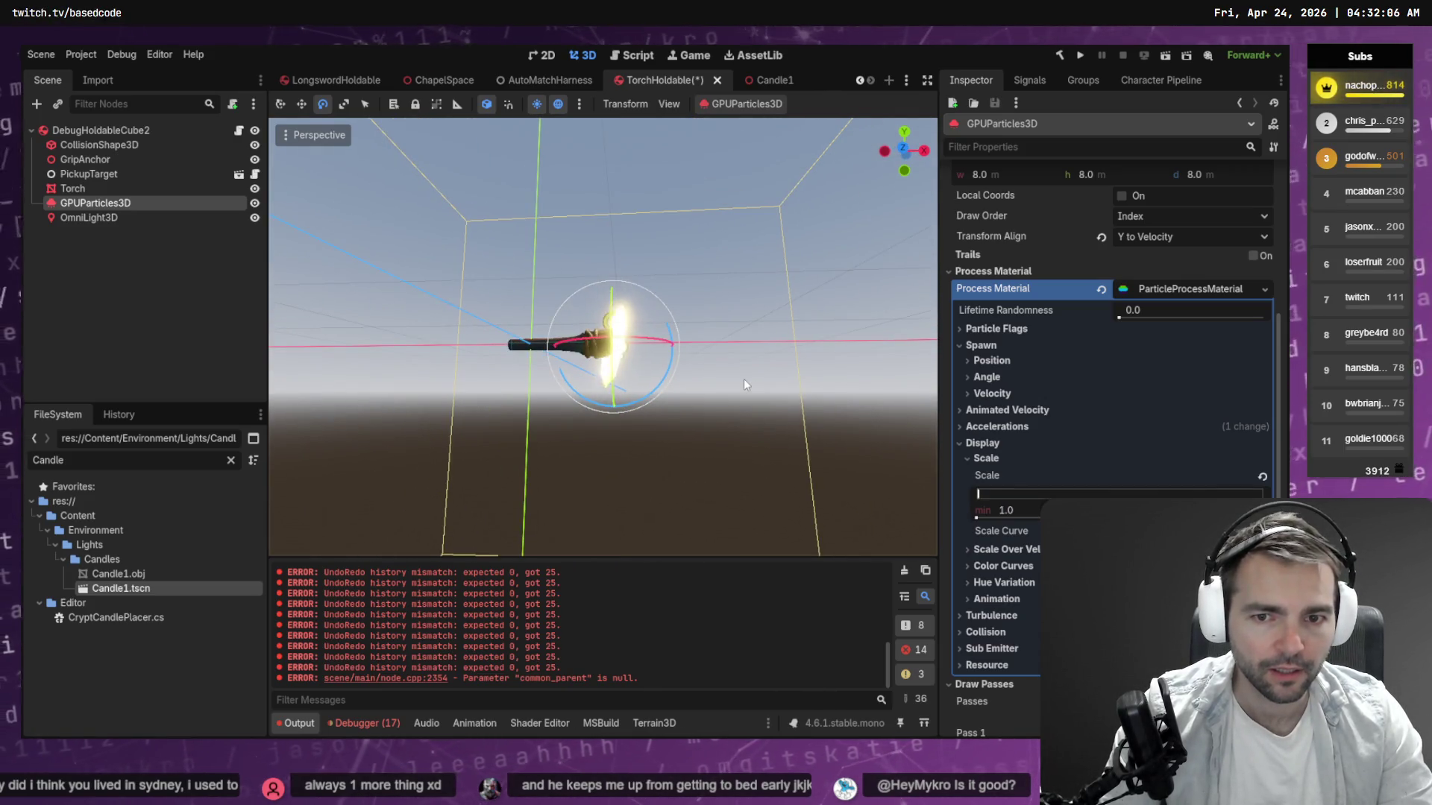
pyautogui.scroll(3, 744, 379)
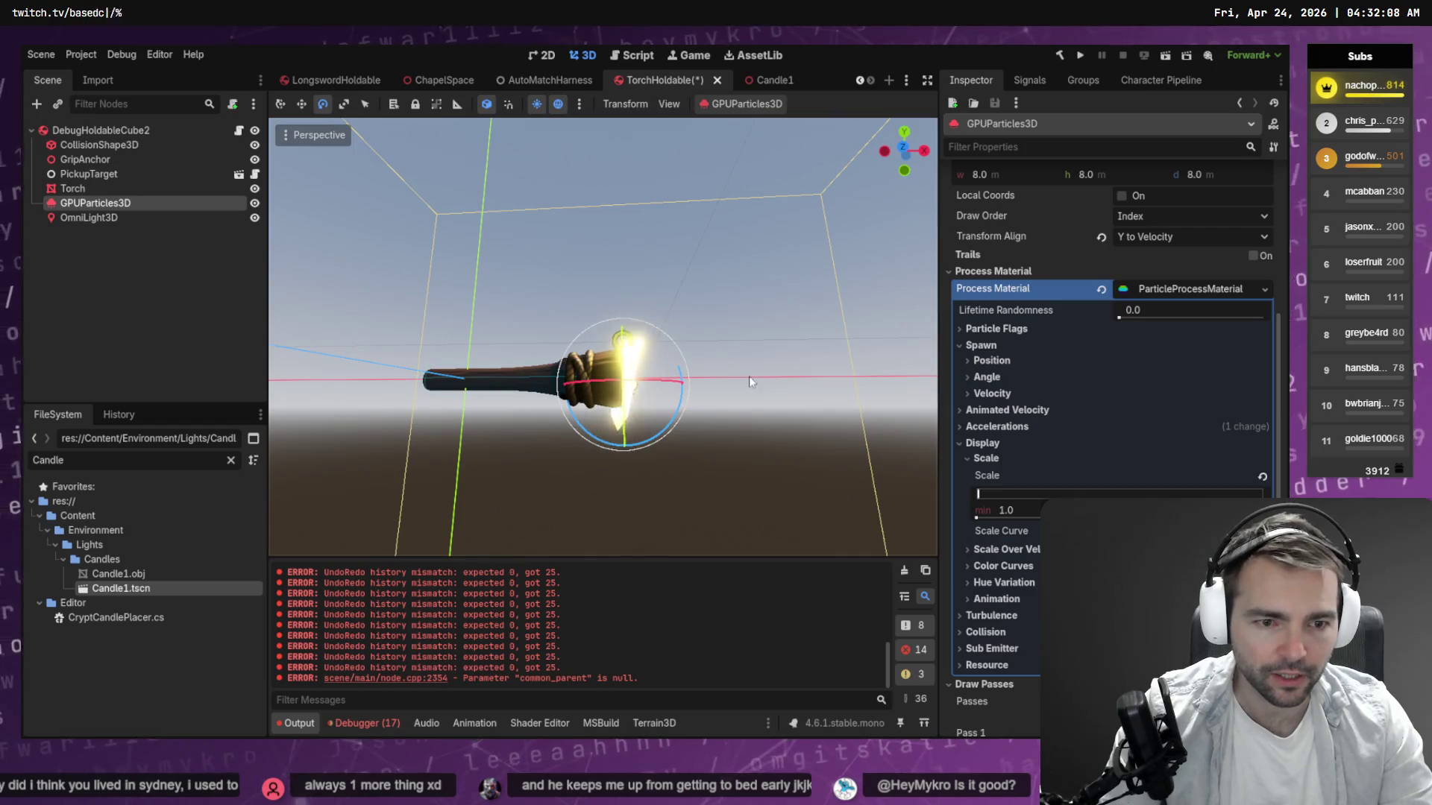
pyautogui.click(996, 551)
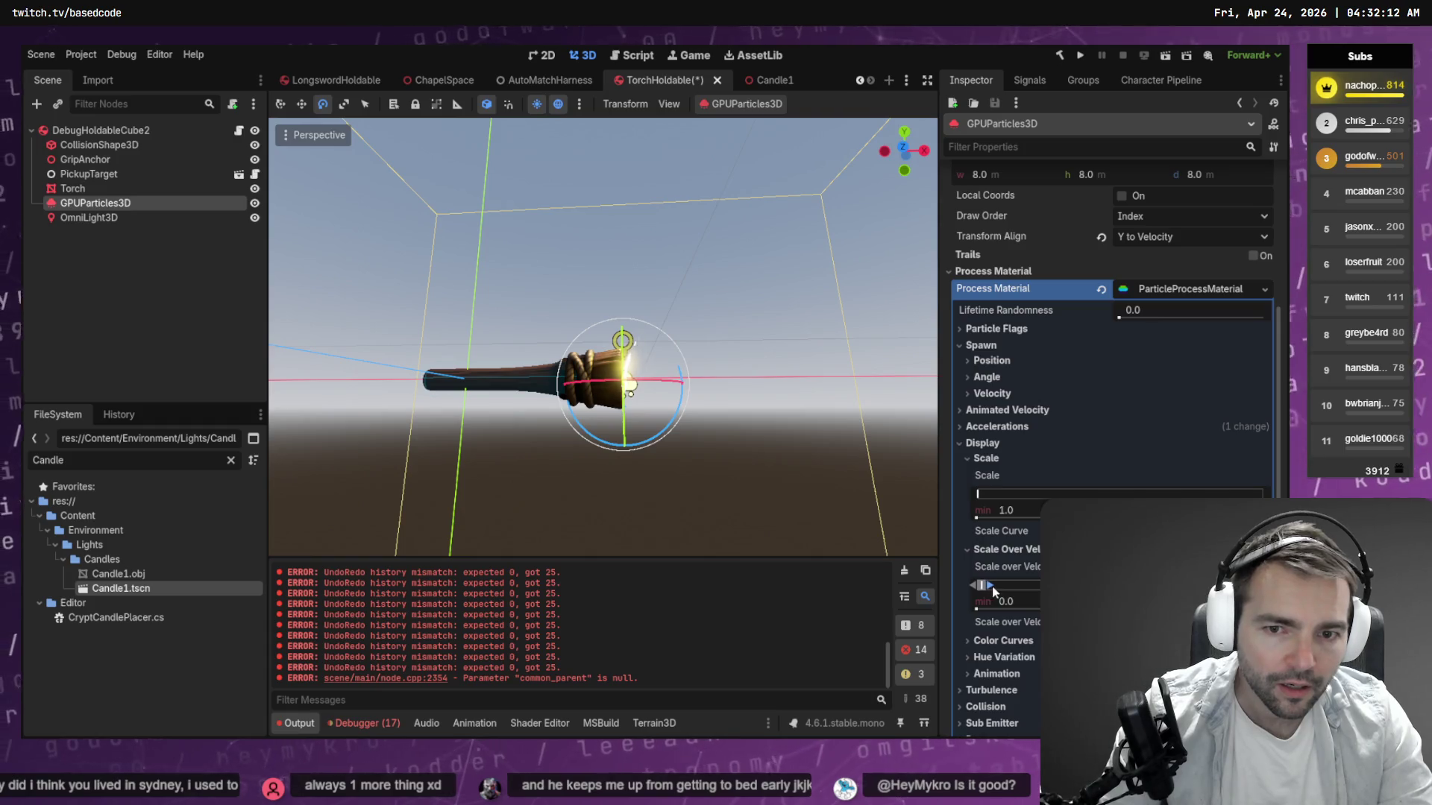
pyautogui.moveTo(1009, 586); pyautogui.dragTo(1029, 586)
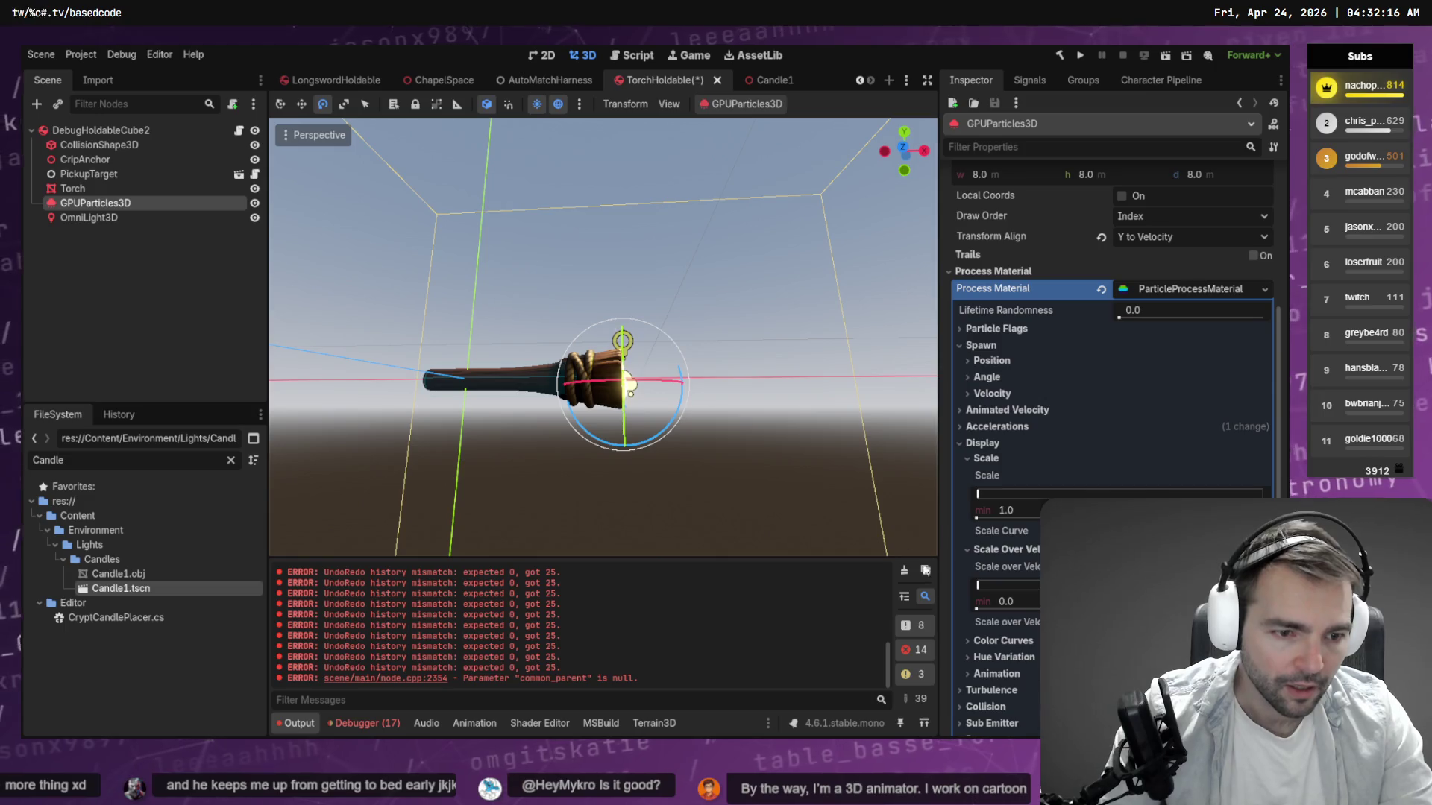
pyautogui.scroll(-3, 1006, 648)
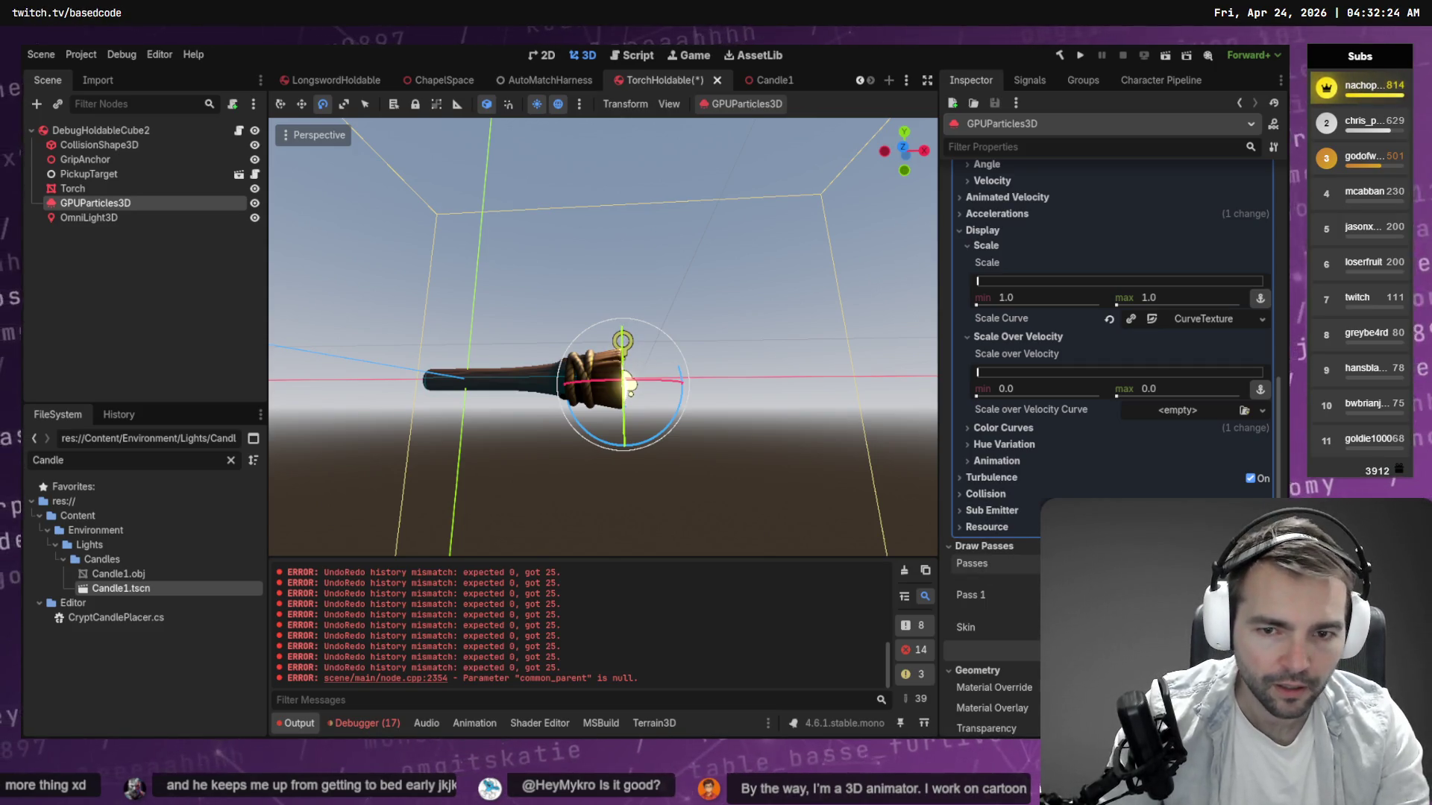
# Set Draw Passes to 1 and collapse the process material's Display section.
pyautogui.press('Return')
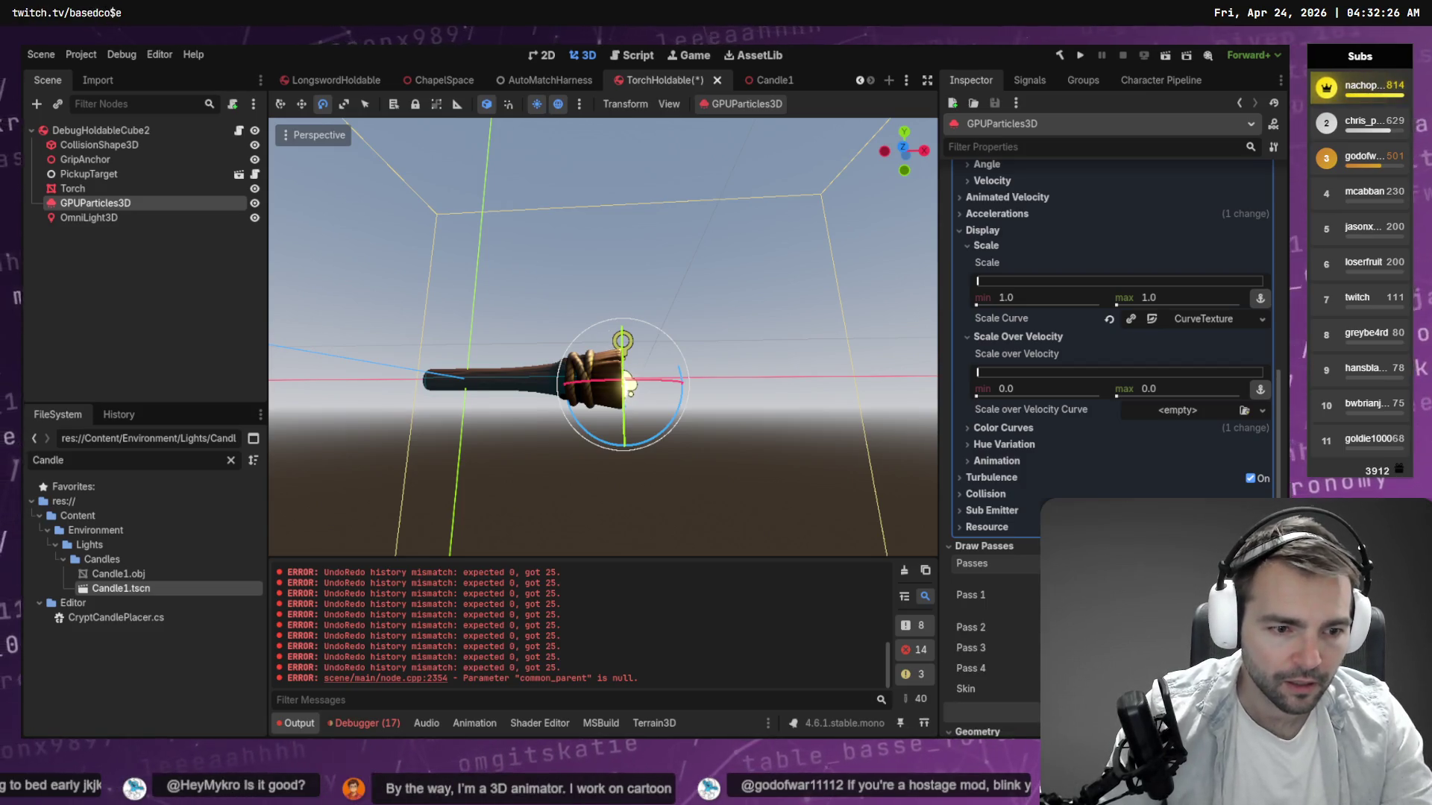
pyautogui.scroll(-5, 1118, 563)
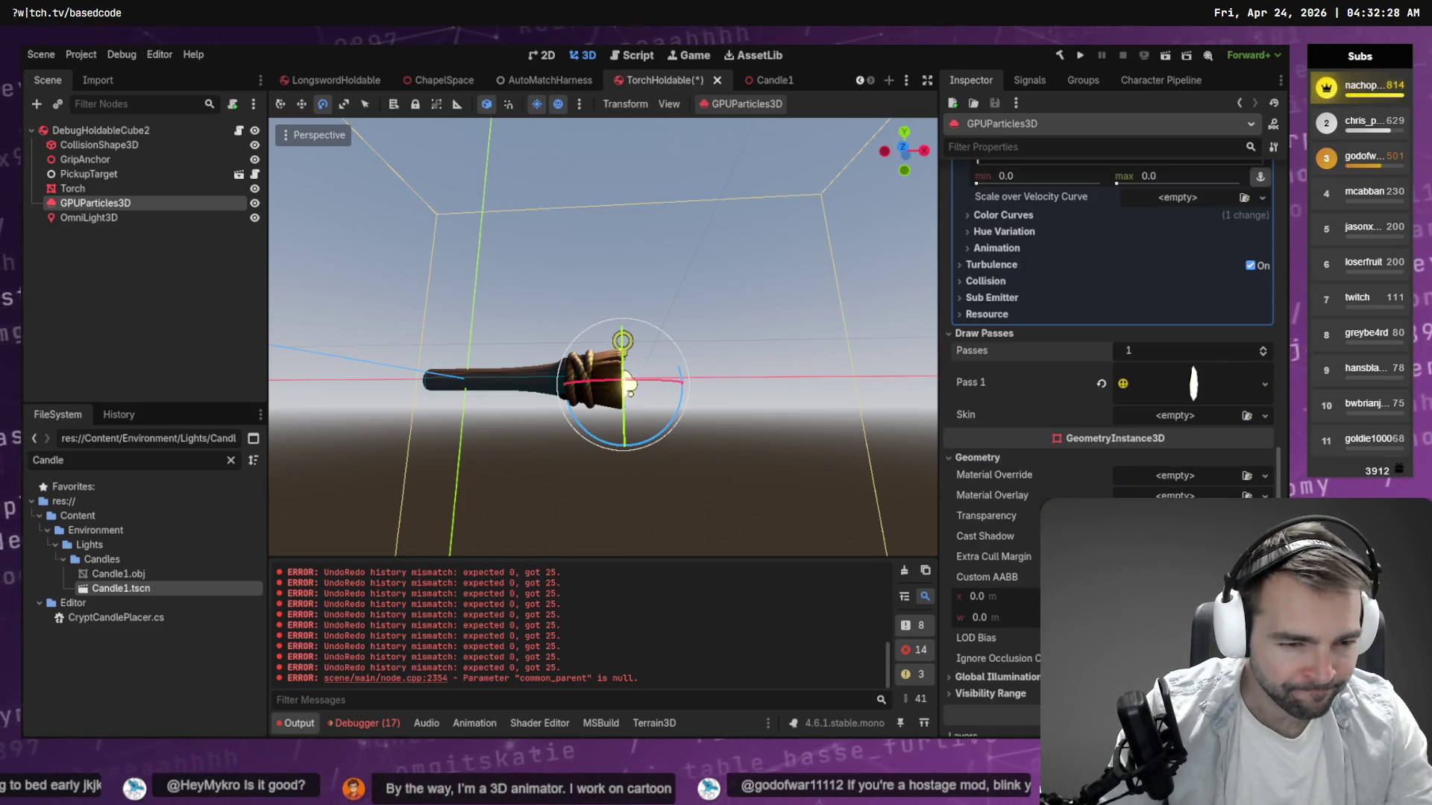
pyautogui.scroll(-3, 1026, 568)
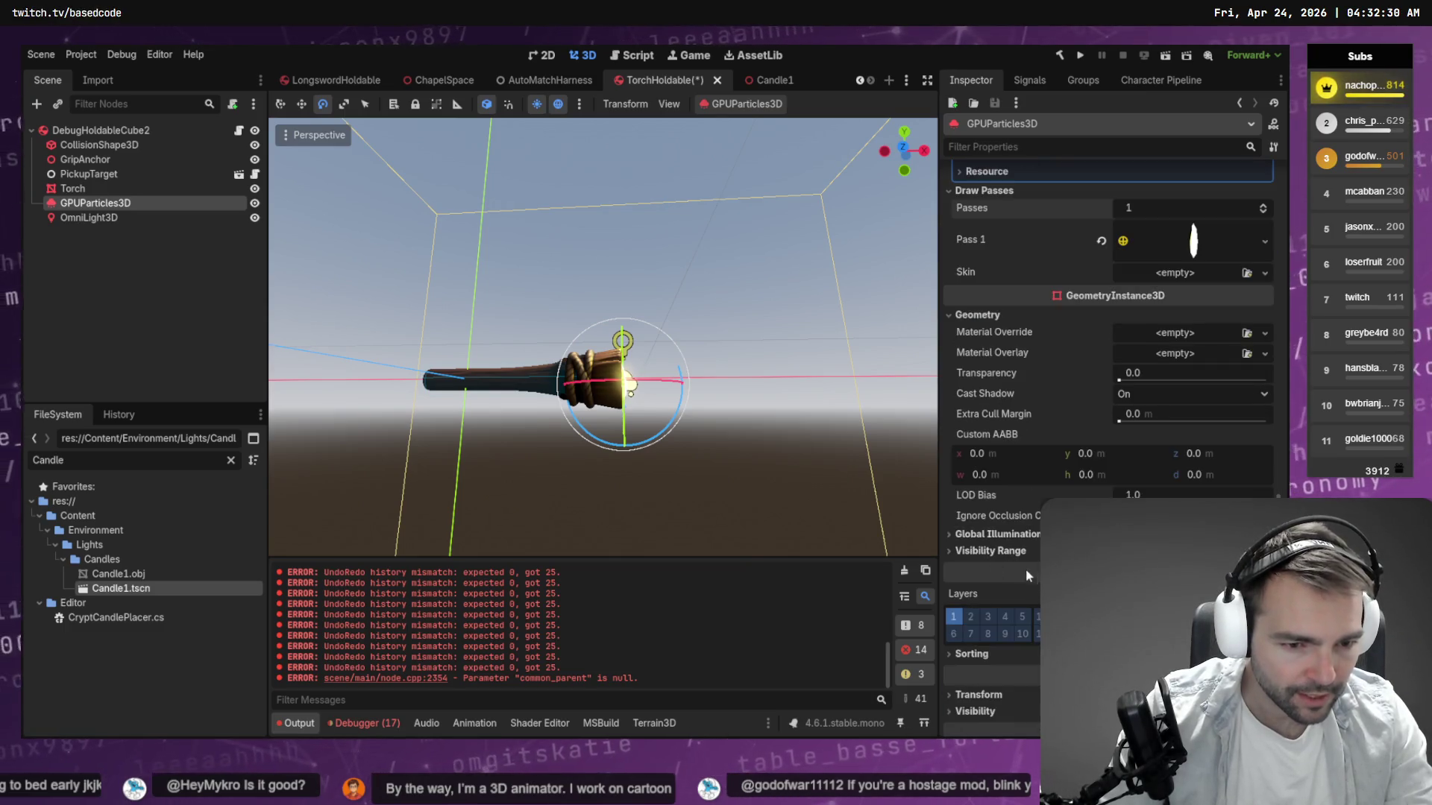
pyautogui.scroll(8, 1026, 568)
pyautogui.scroll(5, 1033, 601)
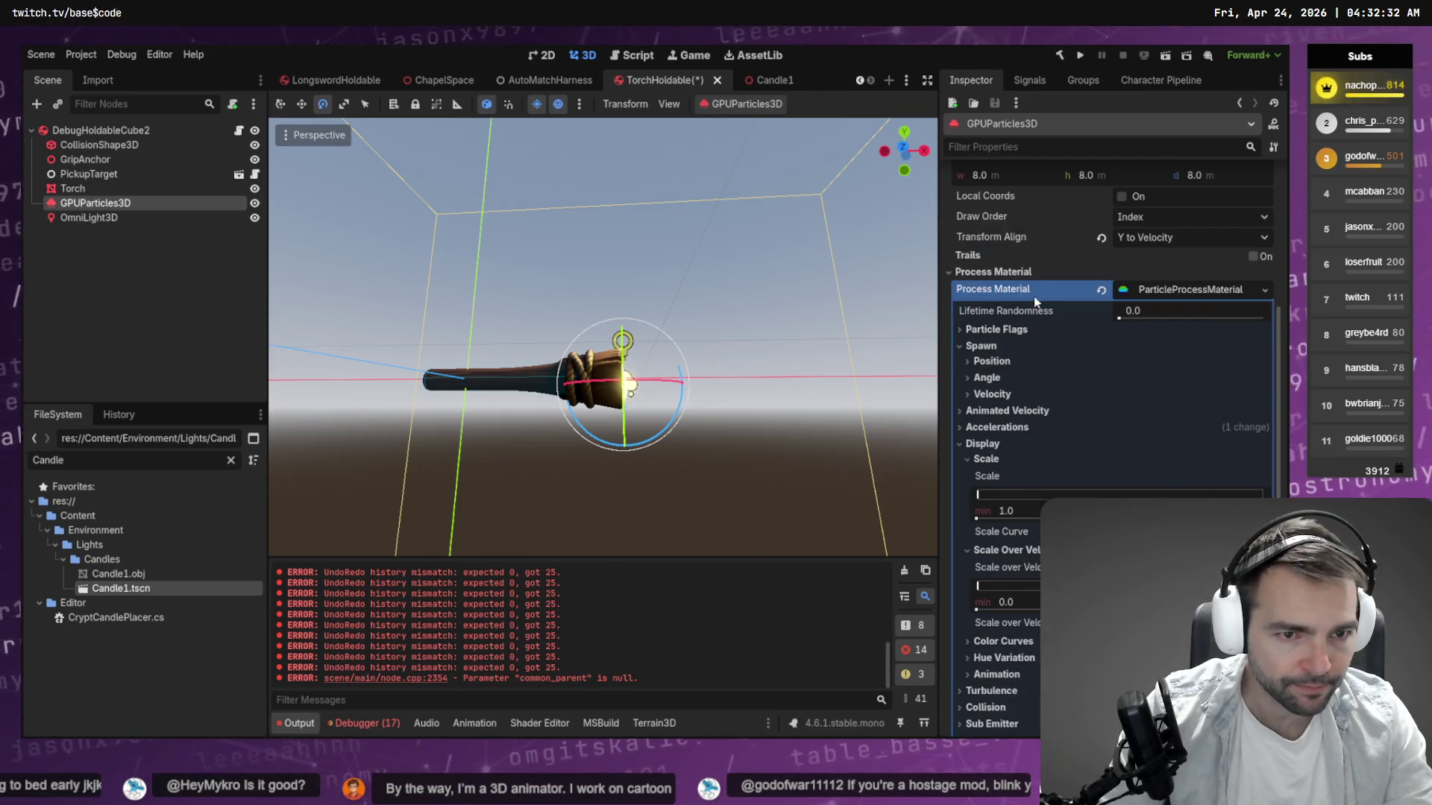
pyautogui.click(960, 446)
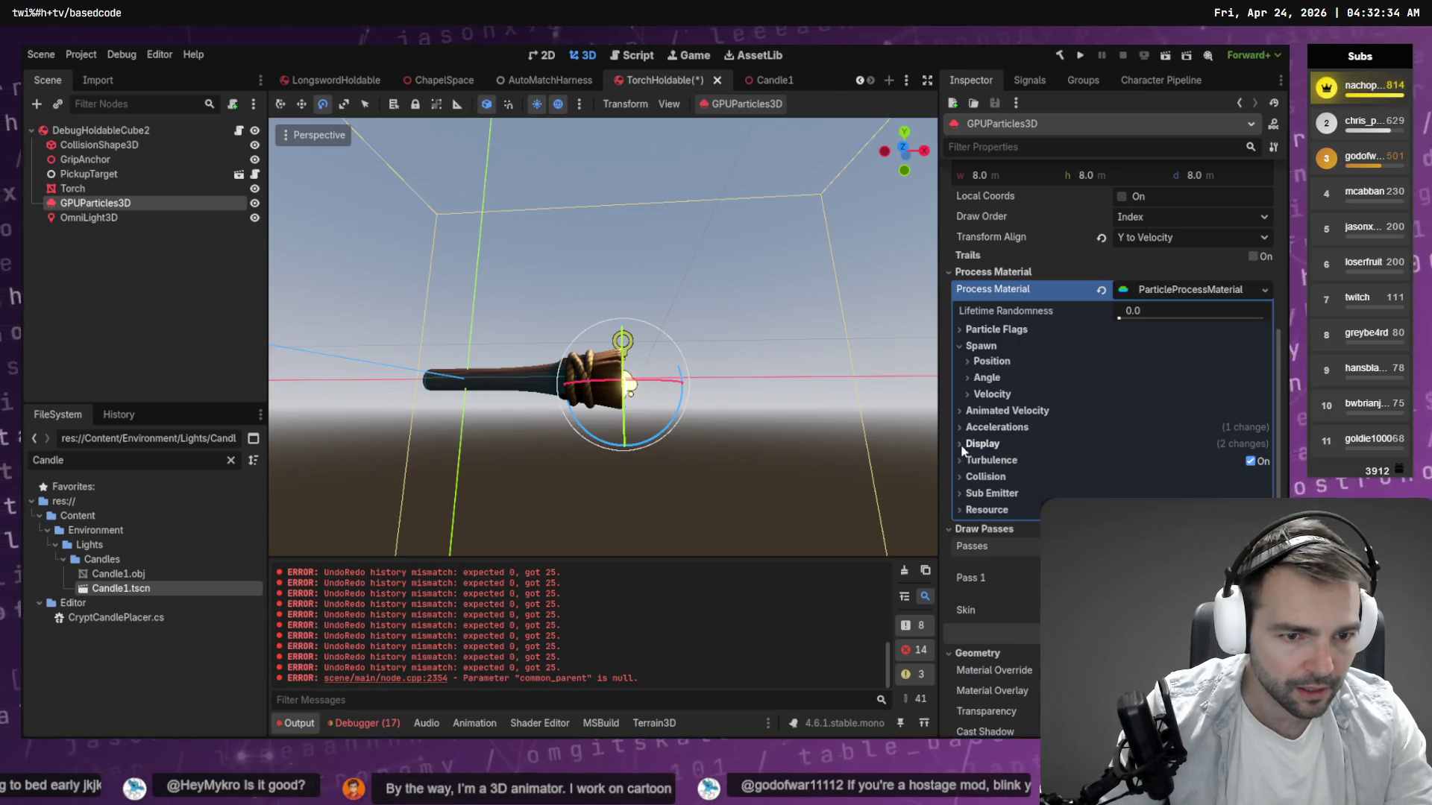
# Try an emission shape scale of 4, then reset it back to 1.0.
pyautogui.click(981, 361)
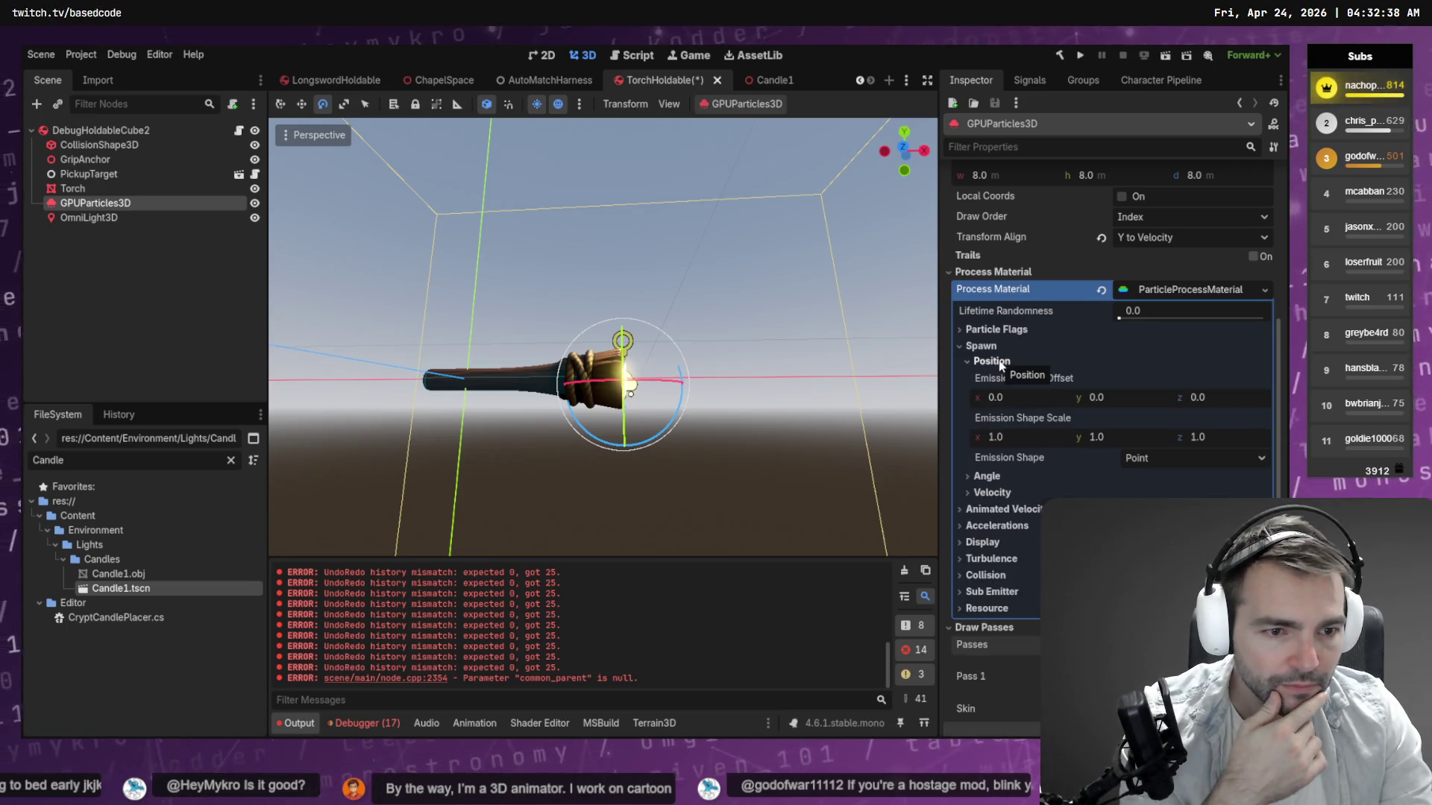
pyautogui.click(1021, 440)
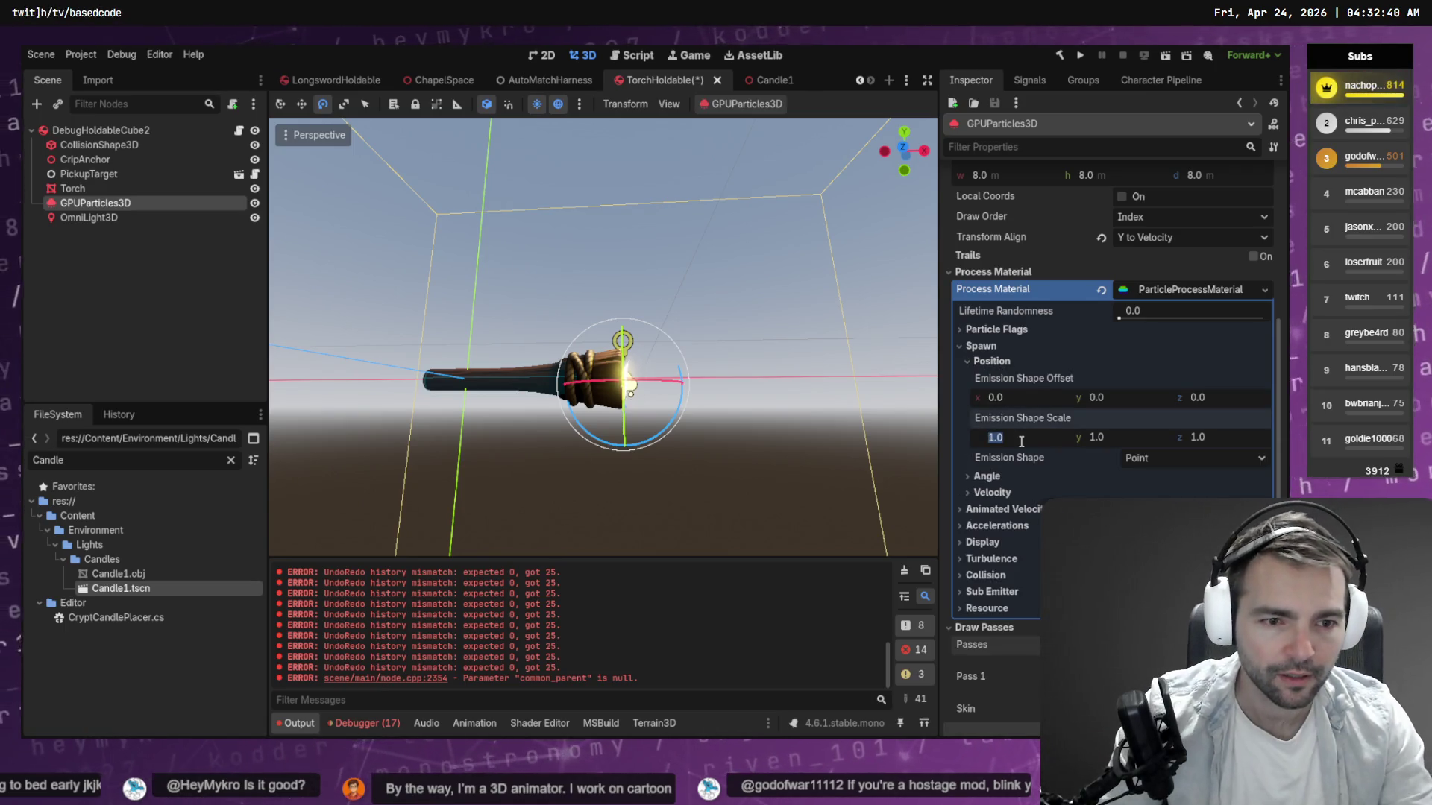
pyautogui.write('4')
pyautogui.press('Tab')
pyautogui.write('4')
pyautogui.press('Tab')
pyautogui.write('4')
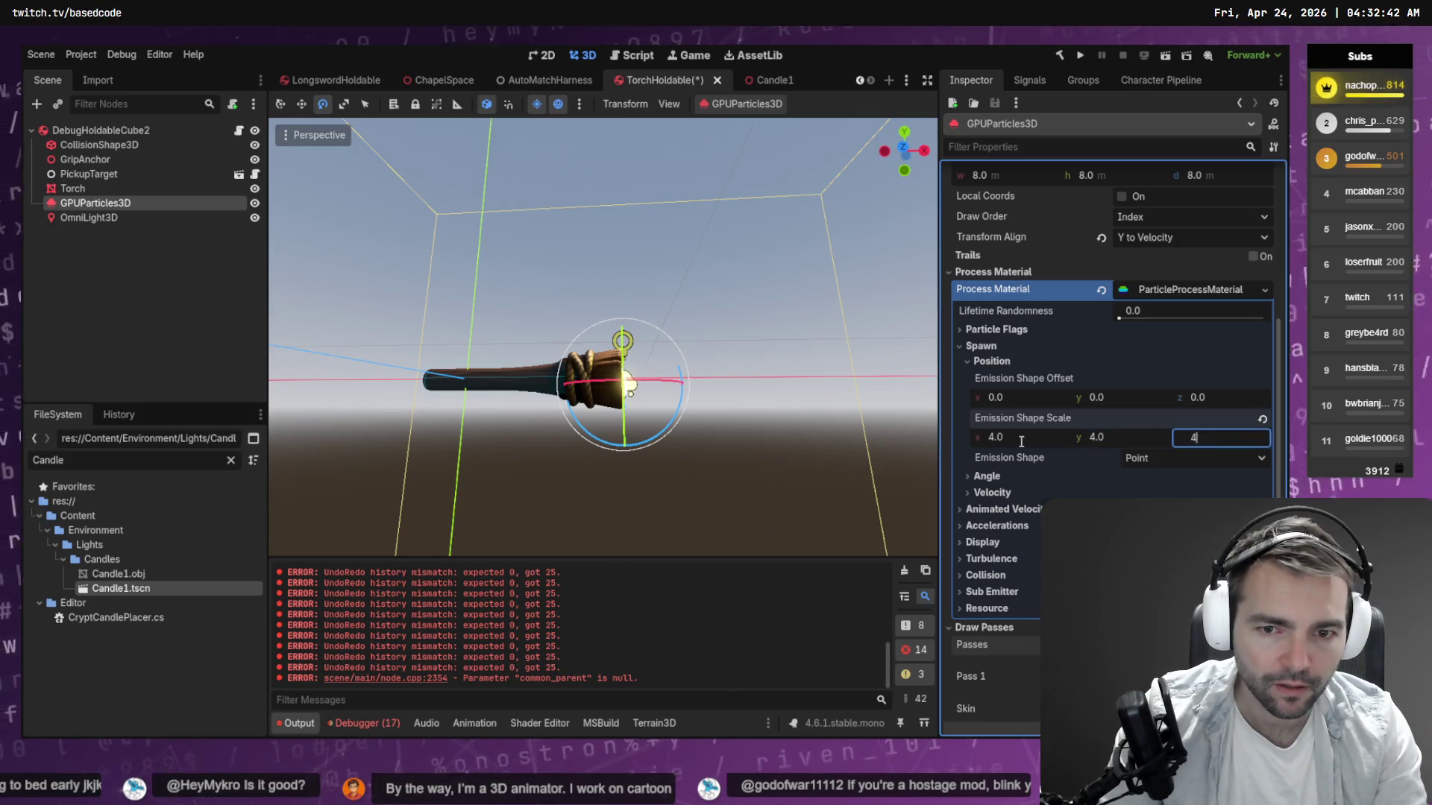
pyautogui.press('Return')
pyautogui.moveTo(691, 252); pyautogui.dragTo(686, 286)
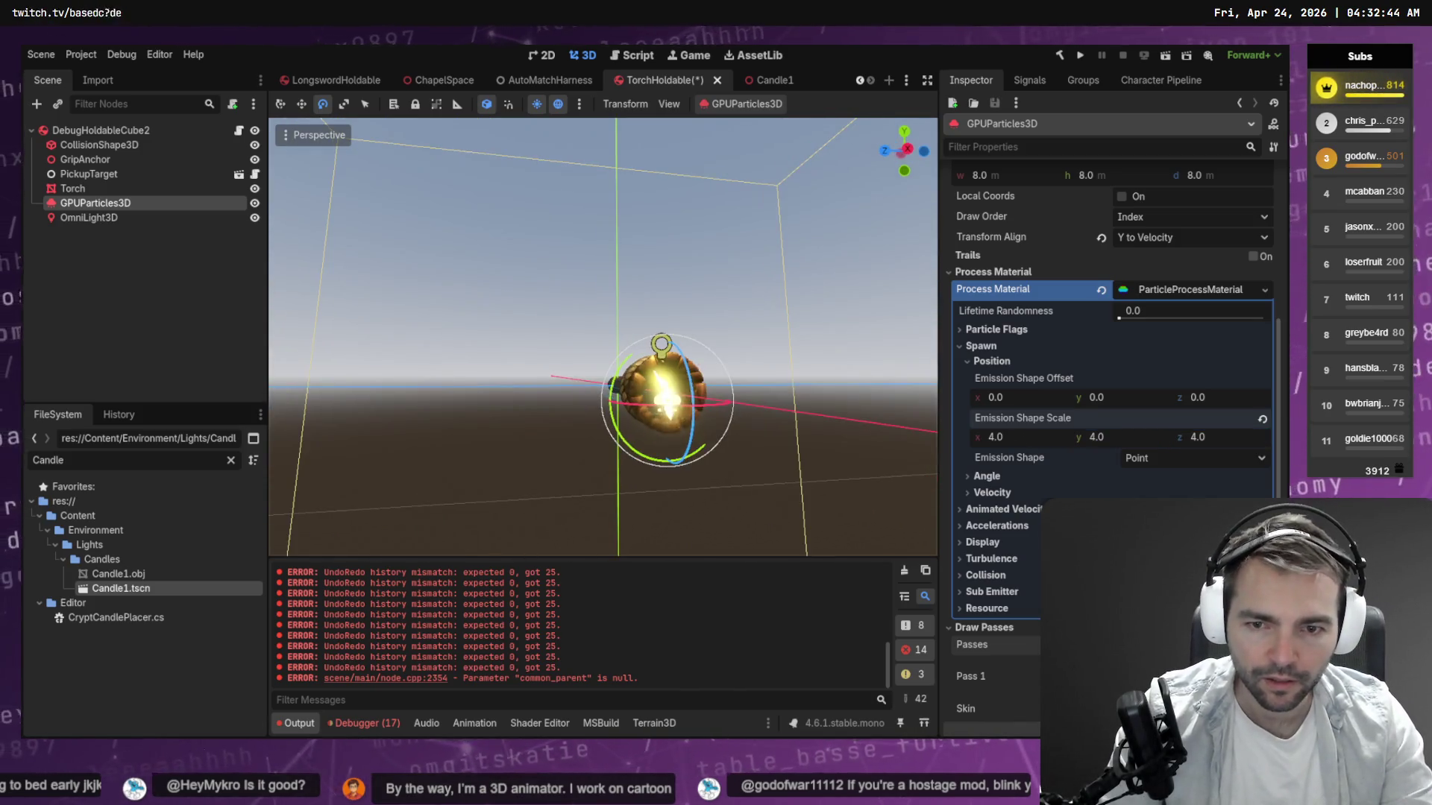
pyautogui.click(1263, 420)
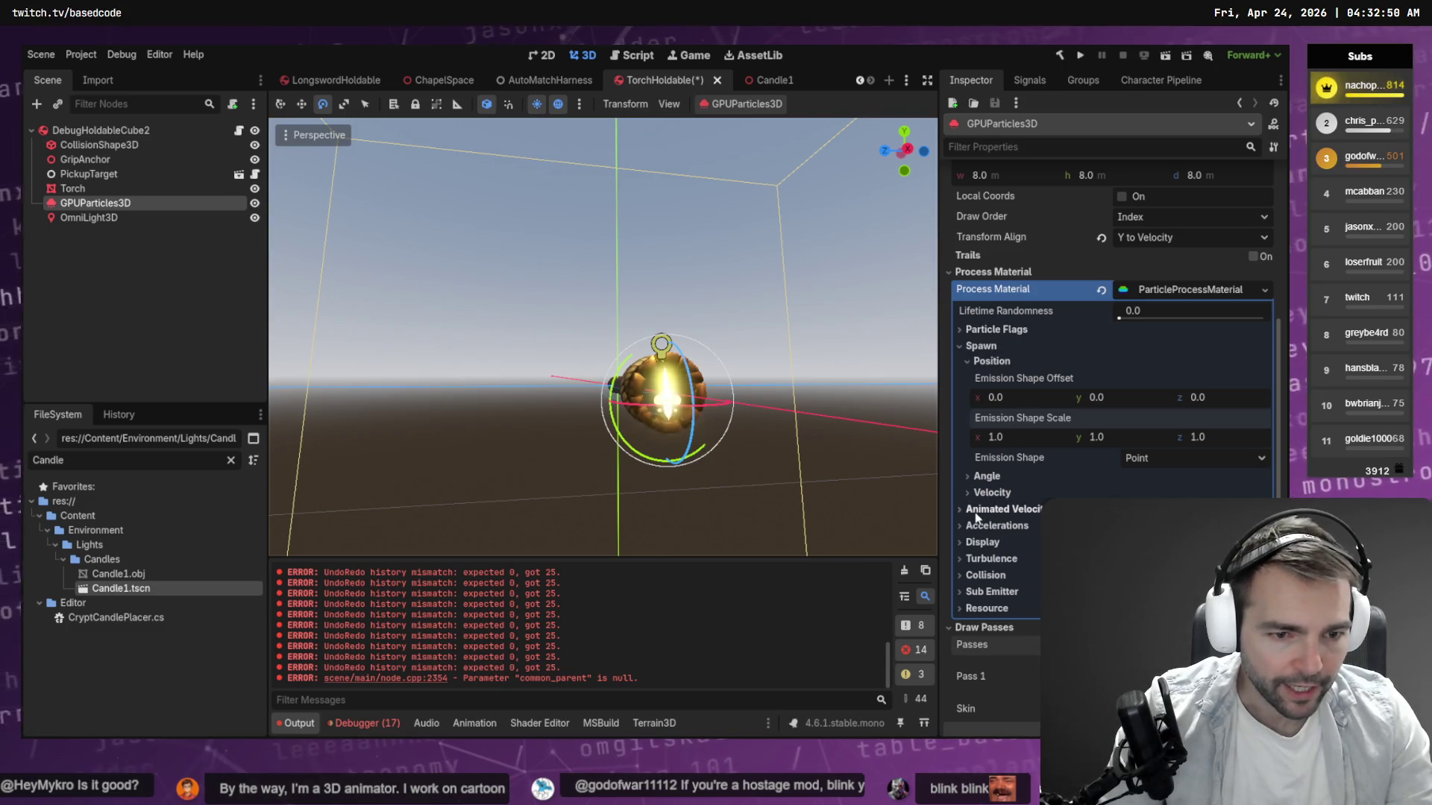
# Set the Display minimum particle scale of the flame to 4.0.
pyautogui.click(1003, 543)
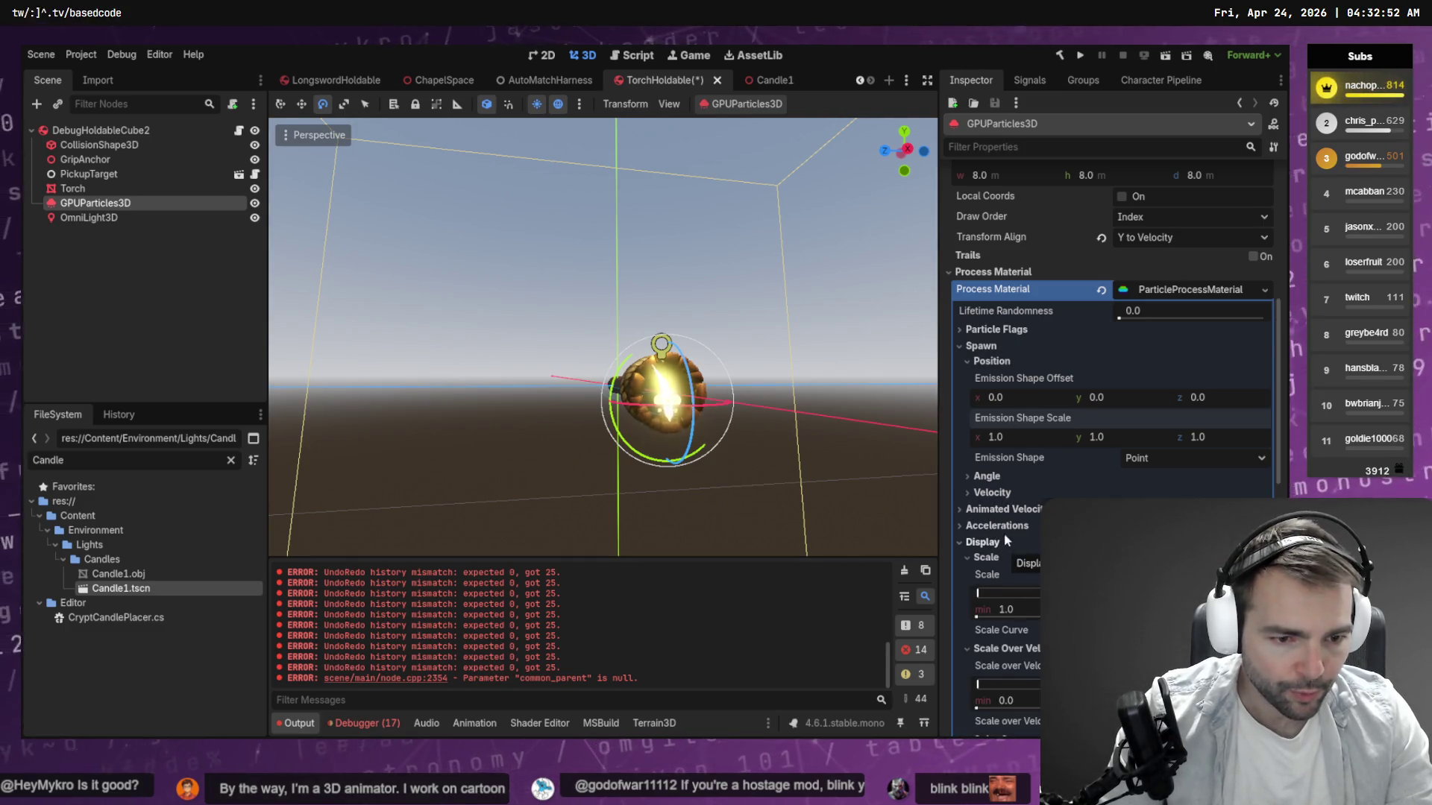
pyautogui.scroll(-1, 1003, 534)
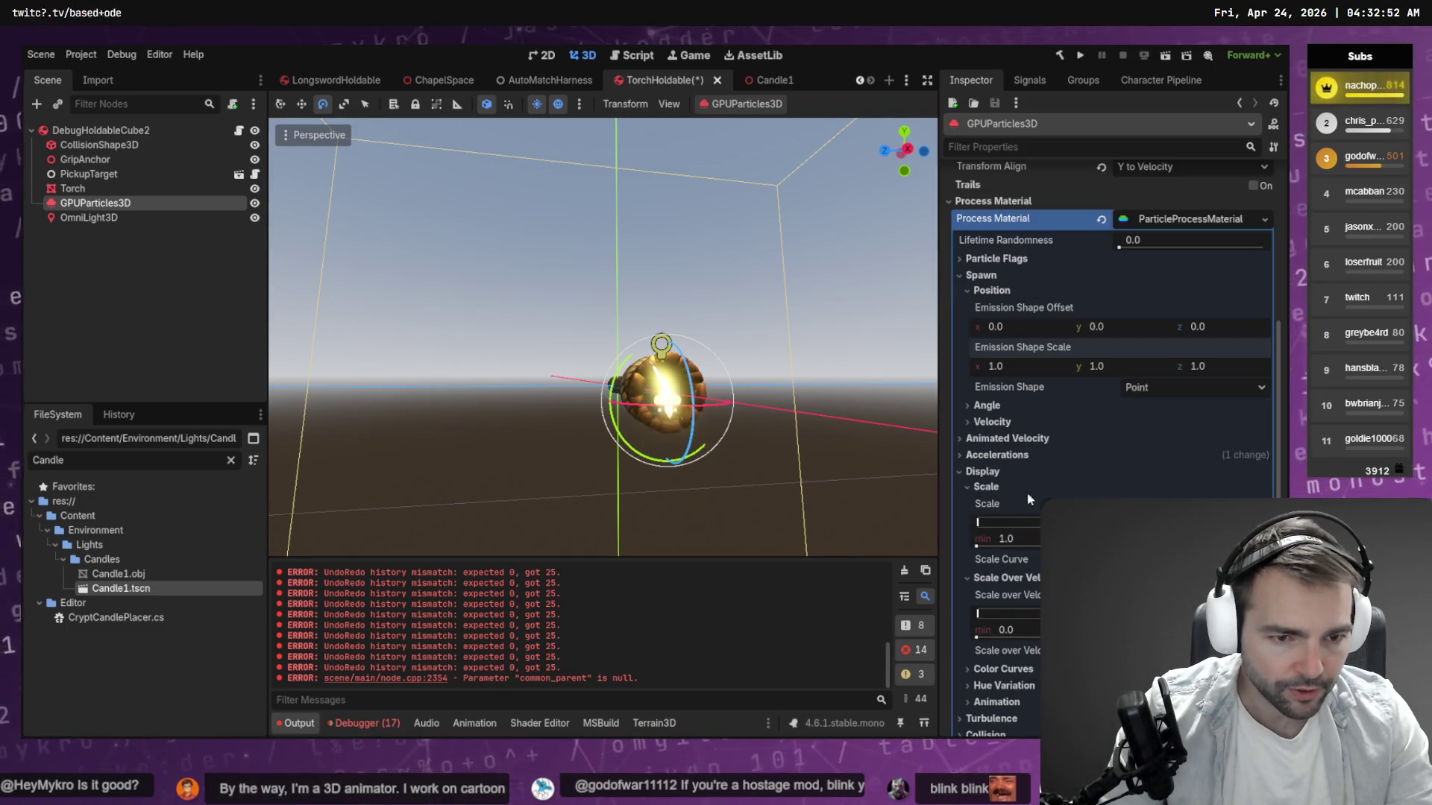
pyautogui.click(1010, 543)
pyautogui.write('1.1')
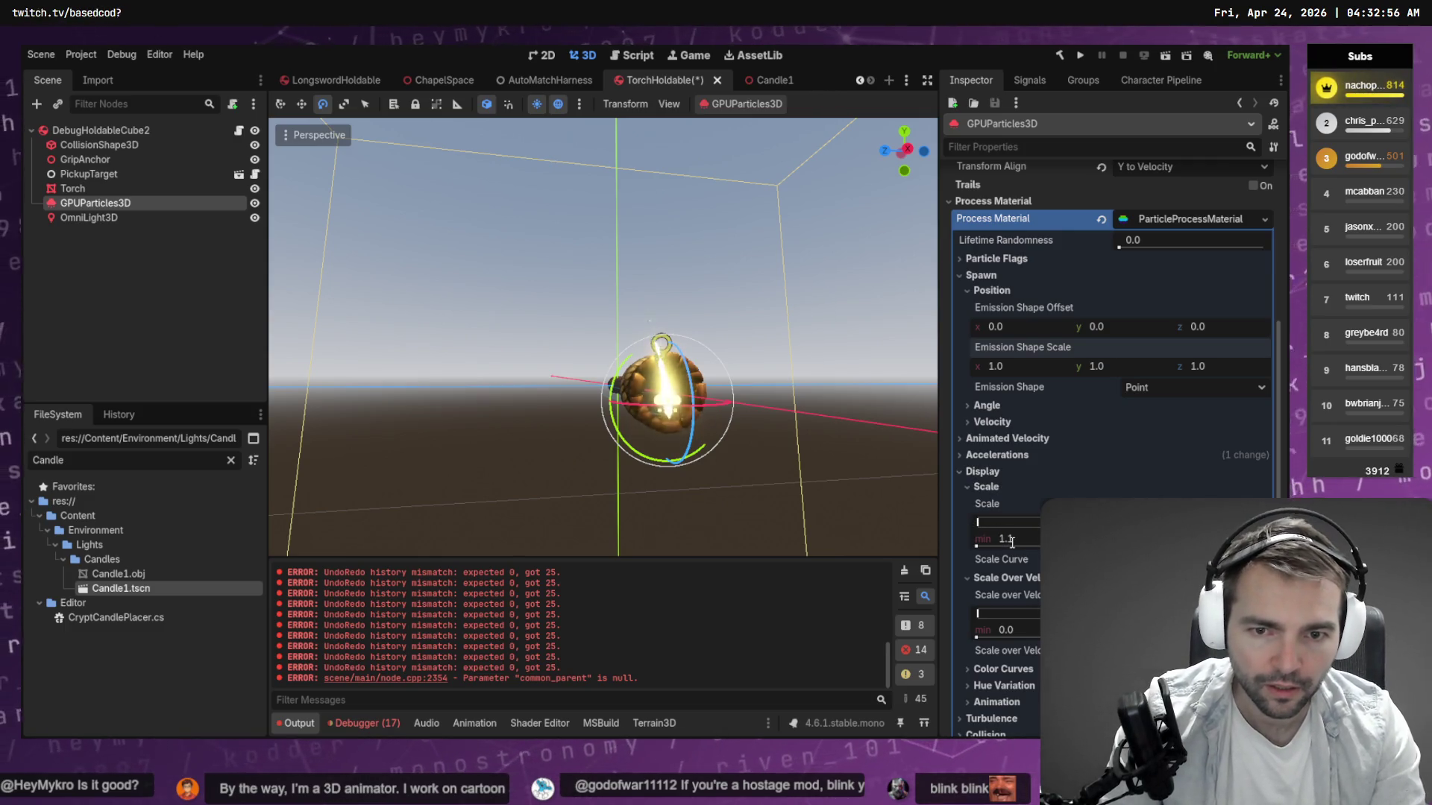
pyautogui.click(1012, 542)
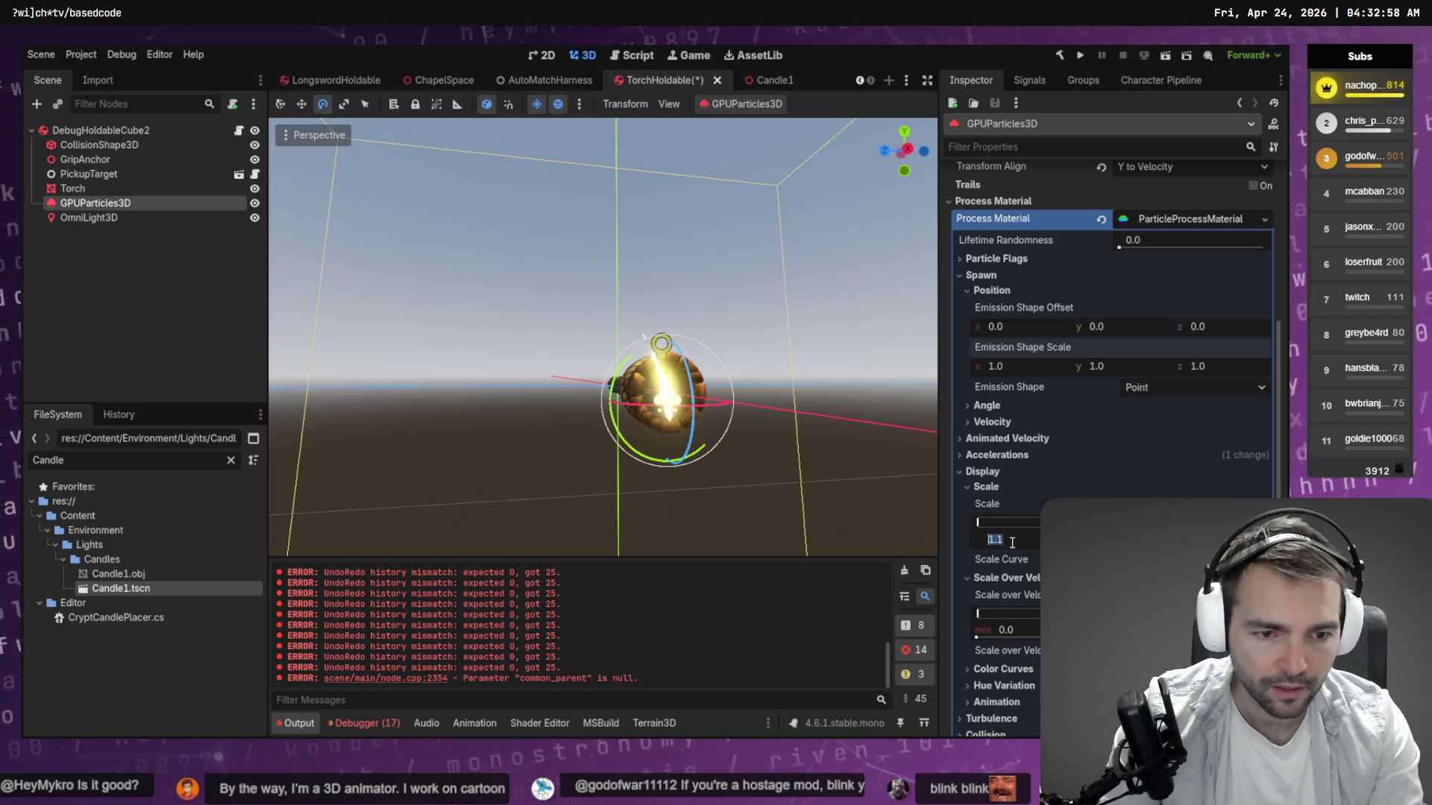
pyautogui.write('4')
pyautogui.press('Return')
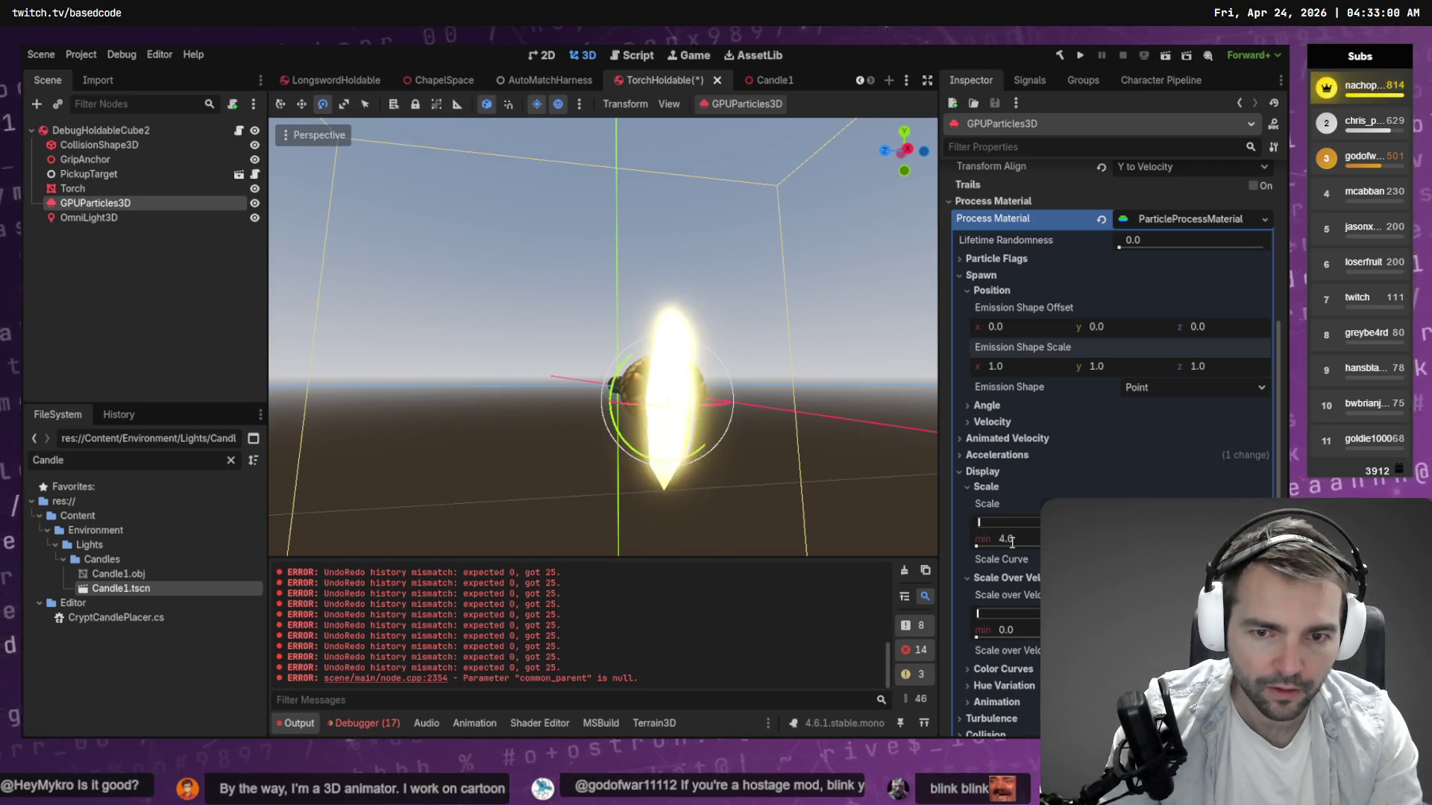
# Save the TorchHoldable scene and switch to the ChapelSpace scene tab.
pyautogui.moveTo(746, 336); pyautogui.dragTo(601, 340)
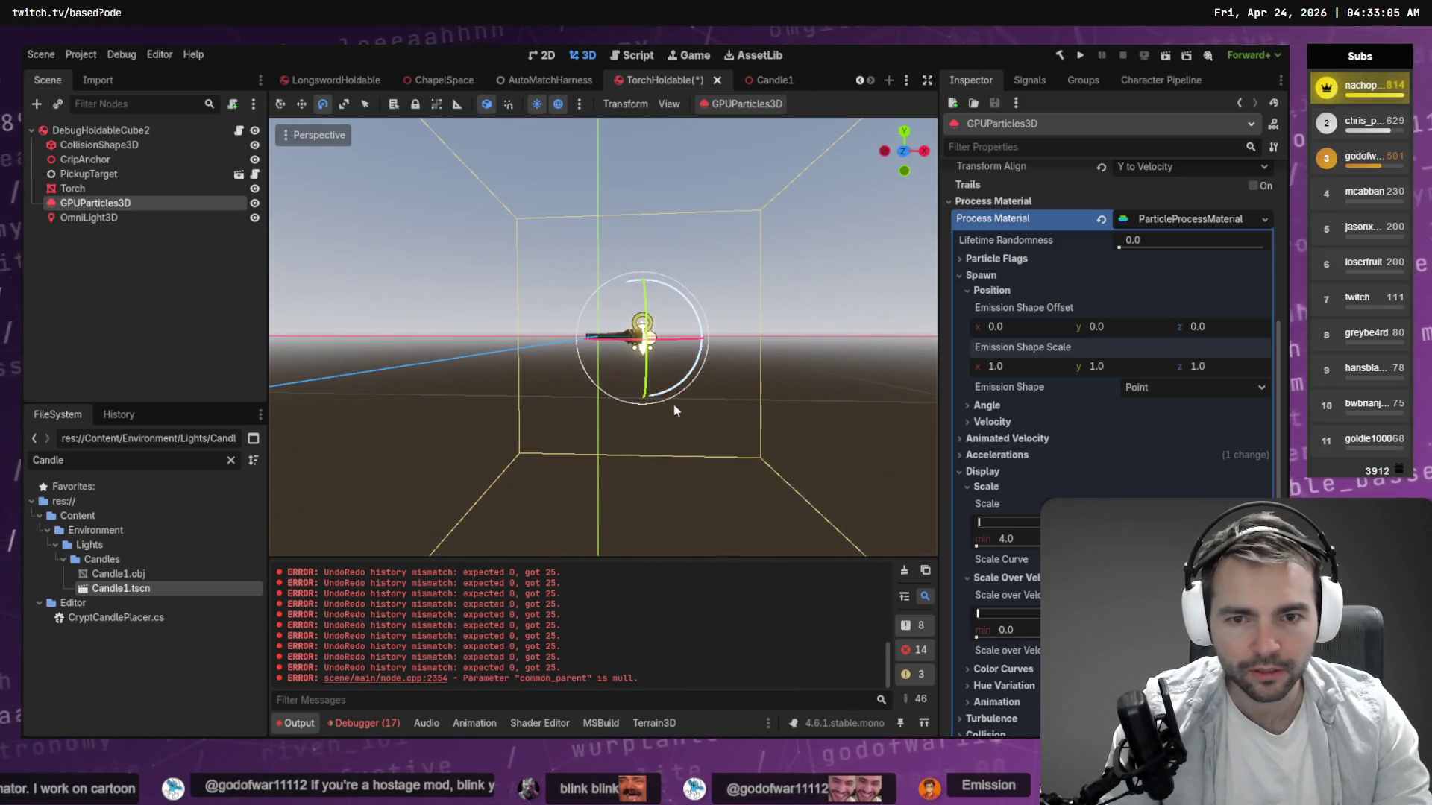
pyautogui.click(832, 480)
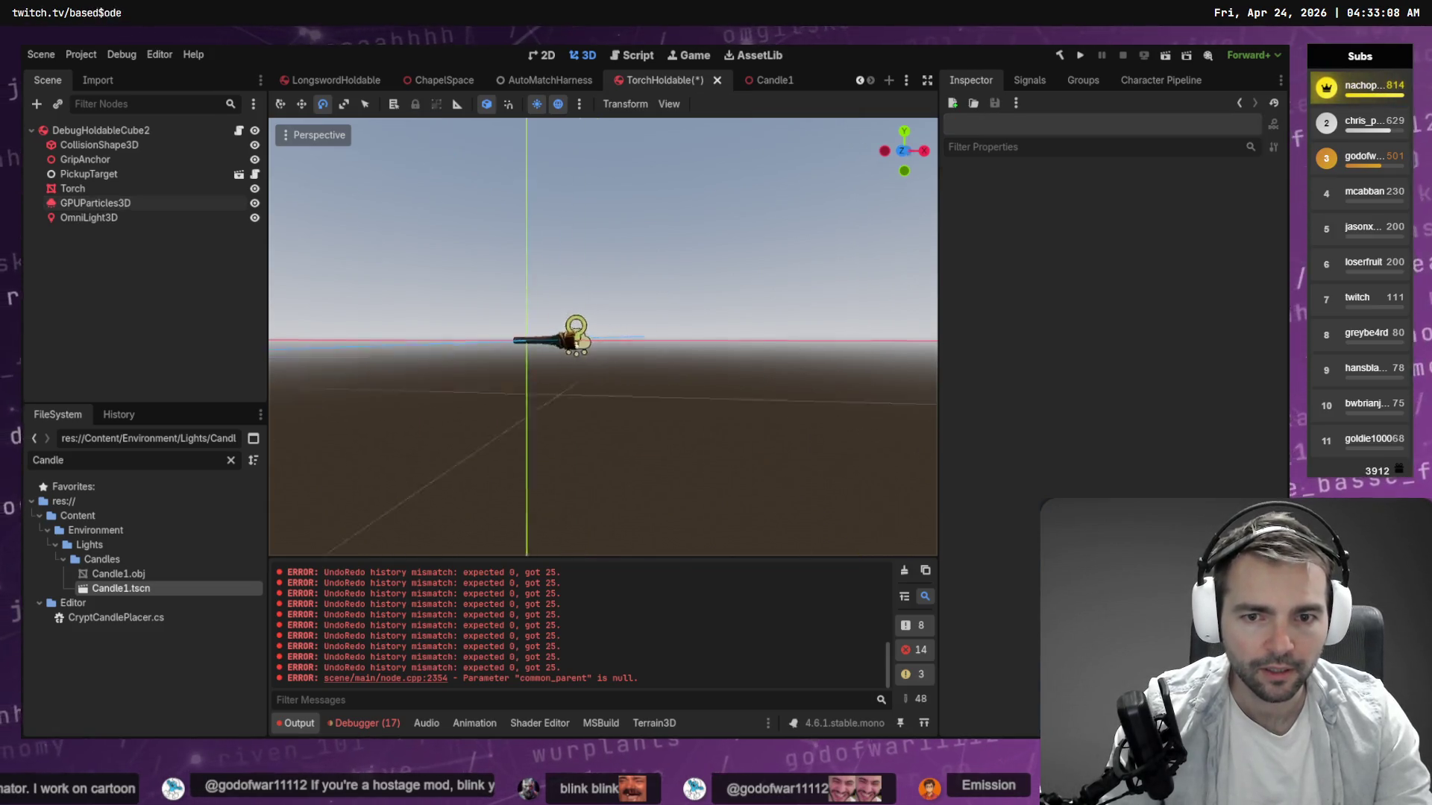
pyautogui.scroll(5, 574, 339)
pyautogui.moveTo(574, 340); pyautogui.dragTo(615, 334)
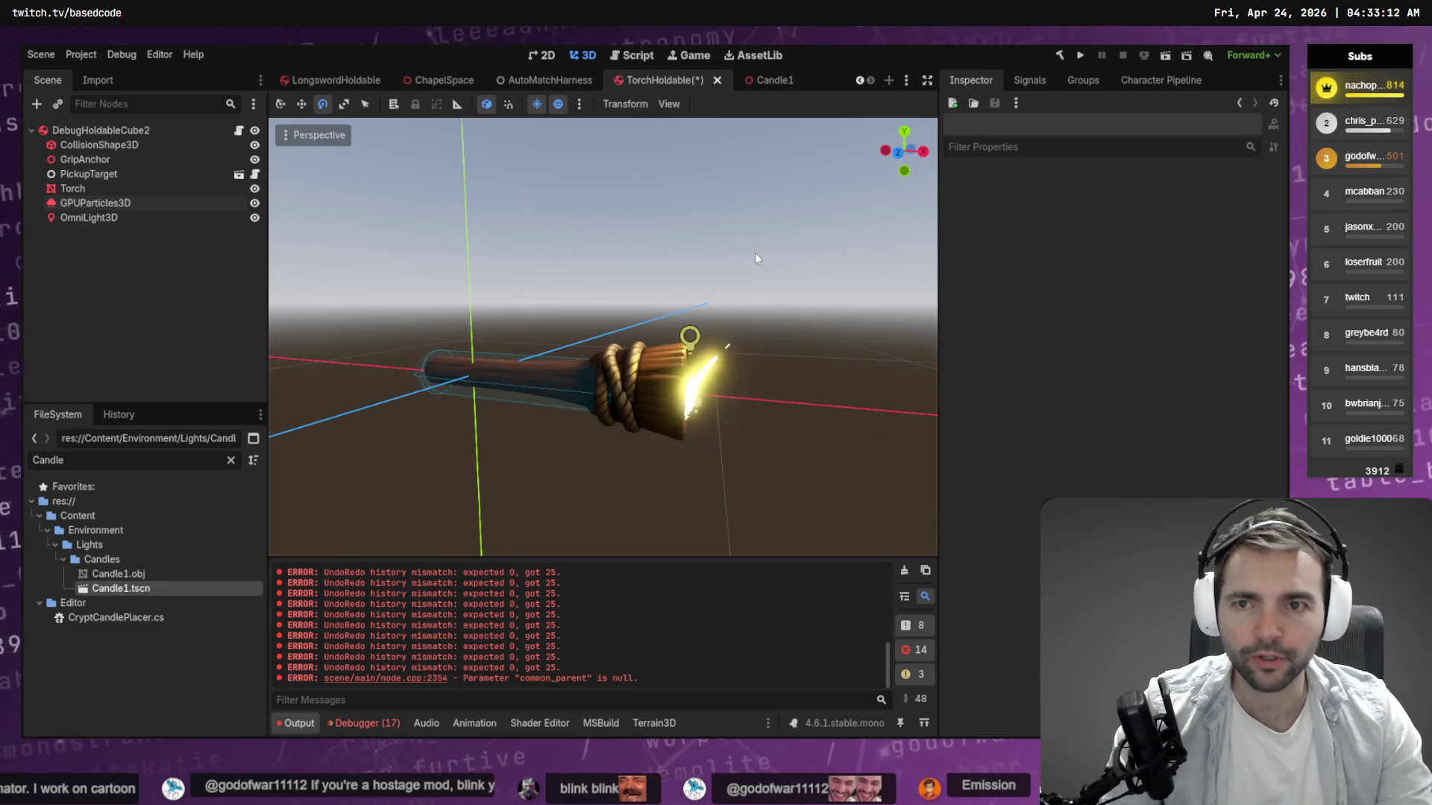
pyautogui.hotkey('ctrl', 's')
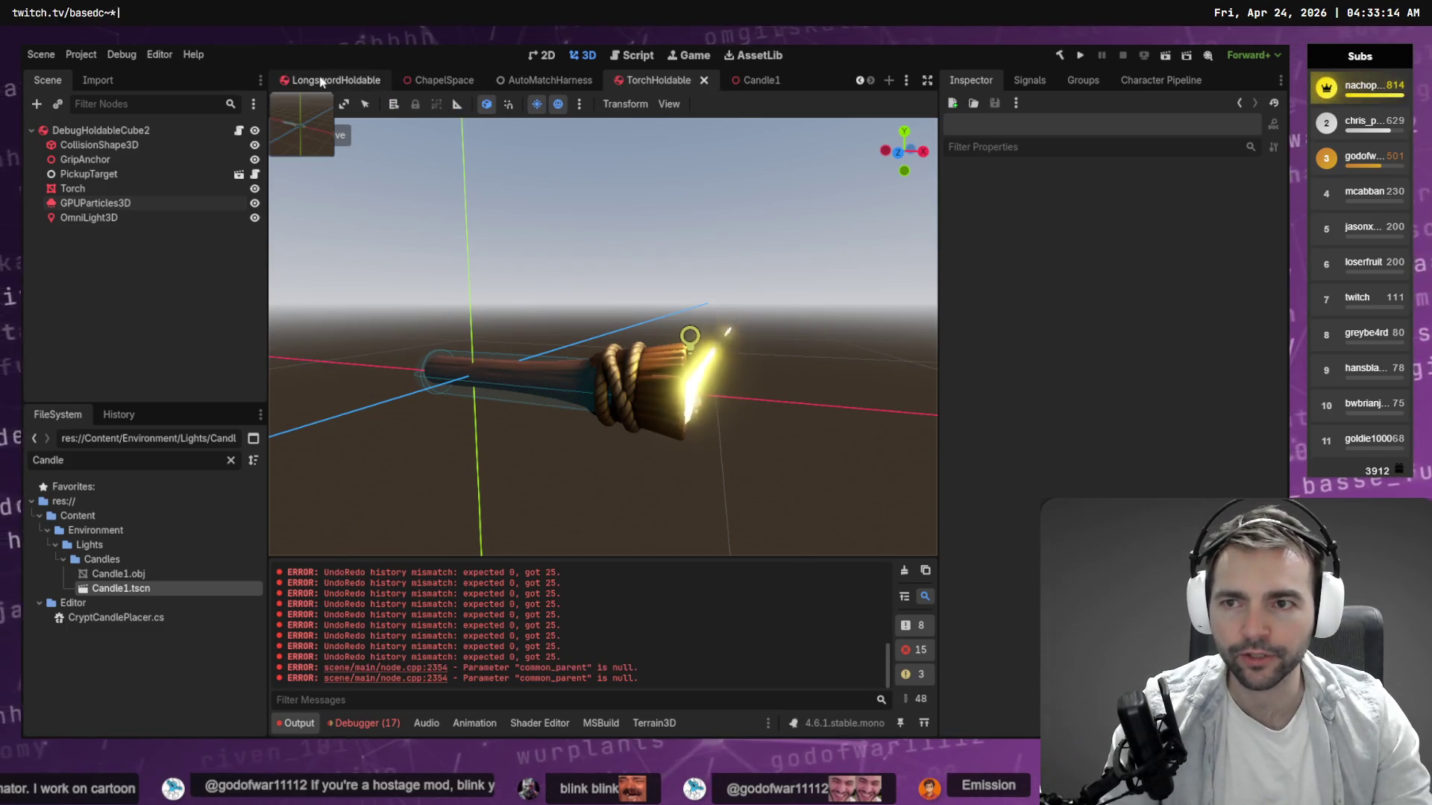
pyautogui.click(443, 80)
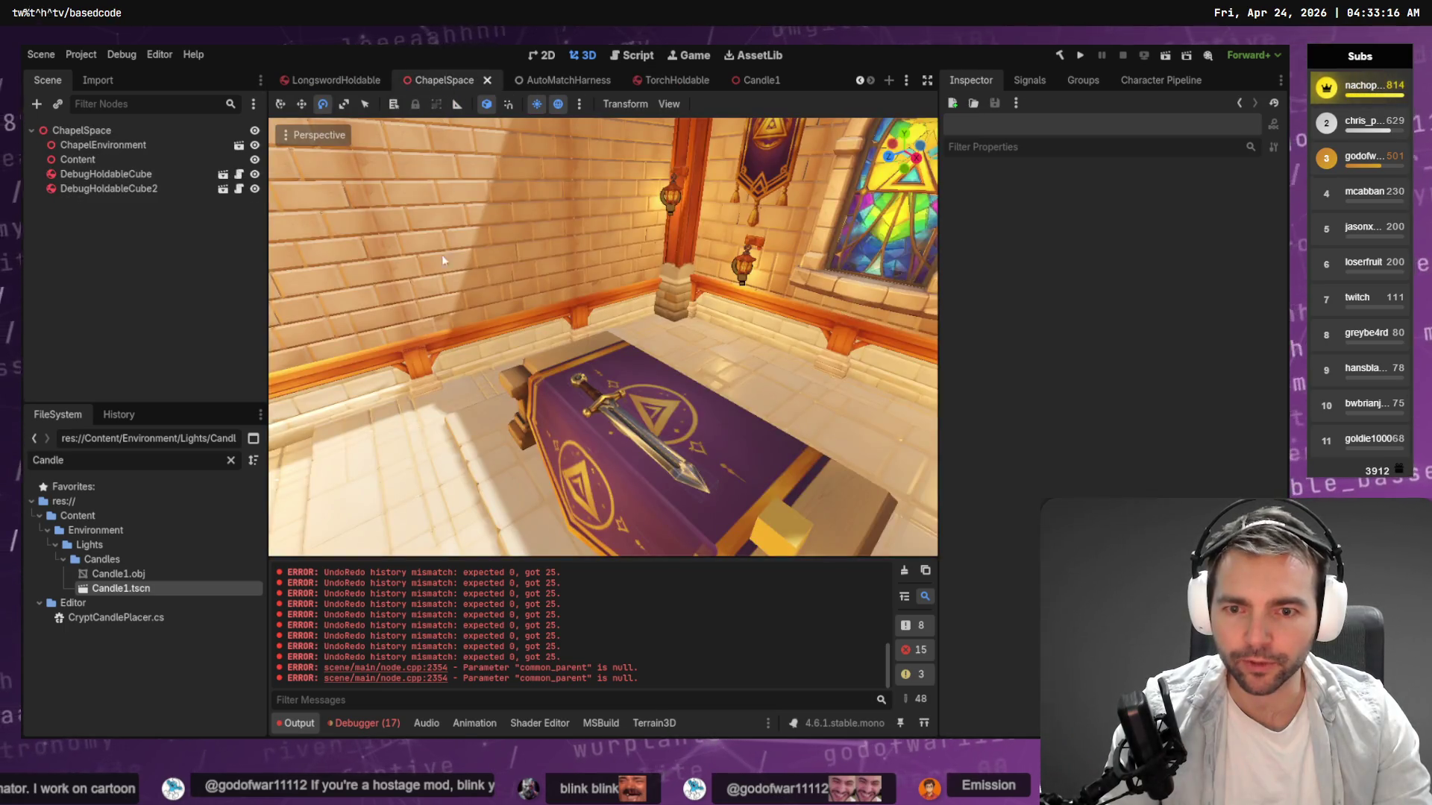
# Clear the 'Candle' FileSystem filter and collapse the Candles and HangingLantern folders.
pyautogui.click(231, 460)
pyautogui.click(63, 506)
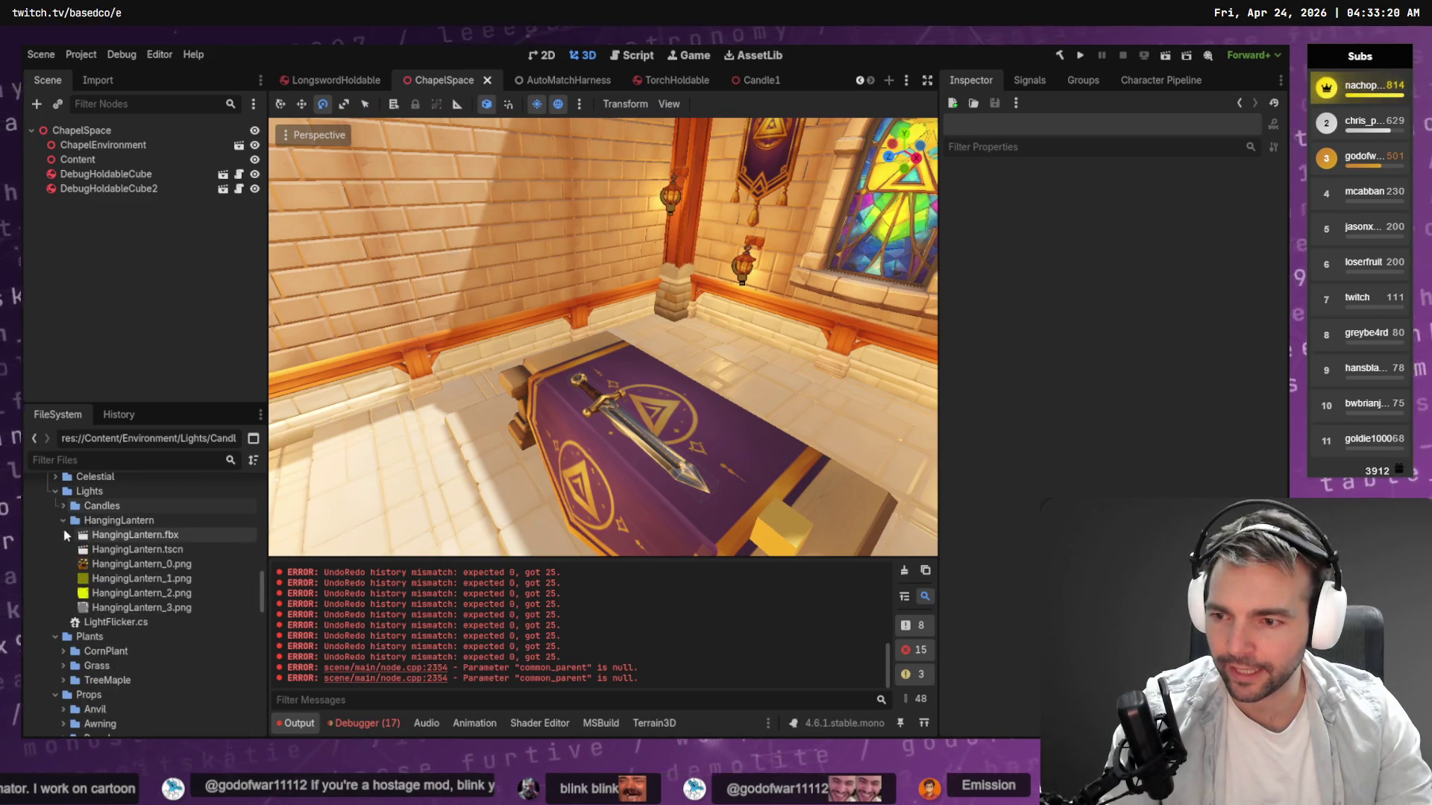
pyautogui.click(63, 521)
pyautogui.scroll(5, 112, 582)
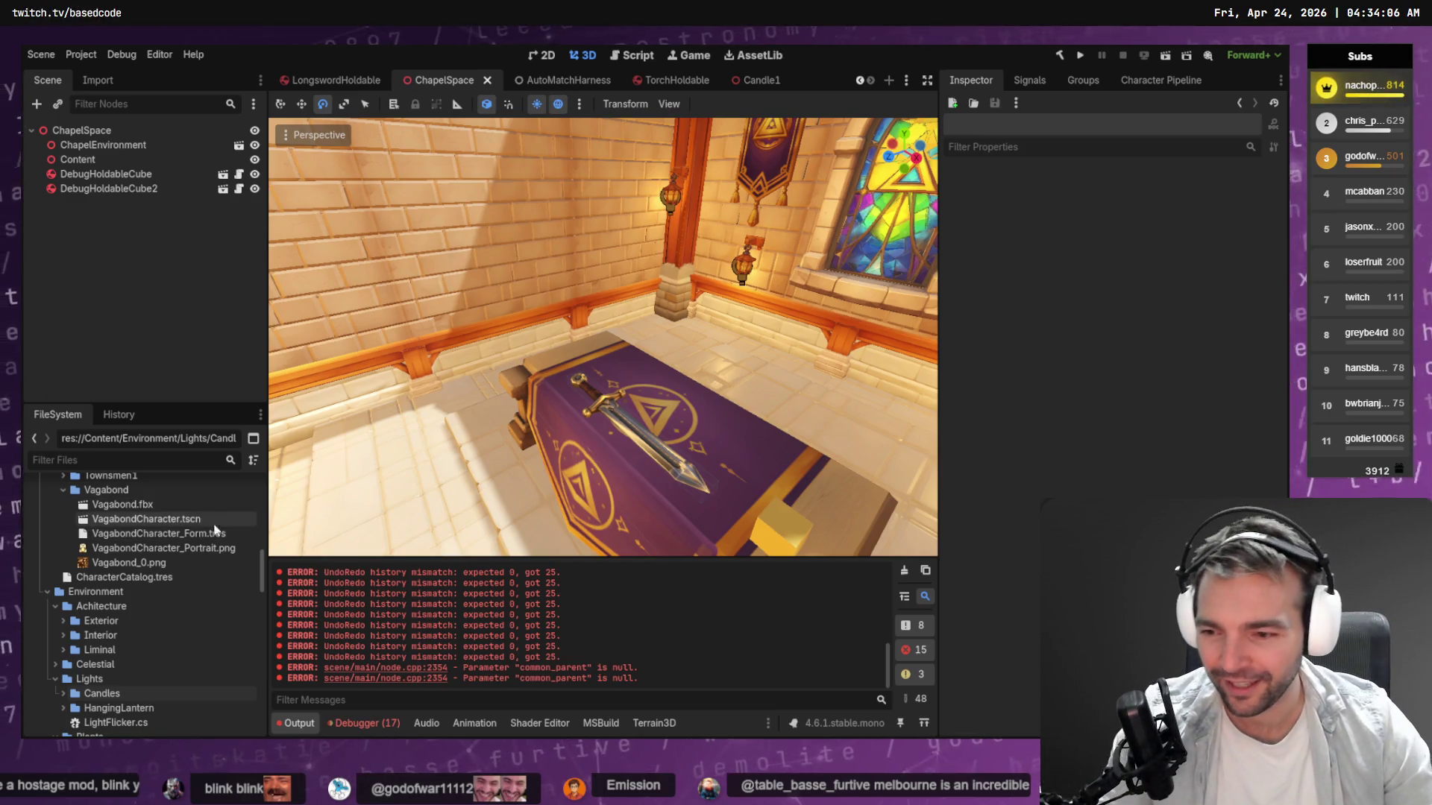
pyautogui.scroll(-1, 131, 682)
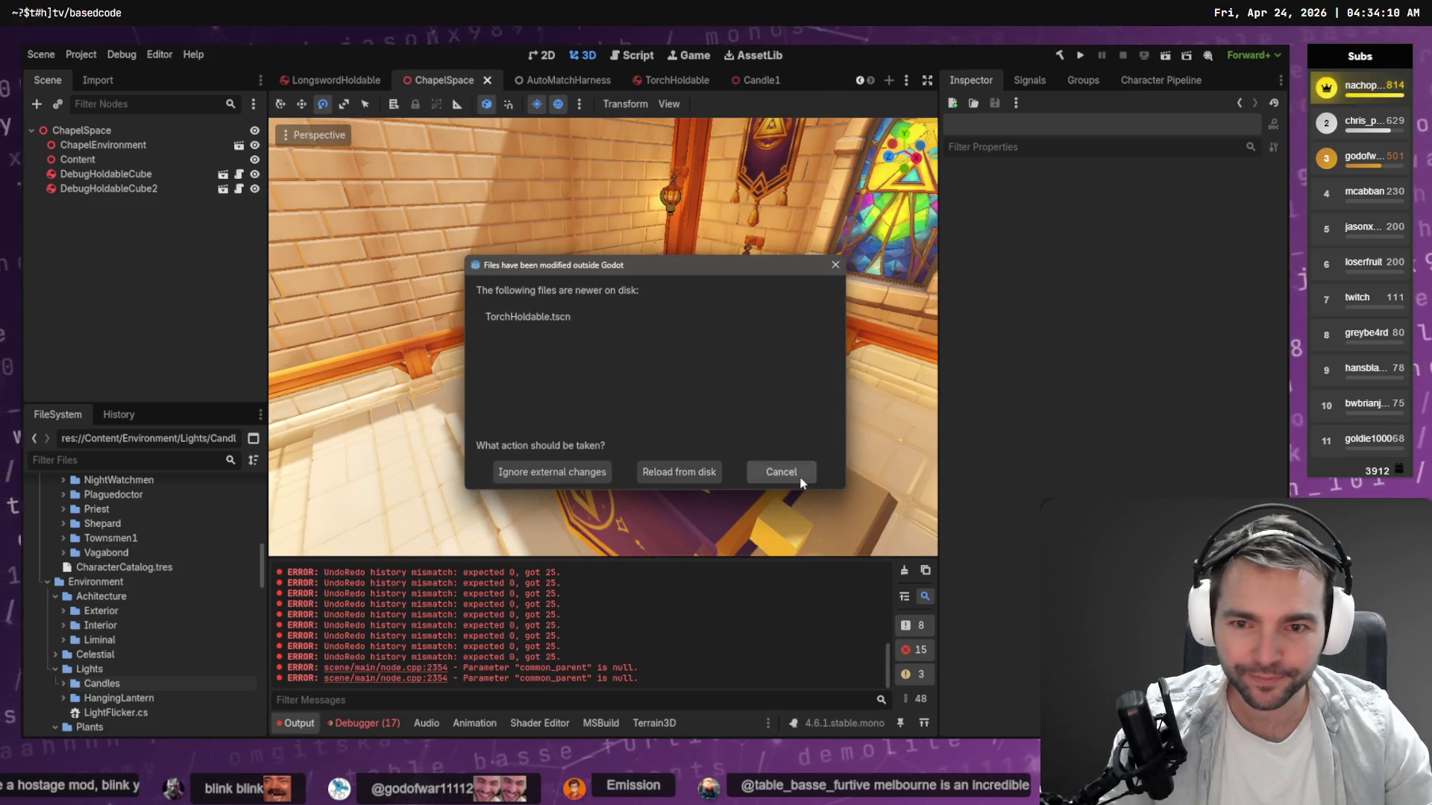
# Cancel the externally-modified-files notice and collapse the Villagers and Lights folders.
pyautogui.click(681, 475)
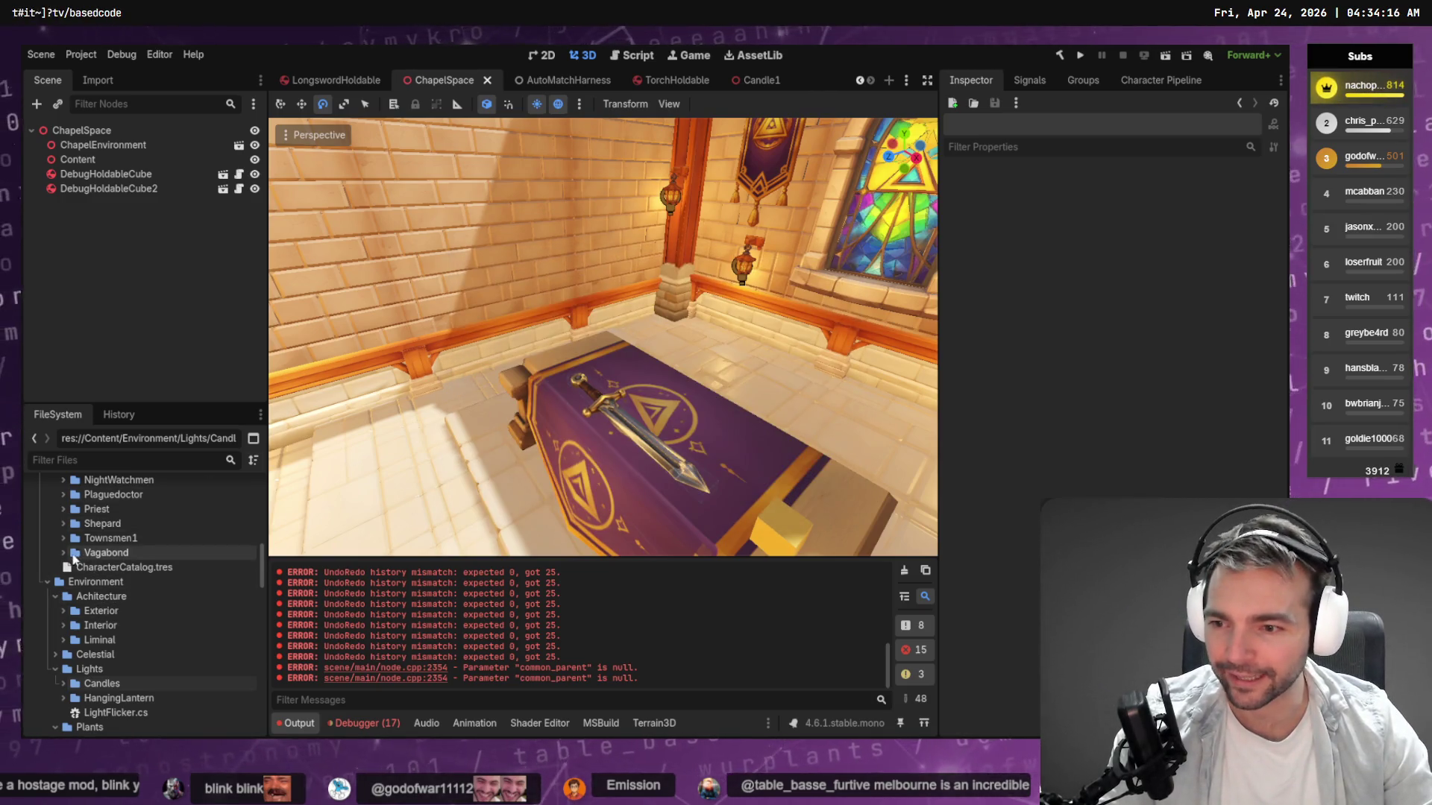
pyautogui.scroll(5, 65, 540)
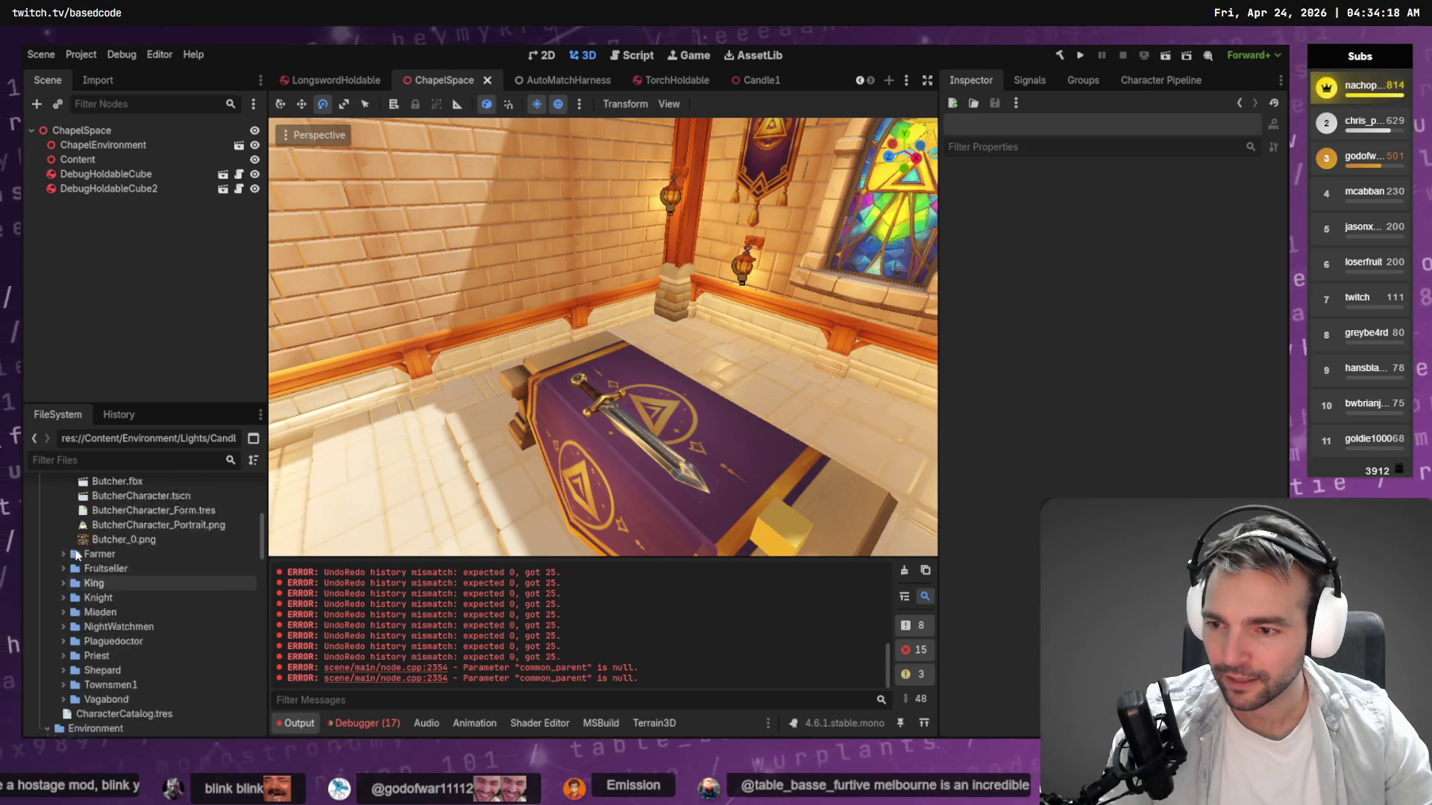
pyautogui.scroll(3, 60, 530)
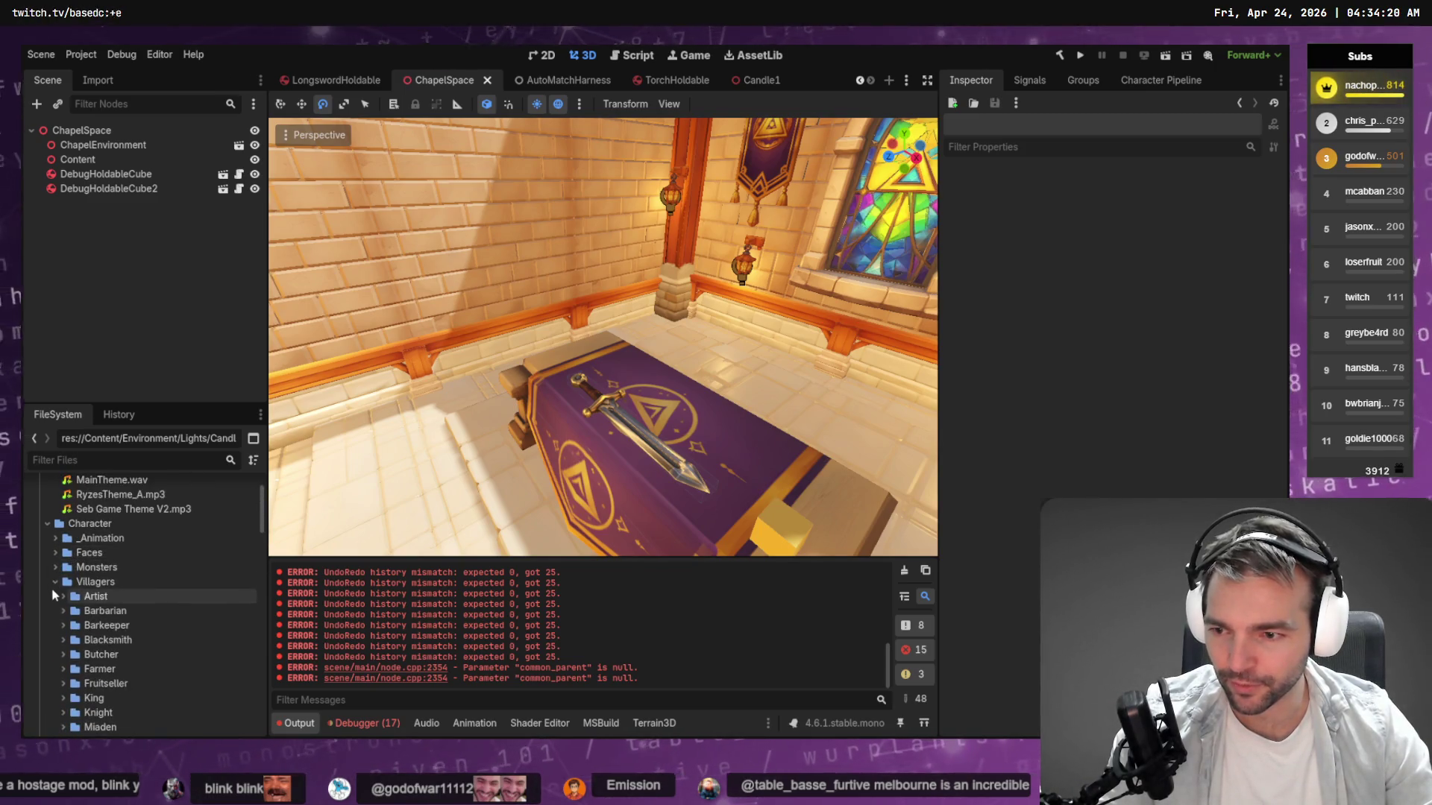
pyautogui.click(58, 582)
pyautogui.scroll(-2, 58, 637)
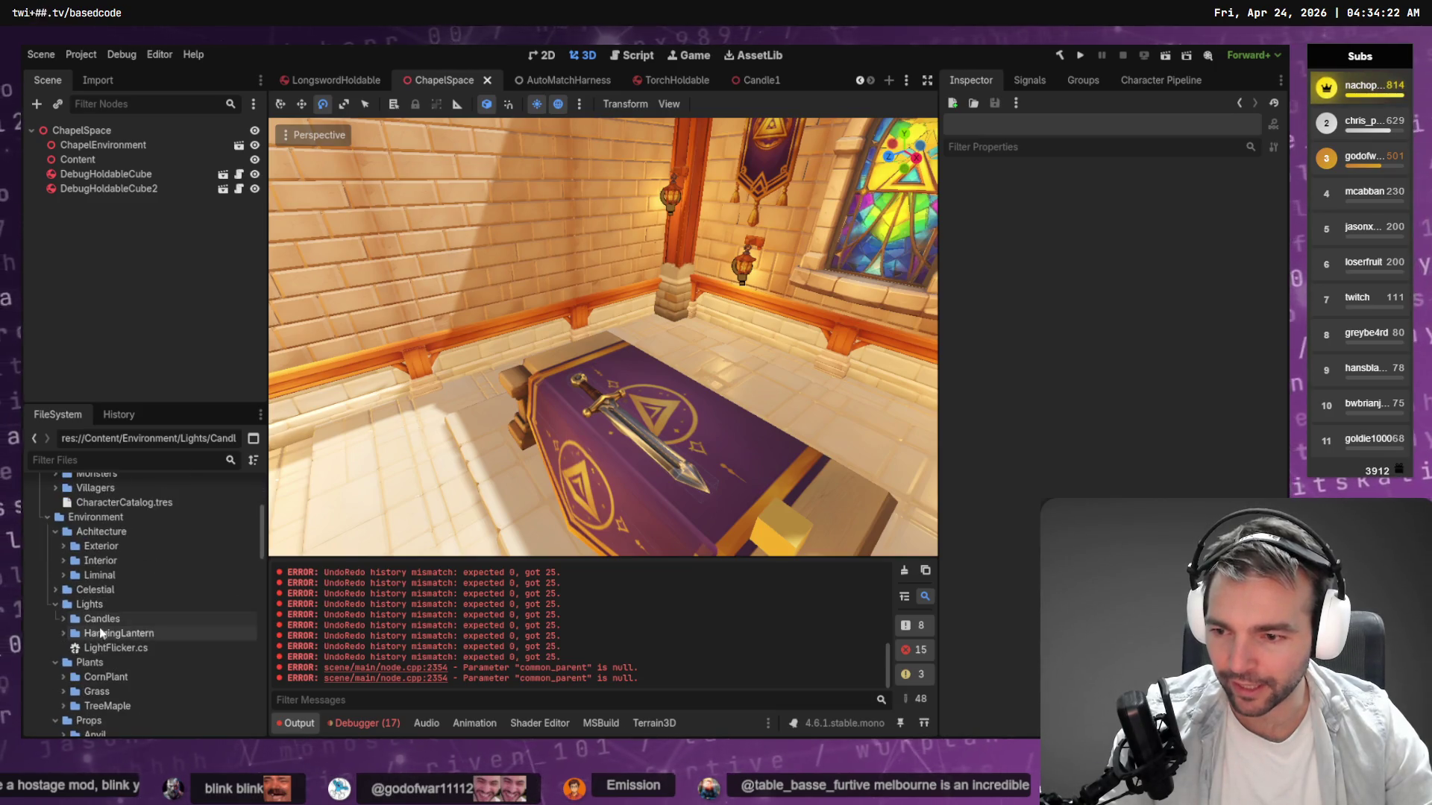
pyautogui.click(55, 604)
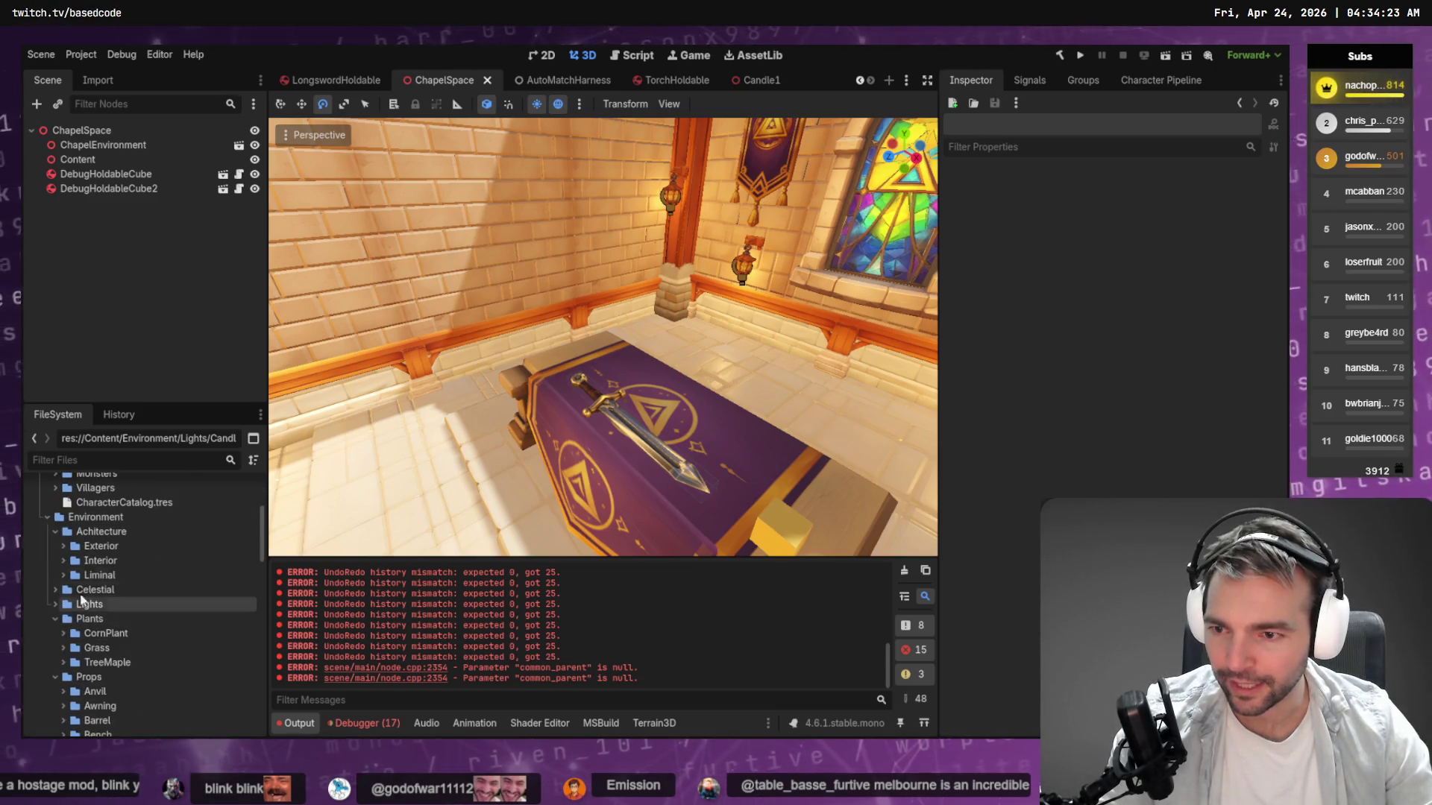
# Switch the FileSystem dock to split mode, collapse the root folder and expand Favorites.
pyautogui.click(253, 460)
pyautogui.click(257, 442)
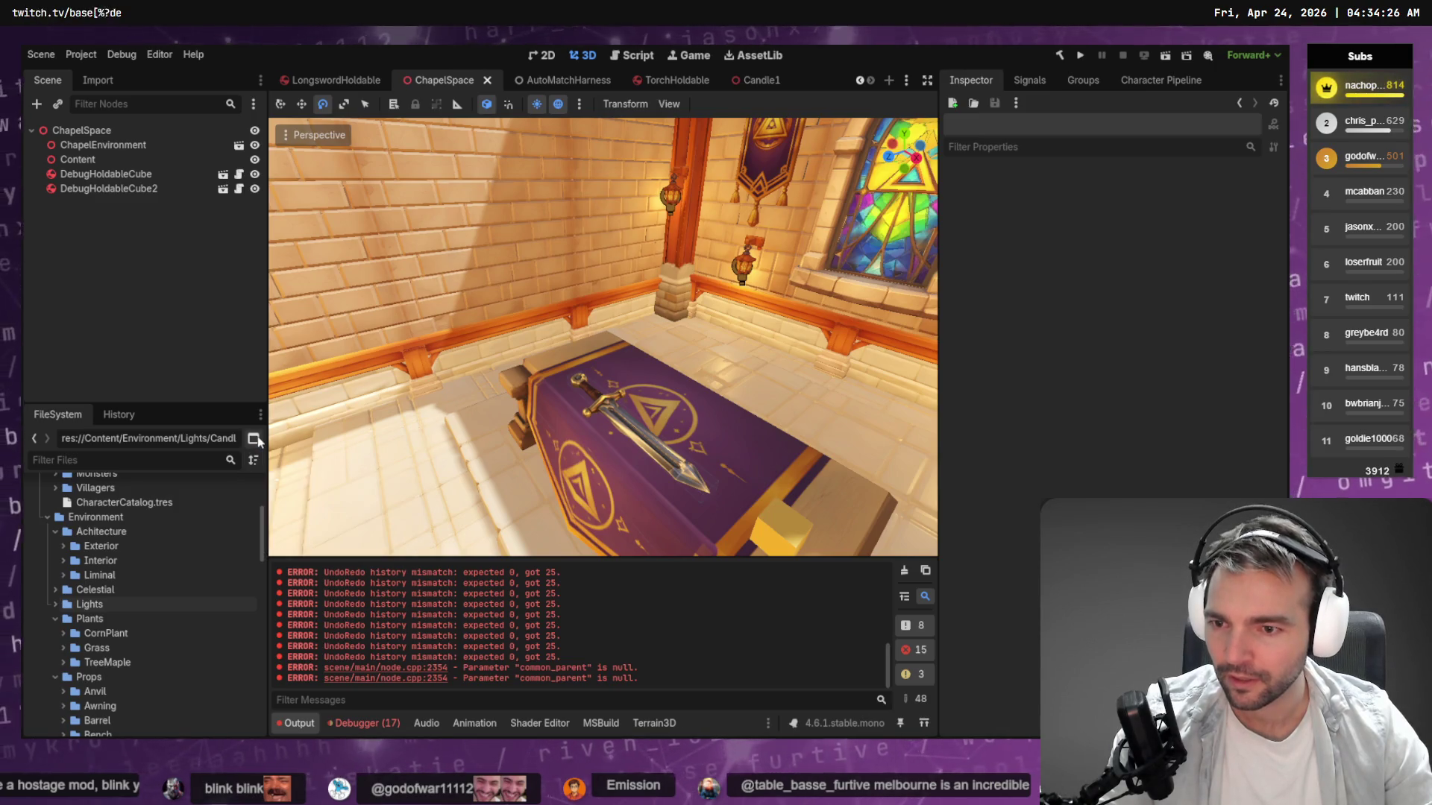
pyautogui.click(255, 439)
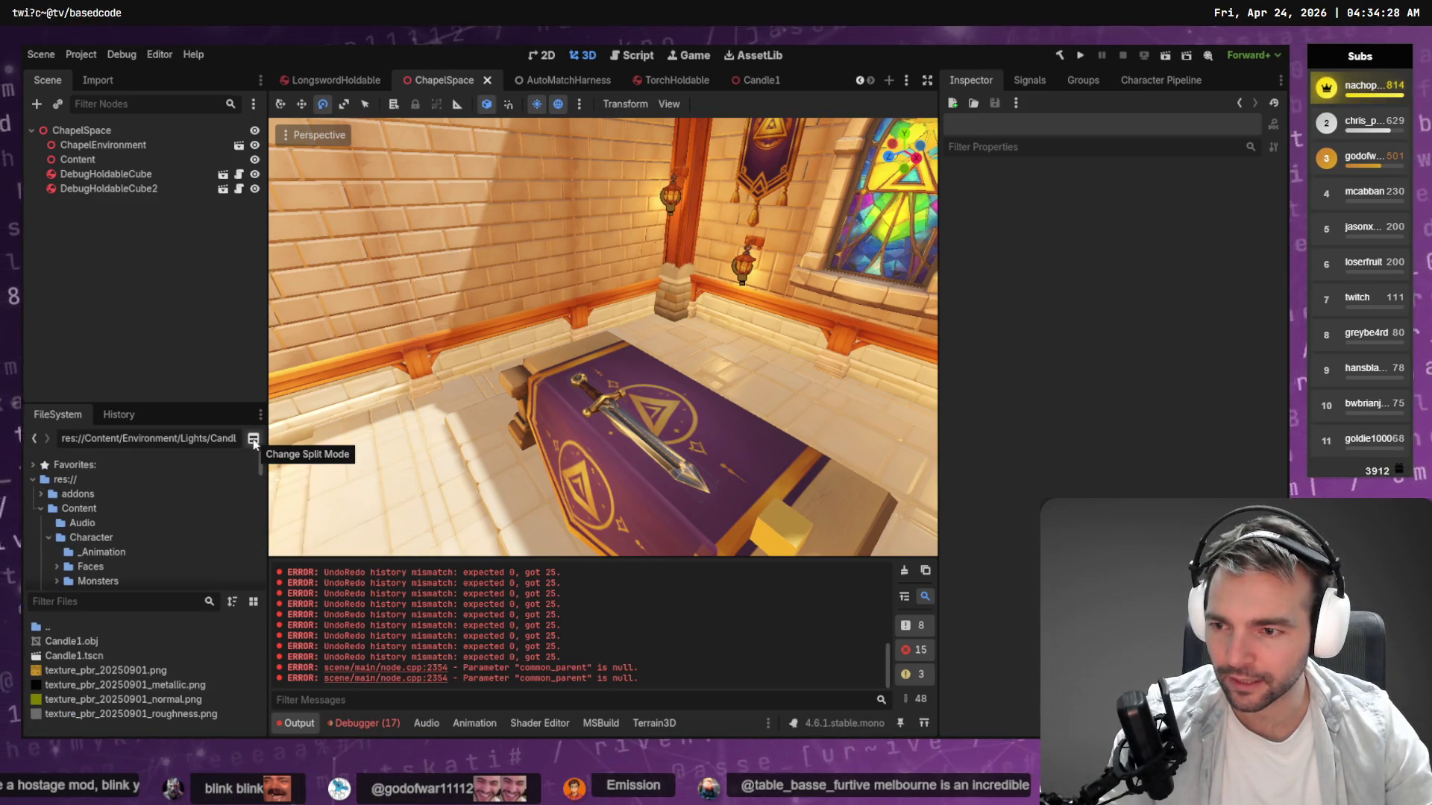
pyautogui.click(33, 480)
pyautogui.click(32, 464)
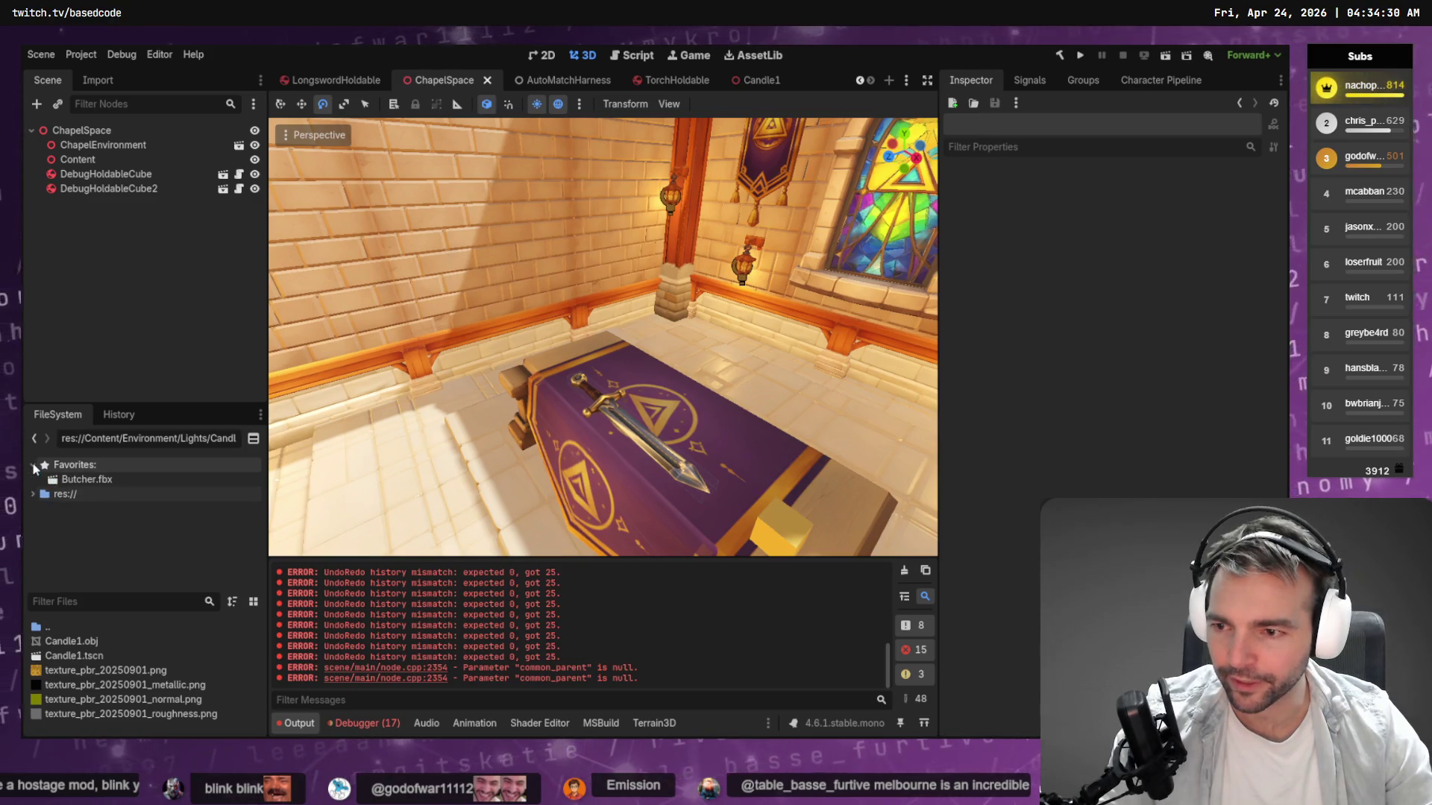